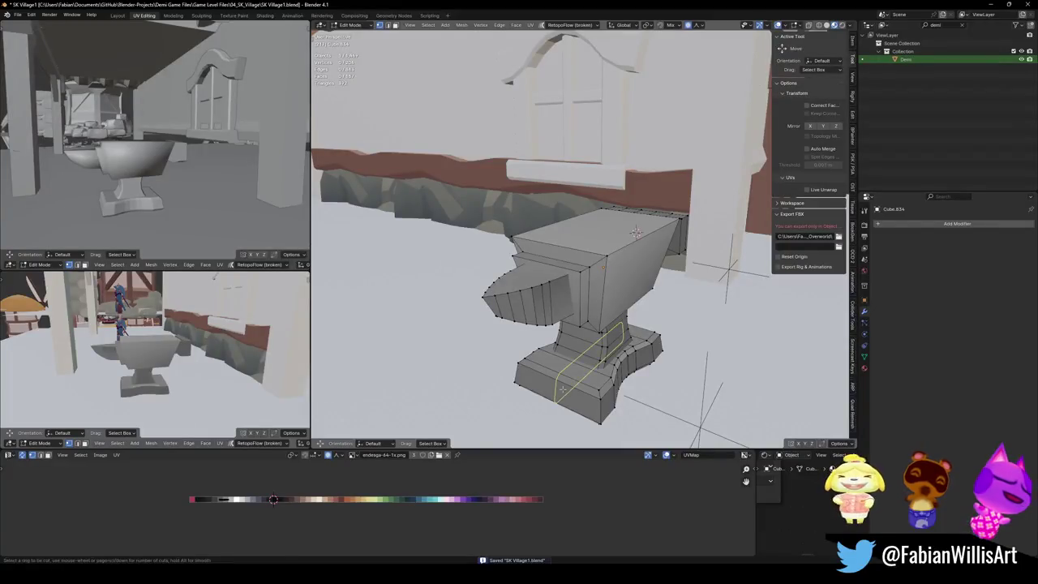
# Step: Add and bevel an edge loop on the anvil base, then stretch the foot loops outward along Y
pyautogui.moveTo(562, 390); pyautogui.dragTo(595, 388, button='middle')
pyautogui.hotkey('ctrl', 'b')
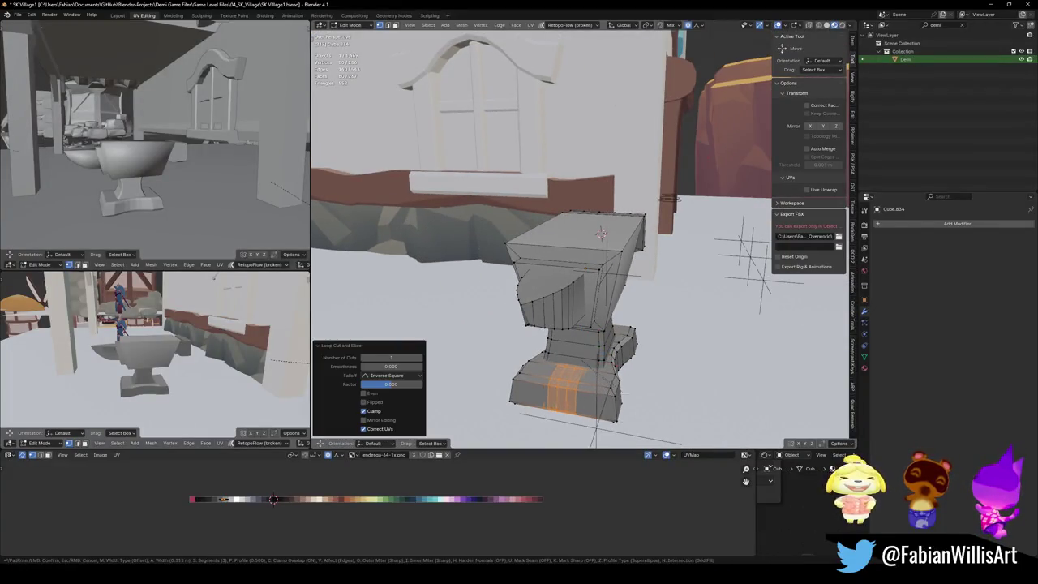
pyautogui.click(601, 234)
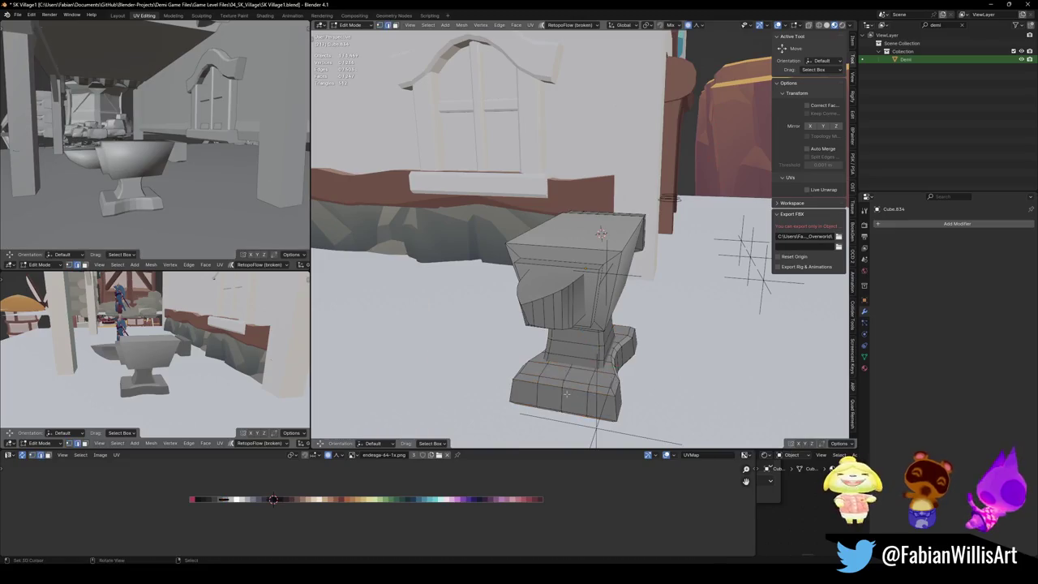
pyautogui.moveTo(601, 234); pyautogui.dragTo(685, 235, button='middle')
pyautogui.press('s')
pyautogui.press('y')
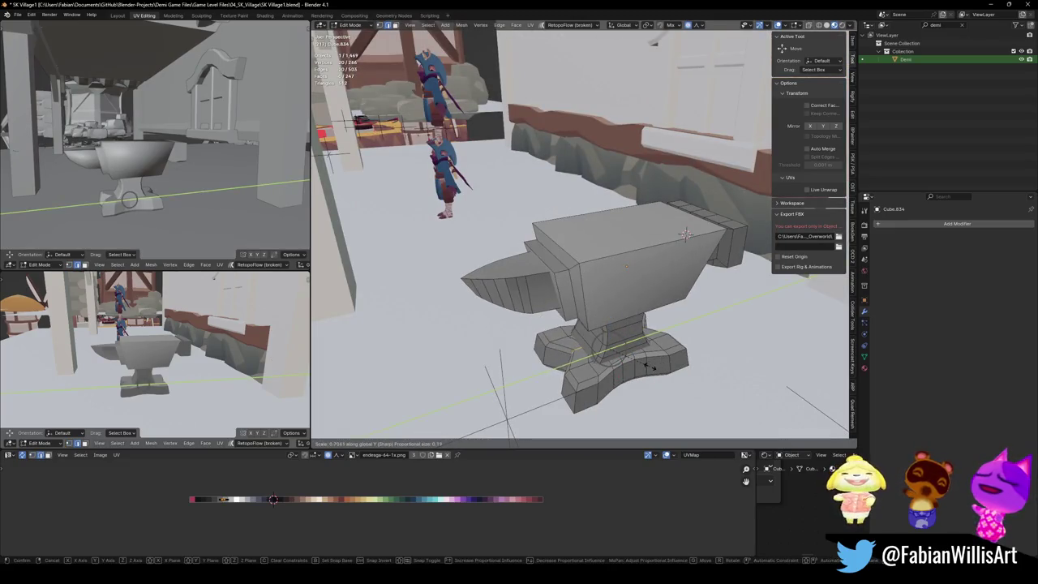
pyautogui.click(653, 367)
# Step: Try a bevel on a base edge, cancel it, and save SK Village1.blend
pyautogui.moveTo(653, 367); pyautogui.dragTo(665, 298, button='middle')
pyautogui.hotkey('ctrl', 'b')
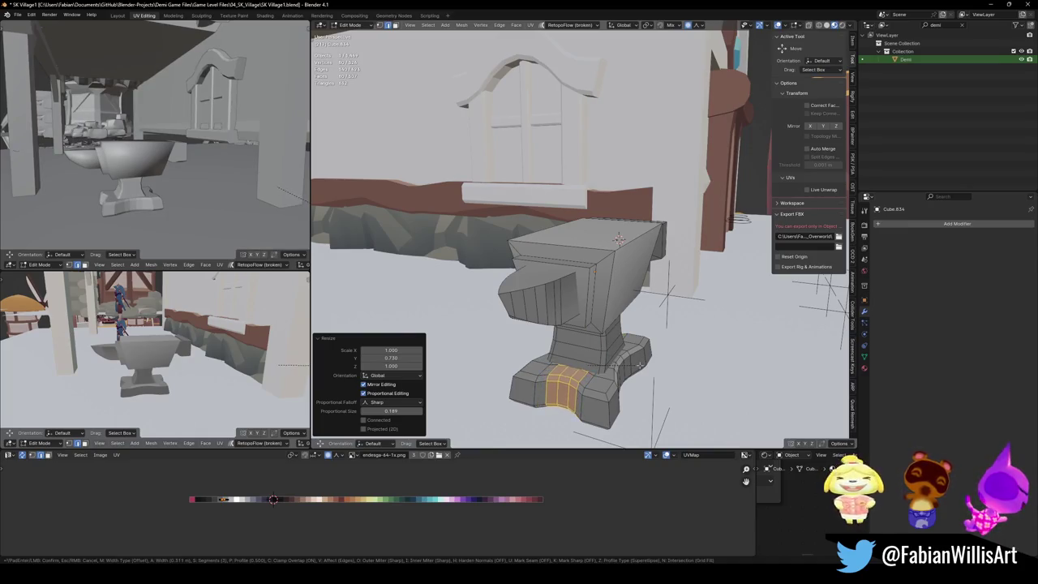
pyautogui.press('Escape')
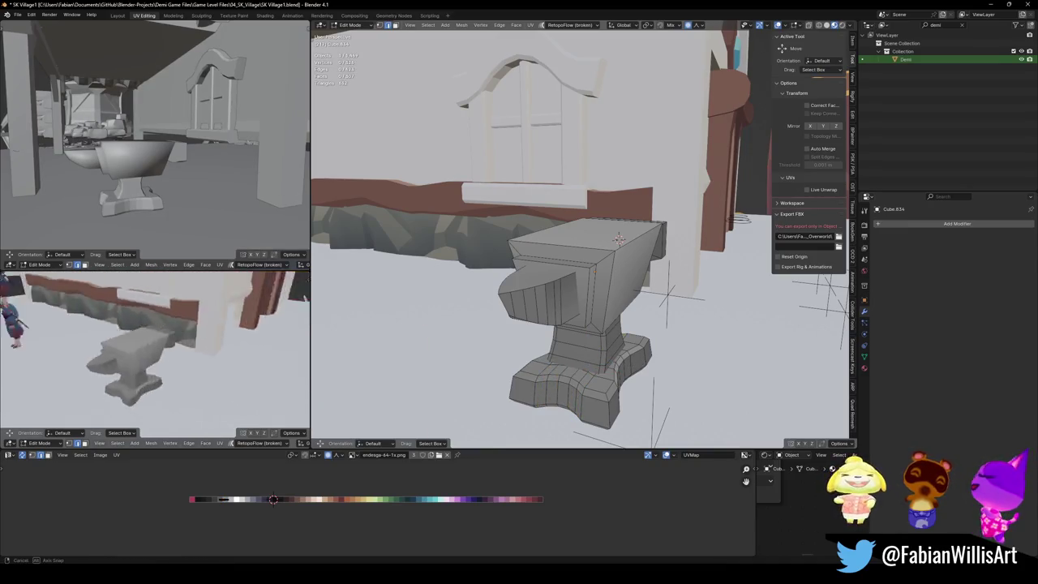
pyautogui.hotkey('ctrl', 's')
pyautogui.moveTo(618, 239)
pyautogui.mouseDown(button='middle')
pyautogui.moveTo(688, 242)
pyautogui.moveTo(707, 188)
pyautogui.mouseUp(button='middle')
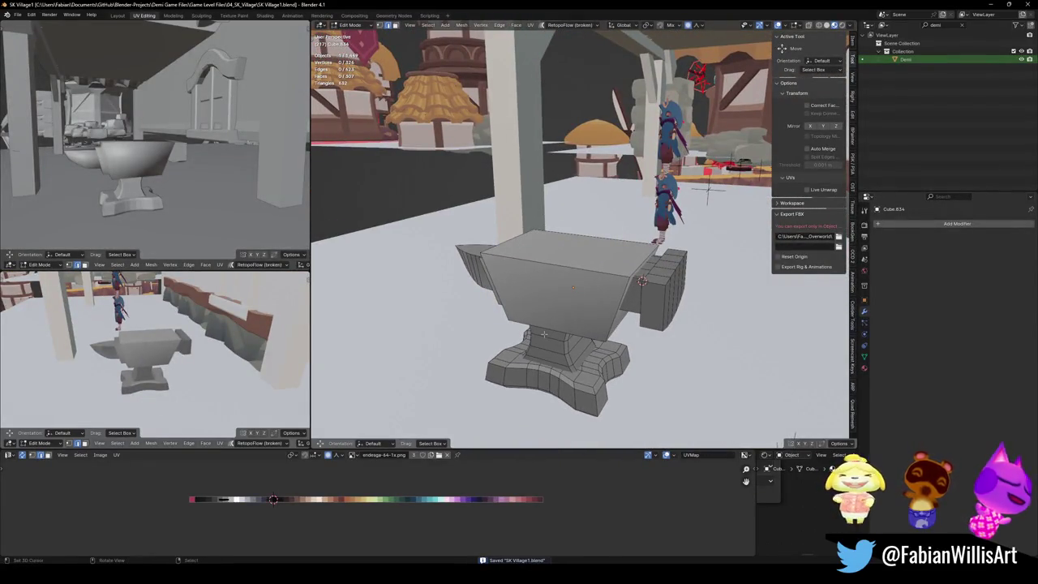
pyautogui.moveTo(708, 188)
pyautogui.mouseDown(button='middle')
pyautogui.moveTo(339, 310)
pyautogui.moveTo(322, 254)
pyautogui.mouseUp(button='middle')
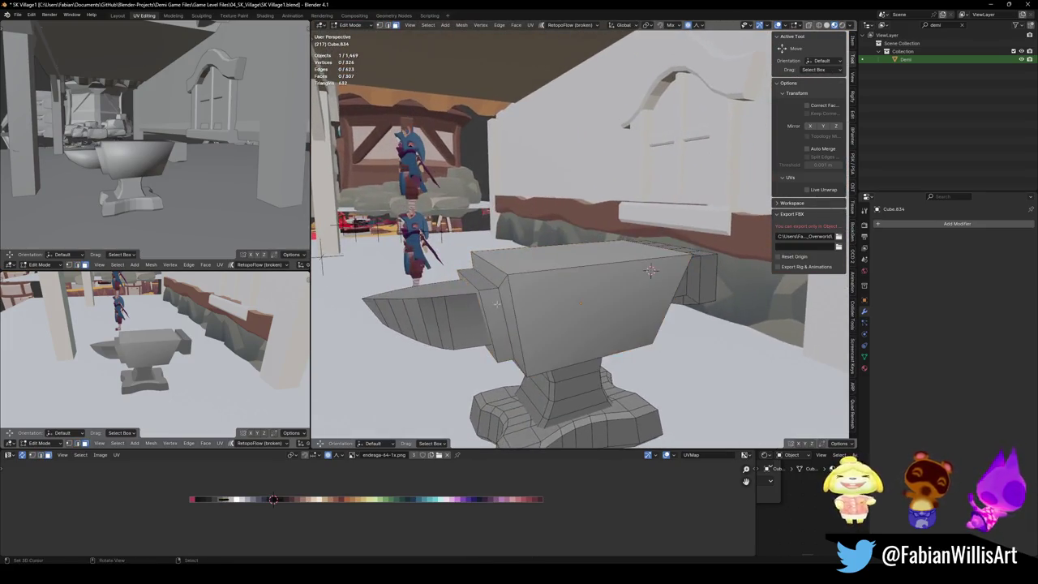
# Step: Select the extra side faces at the horn-to-head joint and dissolve them
pyautogui.keyDown('alt'); pyautogui.click(489, 291); pyautogui.keyUp('alt')
pyautogui.moveTo(485, 313); pyautogui.dragTo(489, 302, button='middle')
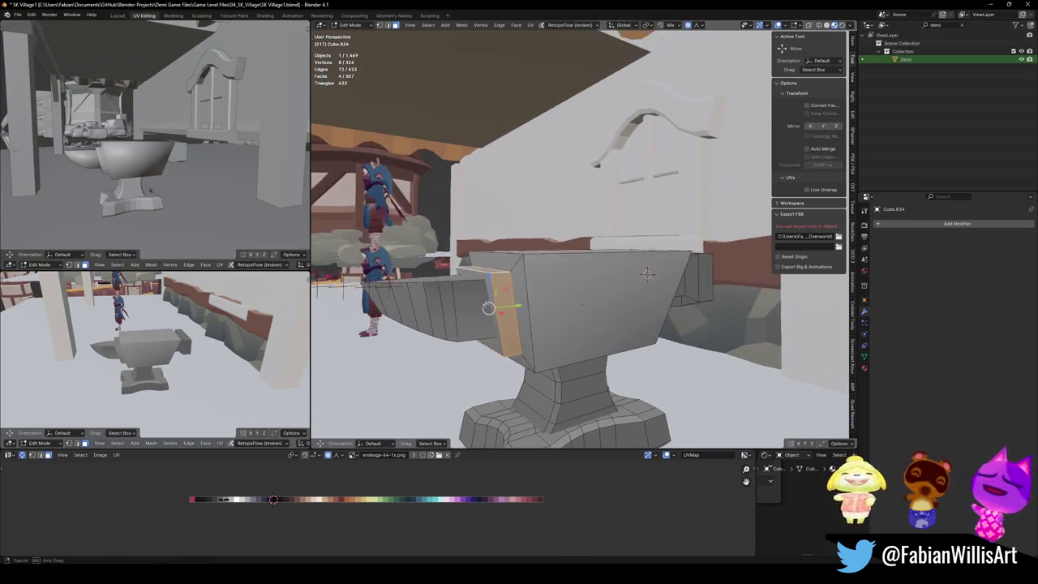
pyautogui.keyDown('shift'); pyautogui.click(489, 302); pyautogui.keyUp('shift')
pyautogui.keyDown('shift'); pyautogui.click(490, 307); pyautogui.keyUp('shift')
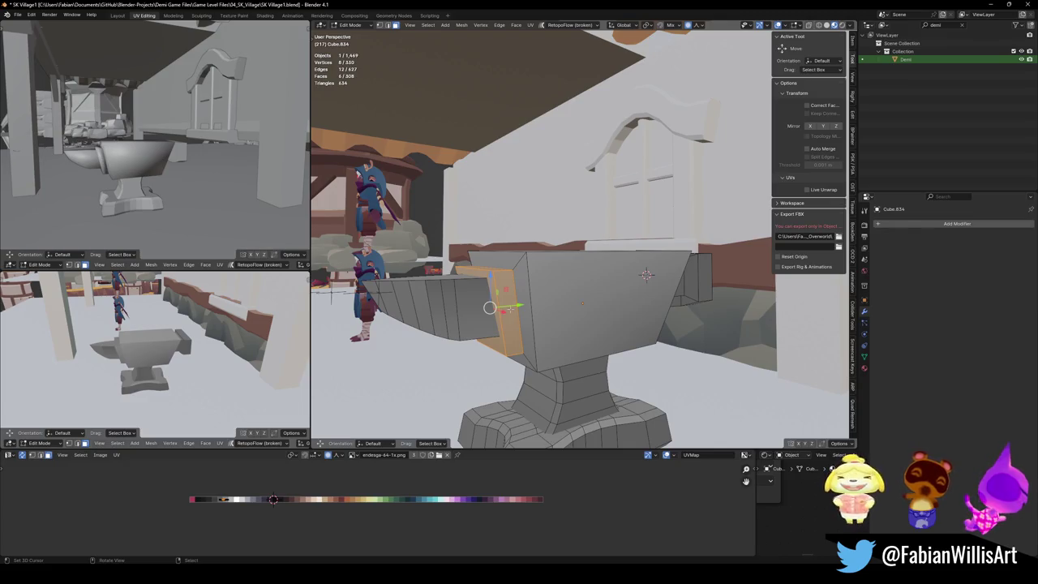
pyautogui.hotkey('alt', 'a')
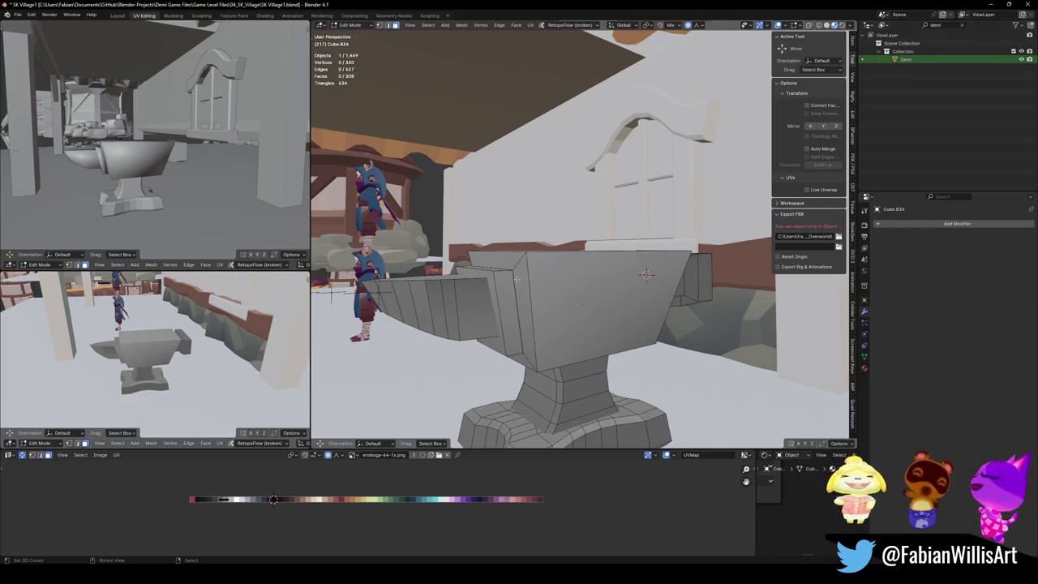
pyautogui.click(516, 278)
pyautogui.press('x')
pyautogui.click(556, 294)
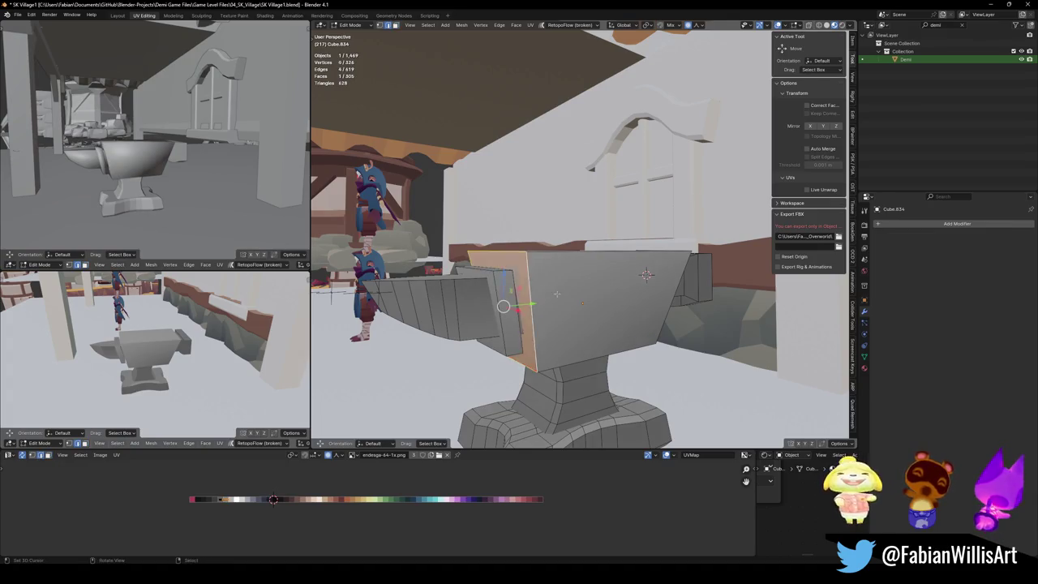
# Step: Select the whole head block with L, save, and start bevelling its edges
pyautogui.hotkey('alt', 'a')
pyautogui.moveTo(556, 294); pyautogui.dragTo(564, 307, button='middle')
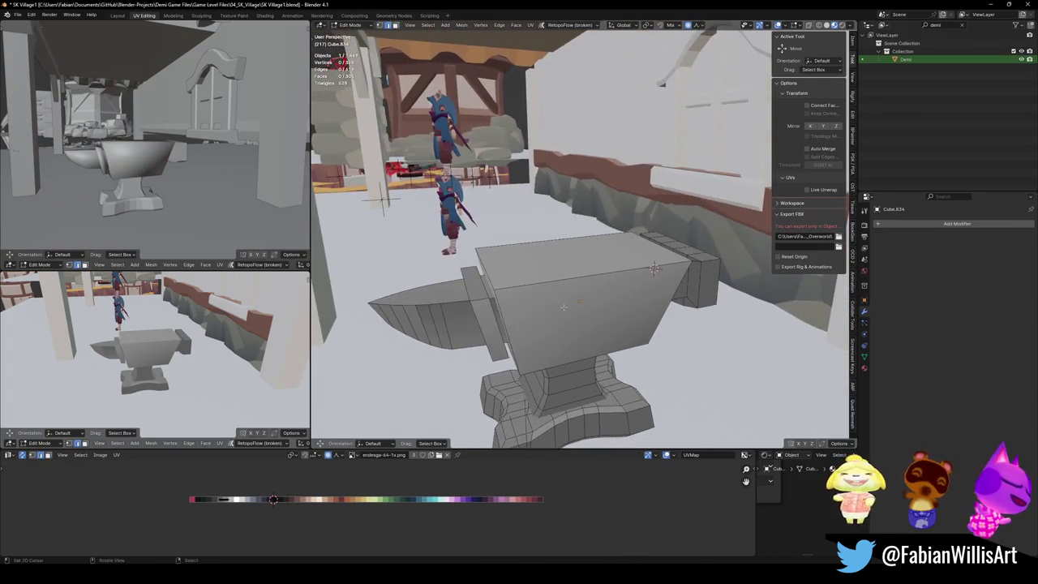
pyautogui.press('l')
pyautogui.hotkey('ctrl', 's')
pyautogui.hotkey('ctrl', 'b')
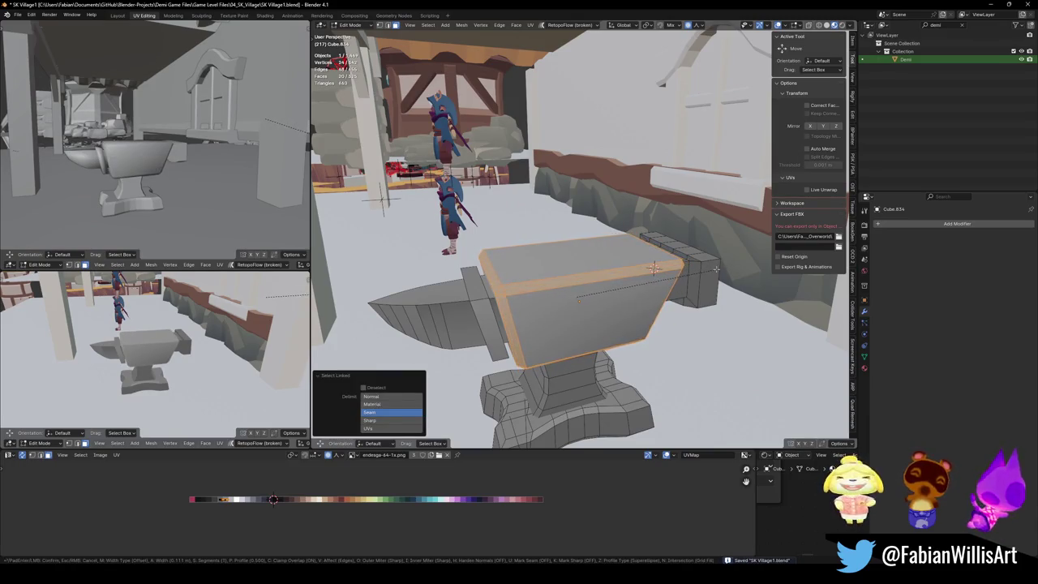
# Step: Confirm the bevel on the anvil head and switch to edge selection
pyautogui.click(653, 268)
pyautogui.hotkey('alt', 'a')
pyautogui.moveTo(654, 268); pyautogui.dragTo(660, 277, button='middle')
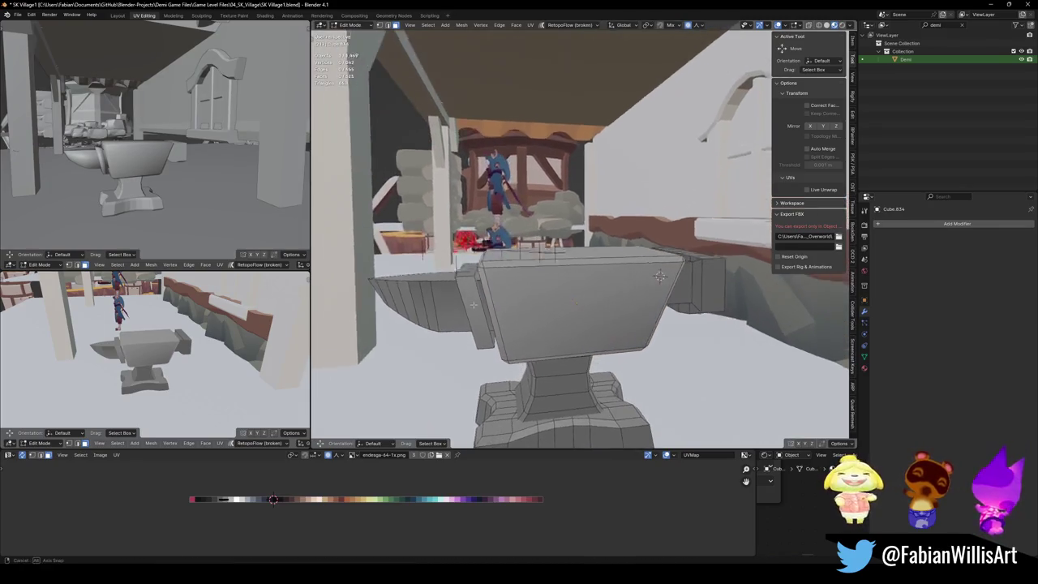
pyautogui.press('2')
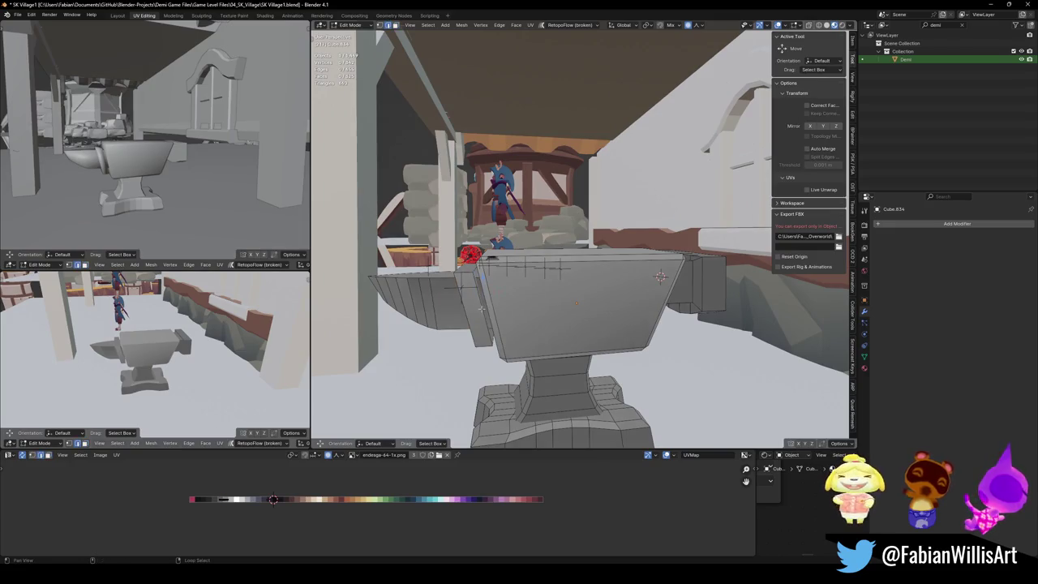
pyautogui.scroll(2, 499, 316)
pyautogui.scroll(2, 507, 298)
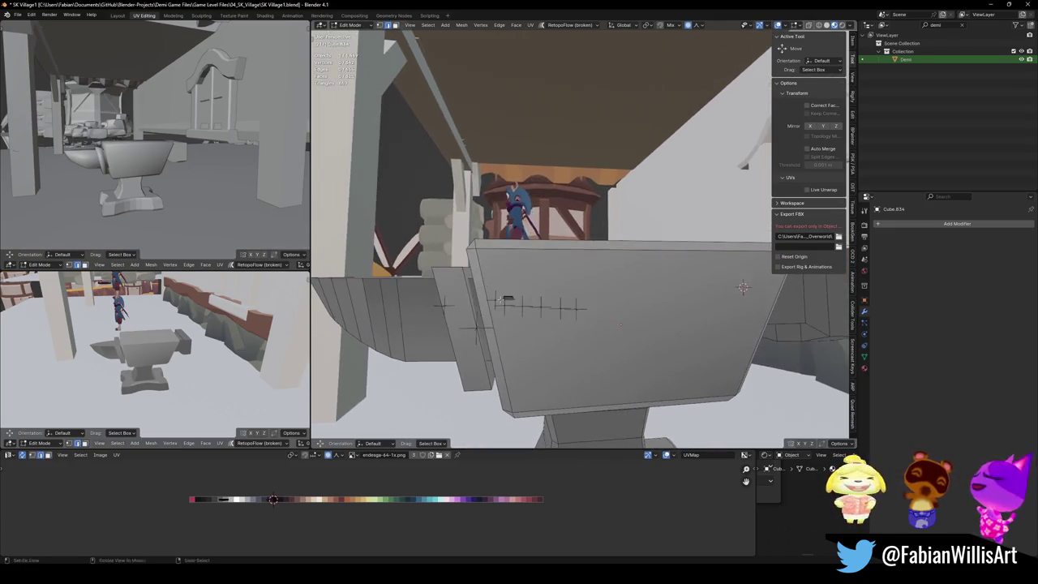
# Step: Nudge the selected head geometry slightly along Y and save SK Village1.blend
pyautogui.moveTo(483, 320); pyautogui.dragTo(498, 328, button='middle')
pyautogui.press('g')
pyautogui.press('y')
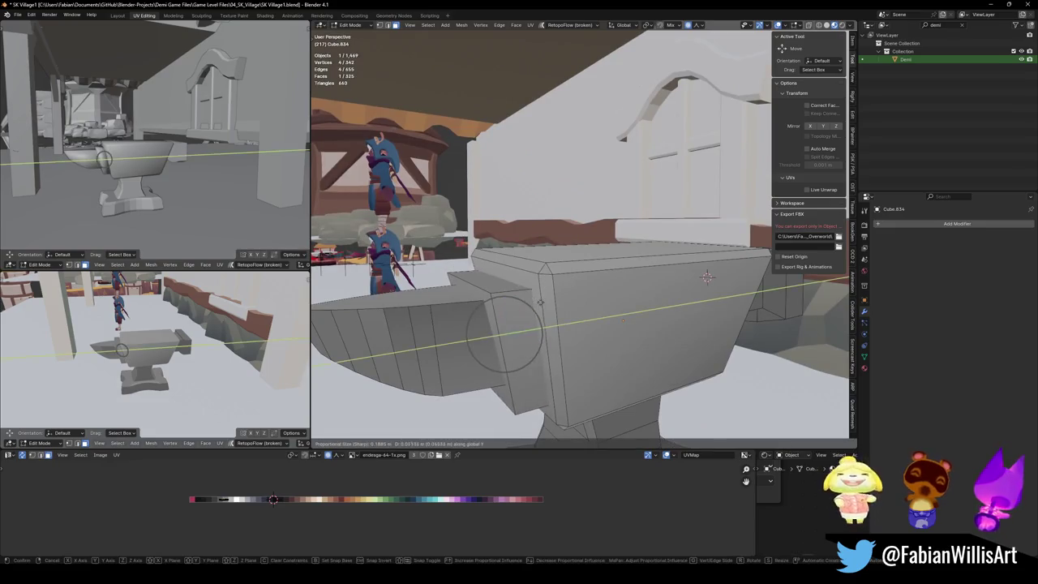
pyautogui.click(504, 334)
pyautogui.scroll(-4, 527, 316)
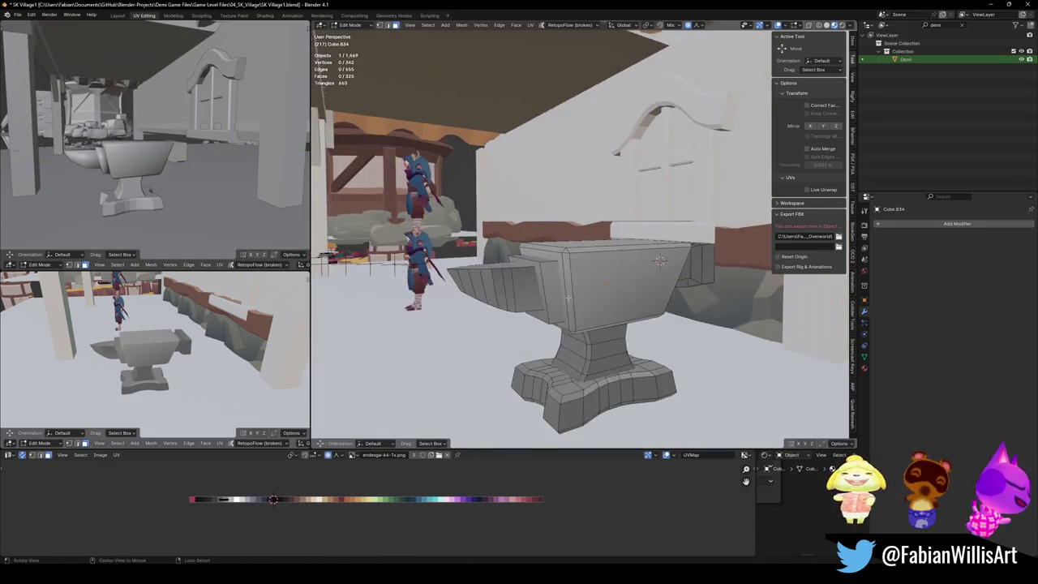
pyautogui.hotkey('ctrl', 's')
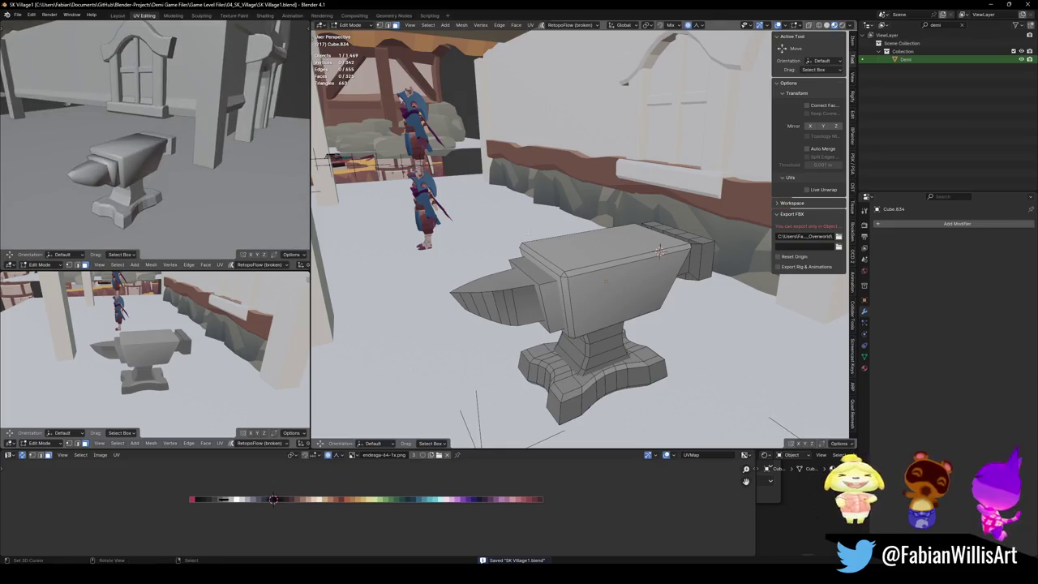
# Step: Return to Object Mode and set the anvil to Shade Flat
pyautogui.press('Tab')
pyautogui.rightClick(568, 296)
pyautogui.click(522, 303)
# Step: Orbit both views in to the anvil head and re-enter Edit Mode
pyautogui.moveTo(122, 162)
pyautogui.mouseDown(button='middle')
pyautogui.moveTo(141, 167)
pyautogui.moveTo(163, 197)
pyautogui.mouseUp(button='middle')
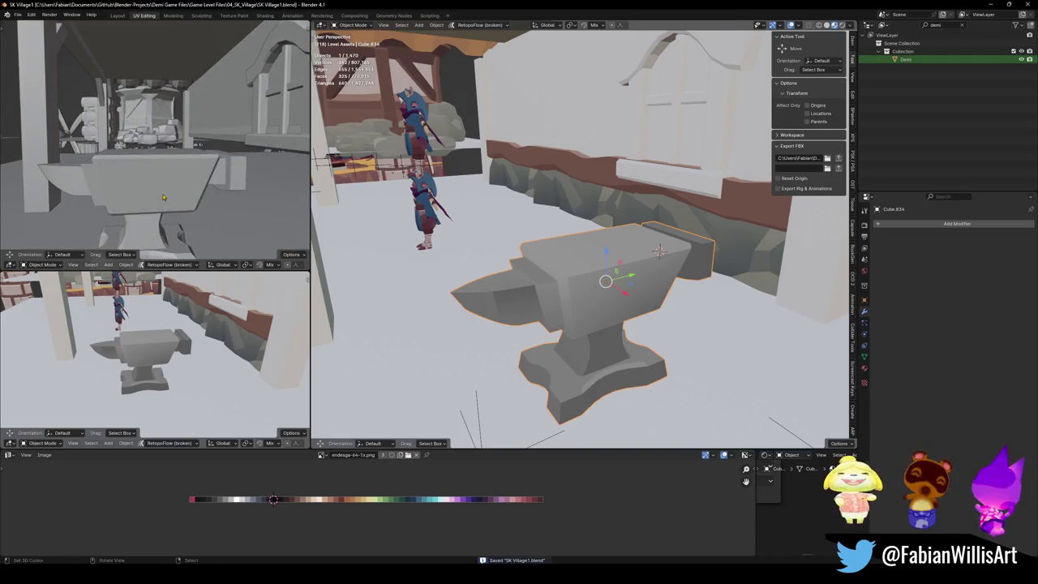
pyautogui.moveTo(163, 197); pyautogui.dragTo(283, 202, button='middle')
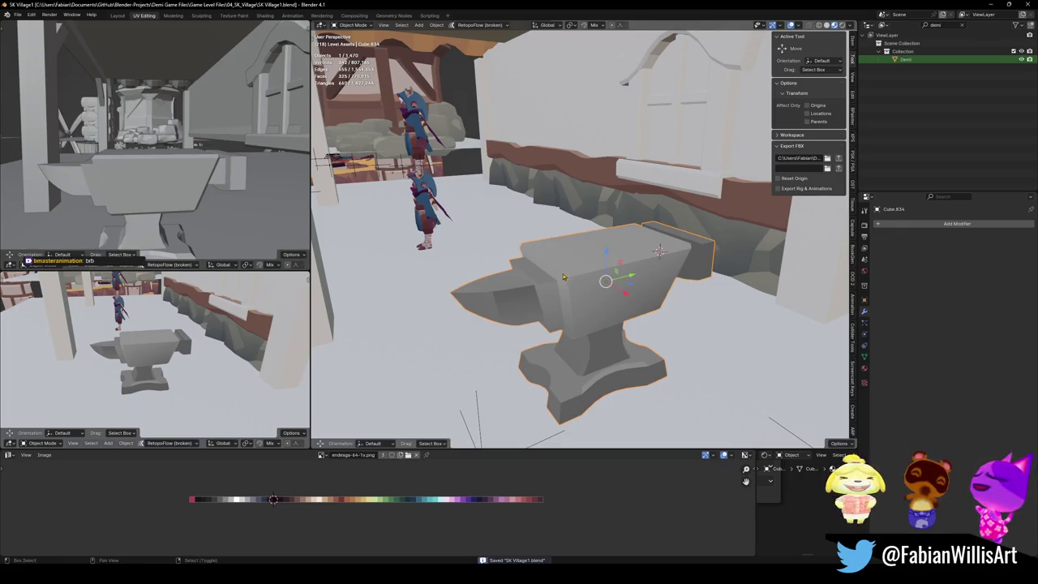
pyautogui.moveTo(564, 277); pyautogui.dragTo(608, 315, button='middle')
pyautogui.press('Tab')
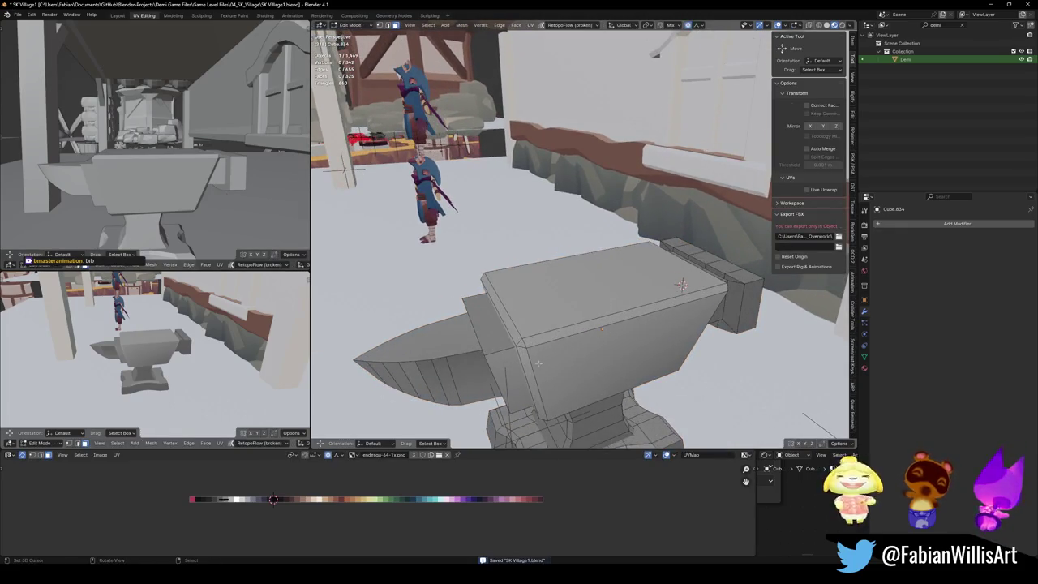
pyautogui.press('a')
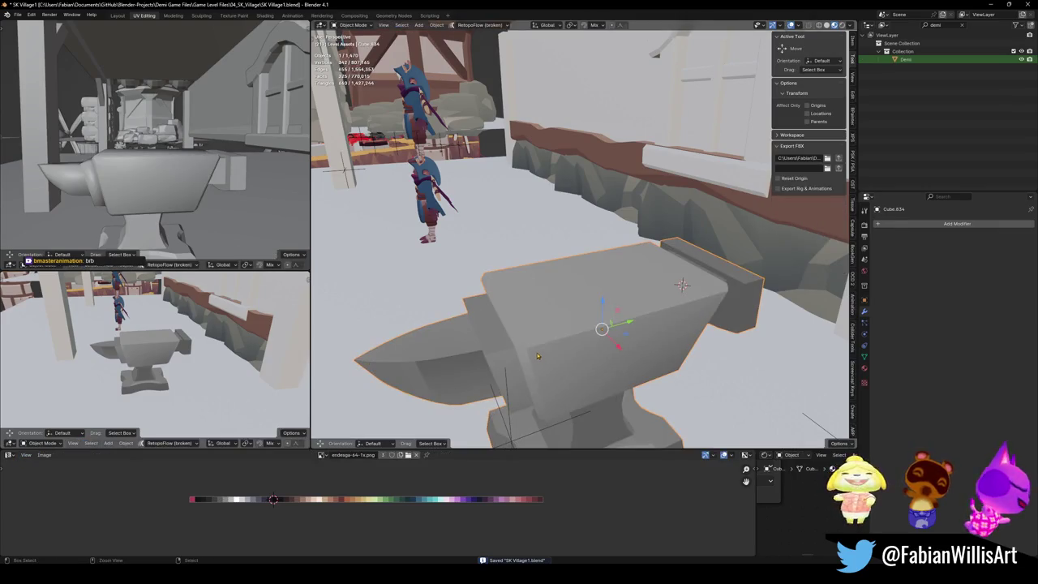
# Step: Select the edge loop around the head's top rim and dissolve it
pyautogui.keyDown('alt'); pyautogui.click(536, 351); pyautogui.keyUp('alt')
pyautogui.keyDown('ctrl'); pyautogui.keyDown('alt'); pyautogui.click(535, 350); pyautogui.keyUp('alt'); pyautogui.keyUp('ctrl')
pyautogui.hotkey('ctrl', 'z')
pyautogui.keyDown('alt'); pyautogui.click(535, 350); pyautogui.keyUp('alt')
pyautogui.hotkey('ctrl', 'x')
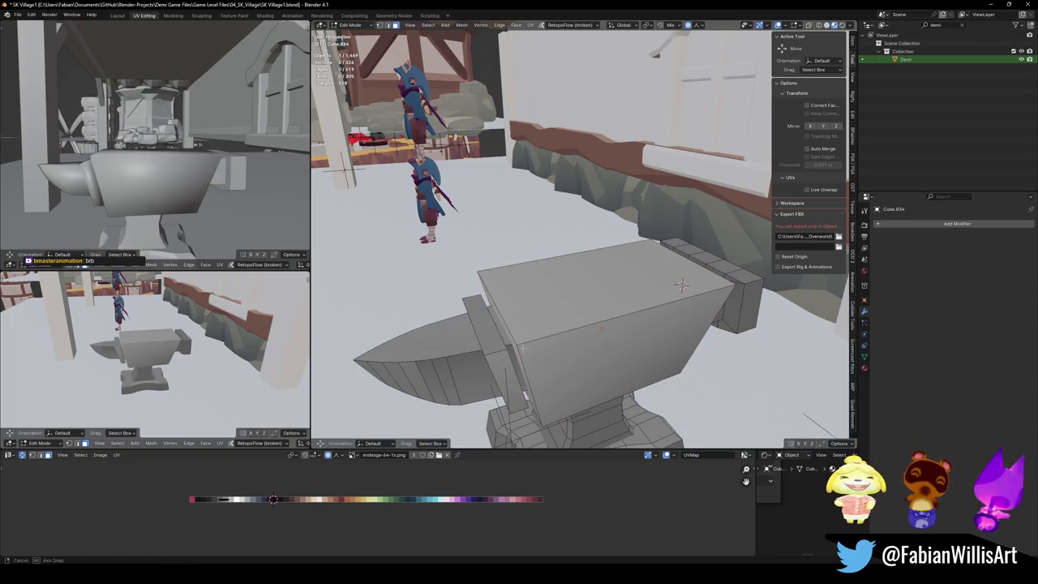
pyautogui.moveTo(523, 347)
pyautogui.mouseDown(button='middle')
pyautogui.moveTo(486, 352)
pyautogui.moveTo(487, 340)
pyautogui.moveTo(505, 347)
pyautogui.mouseUp(button='middle')
# Step: Bevel the edge where the horn meets the head, saving the file along the way
pyautogui.click(486, 352)
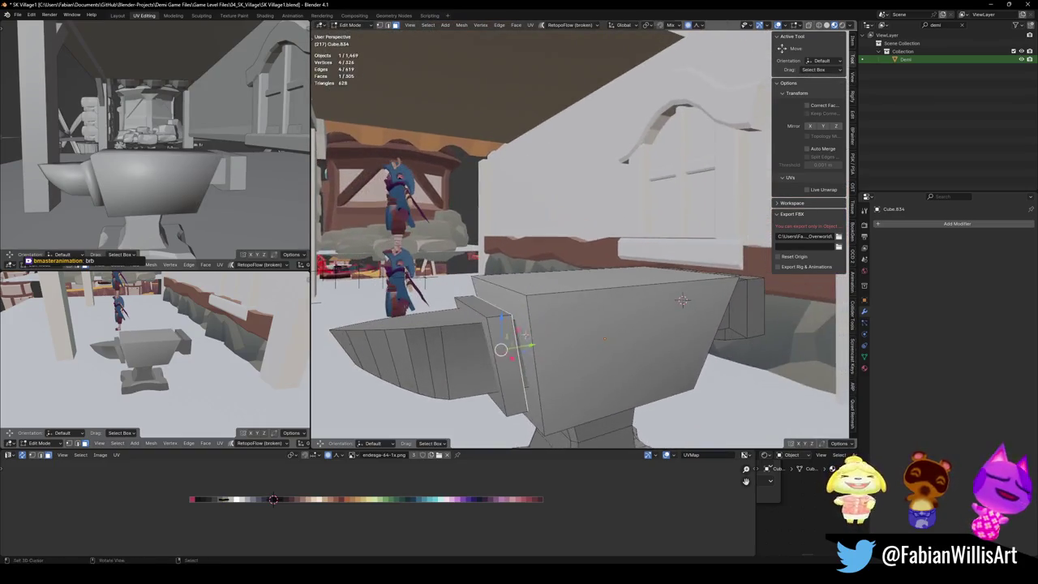
pyautogui.press('Tab')
pyautogui.moveTo(559, 294); pyautogui.dragTo(584, 298, button='middle')
pyautogui.rightClick(533, 272)
pyautogui.hotkey('ctrl', 's')
pyautogui.press('Escape')
pyautogui.press('Tab')
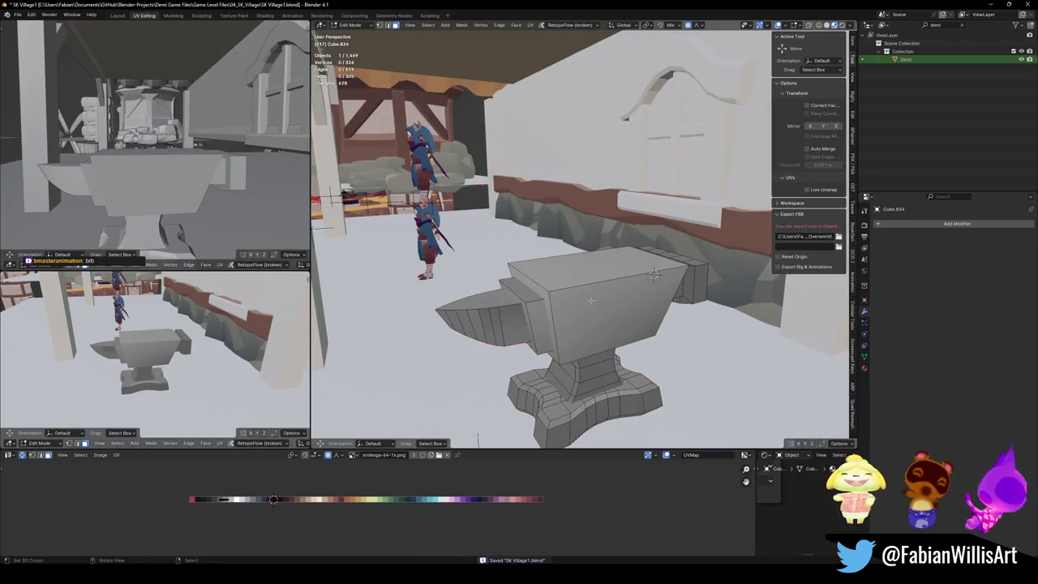
pyautogui.moveTo(598, 336); pyautogui.dragTo(529, 272, button='middle')
pyautogui.moveTo(653, 276)
pyautogui.mouseDown(button='middle')
pyautogui.moveTo(592, 288)
pyautogui.moveTo(690, 283)
pyautogui.moveTo(662, 304)
pyautogui.moveTo(646, 267)
pyautogui.mouseUp(button='middle')
pyautogui.hotkey('ctrl', 'b')
pyautogui.click(646, 285)
# Step: Bevel the horn's long top edge and clear the selection
pyautogui.scroll(3, 177, 211)
pyautogui.hotkey('ctrl', 'b')
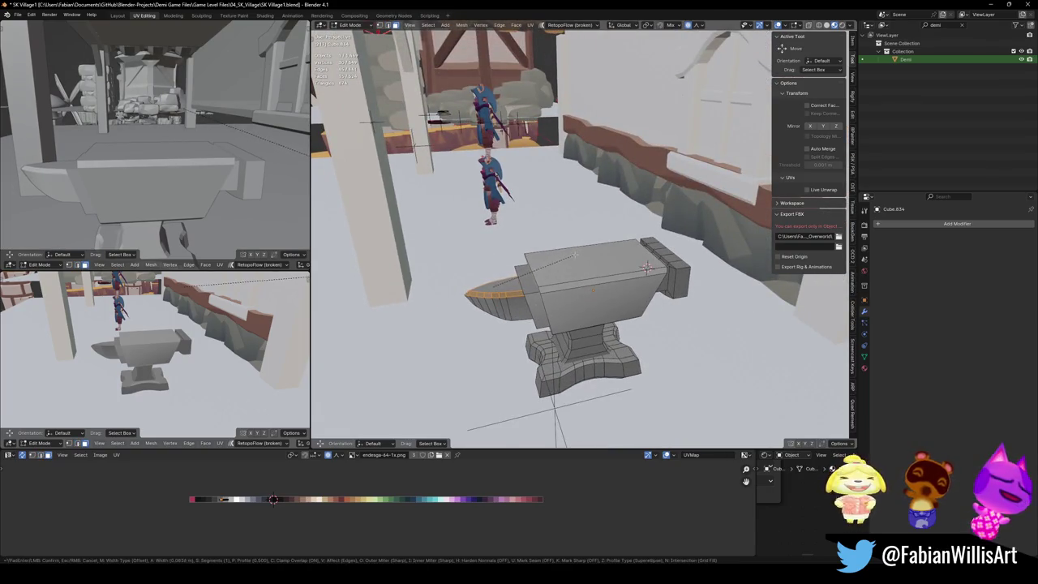
pyautogui.click(575, 256)
pyautogui.moveTo(574, 255)
pyautogui.mouseDown(button='middle')
pyautogui.moveTo(756, 357)
pyautogui.moveTo(588, 269)
pyautogui.mouseUp(button='middle')
pyautogui.hotkey('alt', 'a')
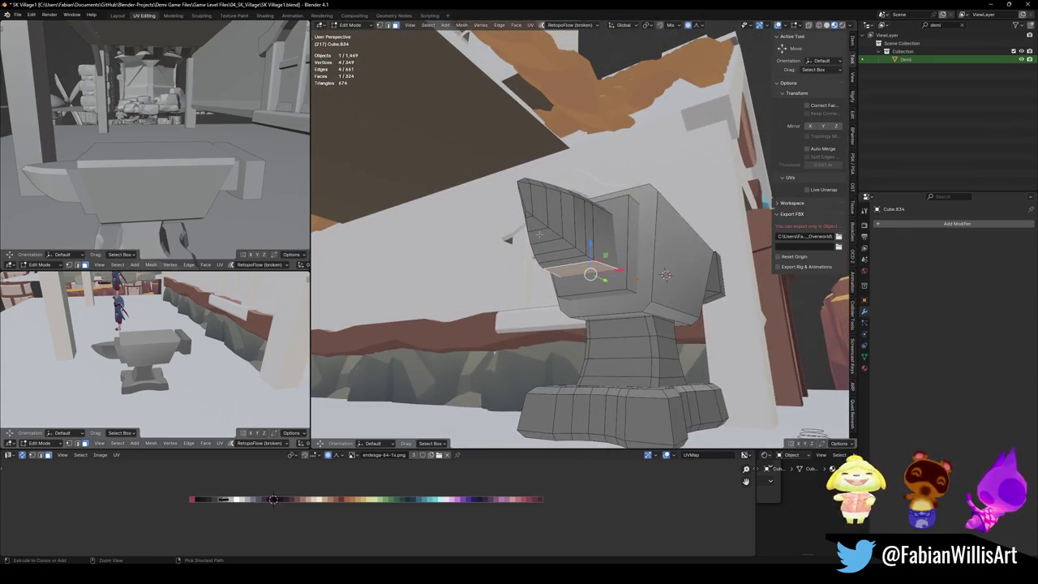
# Step: Recolour the strip of horn faces by moving them to a new palette spot
pyautogui.keyDown('ctrl'); pyautogui.click(528, 215); pyautogui.keyUp('ctrl')
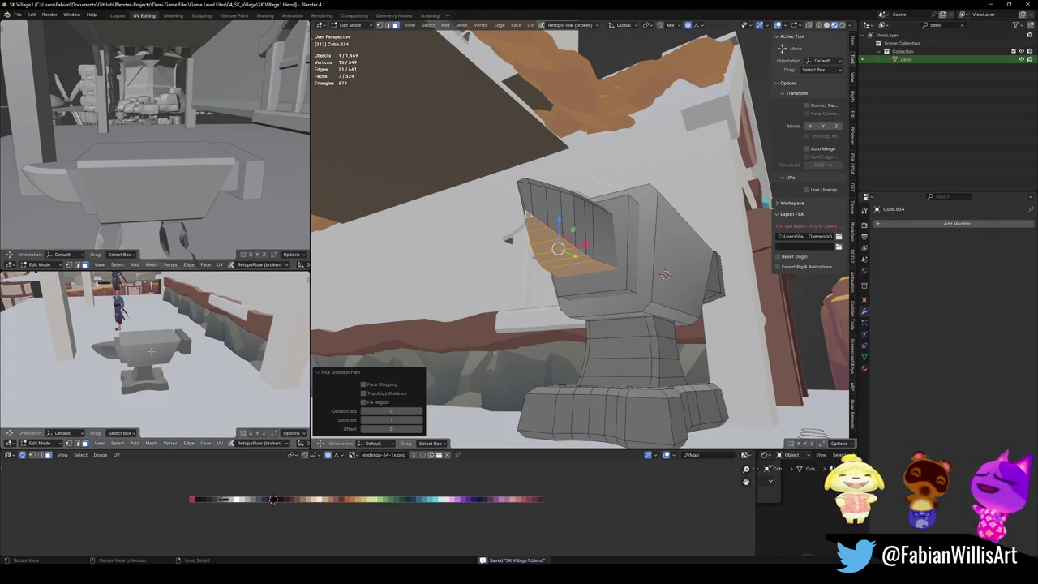
pyautogui.hotkey('ctrl', 'z')
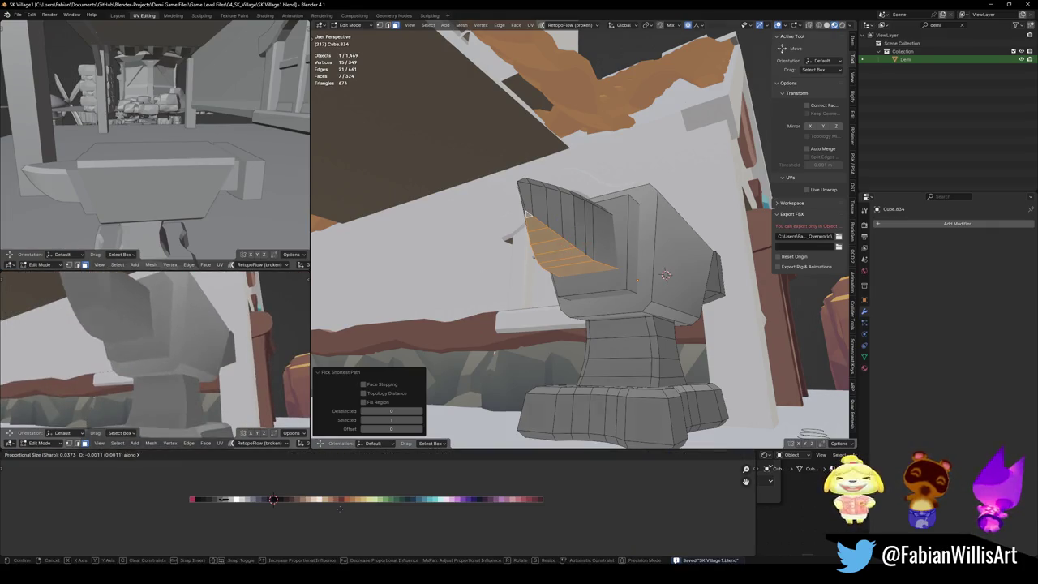
pyautogui.hotkey('ctrl', 'shift', 'z')
pyautogui.press('g')
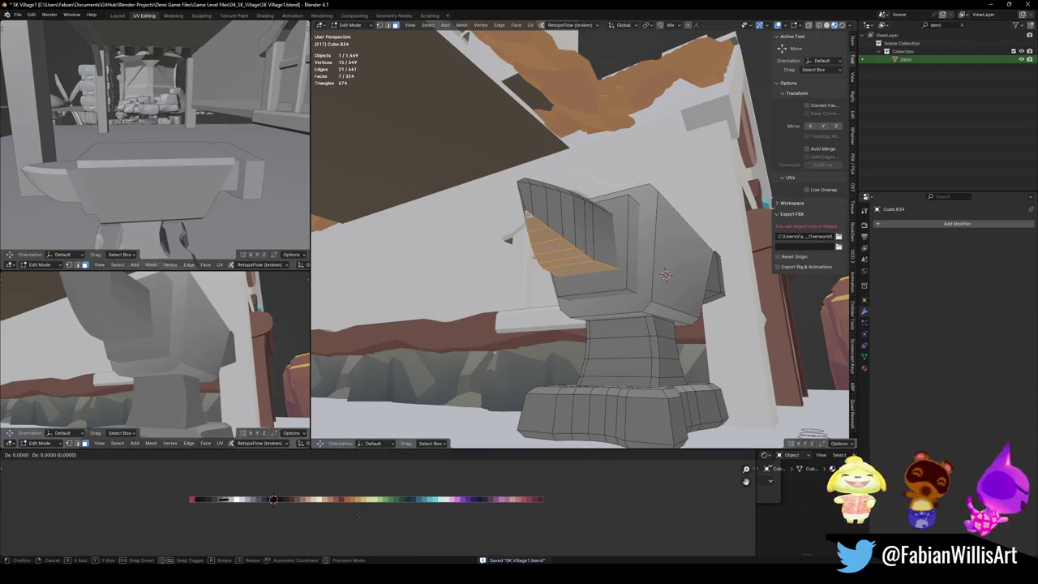
pyautogui.click(360, 465)
# Step: Shift the faces under the anvil head along X to a new colour and save
pyautogui.moveTo(631, 340); pyautogui.dragTo(615, 319, button='middle')
pyautogui.click(640, 341)
pyautogui.scroll(2, 617, 313)
pyautogui.keyDown('shift'); pyautogui.click(615, 319); pyautogui.keyUp('shift')
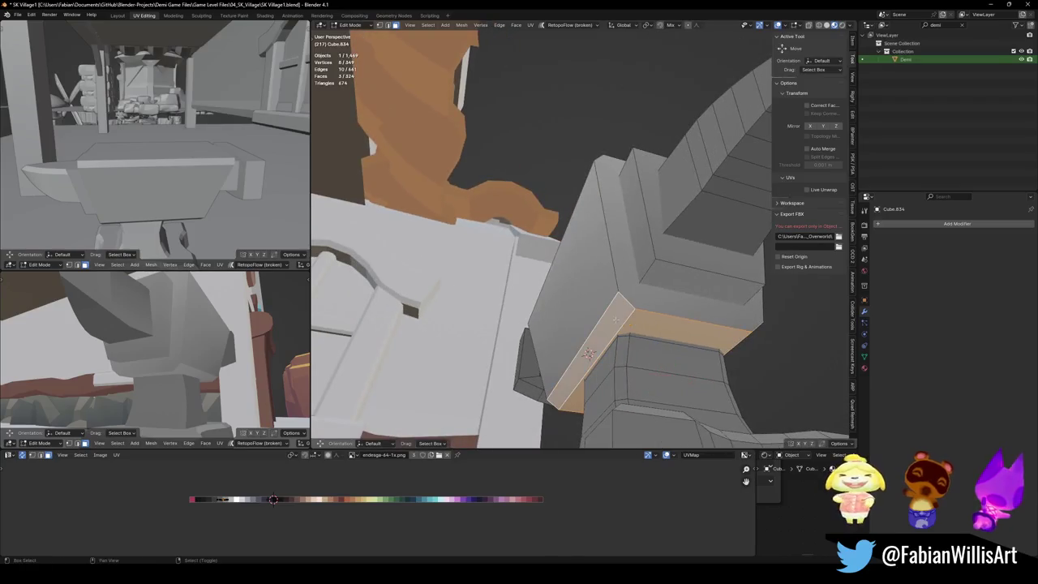
pyautogui.press('g')
pyautogui.press('x')
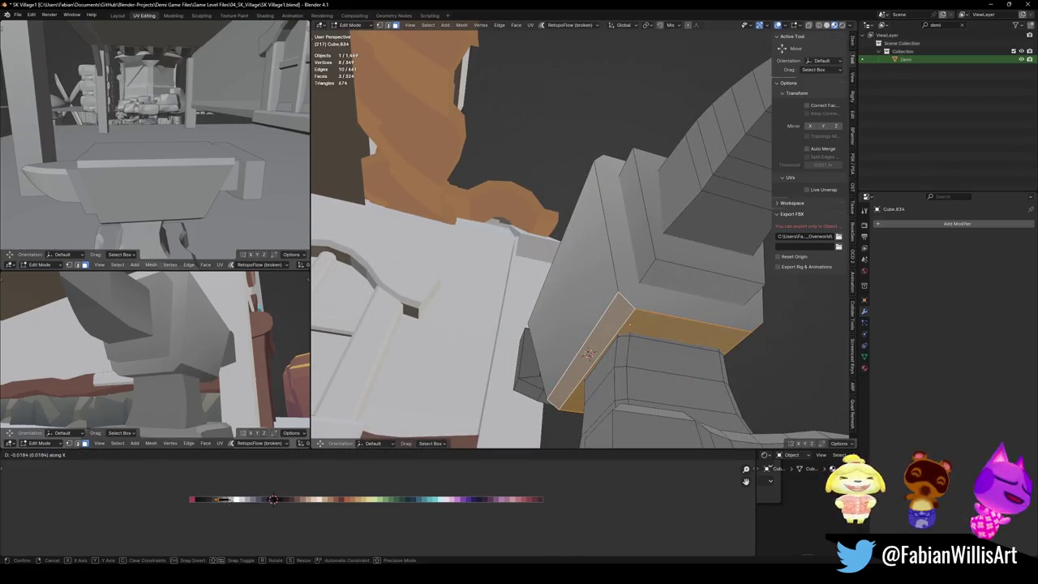
pyautogui.click(589, 354)
pyautogui.hotkey('ctrl', 's')
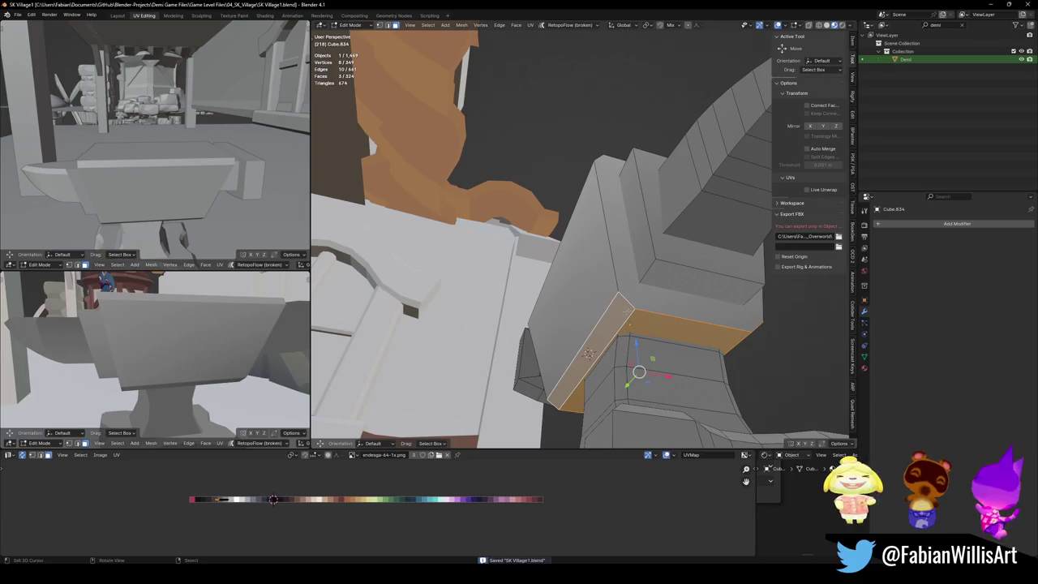
# Step: Frame the whole anvil and select the head's top front edge
pyautogui.press('KP_Decimal')
pyautogui.moveTo(650, 224)
pyautogui.mouseDown(button='middle')
pyautogui.moveTo(629, 276)
pyautogui.moveTo(534, 241)
pyautogui.mouseUp(button='middle')
pyautogui.click(629, 271)
pyautogui.click(568, 267)
pyautogui.click(588, 232)
pyautogui.click(566, 234)
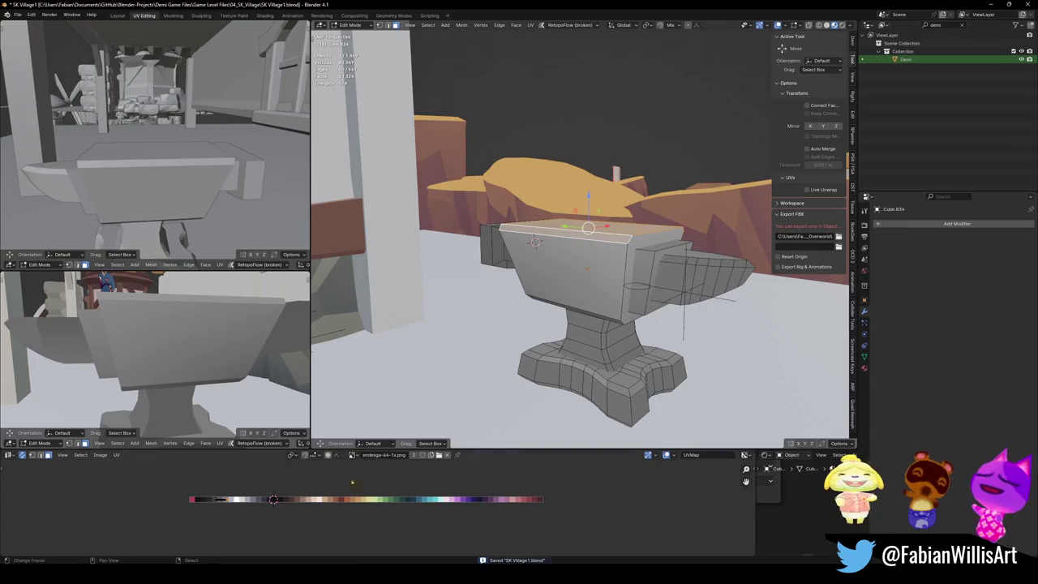
# Step: Shift the head's top edge to a new palette colour along X and save
pyautogui.press('g')
pyautogui.press('x')
pyautogui.click(535, 240)
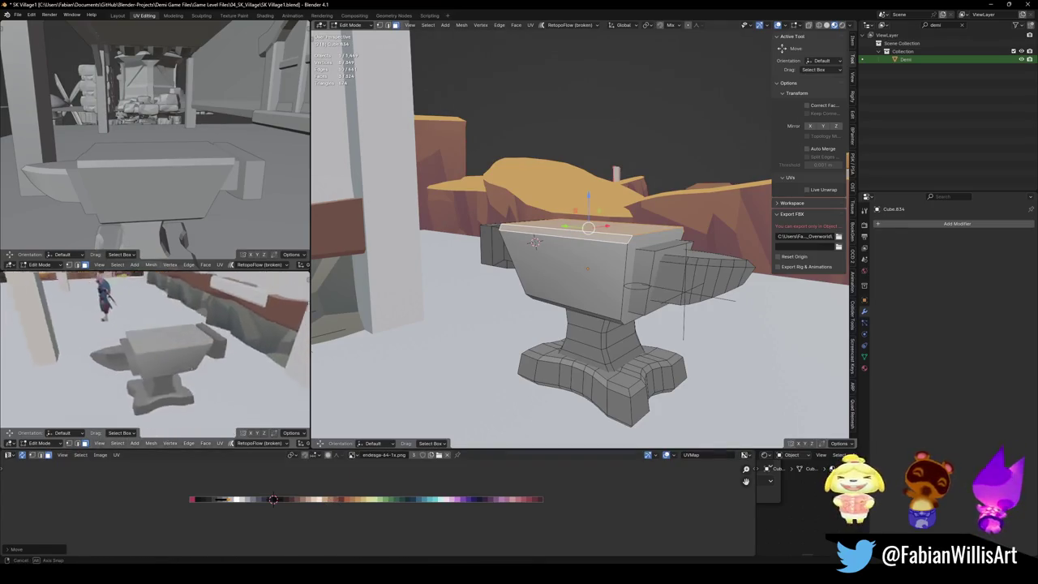
pyautogui.hotkey('ctrl', 's')
# Step: Recolour the horn's top face and the step face behind it
pyautogui.moveTo(535, 241)
pyautogui.mouseDown(button='middle')
pyautogui.moveTo(536, 331)
pyautogui.moveTo(566, 251)
pyautogui.mouseUp(button='middle')
pyautogui.keyDown('alt'); pyautogui.click(536, 331); pyautogui.keyUp('alt')
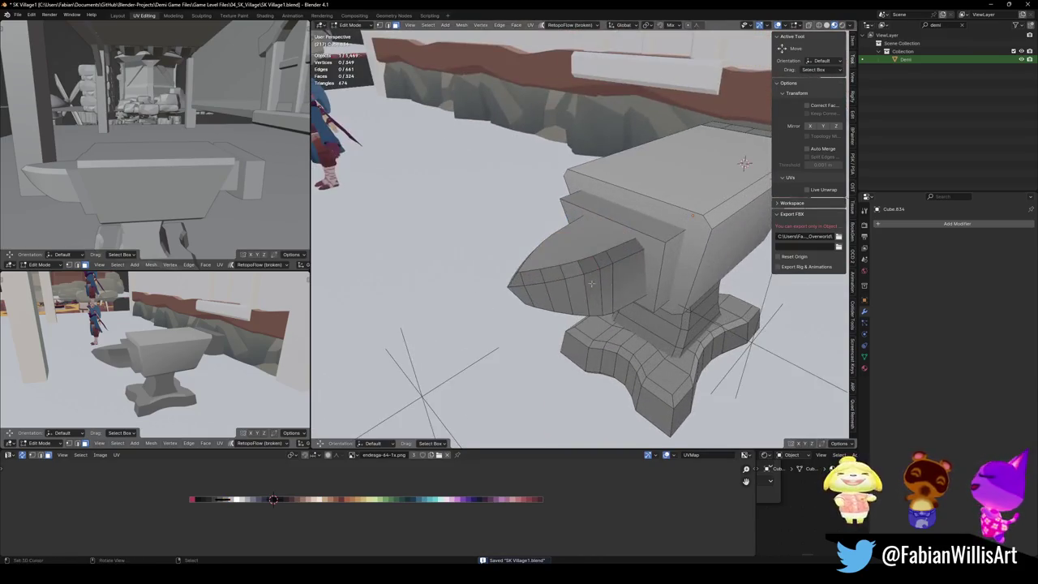
pyautogui.keyDown('shift'); pyautogui.click(571, 250); pyautogui.keyUp('shift')
pyautogui.keyDown('shift'); pyautogui.click(636, 218); pyautogui.keyUp('shift')
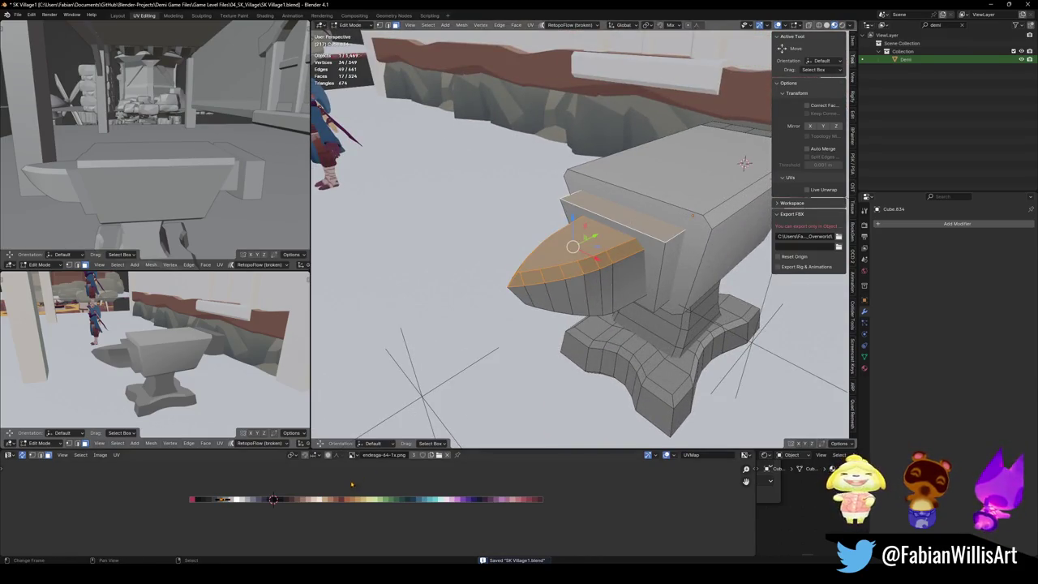
pyautogui.press('g')
pyautogui.press('x')
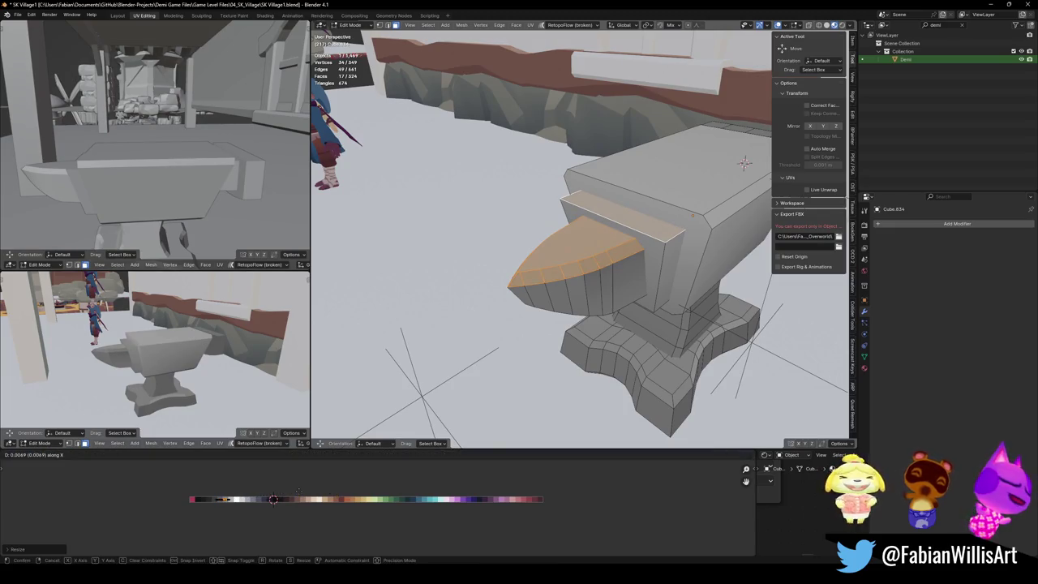
pyautogui.click(317, 490)
# Step: Bevel the front edges of the anvil head, saving before the bevel
pyautogui.moveTo(202, 357); pyautogui.dragTo(246, 341, button='middle')
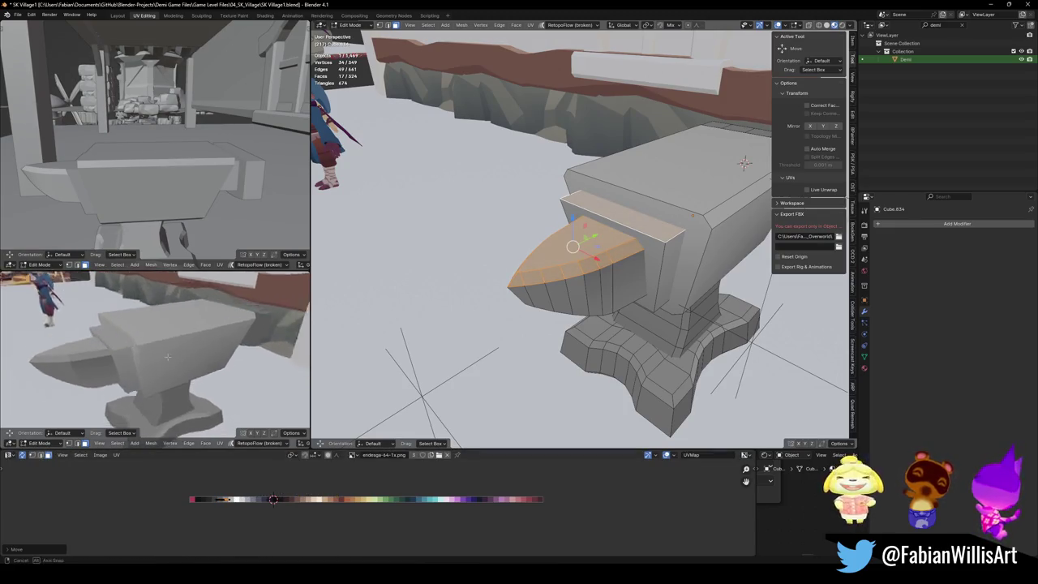
pyautogui.hotkey('alt', 'a')
pyautogui.moveTo(744, 163); pyautogui.dragTo(672, 238, button='middle')
pyautogui.click(672, 238)
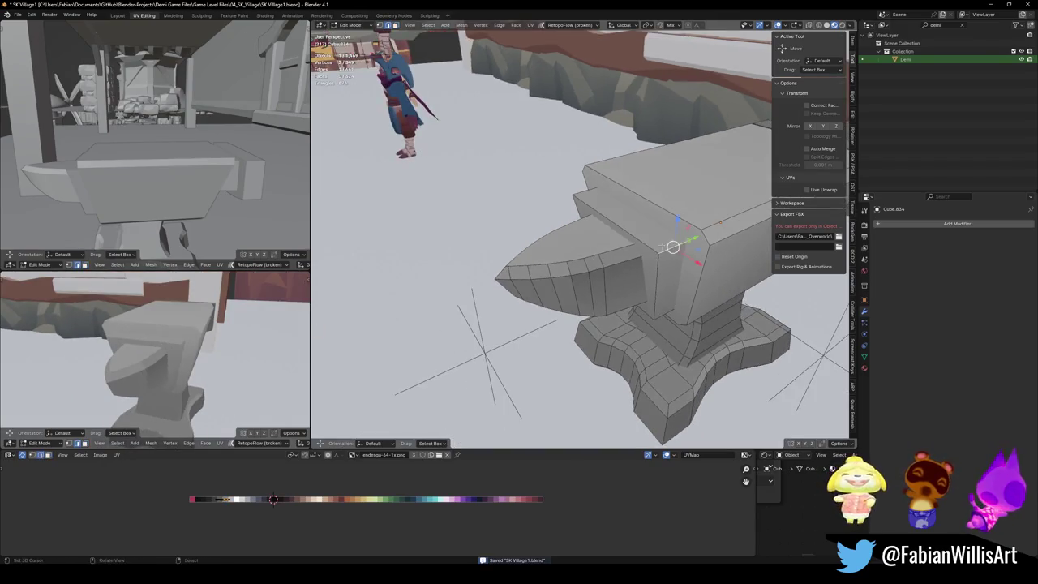
pyautogui.press('KP_Decimal')
pyautogui.hotkey('ctrl', 's')
pyautogui.moveTo(596, 303); pyautogui.dragTo(582, 278, button='middle')
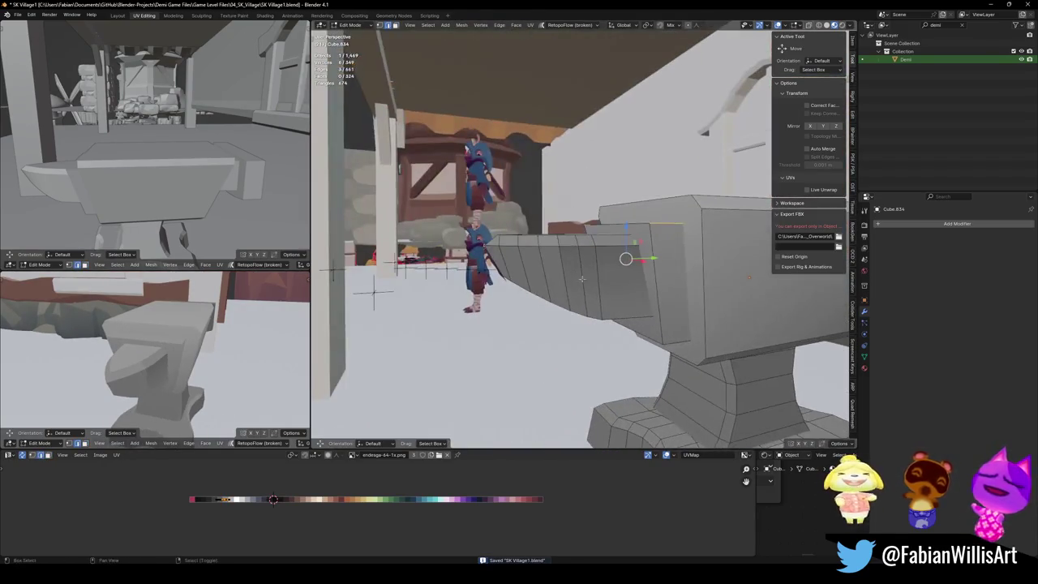
pyautogui.hotkey('ctrl', 'b')
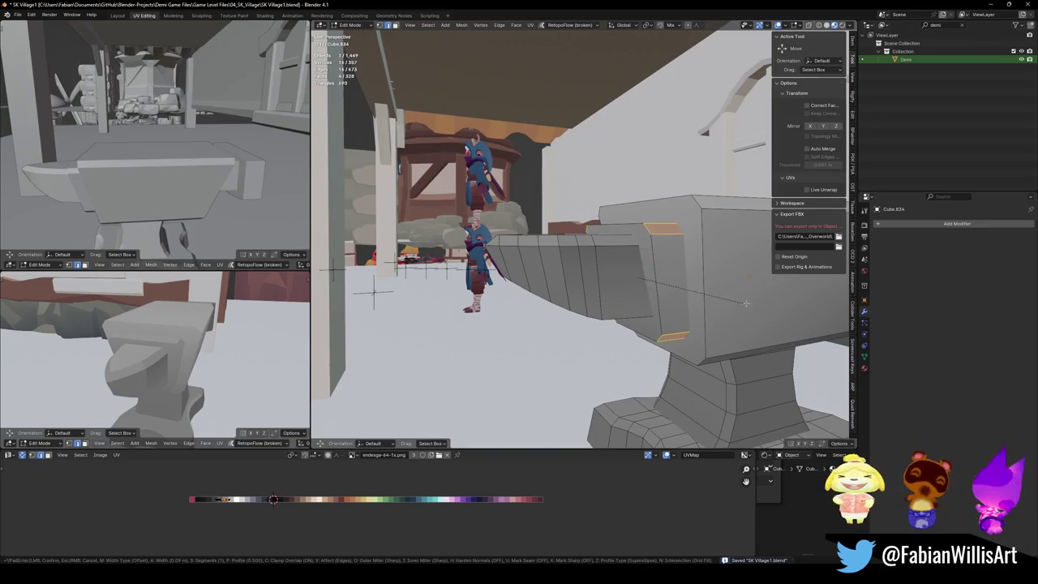
pyautogui.click(734, 303)
# Step: In face mode, give the small new bevel face a new colour and save
pyautogui.moveTo(138, 349); pyautogui.dragTo(205, 351, button='middle')
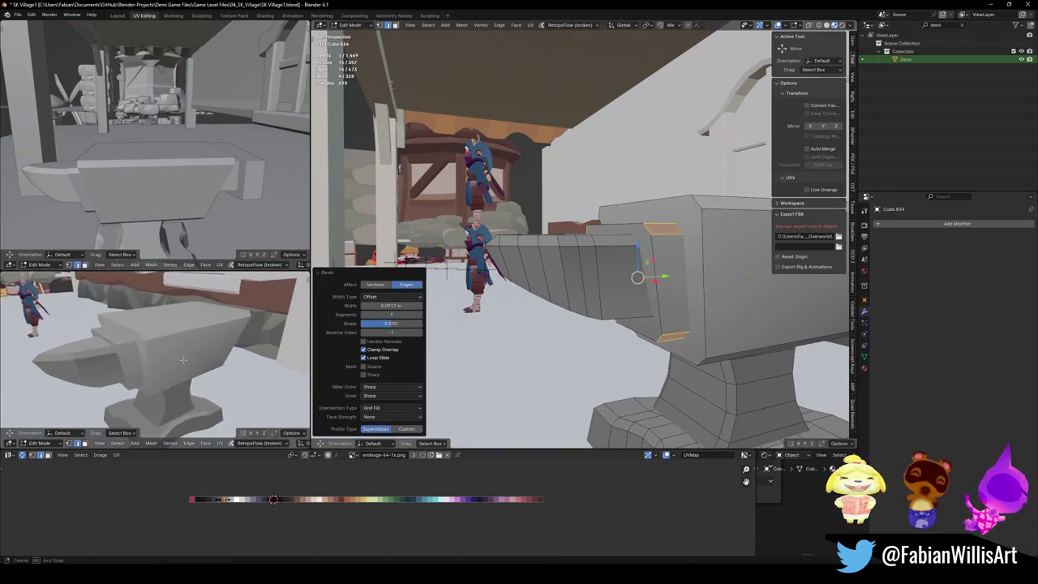
pyautogui.press('1')
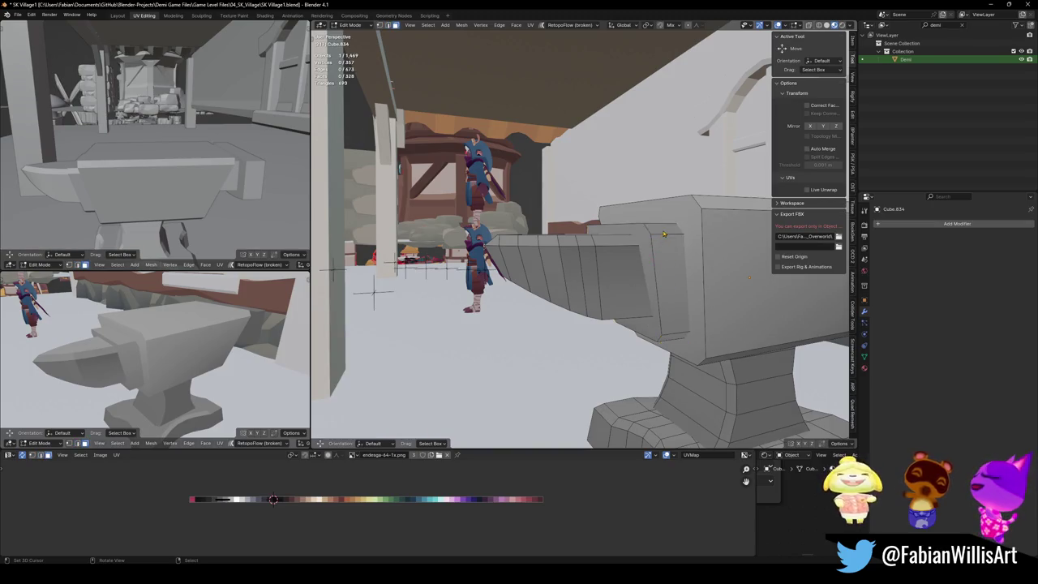
pyautogui.moveTo(663, 234); pyautogui.dragTo(511, 235, button='middle')
pyautogui.keyDown('shift'); pyautogui.click(511, 235); pyautogui.keyUp('shift')
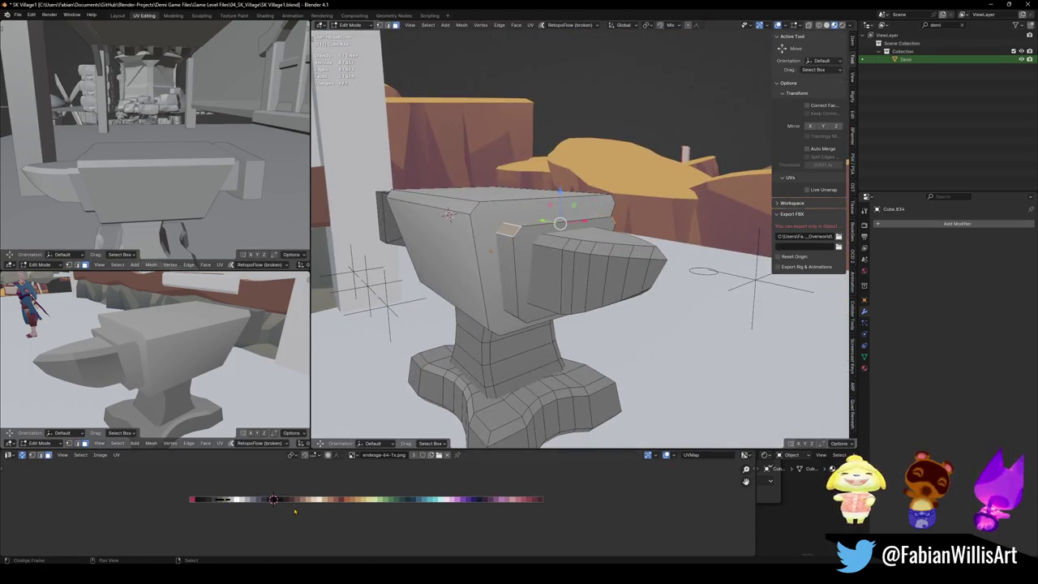
pyautogui.press('g')
pyautogui.press('x')
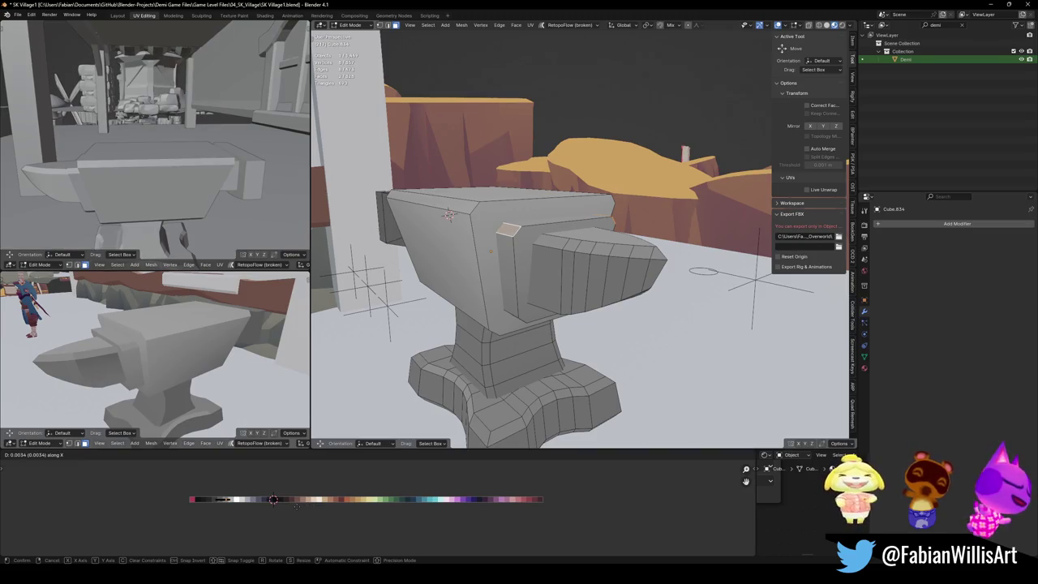
pyautogui.click(296, 506)
pyautogui.moveTo(203, 356)
pyautogui.mouseDown(button='middle')
pyautogui.moveTo(232, 364)
pyautogui.moveTo(202, 362)
pyautogui.mouseUp(button='middle')
pyautogui.hotkey('ctrl', 's')
# Step: Shift two faces under the horn to another palette colour along X
pyautogui.moveTo(644, 326)
pyautogui.mouseDown(button='middle')
pyautogui.moveTo(690, 316)
pyautogui.moveTo(618, 358)
pyautogui.moveTo(519, 356)
pyautogui.mouseUp(button='middle')
pyautogui.click(689, 316)
pyautogui.keyDown('shift'); pyautogui.click(494, 328); pyautogui.keyUp('shift')
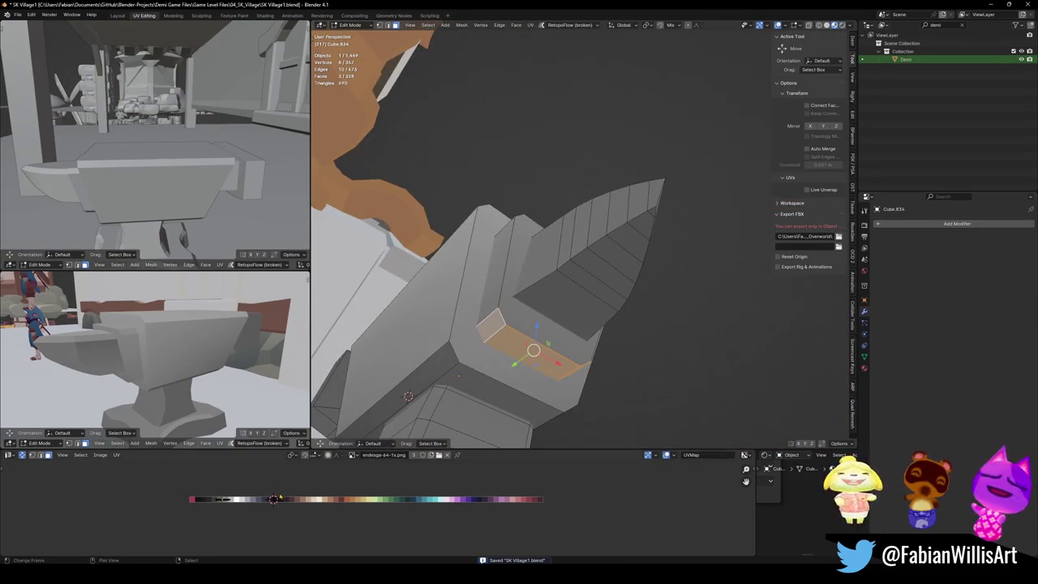
pyautogui.moveTo(154, 357); pyautogui.dragTo(195, 361, button='middle')
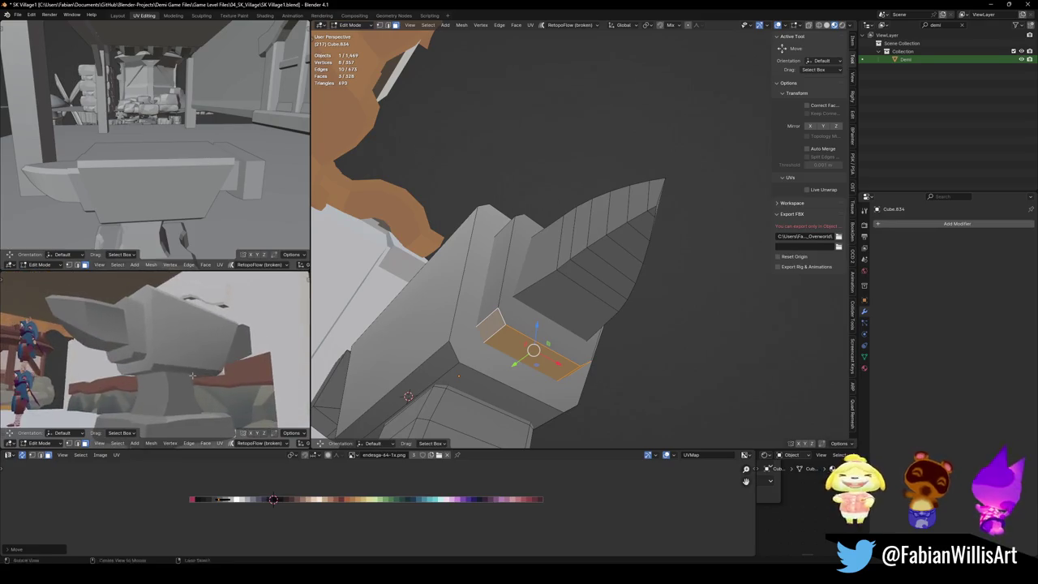
pyautogui.press('g')
pyautogui.press('x')
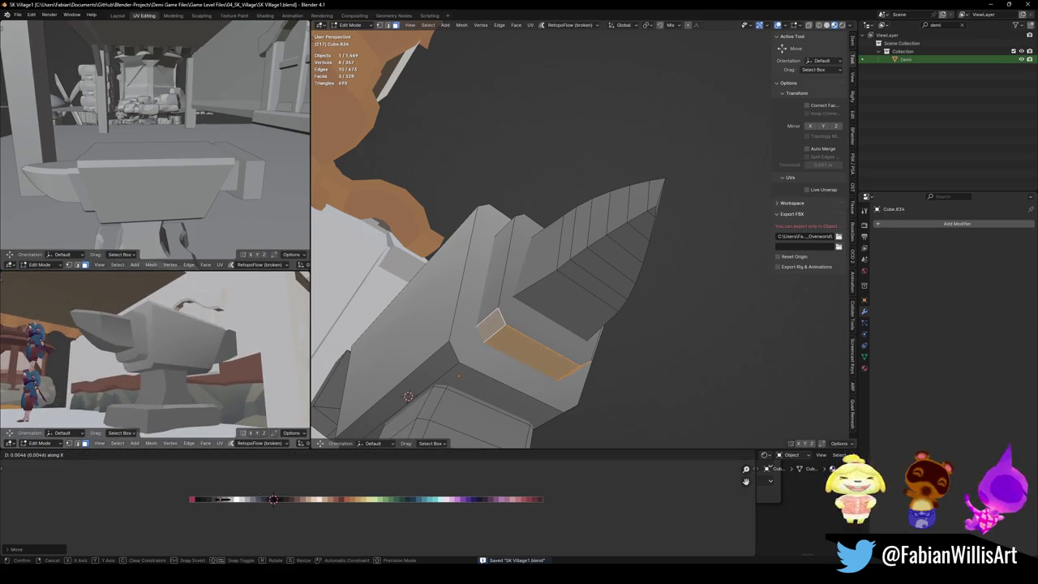
pyautogui.press('Return')
# Step: Recolour a single face under the anvil head and save SK Village1.blend
pyautogui.moveTo(519, 340); pyautogui.dragTo(567, 325, button='middle')
pyautogui.click(584, 344)
pyautogui.press('g')
pyautogui.press('x')
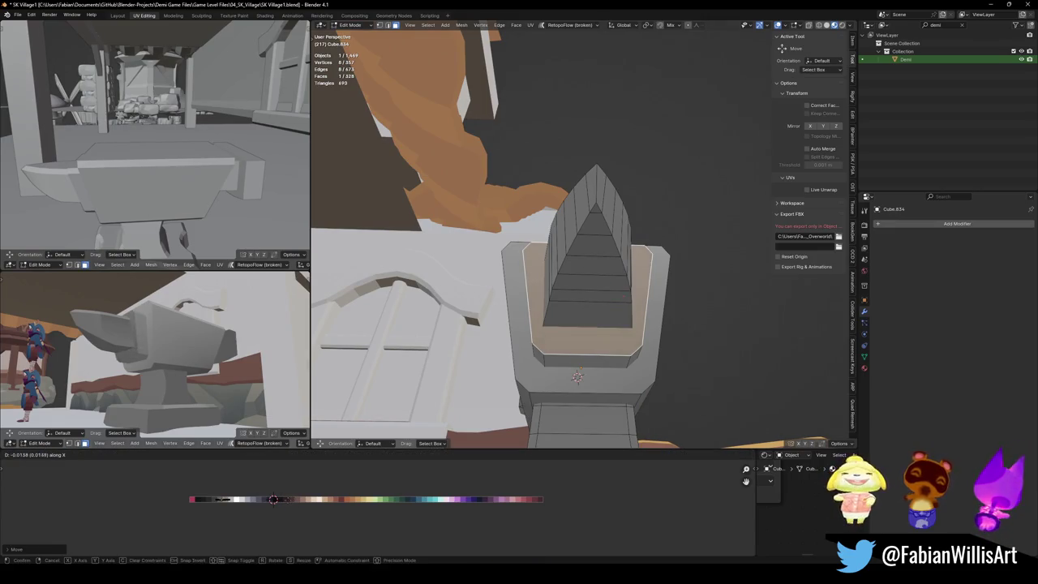
pyautogui.click(273, 498)
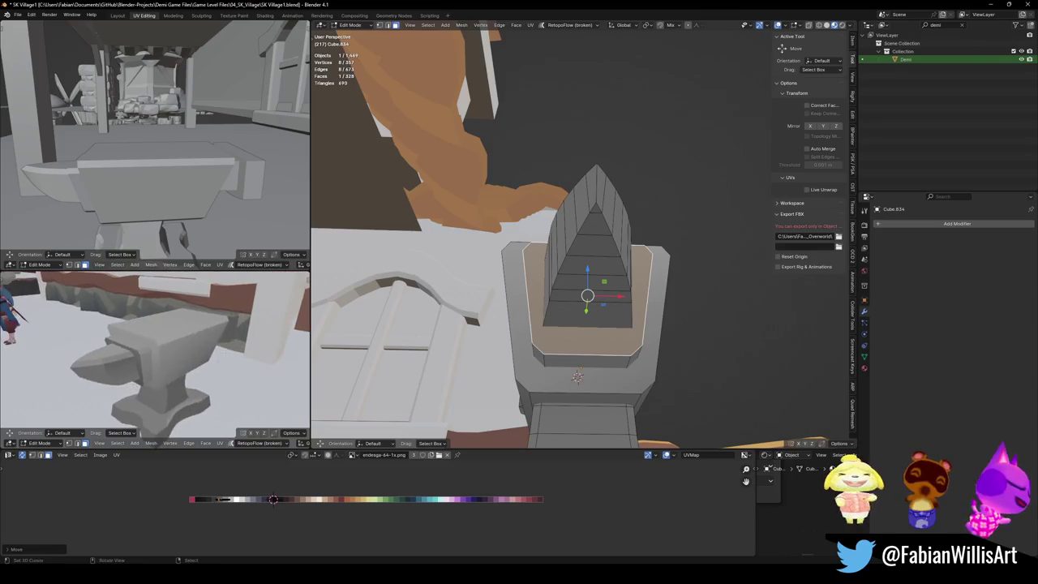
pyautogui.hotkey('ctrl', 's')
pyautogui.moveTo(576, 376); pyautogui.dragTo(649, 308, button='middle')
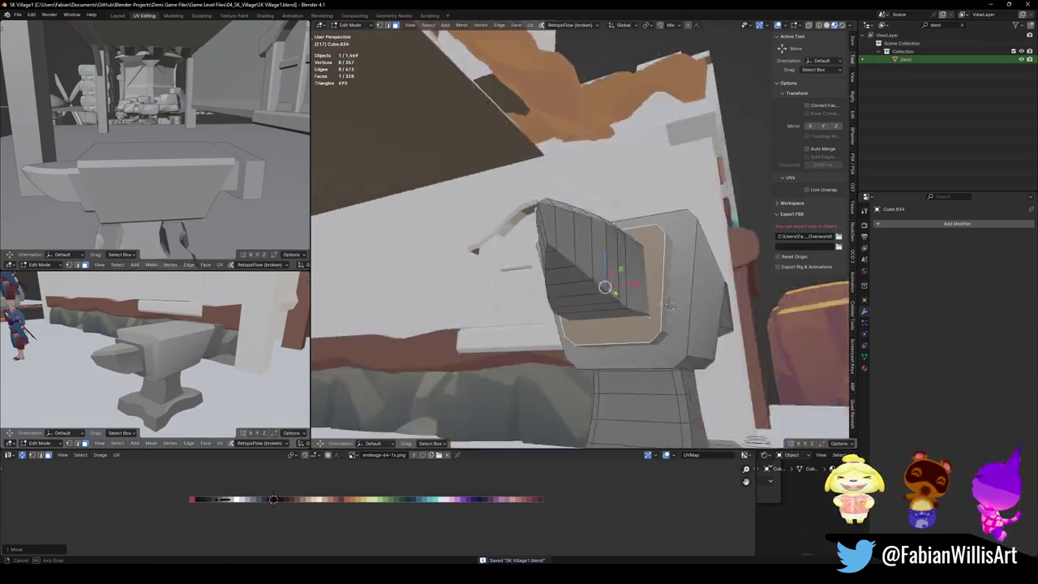
pyautogui.hotkey('ctrl', 'b')
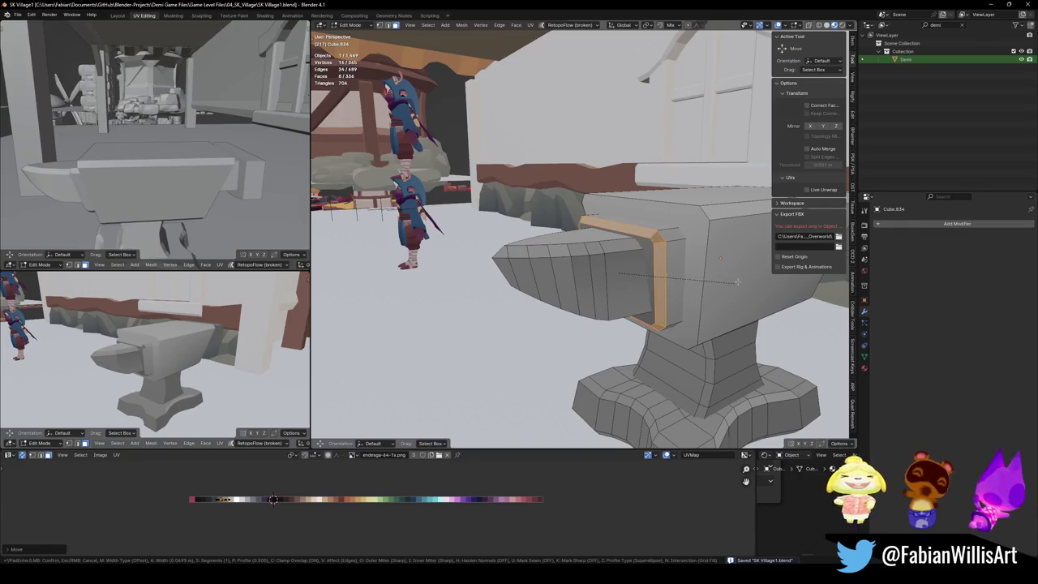
pyautogui.click(736, 281)
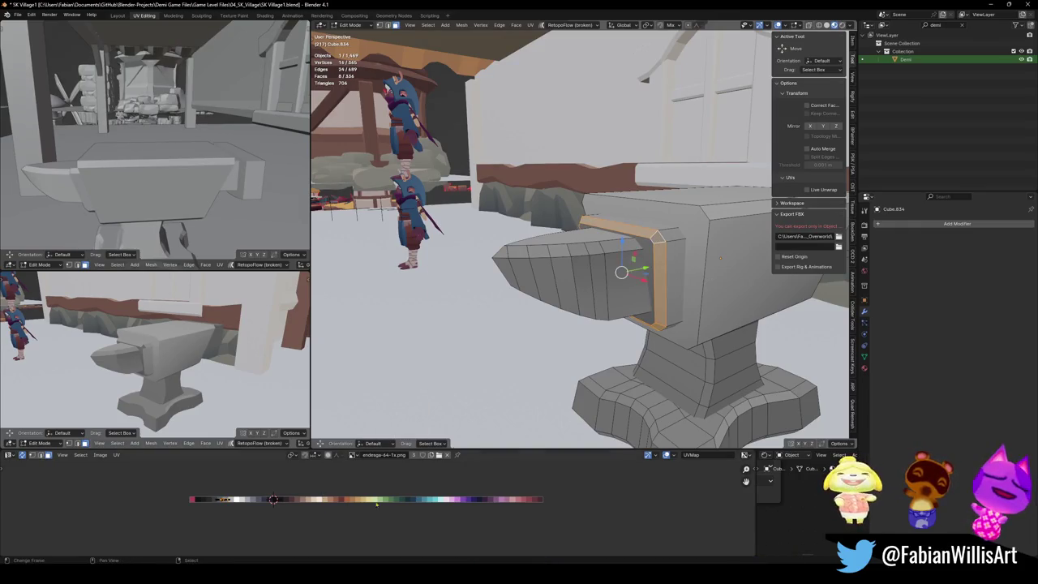
pyautogui.press('g')
pyautogui.press('x')
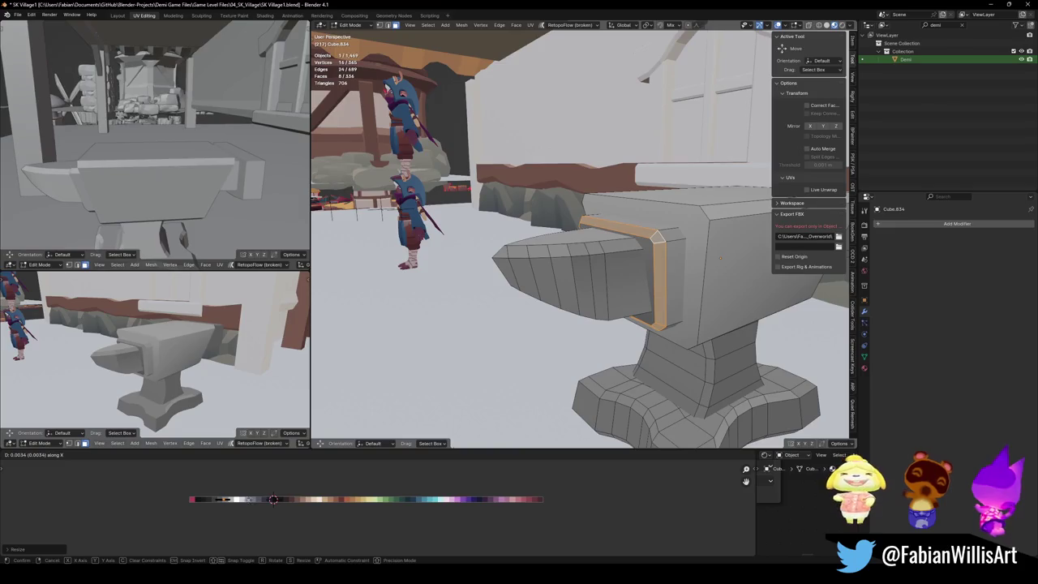
pyautogui.press('s')
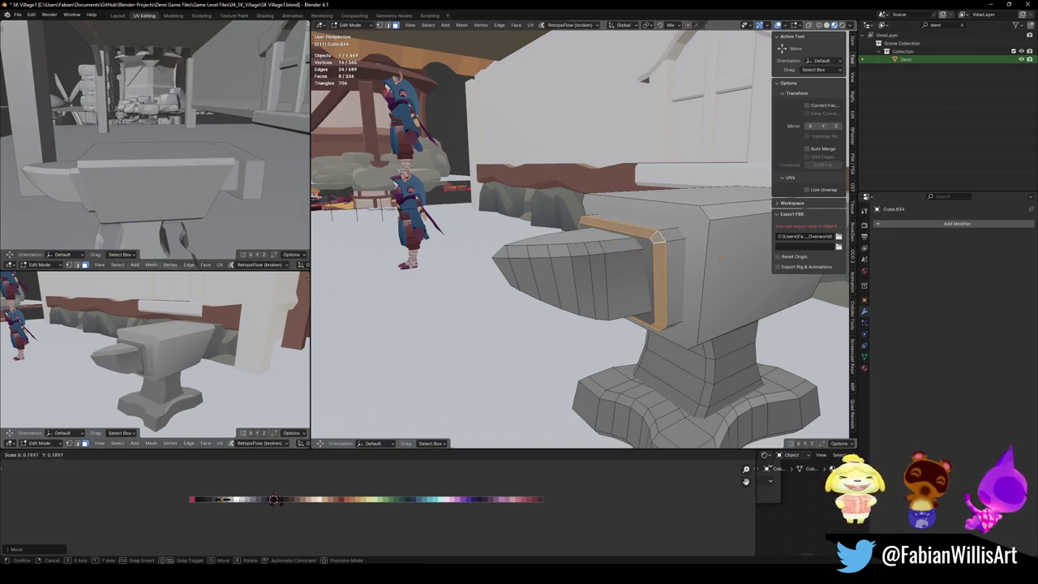
pyautogui.click(218, 507)
pyautogui.moveTo(163, 356); pyautogui.dragTo(182, 345, button='middle')
pyautogui.moveTo(616, 292)
pyautogui.mouseDown(button='middle')
pyautogui.moveTo(653, 258)
pyautogui.moveTo(568, 243)
pyautogui.mouseUp(button='middle')
pyautogui.keyDown('ctrl'); pyautogui.click(519, 227); pyautogui.keyUp('ctrl')
pyautogui.press('g')
pyautogui.press('x')
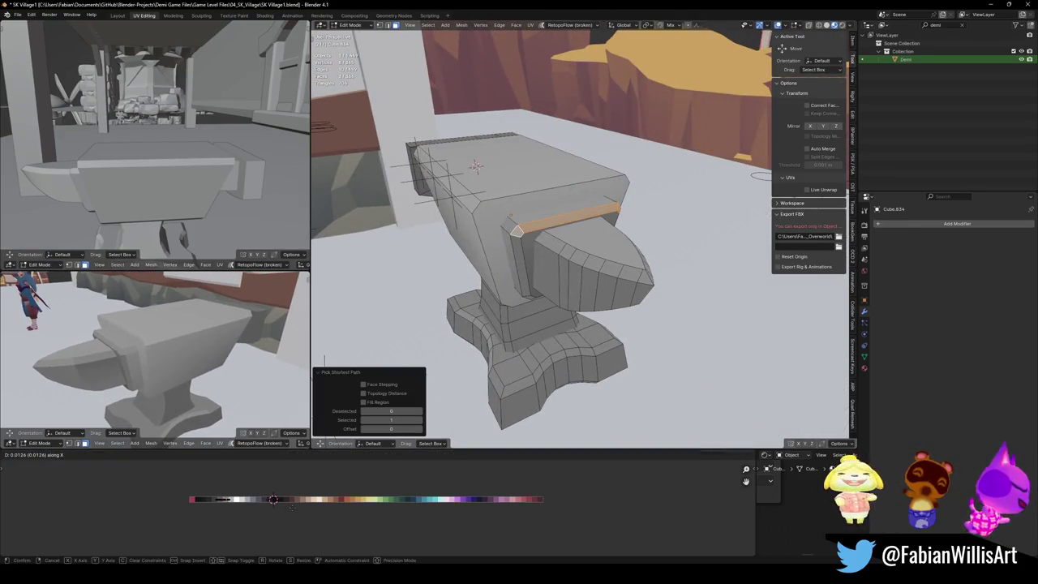
pyautogui.rightClick(273, 499)
pyautogui.hotkey('alt', 'a')
pyautogui.moveTo(162, 356)
pyautogui.mouseDown(button='middle')
pyautogui.moveTo(173, 371)
pyautogui.moveTo(225, 341)
pyautogui.mouseUp(button='middle')
pyautogui.hotkey('ctrl', 's')
pyautogui.scroll(3, 224, 341)
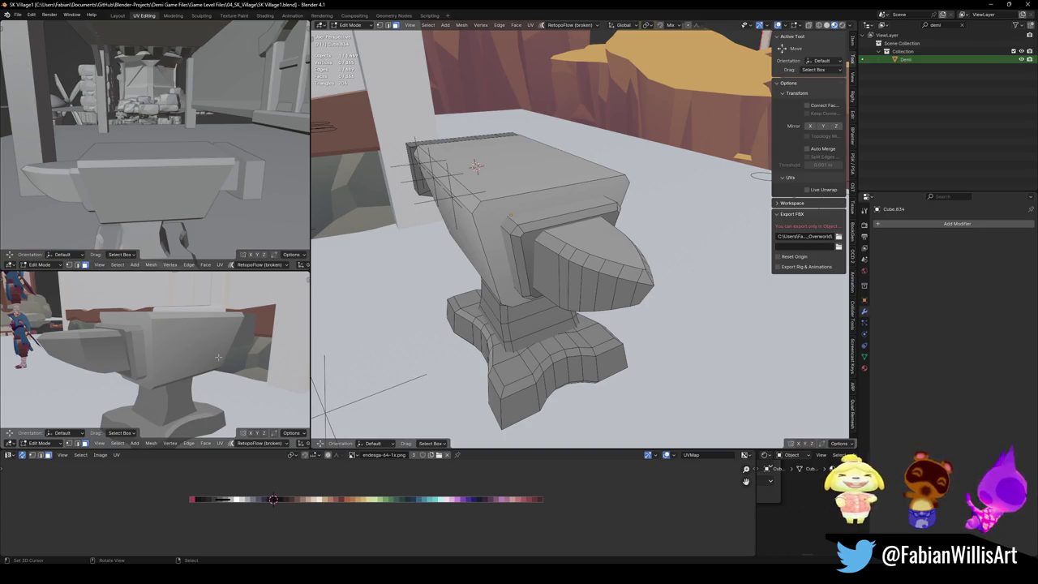
pyautogui.moveTo(534, 156); pyautogui.dragTo(583, 211, button='middle')
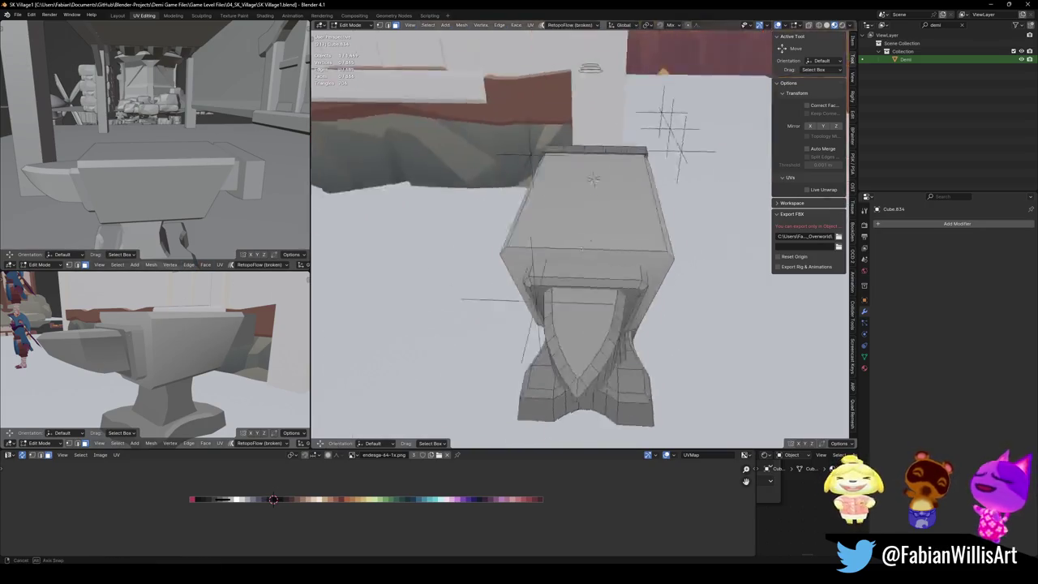
pyautogui.moveTo(154, 357); pyautogui.dragTo(199, 340, button='middle')
pyautogui.moveTo(567, 243); pyautogui.dragTo(641, 260, button='middle')
pyautogui.scroll(2, 643, 262)
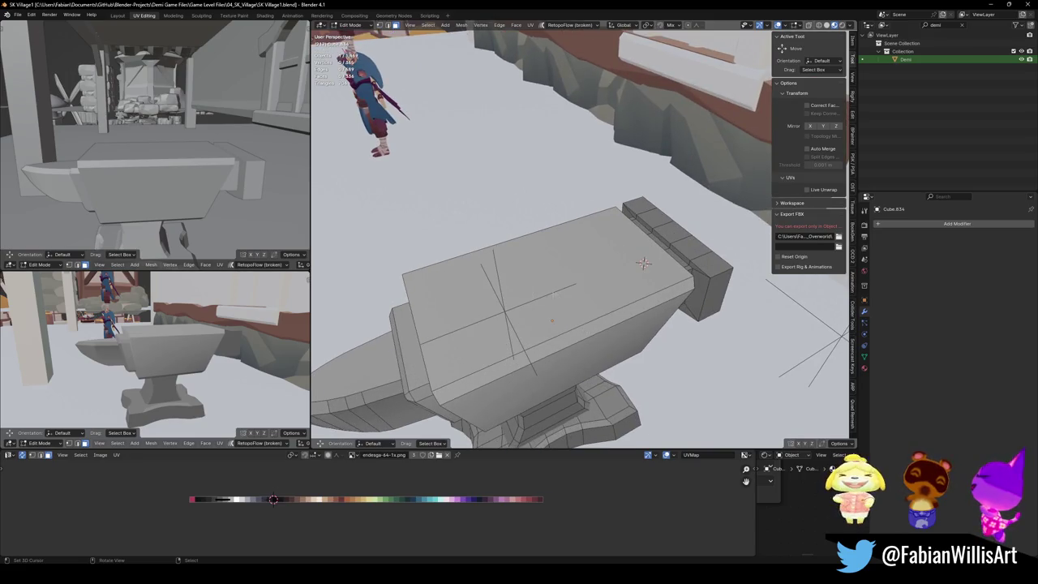
# Step: Add two centred lengthwise loop cuts on the top slab and narrow them along X to 0.359
pyautogui.scroll(1, 643, 262)
pyautogui.click(643, 262)
pyautogui.rightClick(643, 262)
pyautogui.moveTo(643, 261); pyautogui.dragTo(568, 316, button='middle')
pyautogui.press('s')
pyautogui.press('x')
pyautogui.click(556, 320)
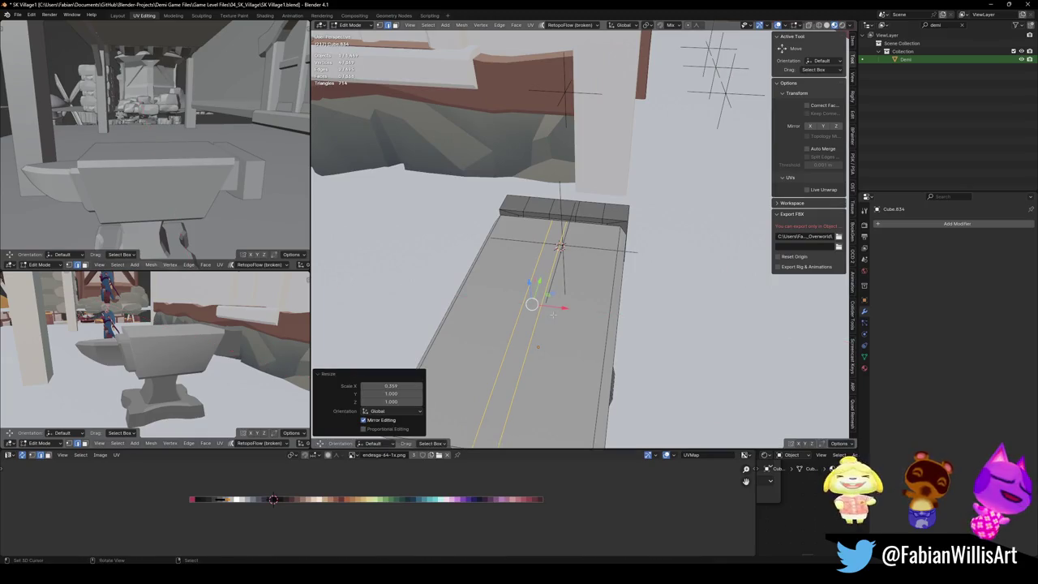
# Step: Slide the loops sideways, then select the strip face between them and move it along X
pyautogui.keyDown('shift'); pyautogui.moveTo(552, 317); pyautogui.dragTo(596, 313, button='middle'); pyautogui.keyUp('shift')
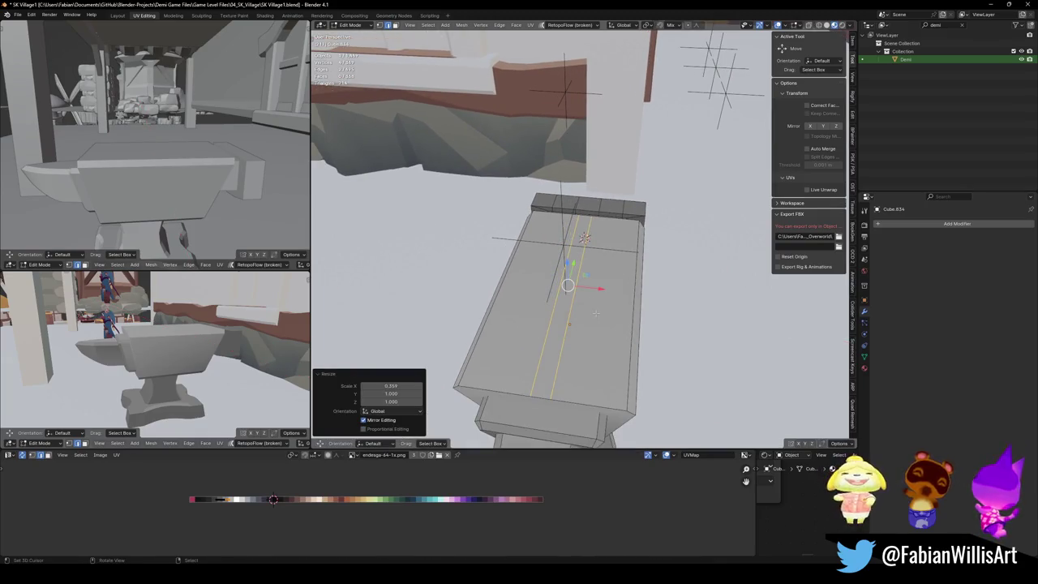
pyautogui.press('g')
pyautogui.press('g')
pyautogui.click(566, 311)
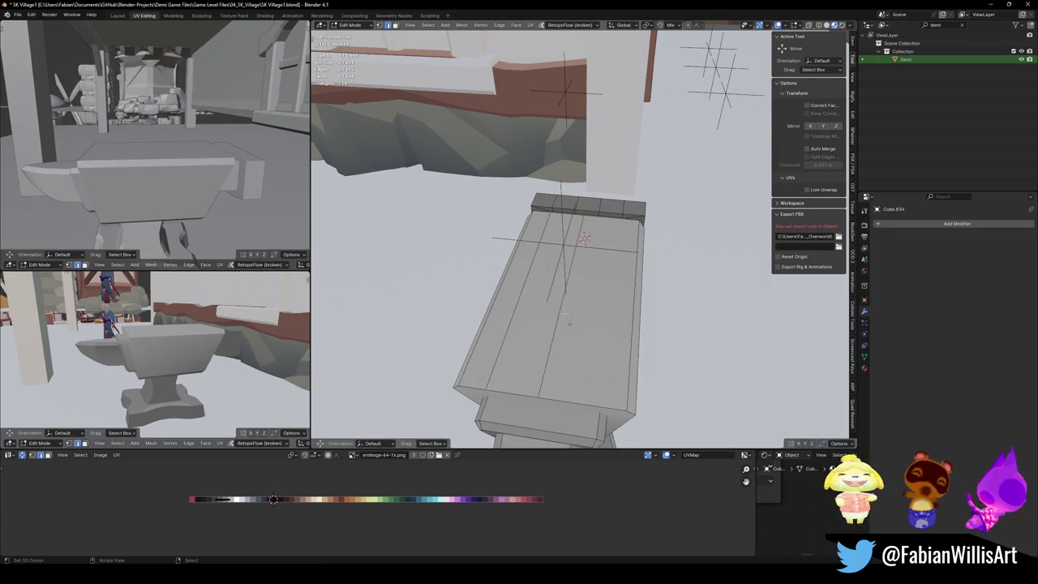
pyautogui.press('3')
pyautogui.click(547, 283)
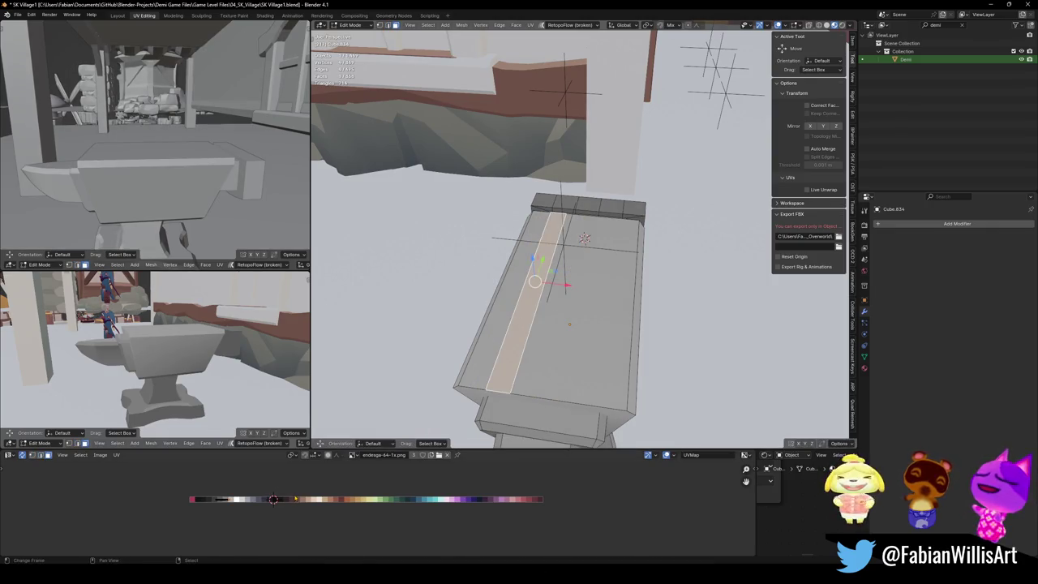
pyautogui.moveTo(162, 349)
pyautogui.mouseDown(button='middle')
pyautogui.moveTo(199, 359)
pyautogui.moveTo(217, 352)
pyautogui.mouseUp(button='middle')
pyautogui.press('2')
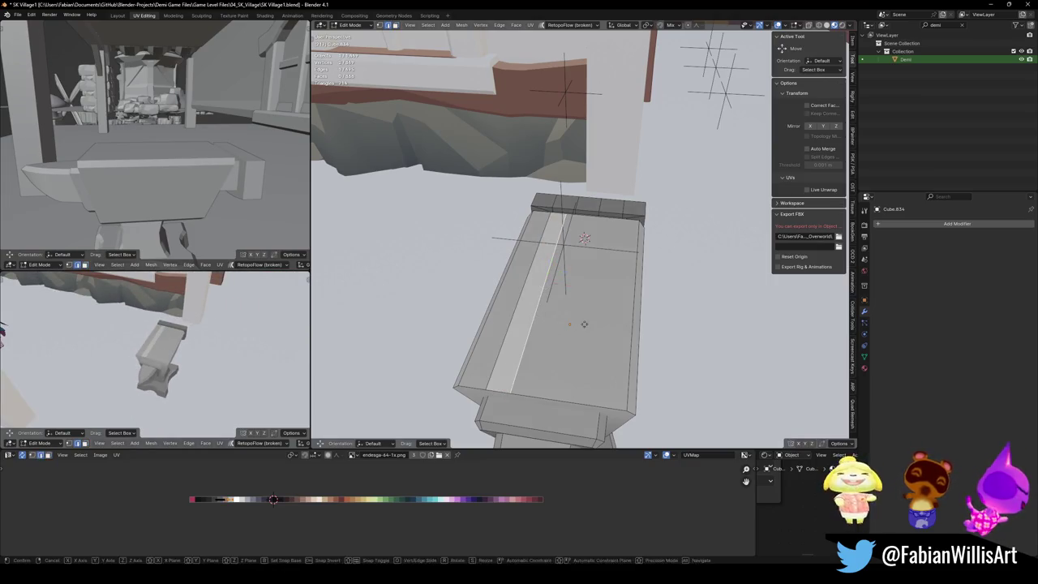
pyautogui.press('g')
pyautogui.press('g')
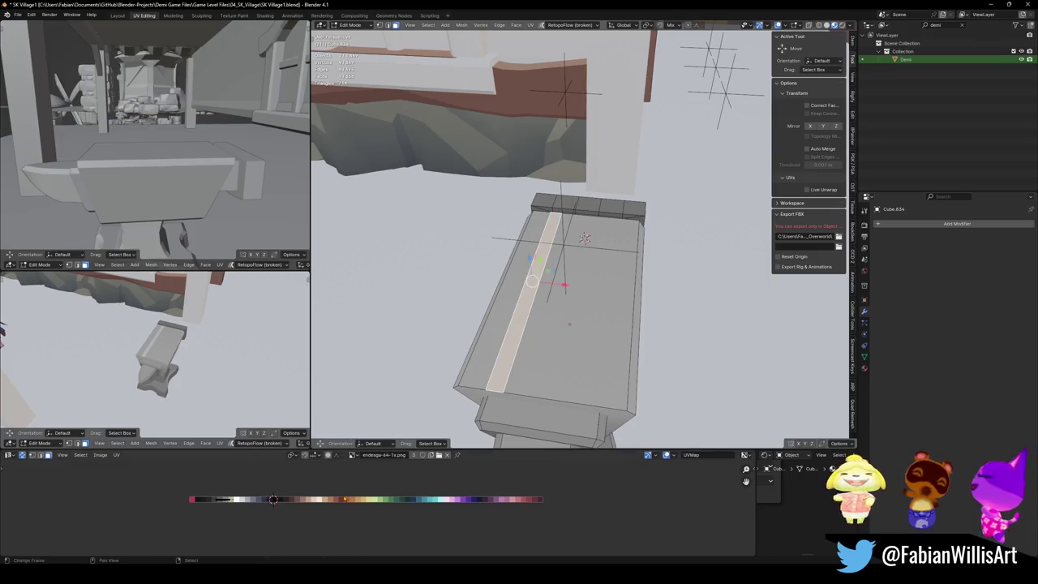
pyautogui.press('g')
pyautogui.press('x')
pyautogui.press('Return')
pyautogui.moveTo(163, 357); pyautogui.dragTo(226, 349, button='middle')
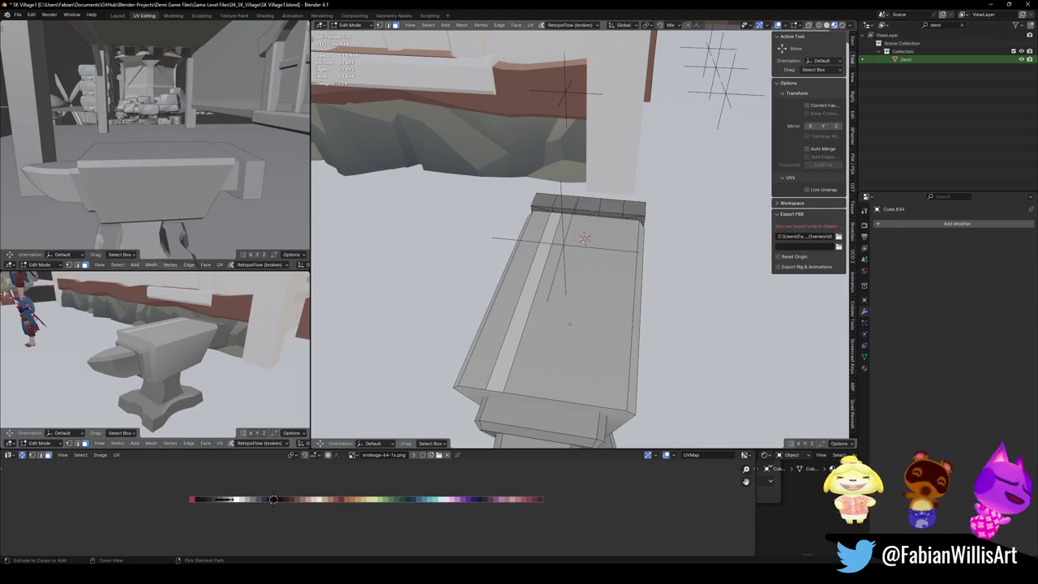
# Step: Clear the mesh selection and save SK Village1.blend
pyautogui.hotkey('alt', 'a')
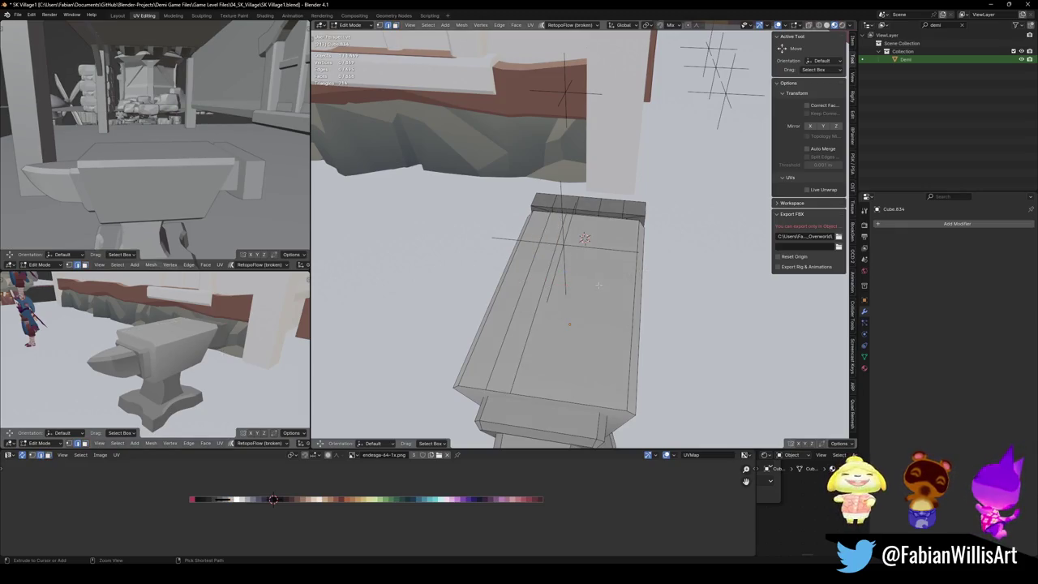
pyautogui.click(537, 435)
pyautogui.hotkey('alt', 'a')
pyautogui.moveTo(233, 350)
pyautogui.mouseDown(button='middle')
pyautogui.moveTo(211, 312)
pyautogui.moveTo(138, 348)
pyautogui.mouseUp(button='middle')
pyautogui.hotkey('ctrl', 's')
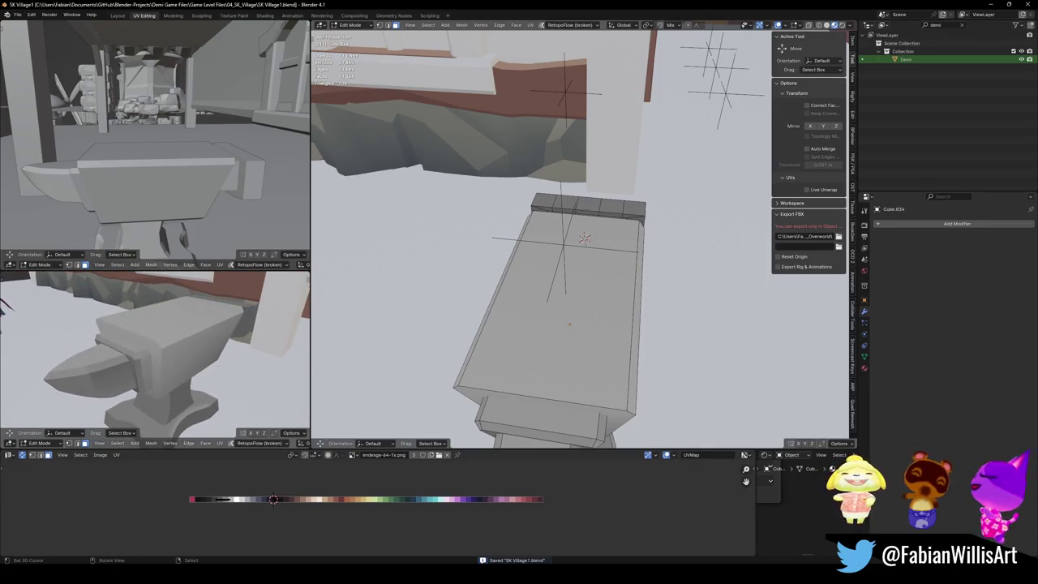
pyautogui.moveTo(595, 275); pyautogui.dragTo(603, 251, button='middle')
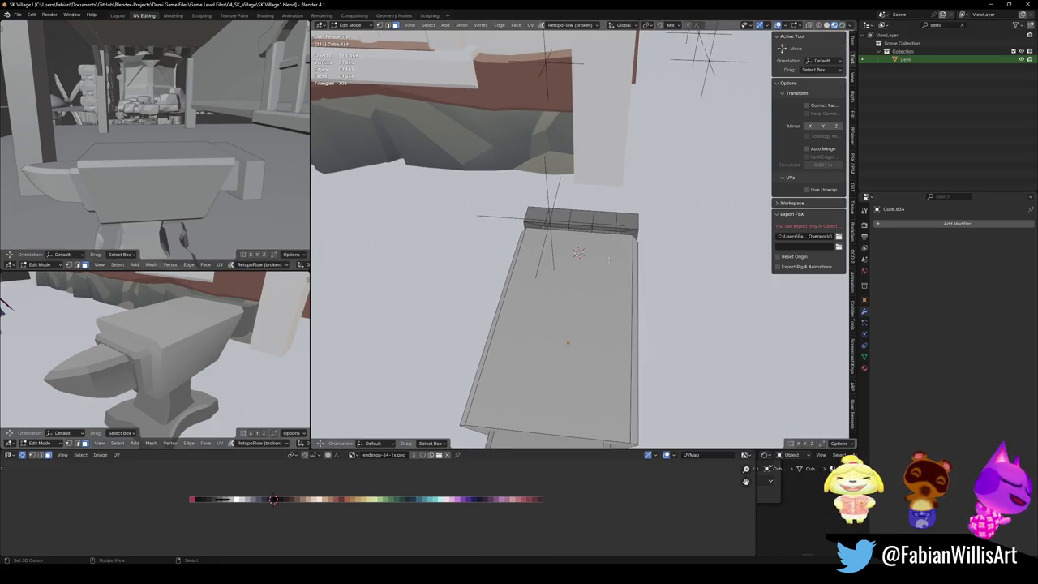
# Step: Select the slab's top and duplicate a vertex as the patch outline's first point
pyautogui.moveTo(603, 257); pyautogui.dragTo(611, 296)
pyautogui.click(584, 296)
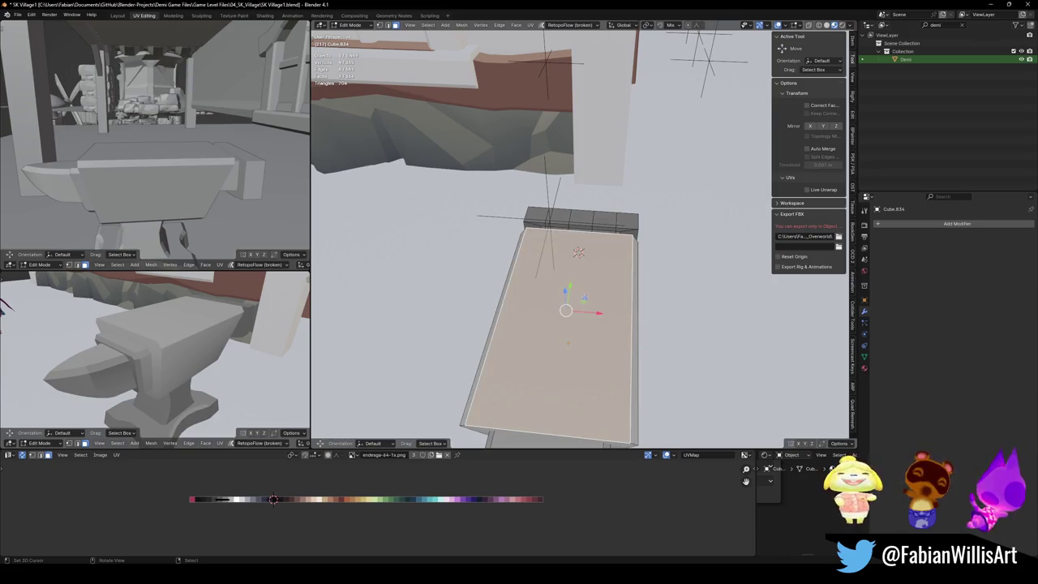
pyautogui.rightClick(584, 297)
pyautogui.click(584, 324)
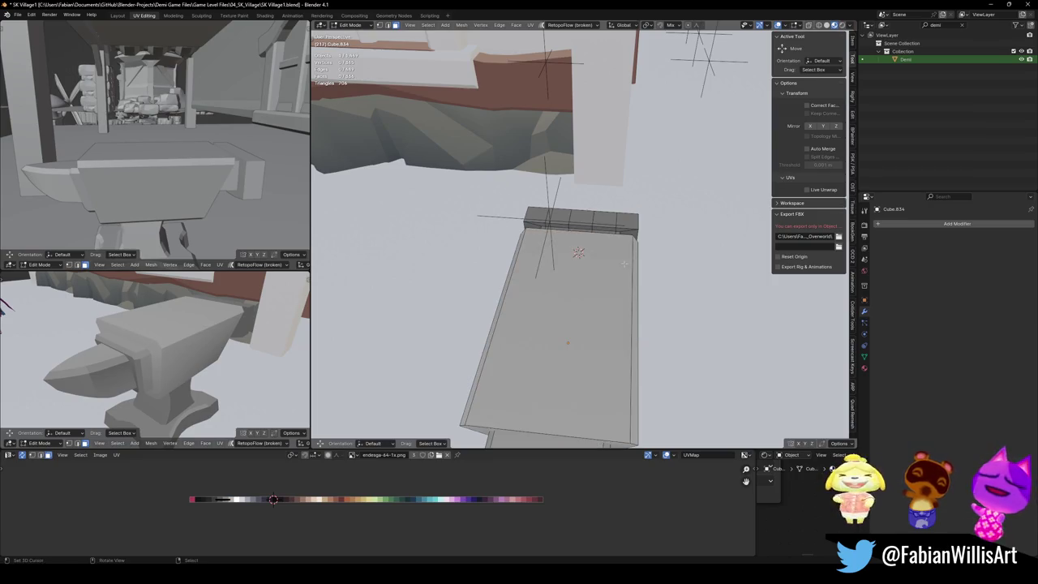
pyautogui.hotkey('shift', 'd')
pyautogui.click(576, 314)
# Step: Extrude six more points to draw a zig-zag outline across the slab top
pyautogui.press('e')
pyautogui.click(625, 284)
pyautogui.press('e')
pyautogui.click(644, 276)
pyautogui.press('e')
pyautogui.click(649, 302)
pyautogui.press('e')
pyautogui.click(624, 353)
pyautogui.press('e')
pyautogui.click(585, 366)
pyautogui.press('e')
pyautogui.click(570, 335)
# Step: Close the zig-zag outline, fill it with a face and flip its normals
pyautogui.press('g')
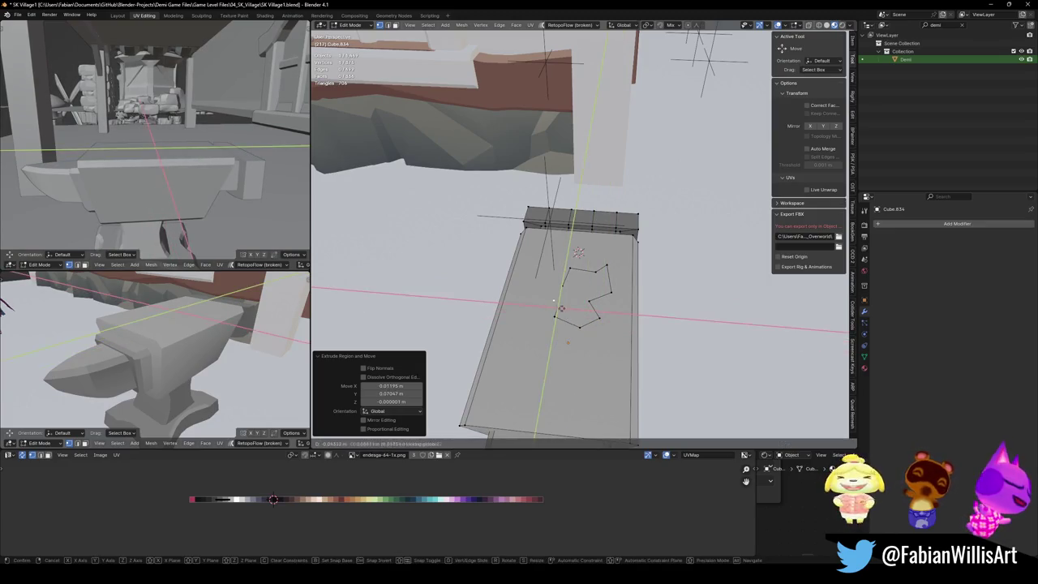
pyautogui.click(560, 292)
pyautogui.press('f')
pyautogui.hotkey('alt', 'n')
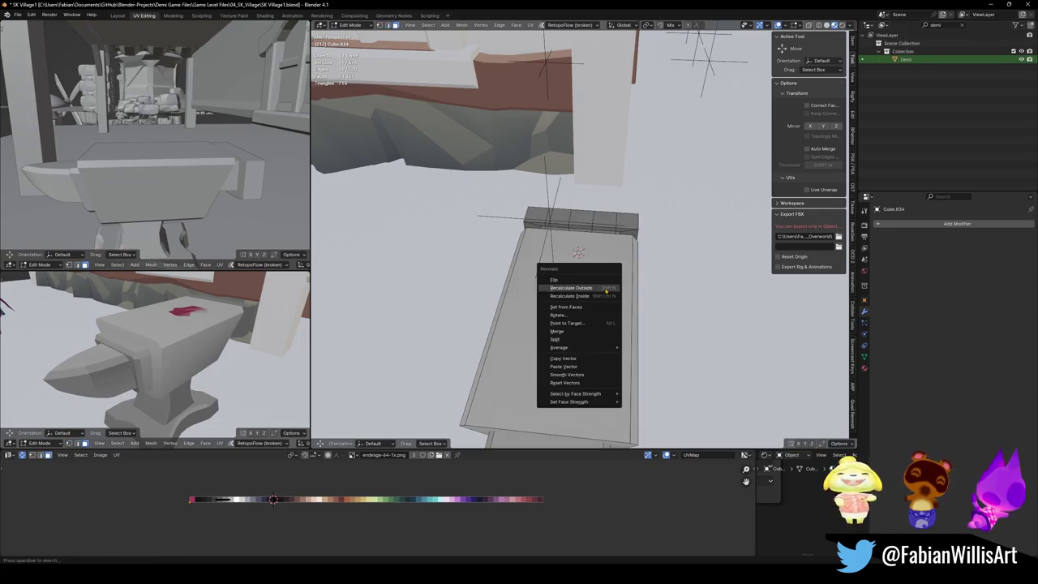
pyautogui.click(580, 284)
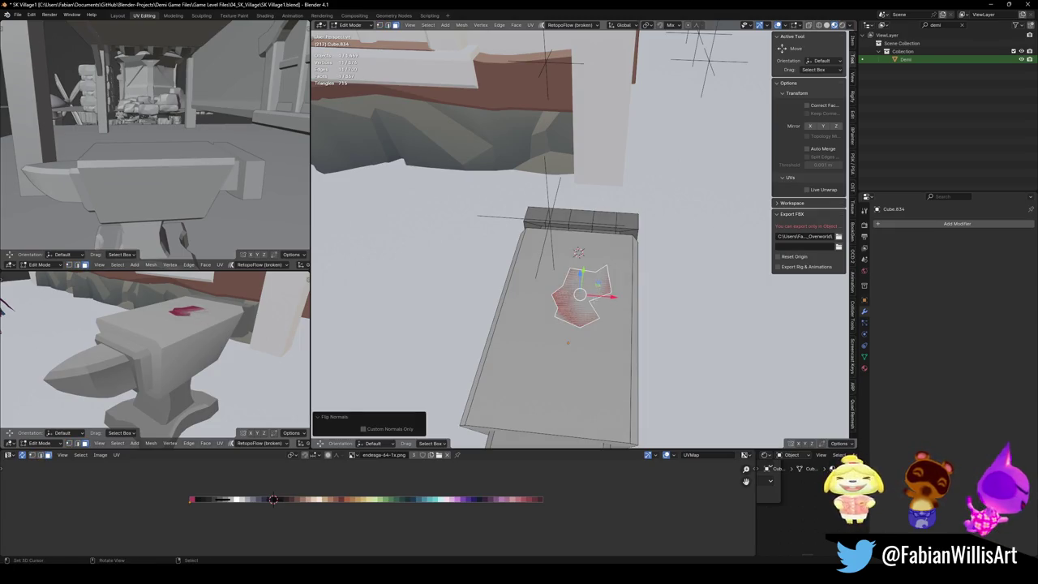
# Step: Lift the patch 0.0056 m above the slab and shift its palette colour along X
pyautogui.press('g')
pyautogui.press('z')
pyautogui.click(623, 311)
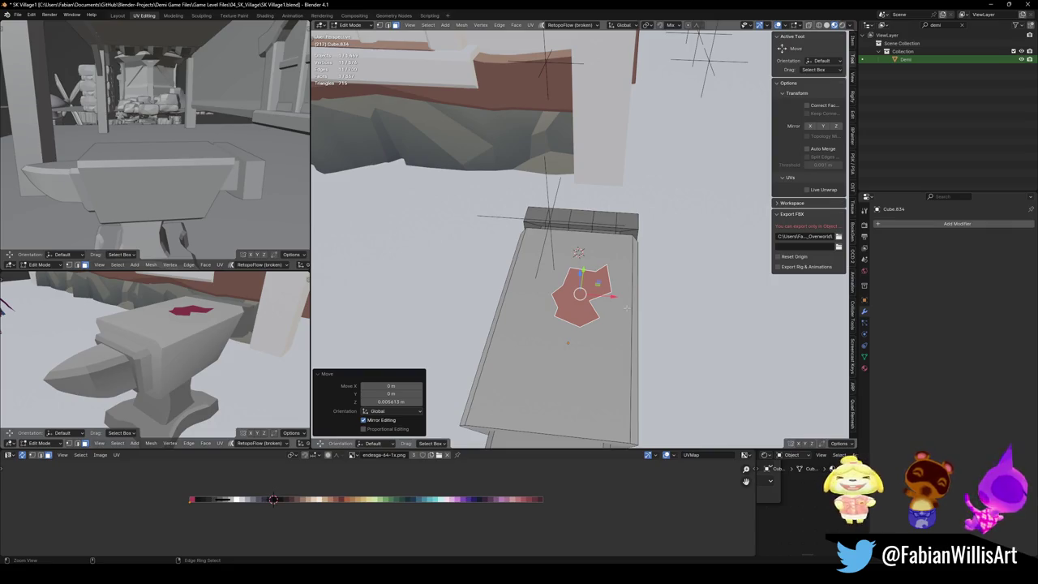
pyautogui.press('g')
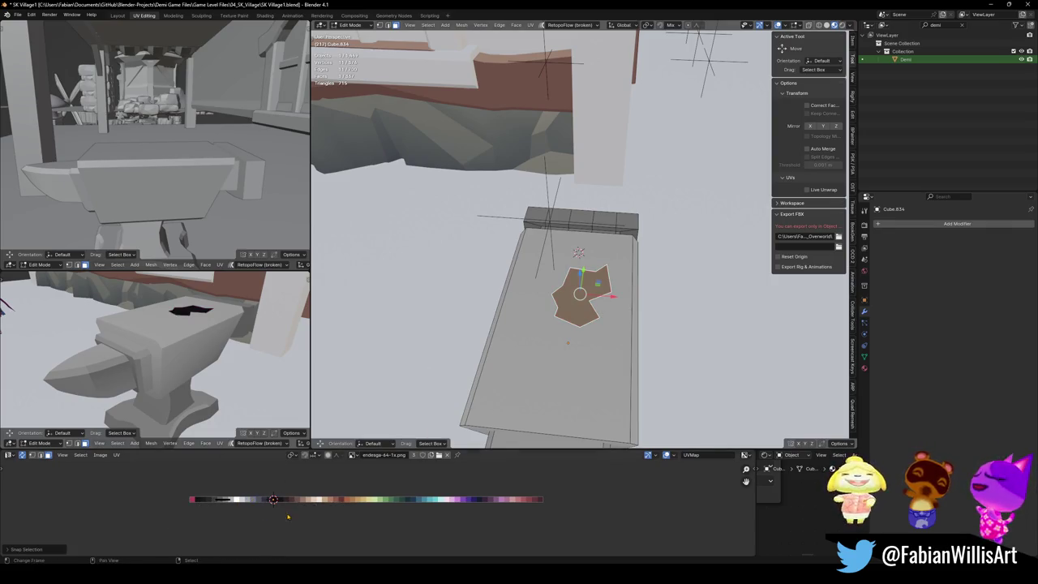
pyautogui.press('x')
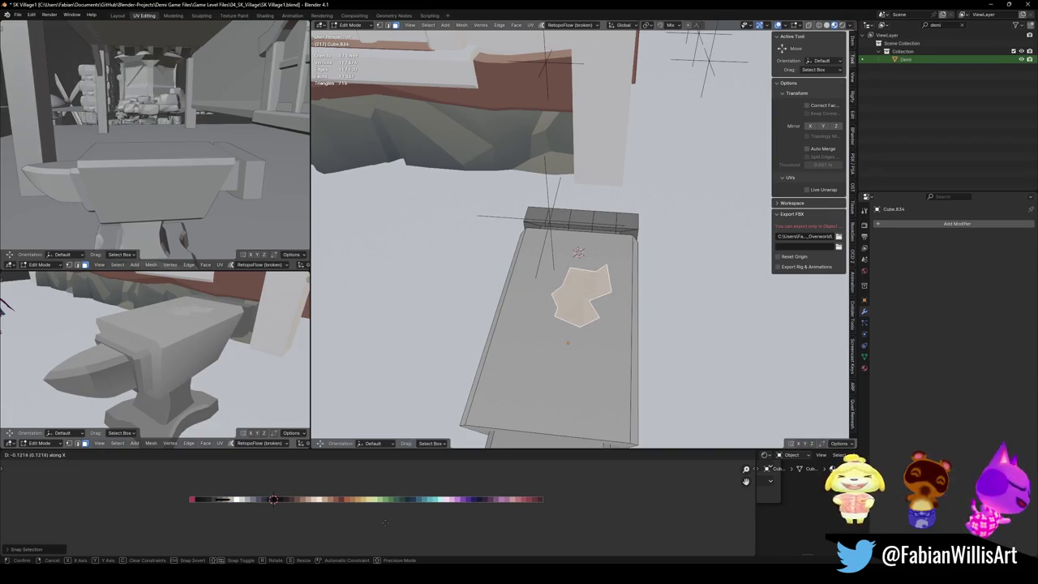
# Step: Confirm the patch's lighter colour, frame it, and reposition it flat on the slab top
pyautogui.press('Return')
pyautogui.press('KP_Decimal')
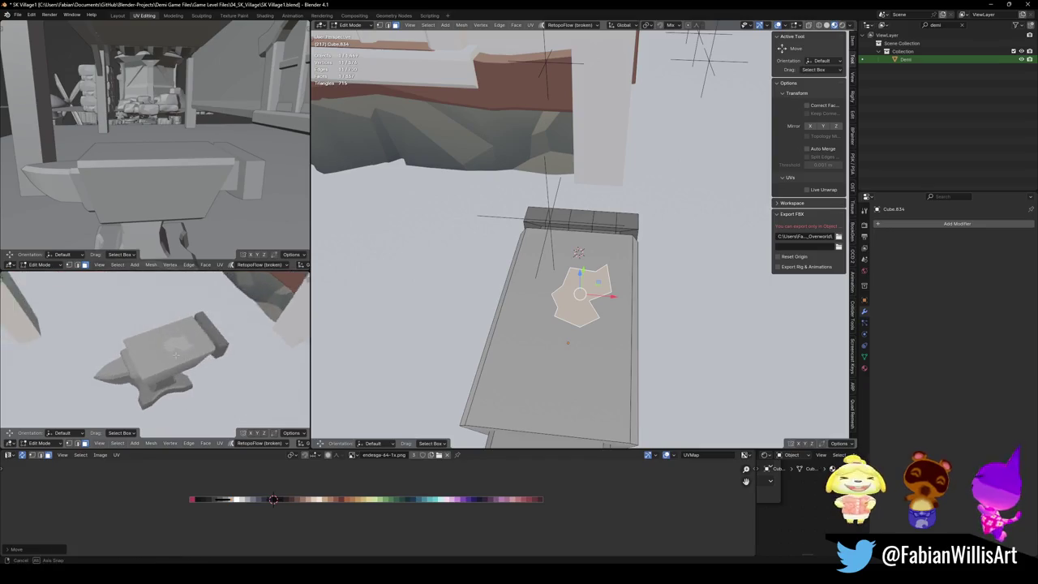
pyautogui.press('KP_Decimal')
pyautogui.moveTo(591, 240); pyautogui.dragTo(604, 248, button='middle')
pyautogui.press('g')
pyautogui.hotkey('shift', 'z')
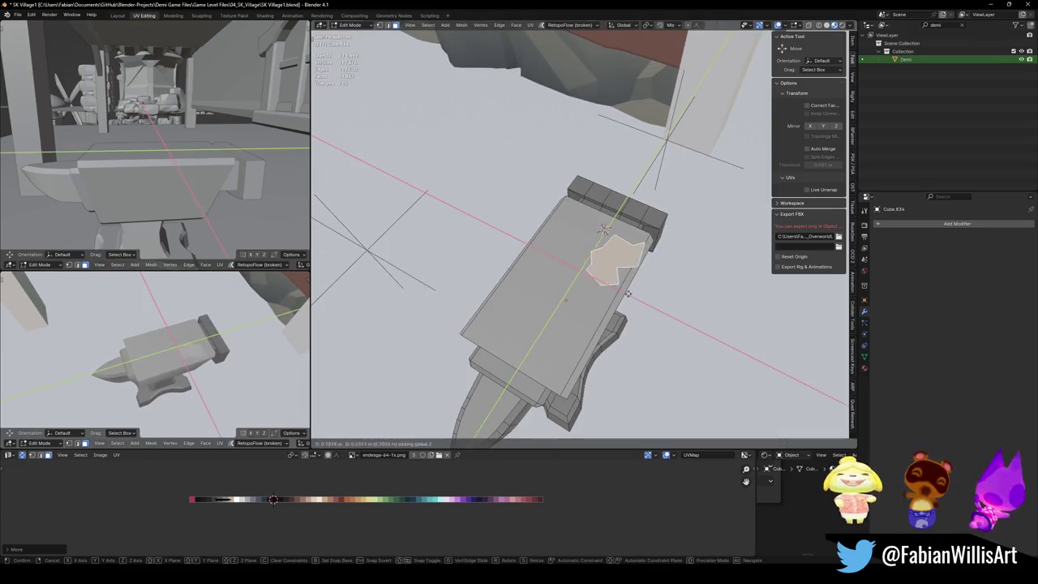
pyautogui.click(621, 286)
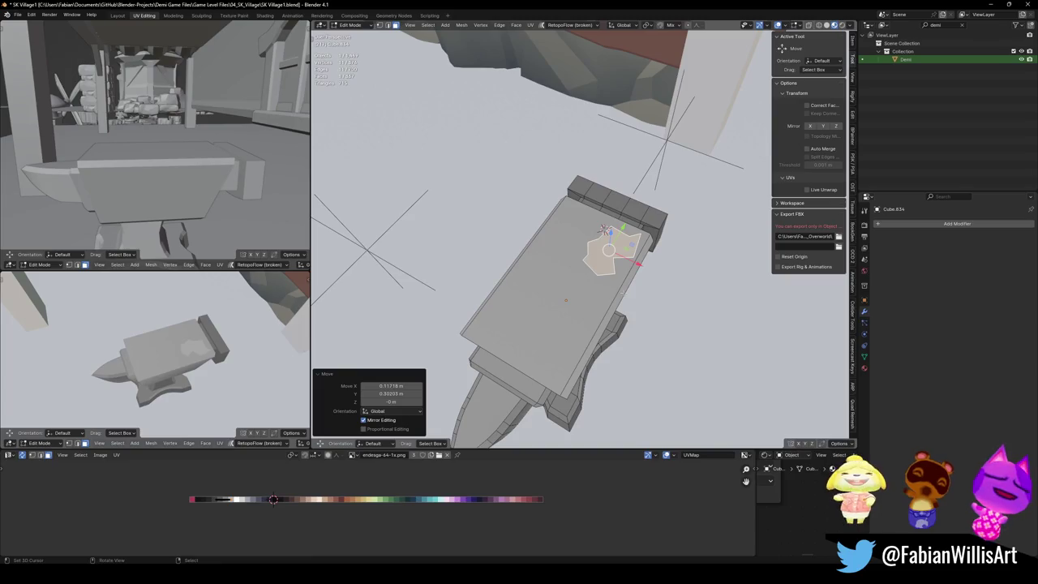
pyautogui.press('g')
pyautogui.hotkey('shift', 'z')
pyautogui.click(553, 332)
# Step: Try a 45° Z rotation and flat scale, undo it, then shift the patch's palette colour
pyautogui.write('rz45')
pyautogui.press('Return')
pyautogui.press('s')
pyautogui.hotkey('shift', 'z')
pyautogui.press('Escape')
pyautogui.hotkey('ctrl', 'z')
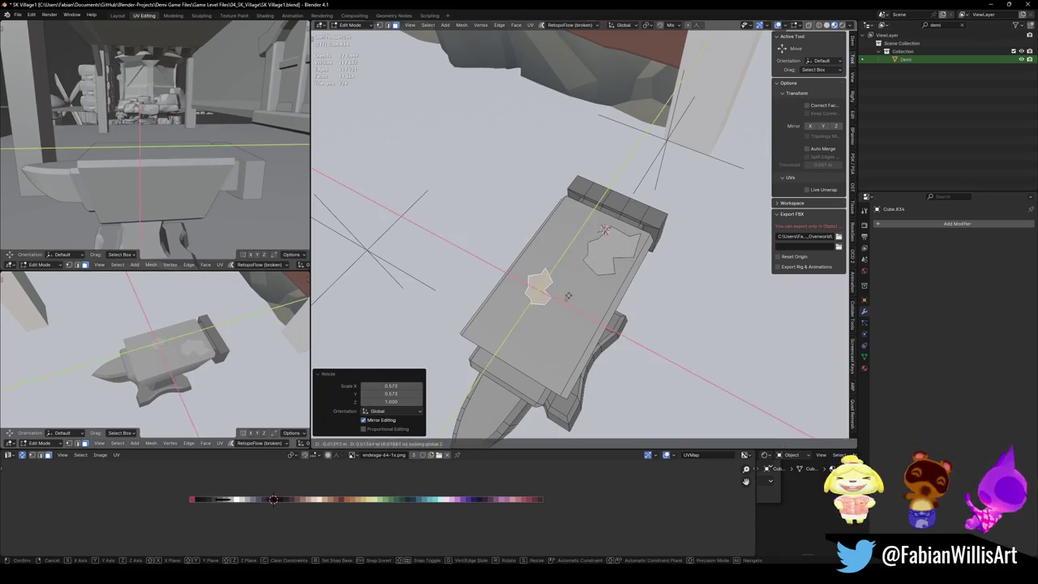
pyautogui.press('g')
pyautogui.press('x')
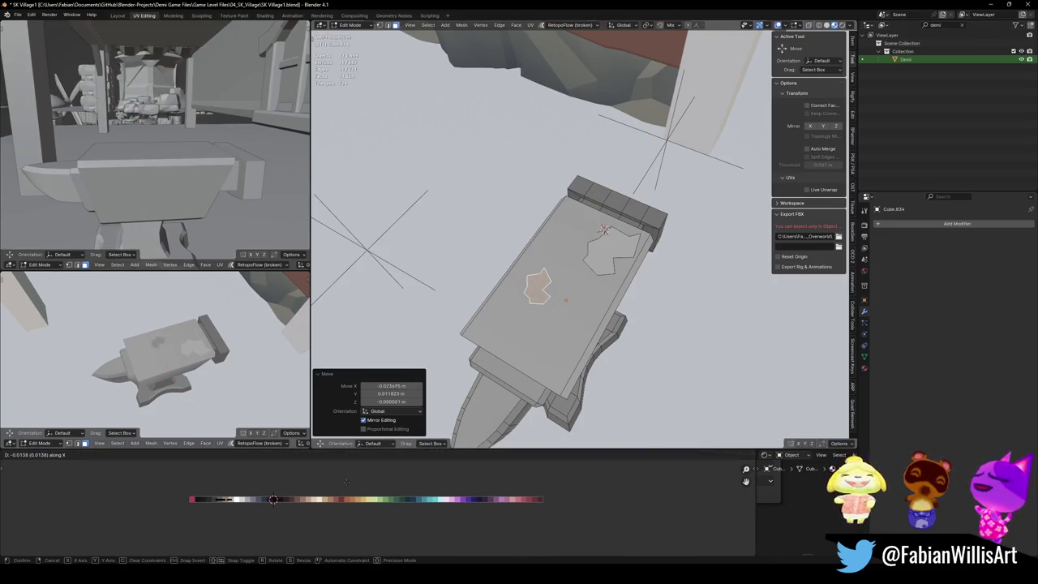
pyautogui.click(346, 482)
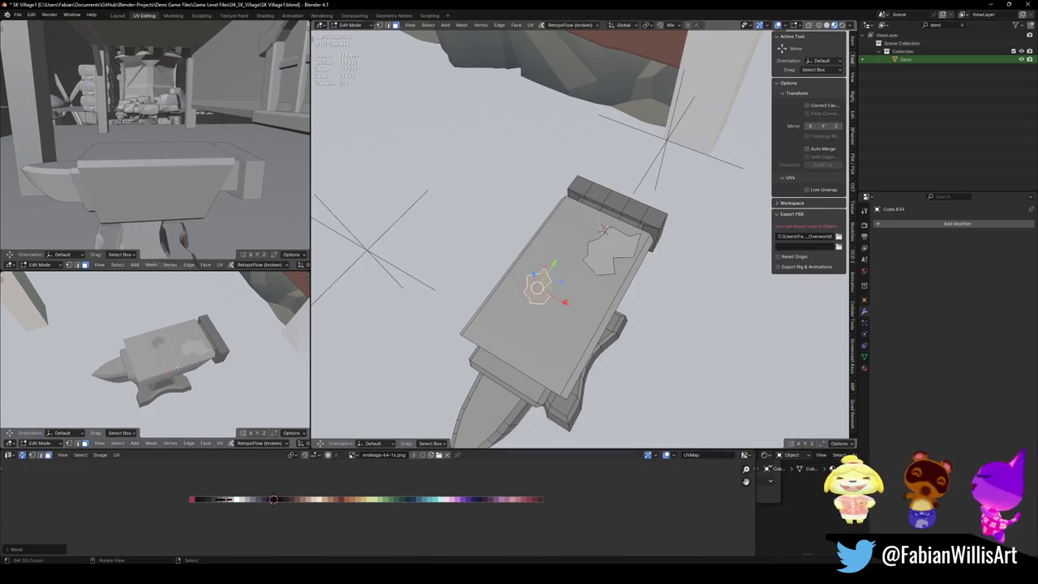
# Step: Stretch the patch along Y, move and rotate it about Z, and shrink it to 0.697
pyautogui.press('s')
pyautogui.press('y')
pyautogui.click(561, 270)
pyautogui.press('g')
pyautogui.hotkey('shift', 'z')
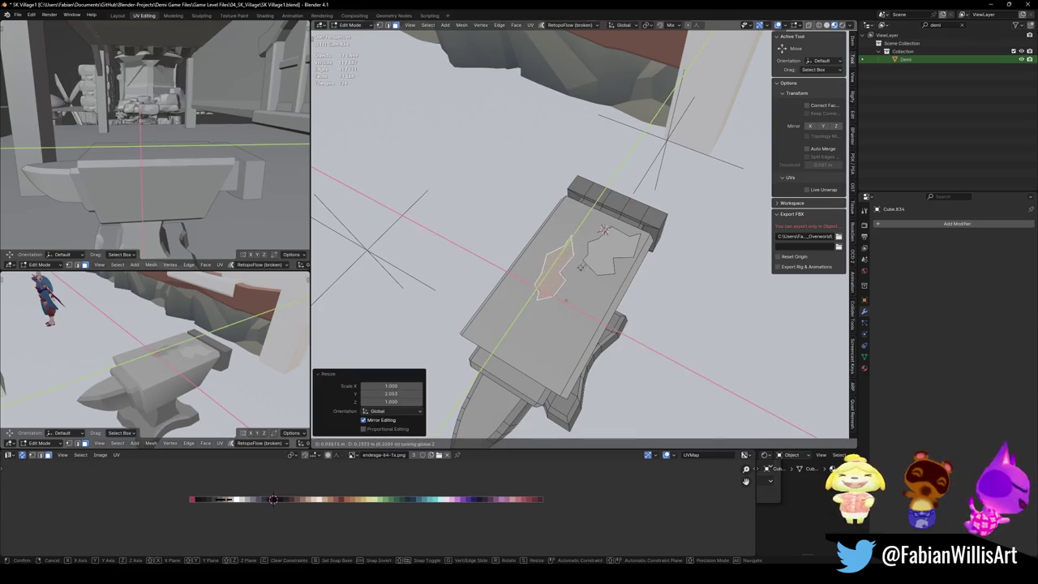
pyautogui.click(576, 261)
pyautogui.press('r')
pyautogui.press('z')
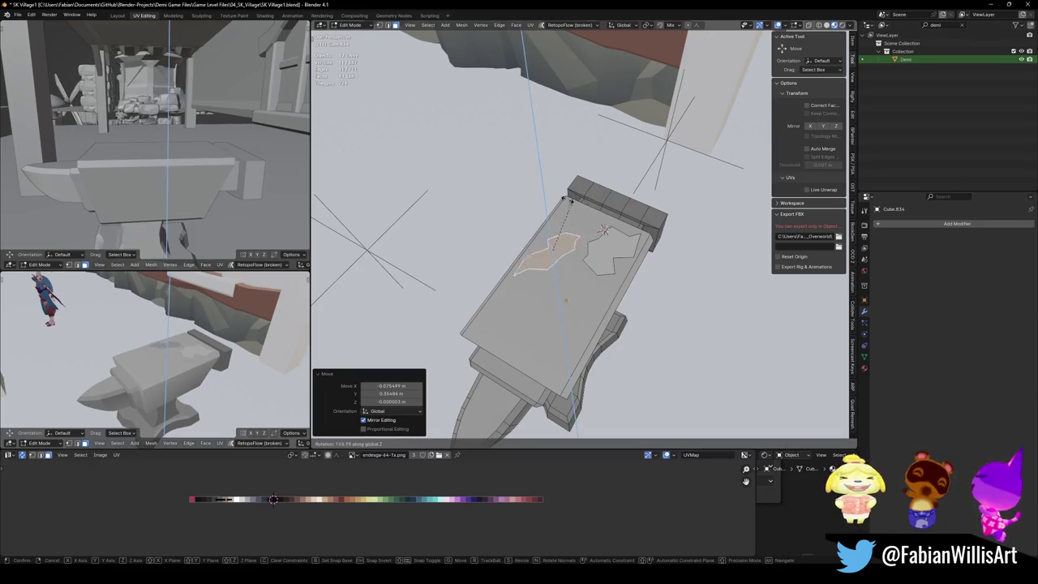
pyautogui.click(566, 197)
pyautogui.press('s')
pyautogui.click(581, 266)
# Step: Duplicate the patch further down the anvil, rotate it about Z and relax its outline
pyautogui.hotkey('shift', 'd')
pyautogui.click(582, 324)
pyautogui.press('r')
pyautogui.press('z')
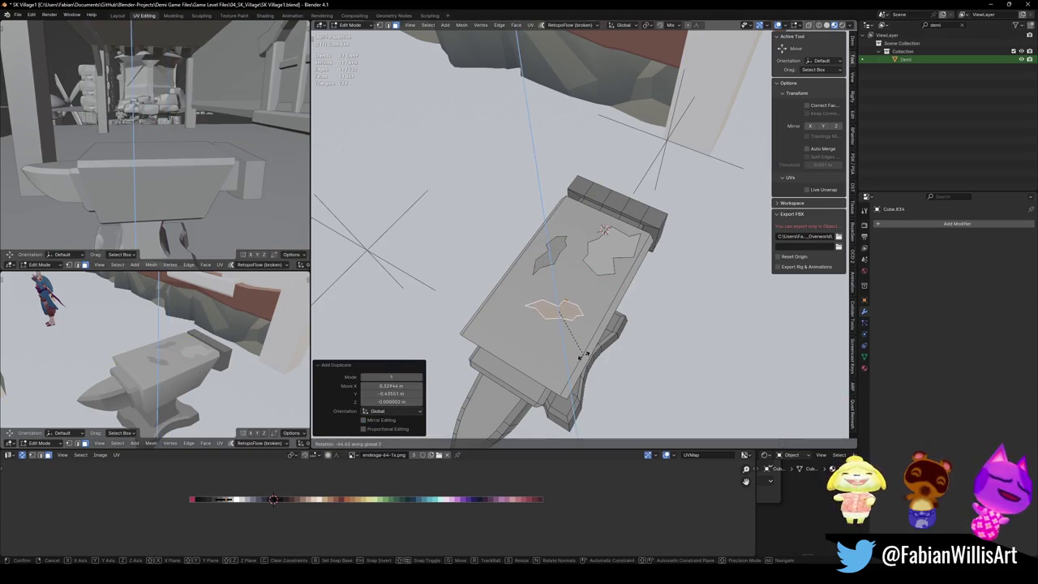
pyautogui.click(581, 354)
pyautogui.press('q')
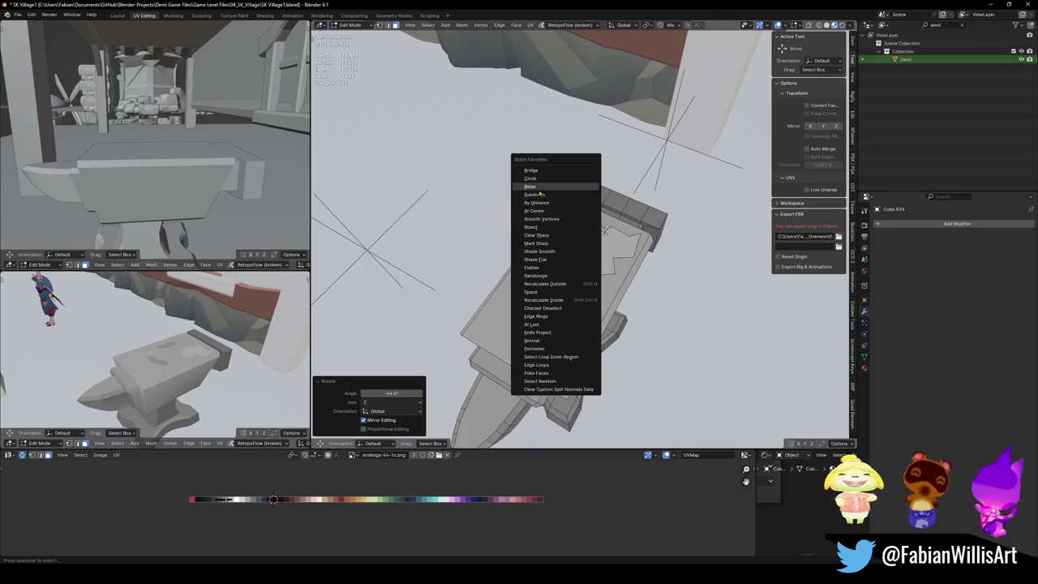
pyautogui.click(540, 191)
# Step: Reposition and rotate the copied patch within the anvil's top surface
pyautogui.press('g')
pyautogui.hotkey('shift', 'z')
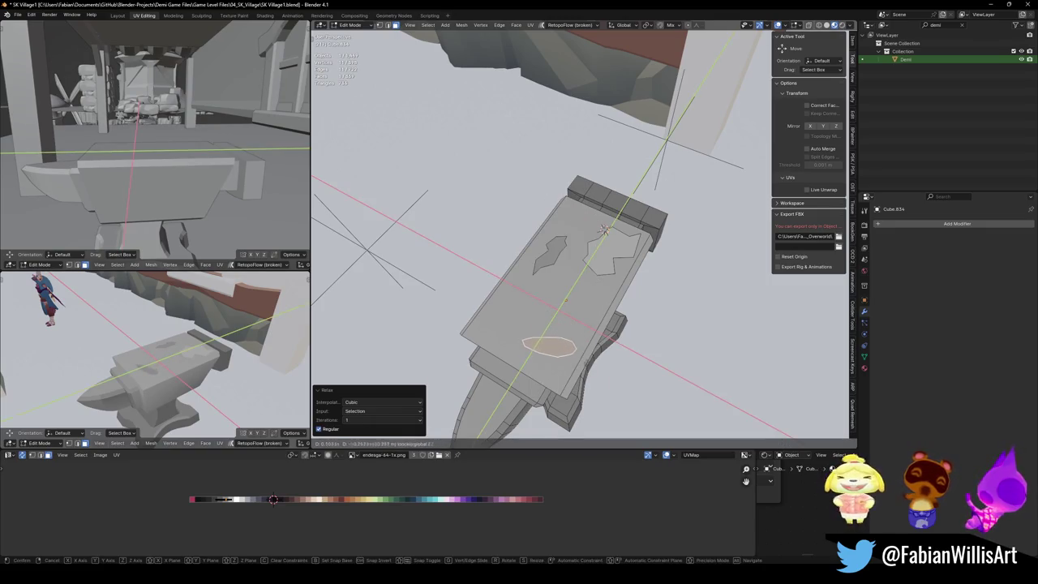
pyautogui.click(568, 356)
pyautogui.press('r')
pyautogui.press('z')
pyautogui.click(586, 343)
pyautogui.press('g')
pyautogui.press('z')
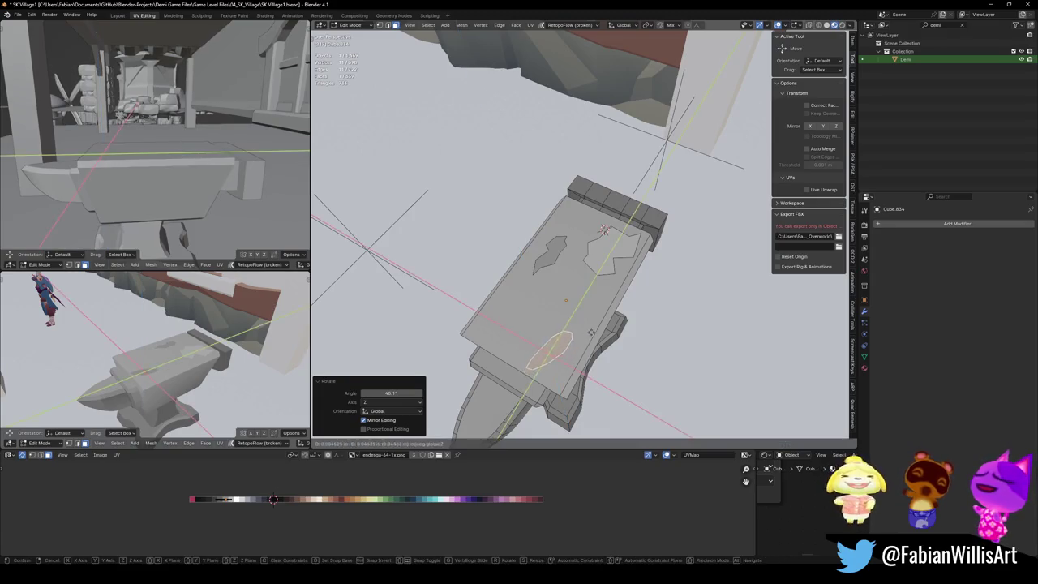
pyautogui.click(595, 325)
pyautogui.press('q')
pyautogui.press('Escape')
# Step: Shrink the copy to about a third and place it lower on the anvil top, nudged along X
pyautogui.press('s')
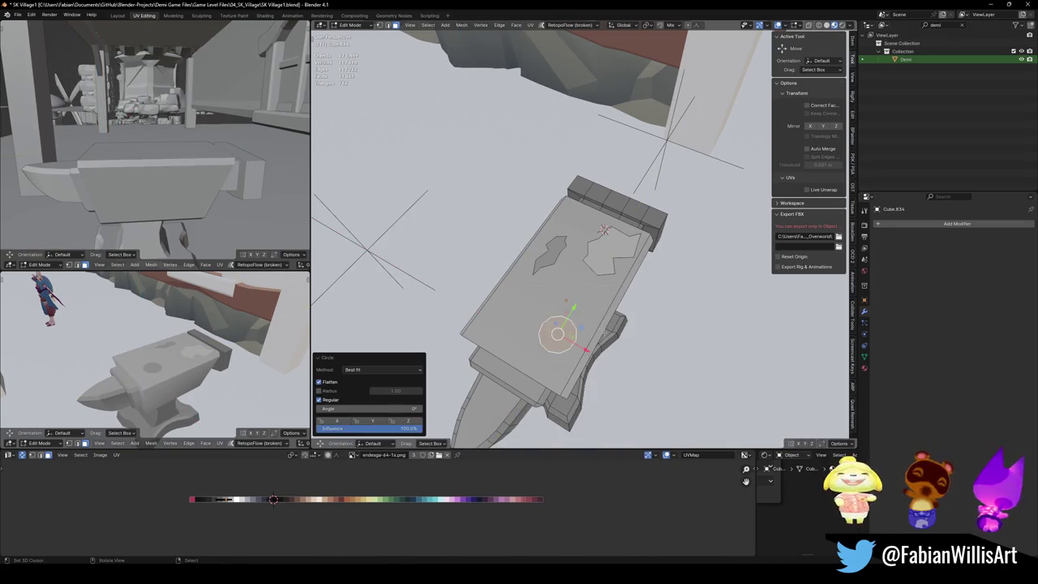
pyautogui.click(578, 313)
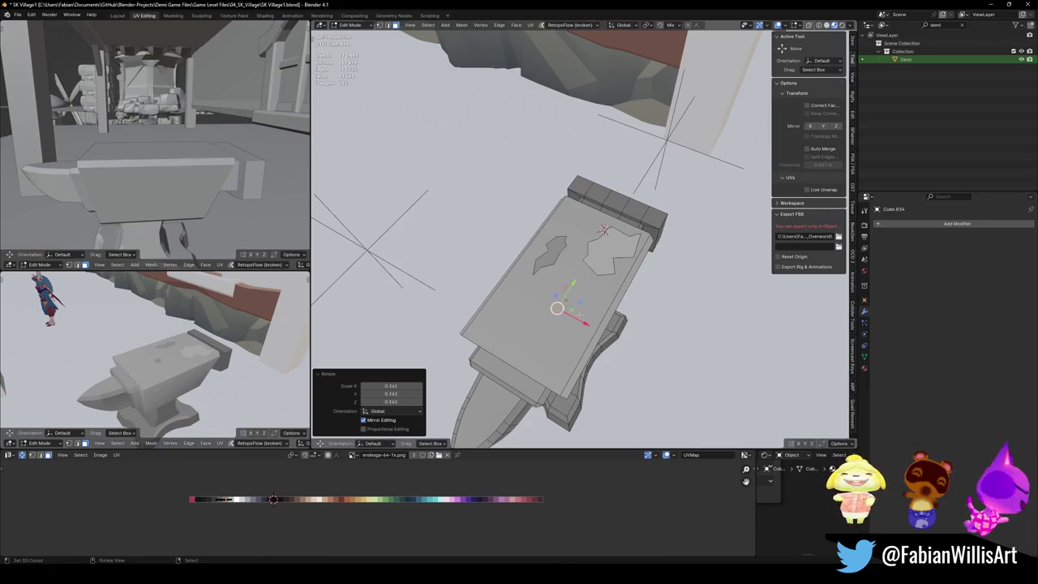
pyautogui.press('g')
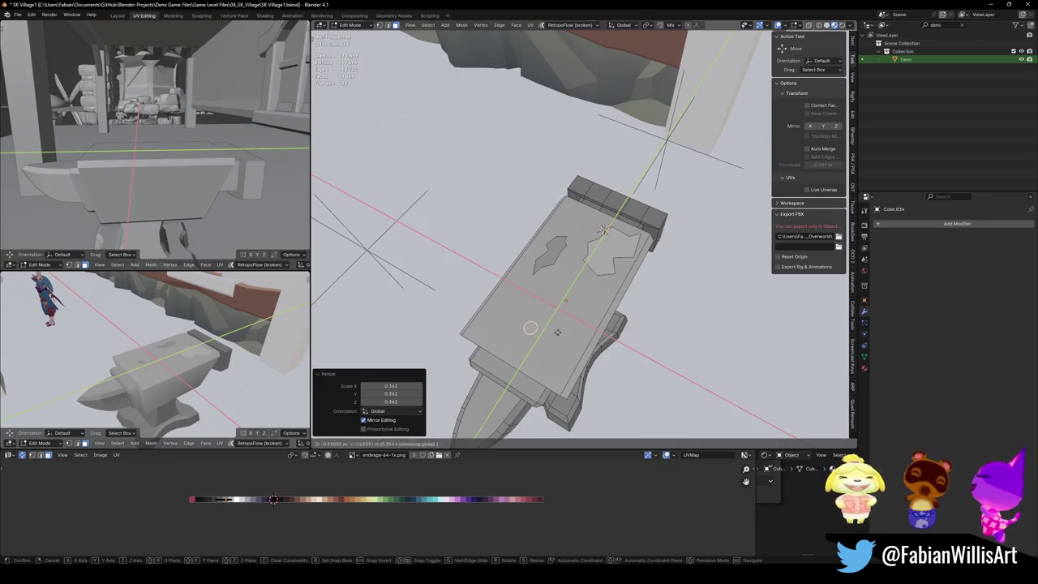
pyautogui.click(565, 301)
pyautogui.press('g')
pyautogui.press('x')
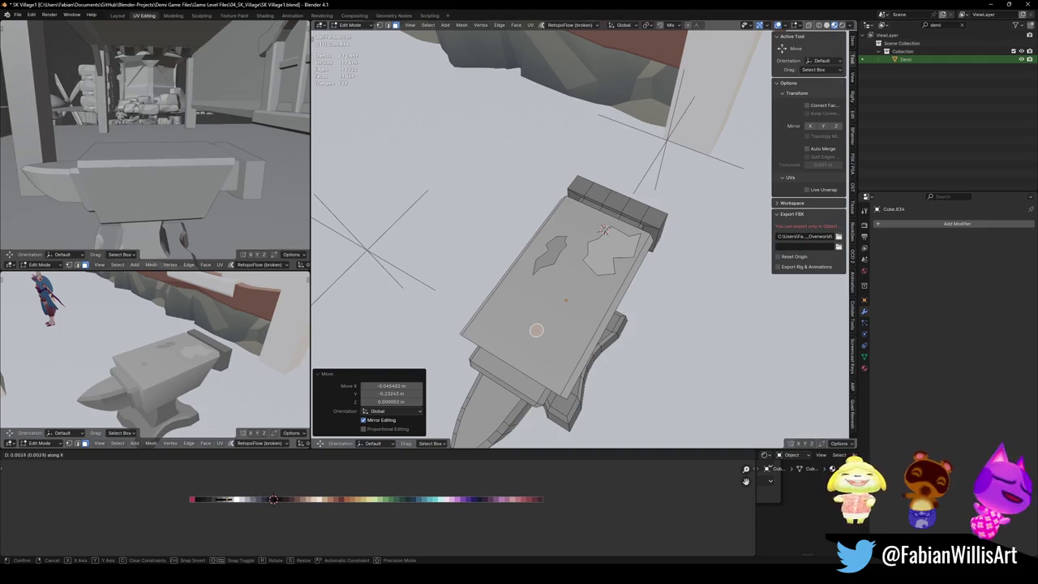
pyautogui.click(555, 344)
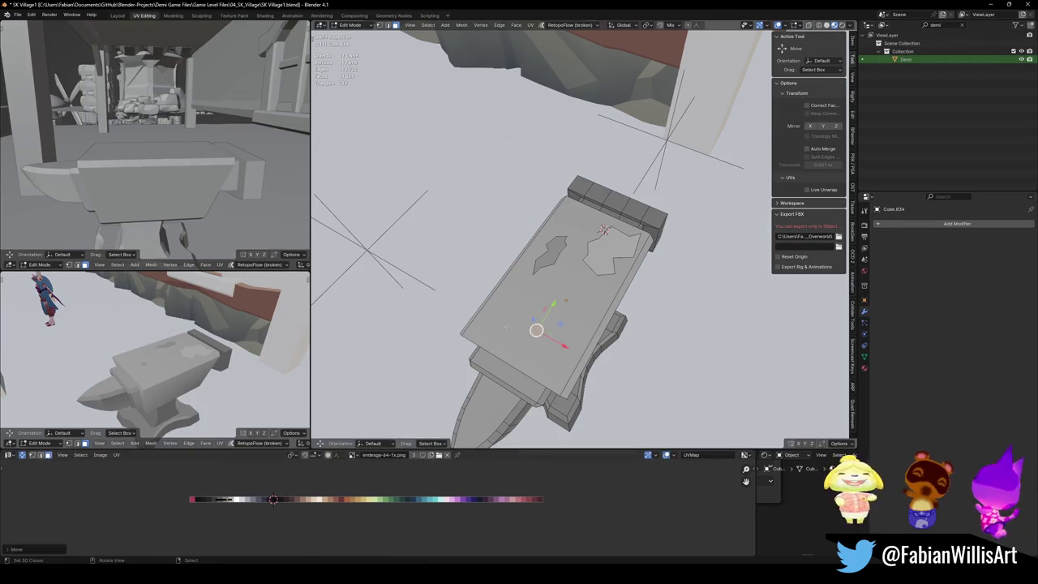
# Step: Flatten the small patch slightly along Y, leaving it in place
pyautogui.press('s')
pyautogui.press('y')
pyautogui.click(555, 343)
pyautogui.press('g')
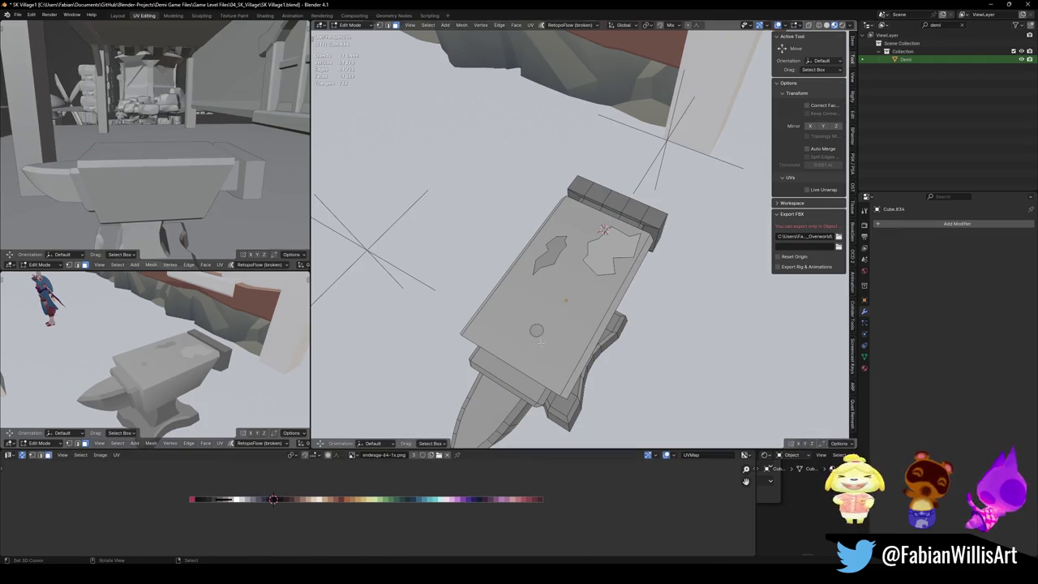
pyautogui.press('x')
pyautogui.press('Escape')
pyautogui.press('g')
pyautogui.press('x')
pyautogui.press('Escape')
# Step: Relax the small front patch's outline twice with LoopTools and slide it into its final spot
pyautogui.rightClick(519, 325)
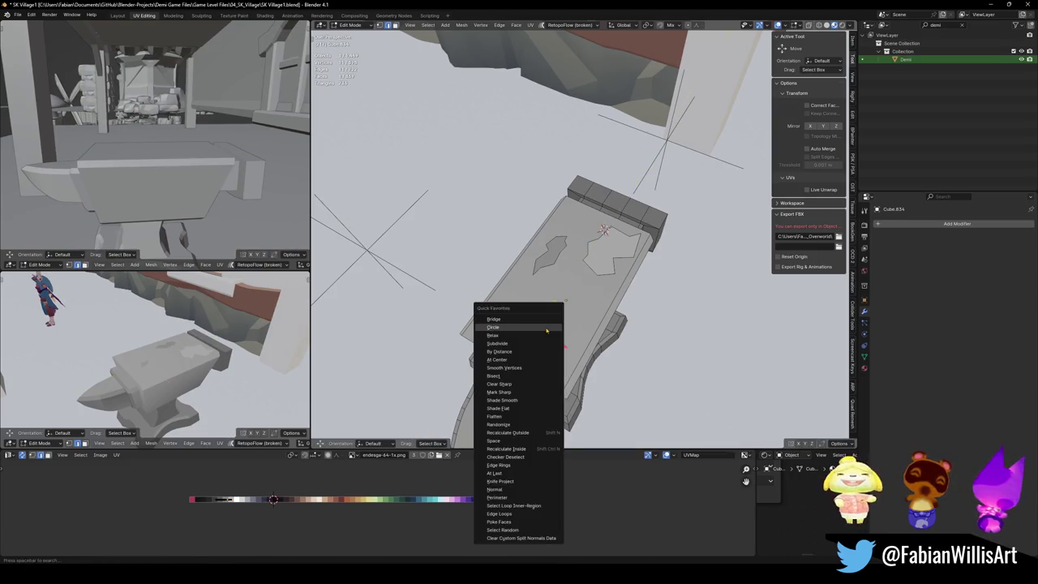
pyautogui.click(577, 354)
pyautogui.moveTo(536, 329); pyautogui.dragTo(523, 330)
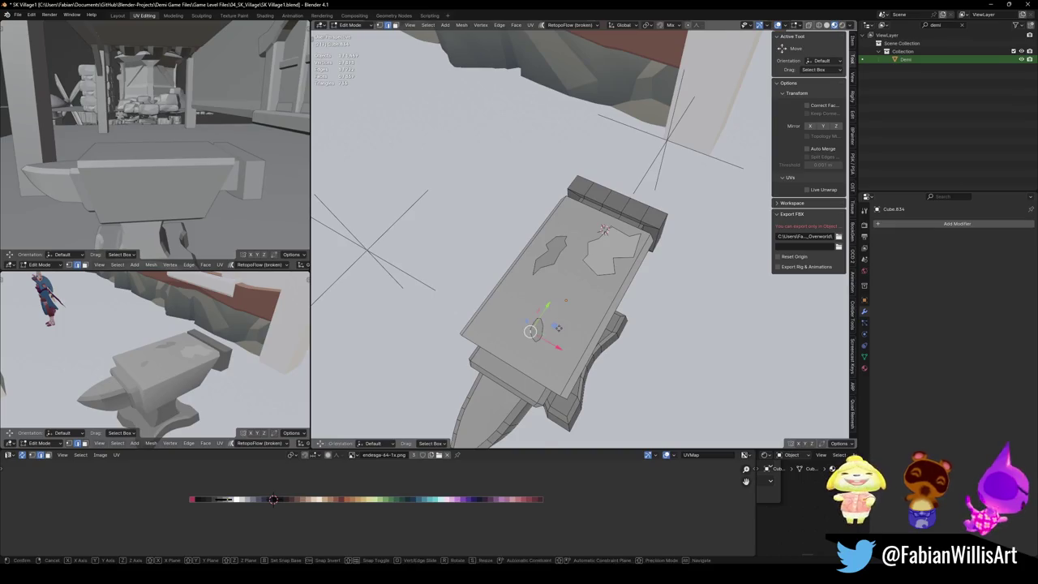
pyautogui.click(562, 324)
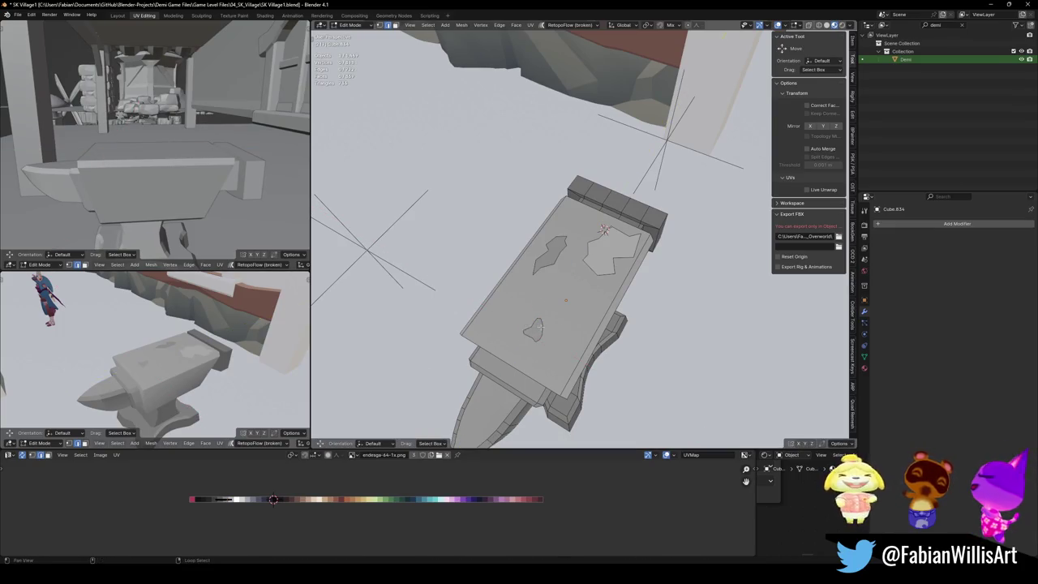
pyautogui.press('q')
pyautogui.click(559, 327)
pyautogui.moveTo(562, 329); pyautogui.dragTo(568, 326)
pyautogui.press('g')
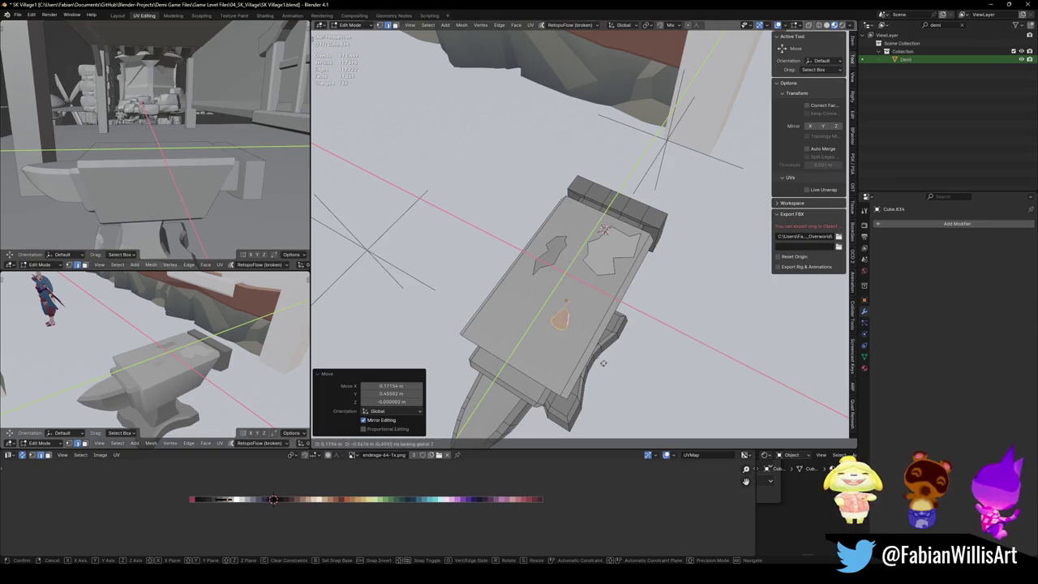
pyautogui.rightClick(604, 230)
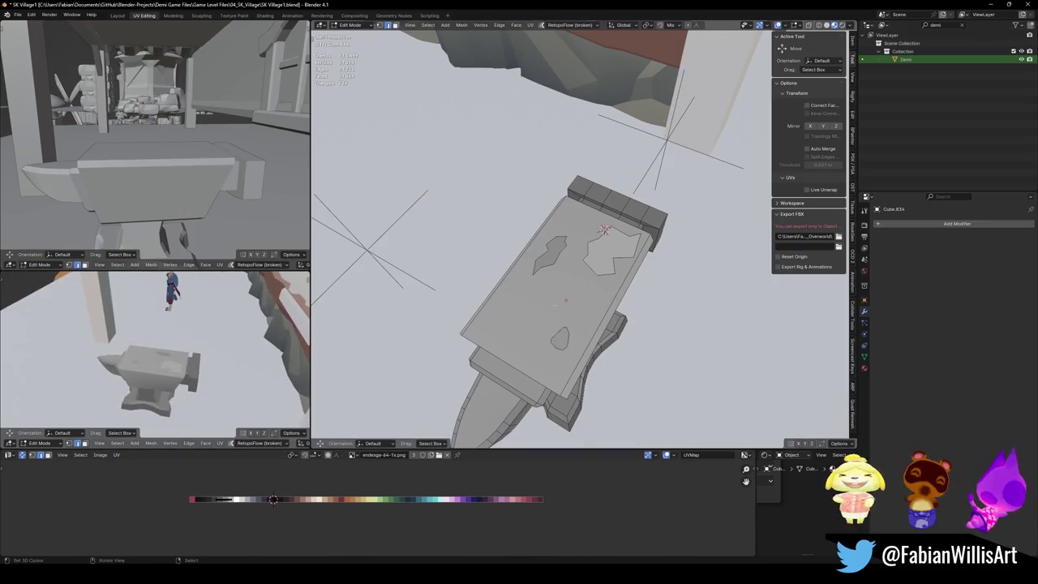
# Step: Nudge the right worn patch slightly along the X axis
pyautogui.click(607, 237)
pyautogui.press('g')
pyautogui.press('x')
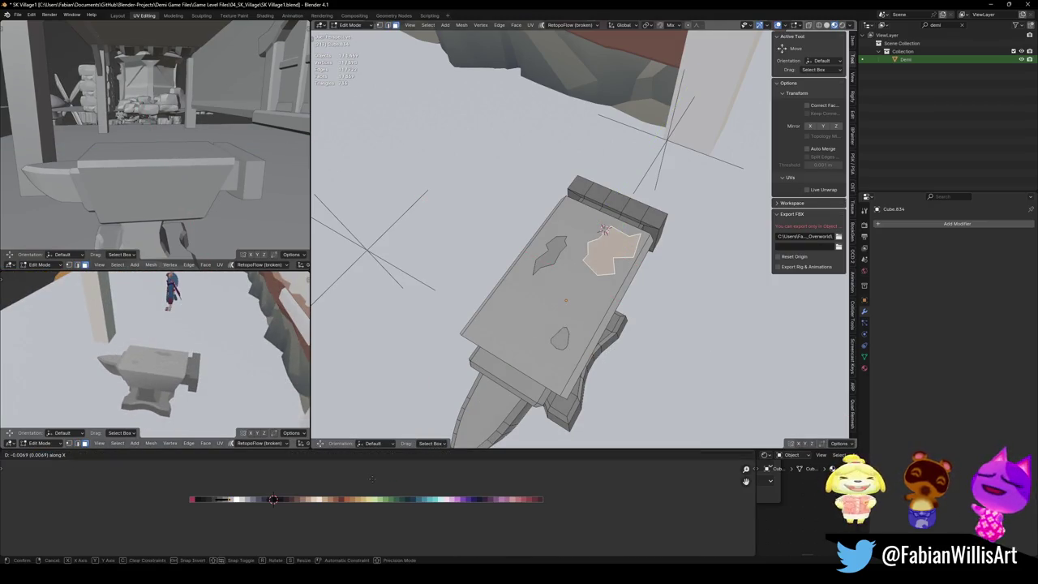
pyautogui.click(363, 477)
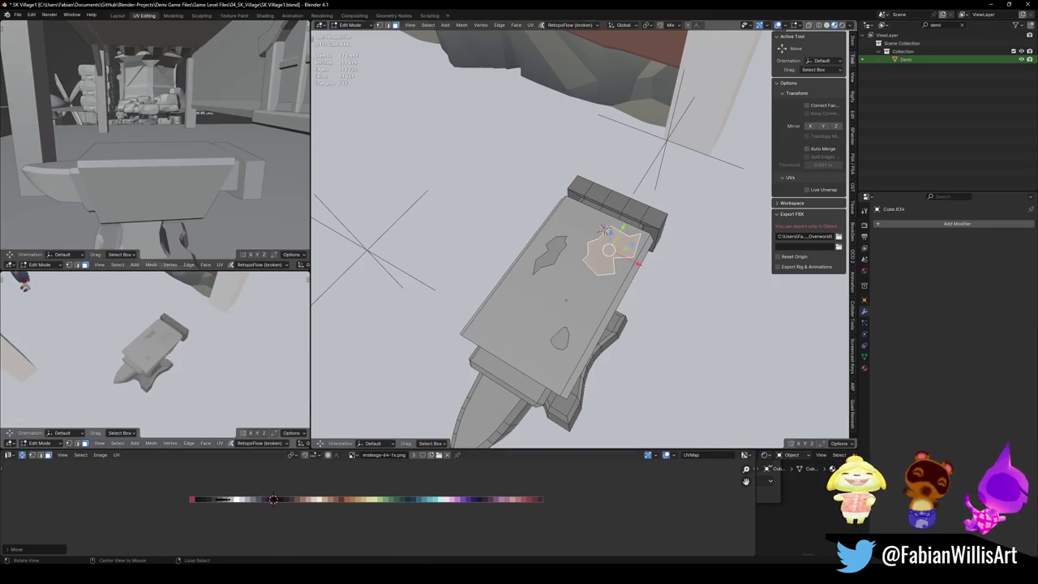
# Step: Relax the left worn patch's outline with LoopTools and shift it within the top plane
pyautogui.click(551, 256)
pyautogui.rightClick(482, 333)
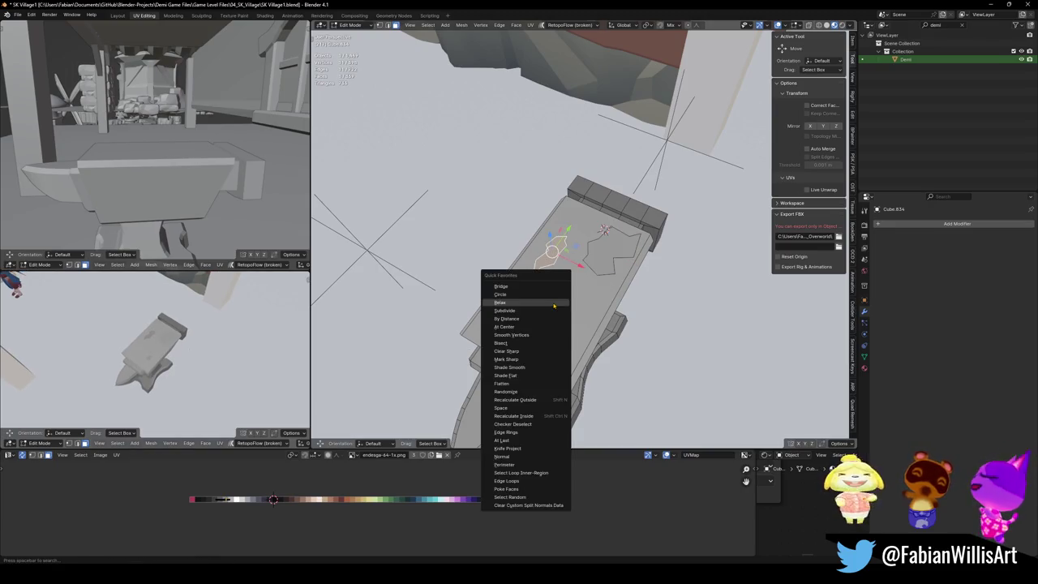
pyautogui.click(540, 325)
pyautogui.click(552, 258)
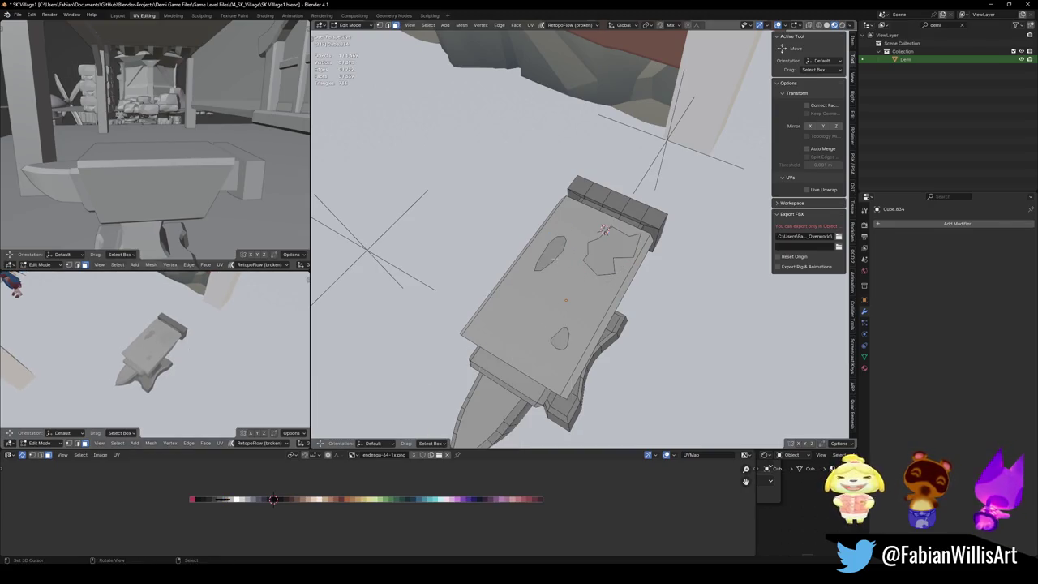
pyautogui.press('g')
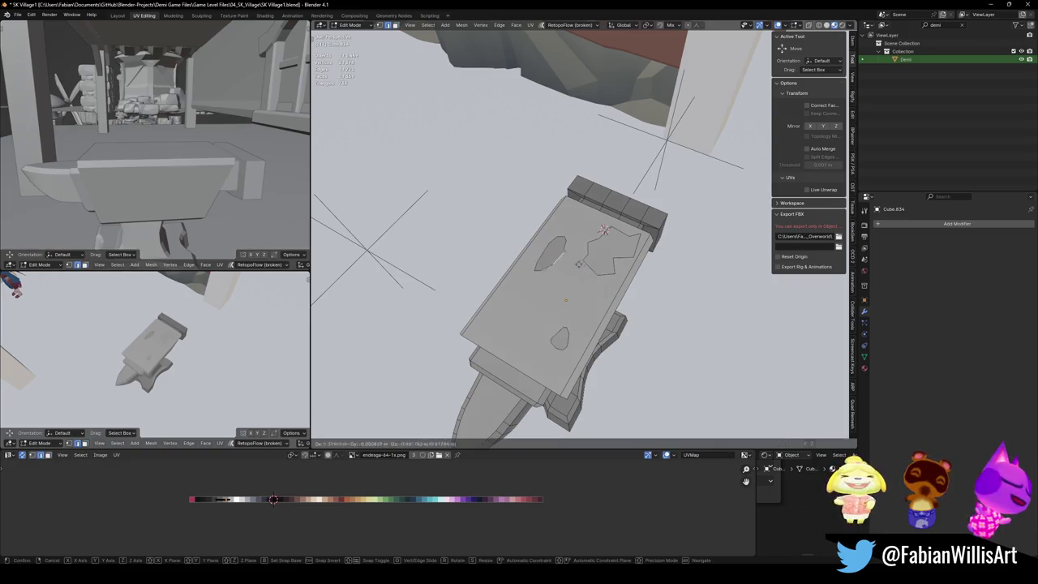
pyautogui.hotkey('shift', 'z')
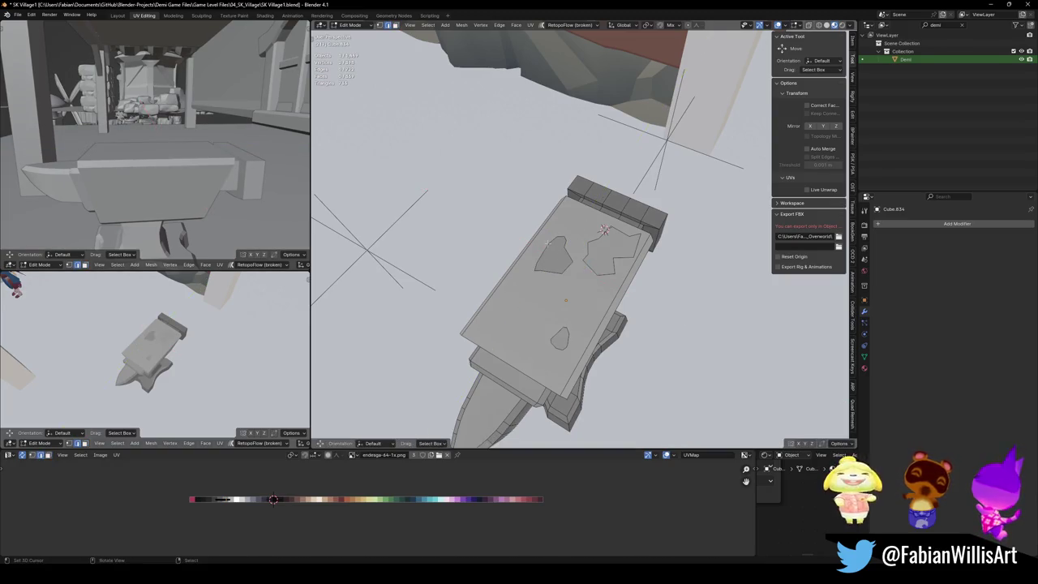
pyautogui.click(558, 262)
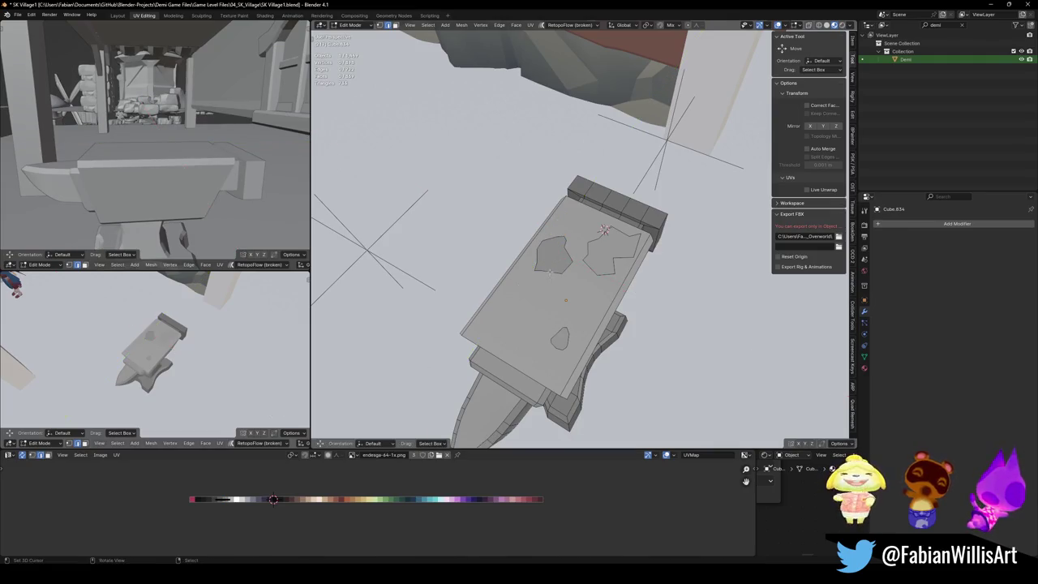
# Step: Add an unslid edge loop across the anvil head
pyautogui.hotkey('alt', 'a')
pyautogui.hotkey('ctrl', 'r')
pyautogui.click(546, 294)
pyautogui.rightClick(548, 296)
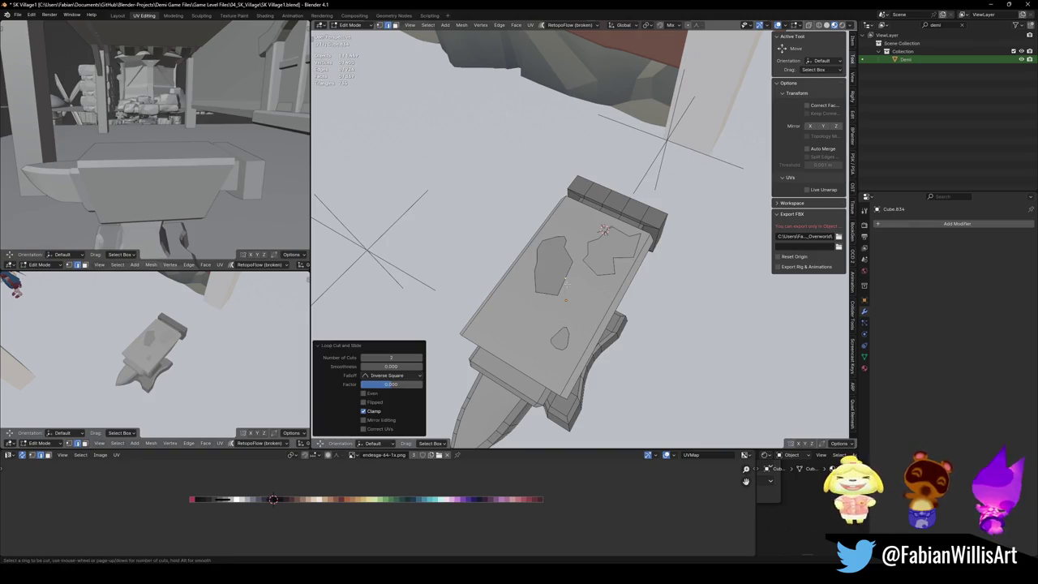
# Step: Move the new loop and one outline vertex within the top plane
pyautogui.press('g')
pyautogui.hotkey('shift', 'z')
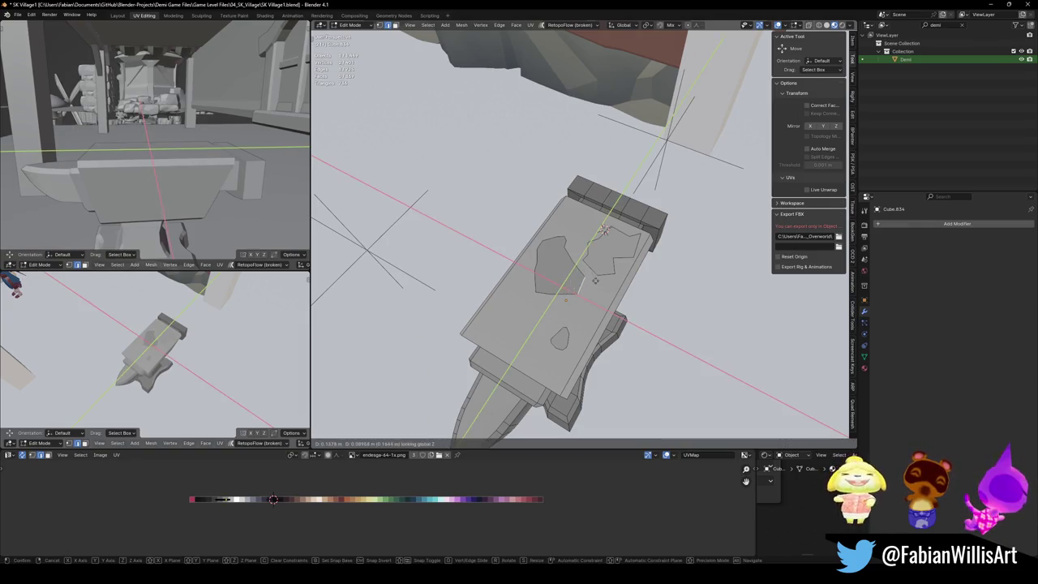
pyautogui.click(573, 284)
pyautogui.press('1')
pyautogui.press('g')
pyautogui.hotkey('shift', 'z')
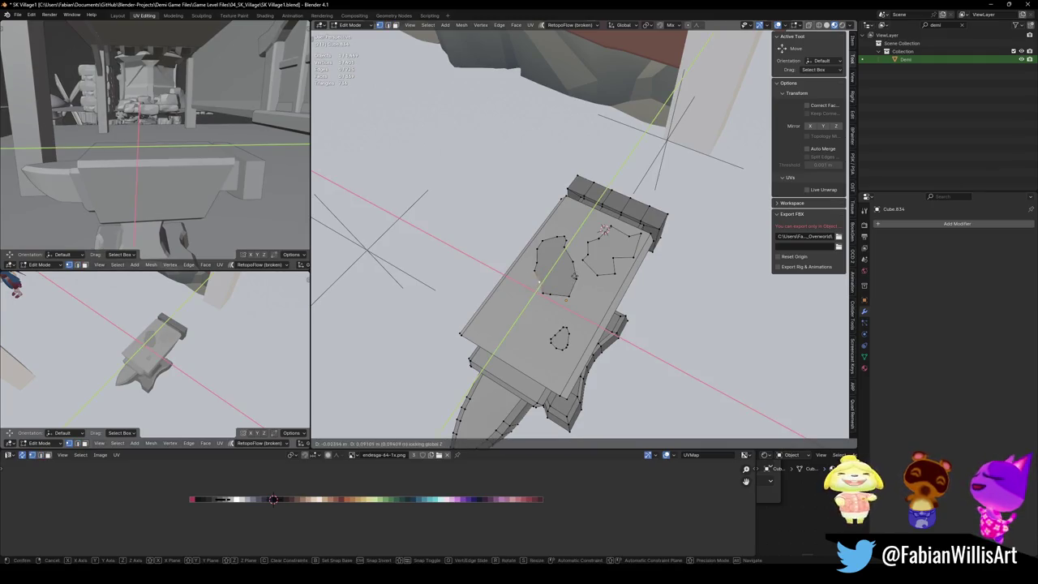
pyautogui.click(566, 300)
# Step: Drag another outline vertex to notch the left patch's outline
pyautogui.press('g')
pyautogui.click(604, 230)
pyautogui.press('g')
pyautogui.press('x')
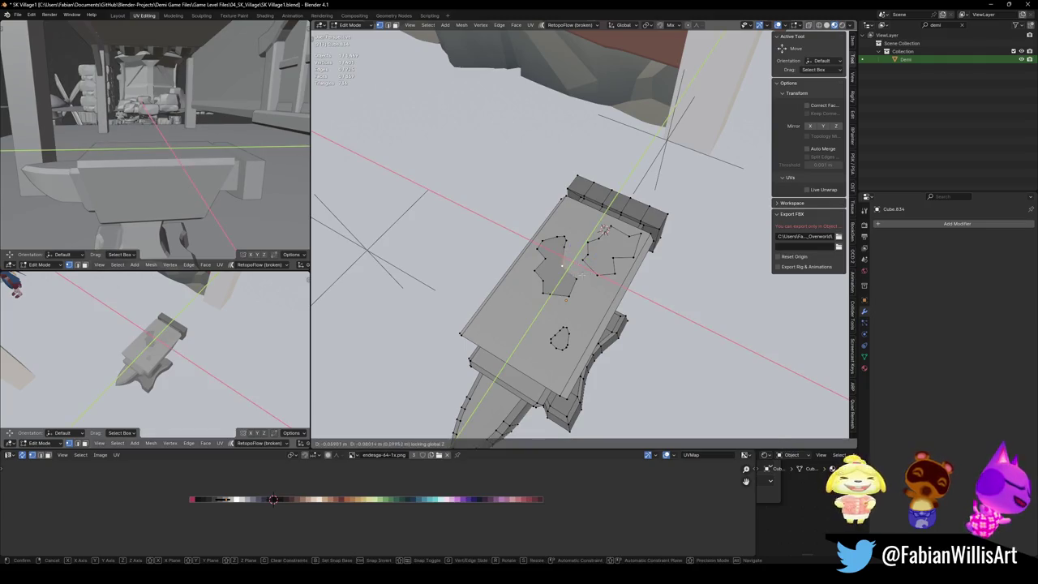
pyautogui.press('Escape')
# Step: In face mode, select the left worn patch and begin nudging it along X
pyautogui.press('3')
pyautogui.click(547, 261)
pyautogui.press('g')
pyautogui.press('x')
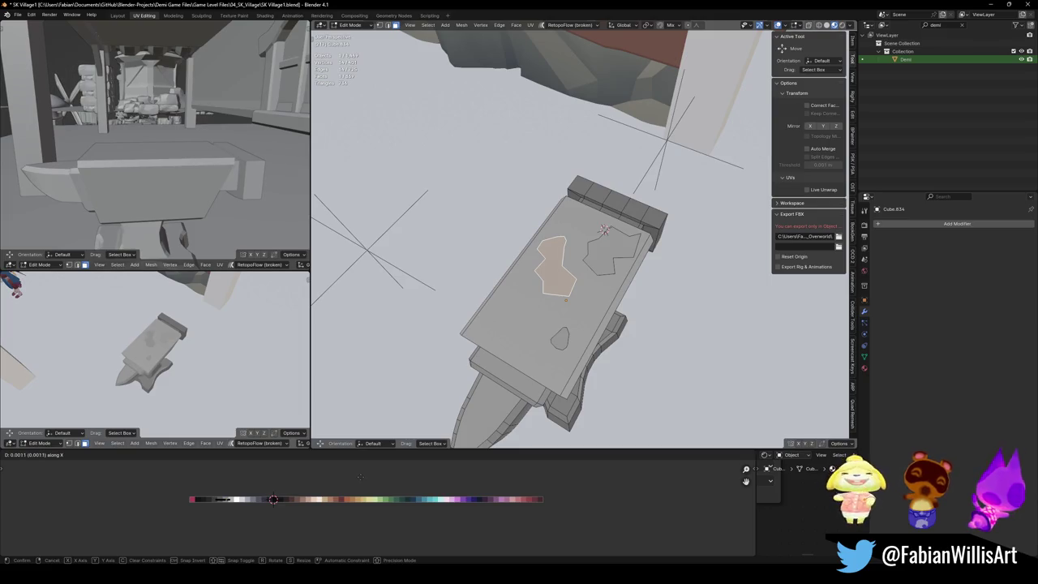
# Step: Finish the left patch nudge and shift the right worn patch sideways along X
pyautogui.press('Escape')
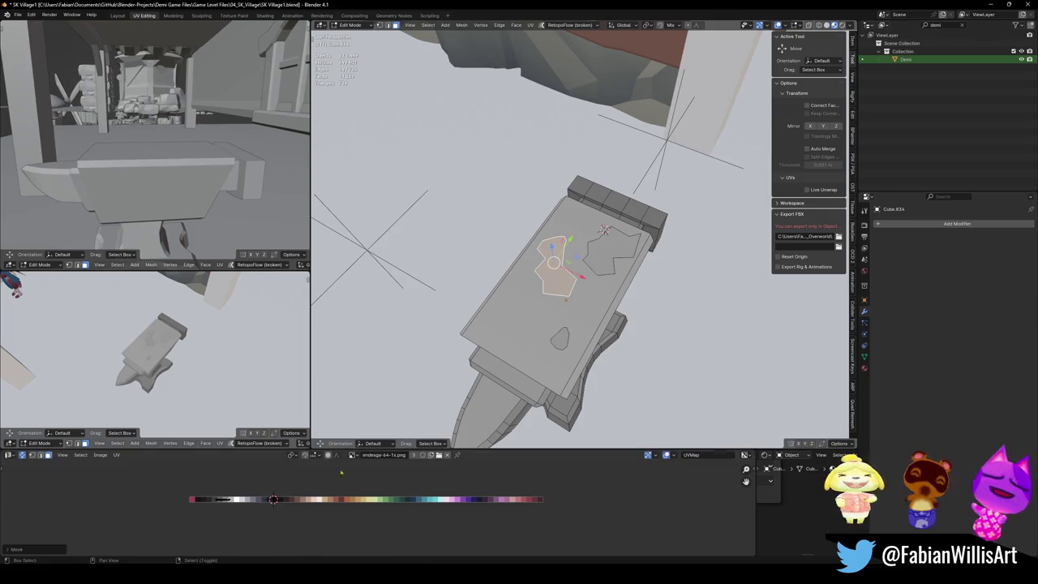
pyautogui.click(608, 248)
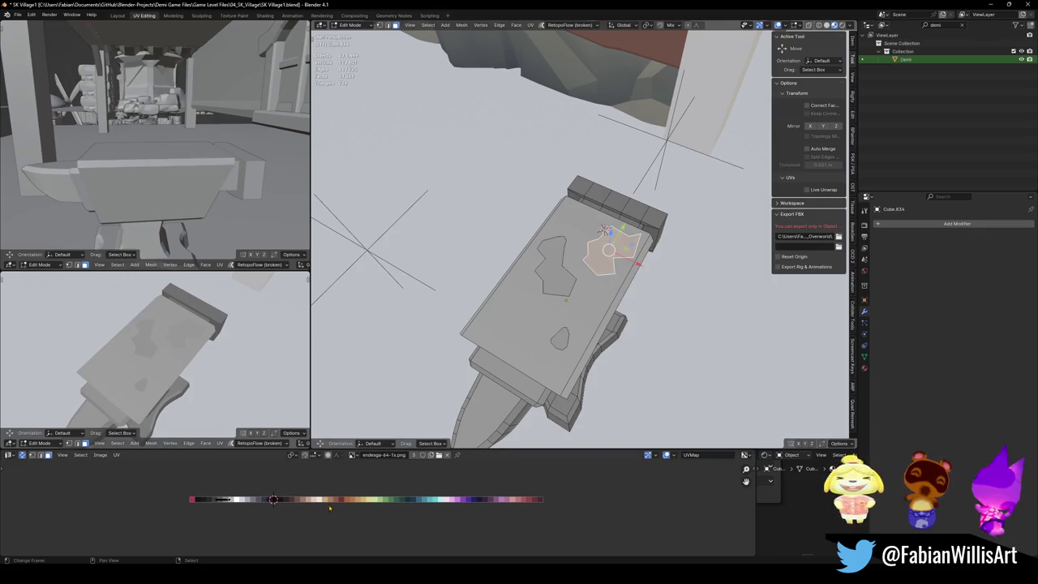
pyautogui.press('g')
pyautogui.press('x')
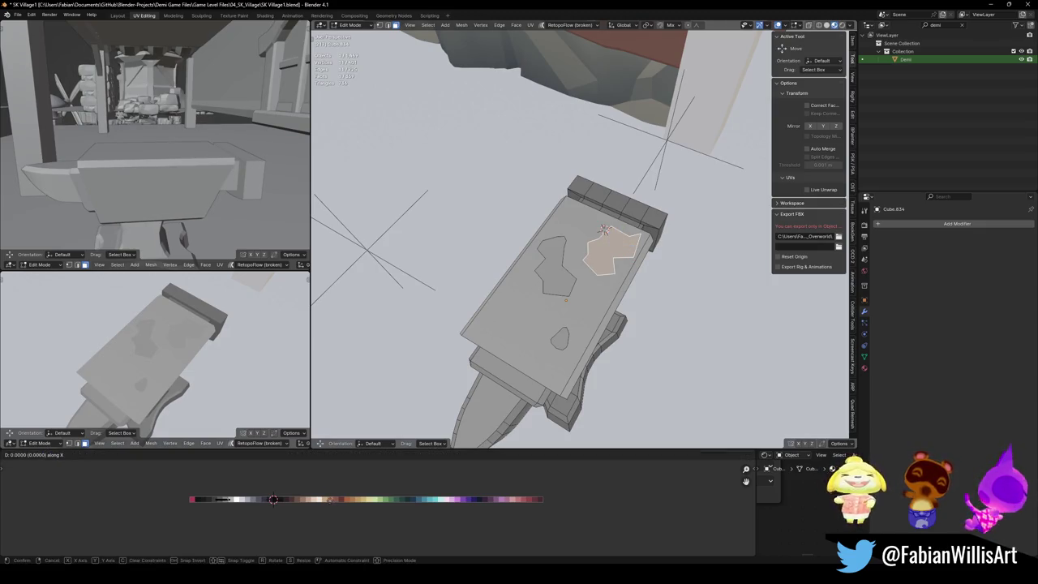
pyautogui.press('Escape')
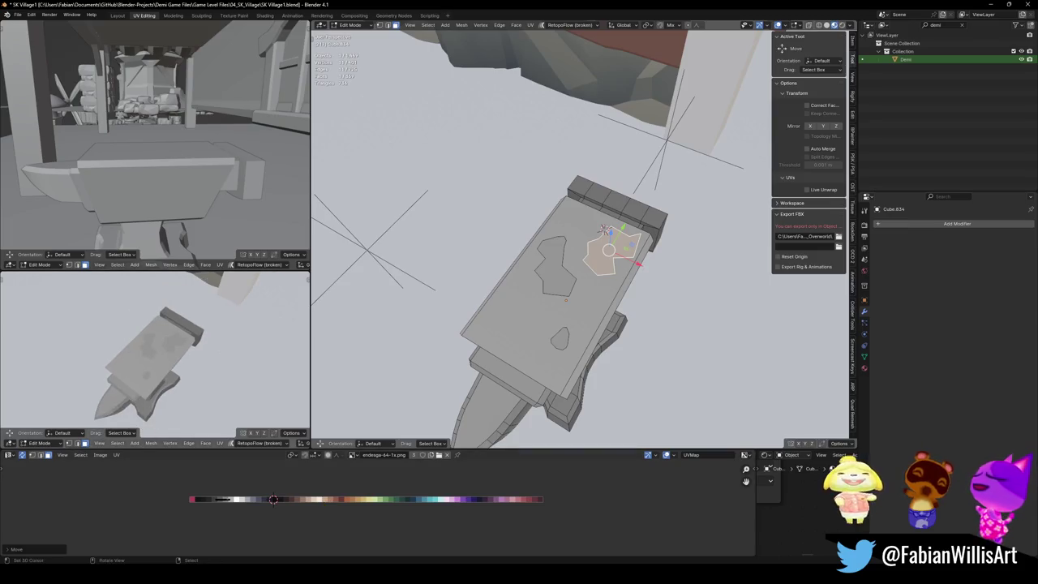
pyautogui.hotkey('alt', 'a')
# Step: Rescale the left patch, move it by -0.036 m X and -0.132 m Y, and save
pyautogui.click(555, 264)
pyautogui.press('s')
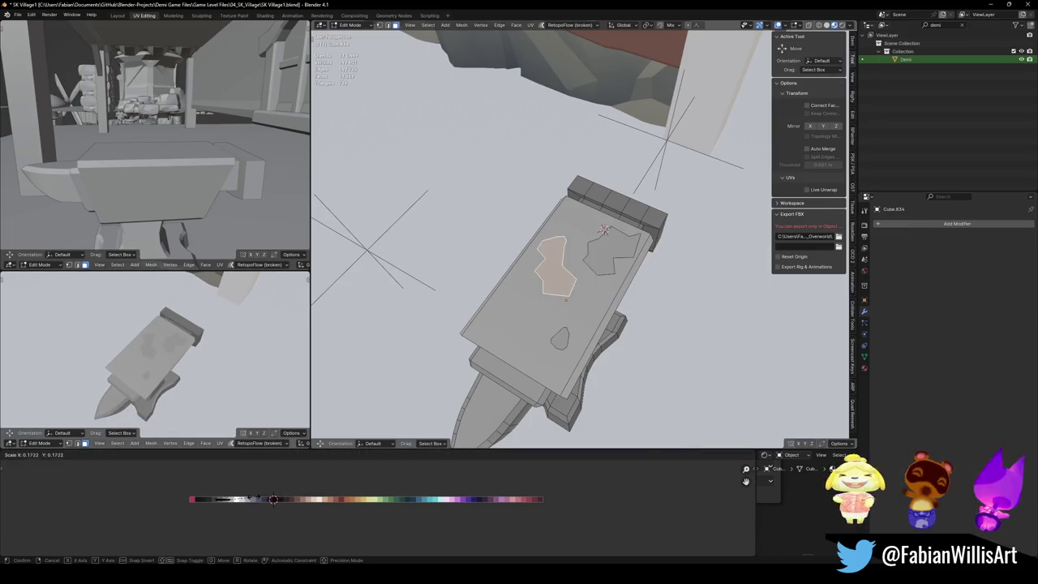
pyautogui.press('Return')
pyautogui.press('g')
pyautogui.press('x')
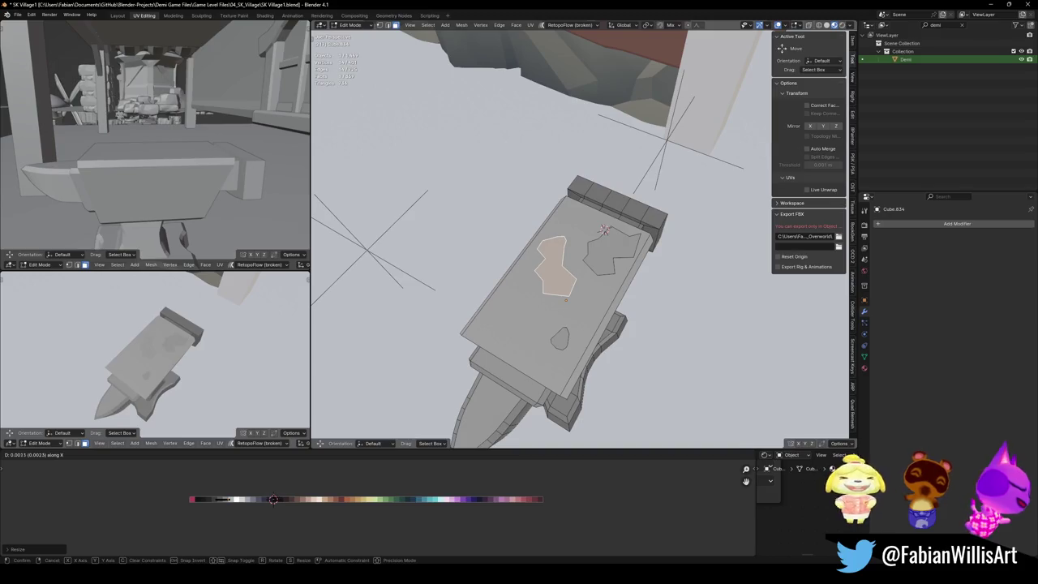
pyautogui.press('Escape')
pyautogui.press('g')
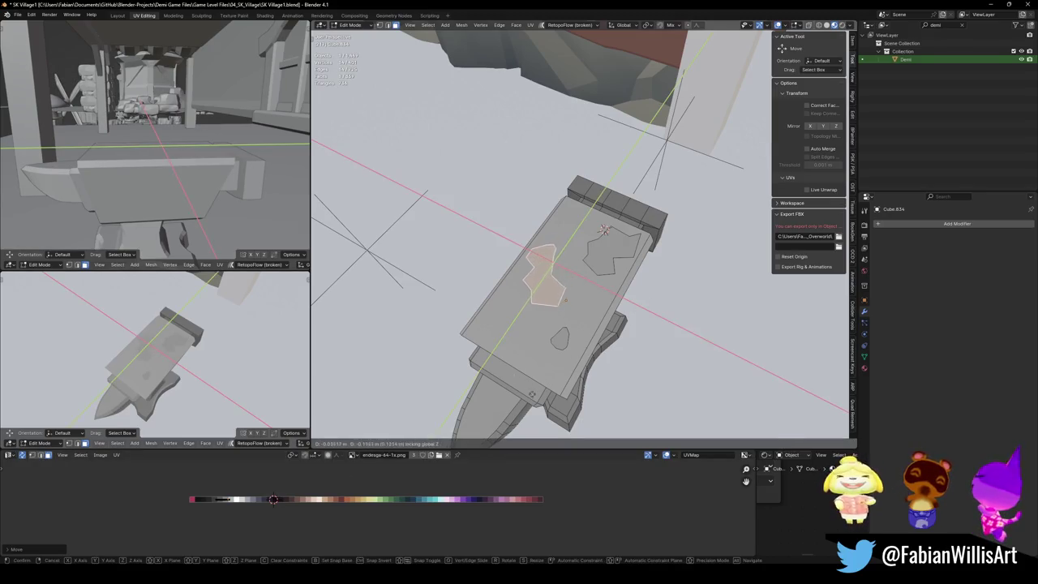
pyautogui.click(602, 229)
pyautogui.hotkey('ctrl', 's')
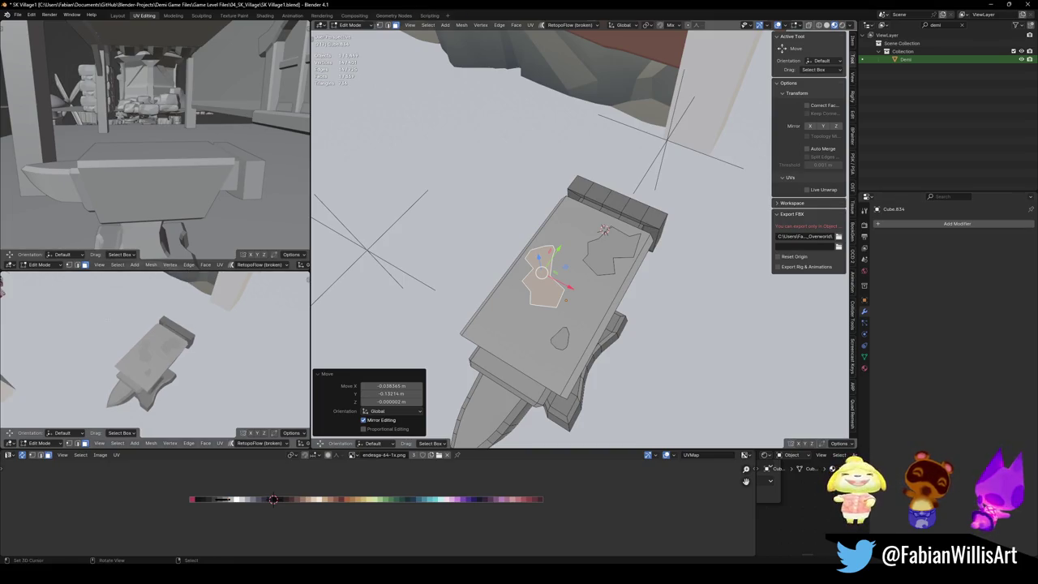
# Step: Scale up the small worn patch near the front of the anvil top
pyautogui.click(560, 339)
pyautogui.press('s')
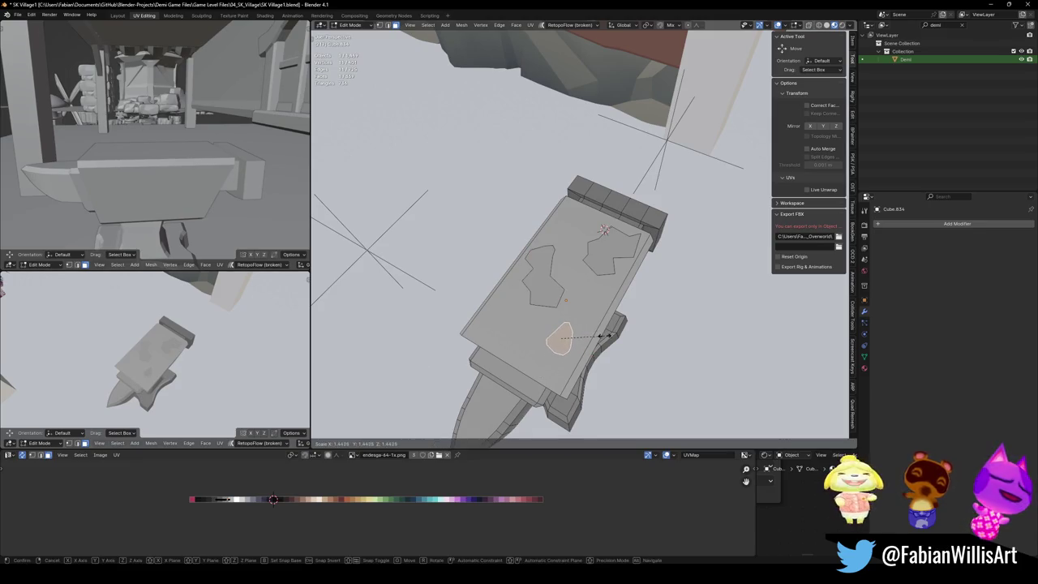
pyautogui.click(614, 332)
pyautogui.hotkey('alt', 'a')
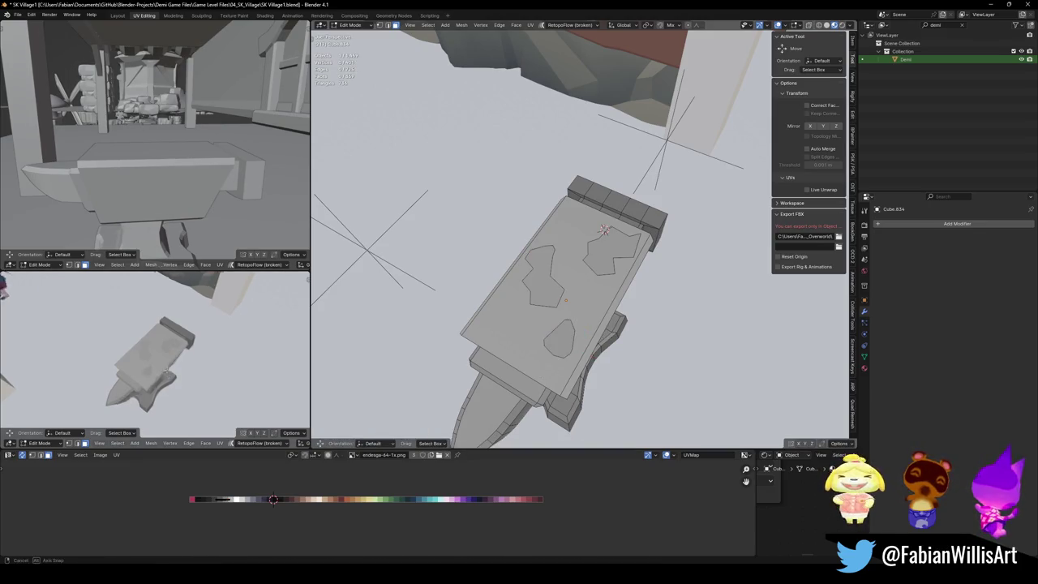
# Step: Shift the front patch sideways along X, then save SK Village1.blend
pyautogui.moveTo(154, 348)
pyautogui.mouseDown(button='middle')
pyautogui.moveTo(205, 347)
pyautogui.moveTo(192, 373)
pyautogui.mouseUp(button='middle')
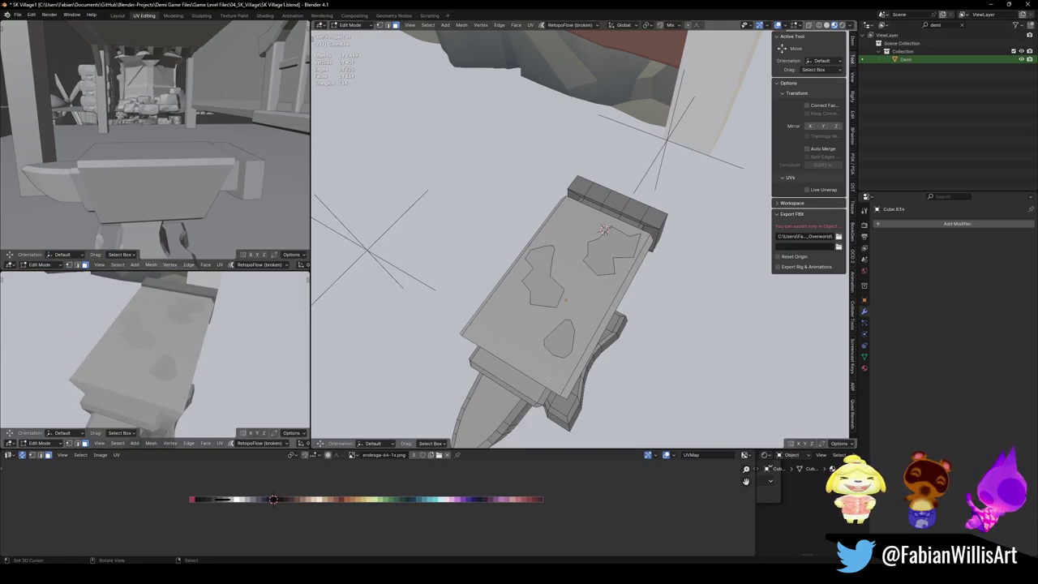
pyautogui.click(562, 345)
pyautogui.press('g')
pyautogui.press('x')
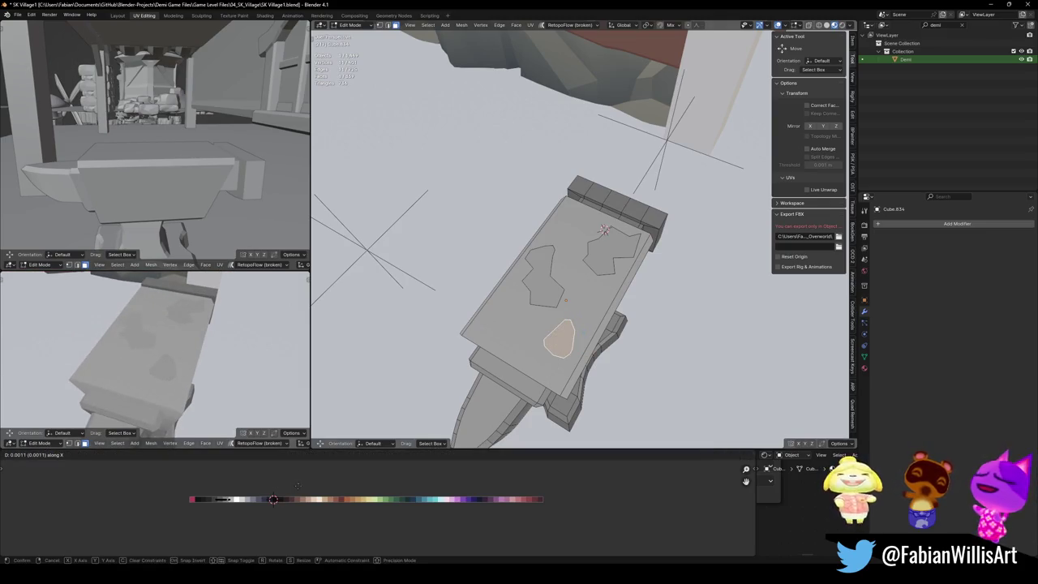
pyautogui.click(304, 490)
pyautogui.moveTo(162, 349)
pyautogui.mouseDown(button='middle')
pyautogui.moveTo(185, 348)
pyautogui.moveTo(180, 285)
pyautogui.mouseUp(button='middle')
pyautogui.hotkey('alt', 'a')
pyautogui.hotkey('ctrl', 's')
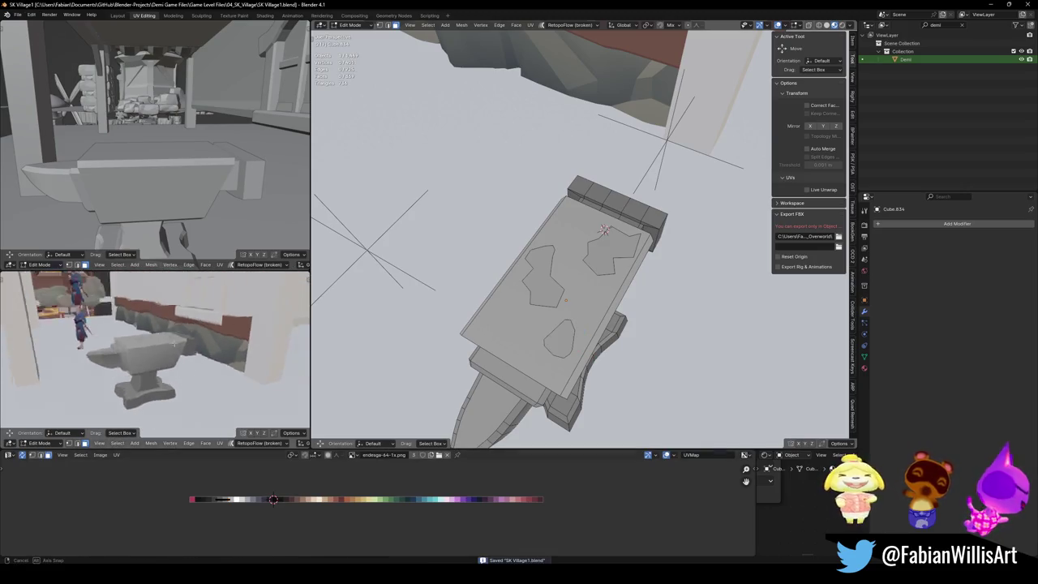
# Step: Add two centred loop cuts across the anvil body, then save
pyautogui.moveTo(604, 230); pyautogui.dragTo(567, 356, button='middle')
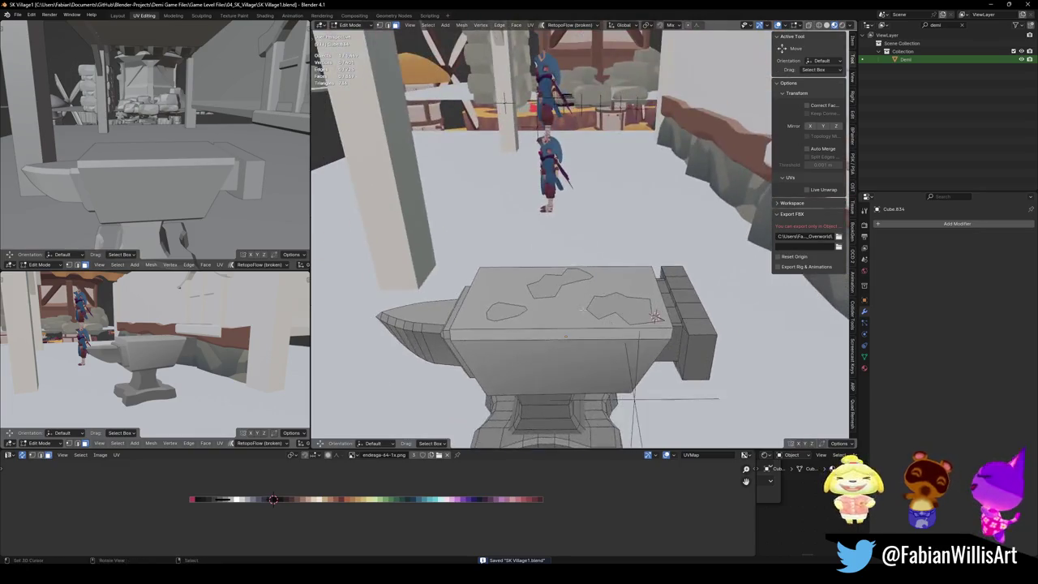
pyautogui.hotkey('ctrl', 'r')
pyautogui.click(567, 357)
pyautogui.rightClick(568, 357)
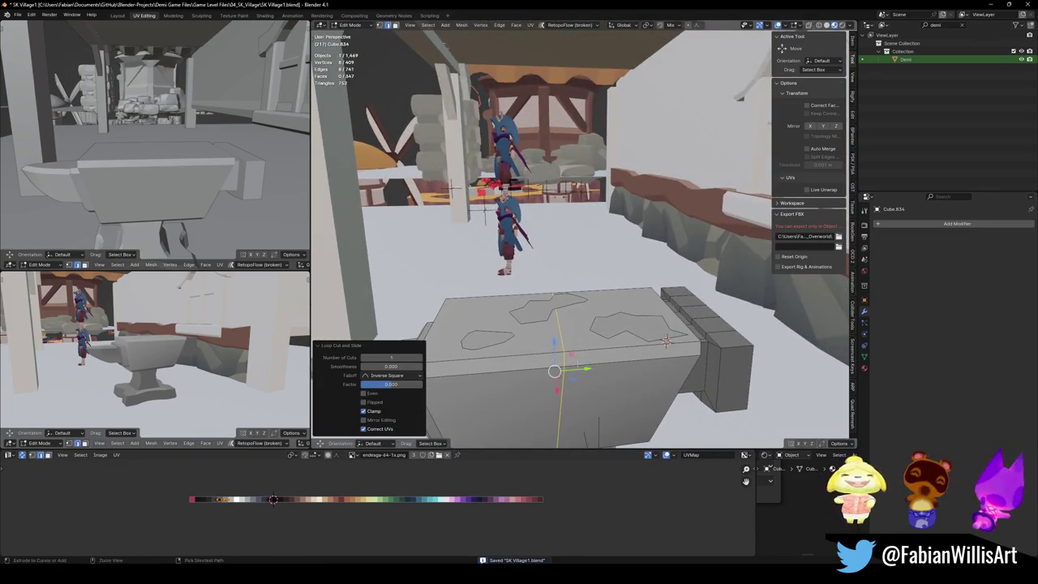
pyautogui.hotkey('ctrl', 'r')
pyautogui.click(559, 374)
pyautogui.rightClick(558, 374)
pyautogui.click(495, 364)
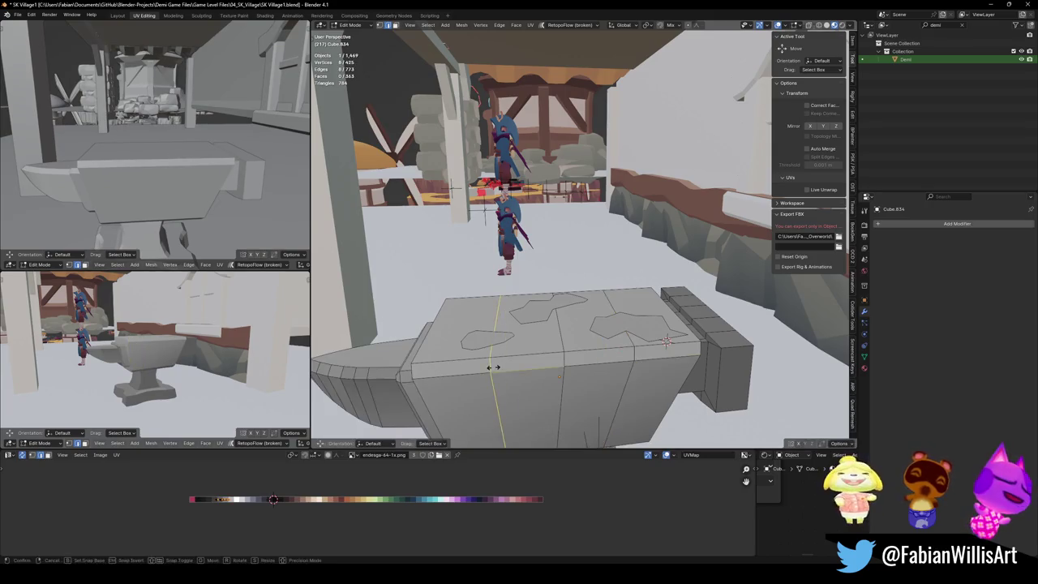
pyautogui.moveTo(495, 364); pyautogui.dragTo(570, 355, button='middle')
pyautogui.hotkey('ctrl', 's')
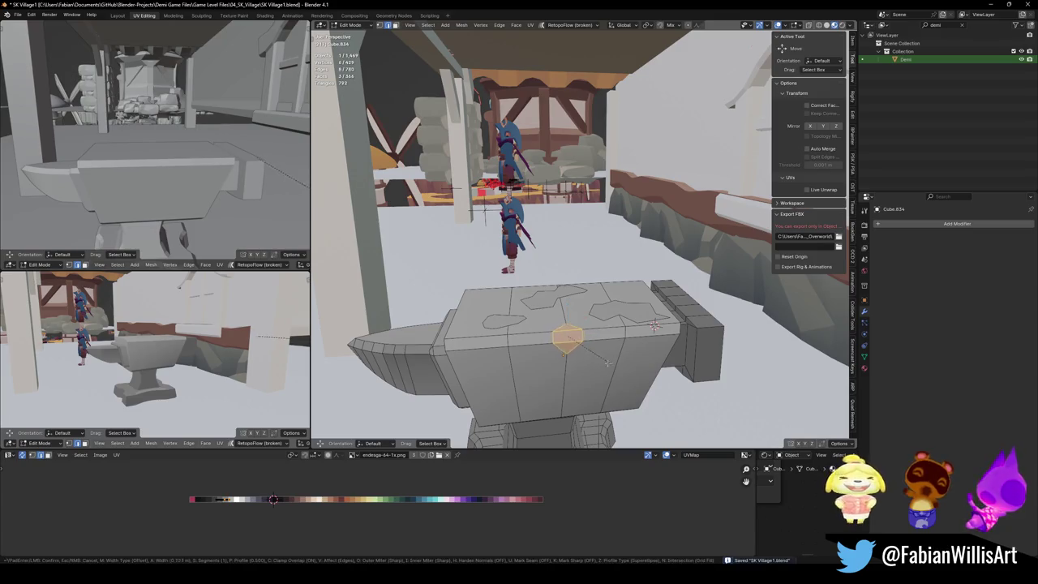
# Step: Cut two evenly spaced horizontal loops across the anvil body
pyautogui.hotkey('ctrl', 'r')
pyautogui.scroll(1, 568, 379)
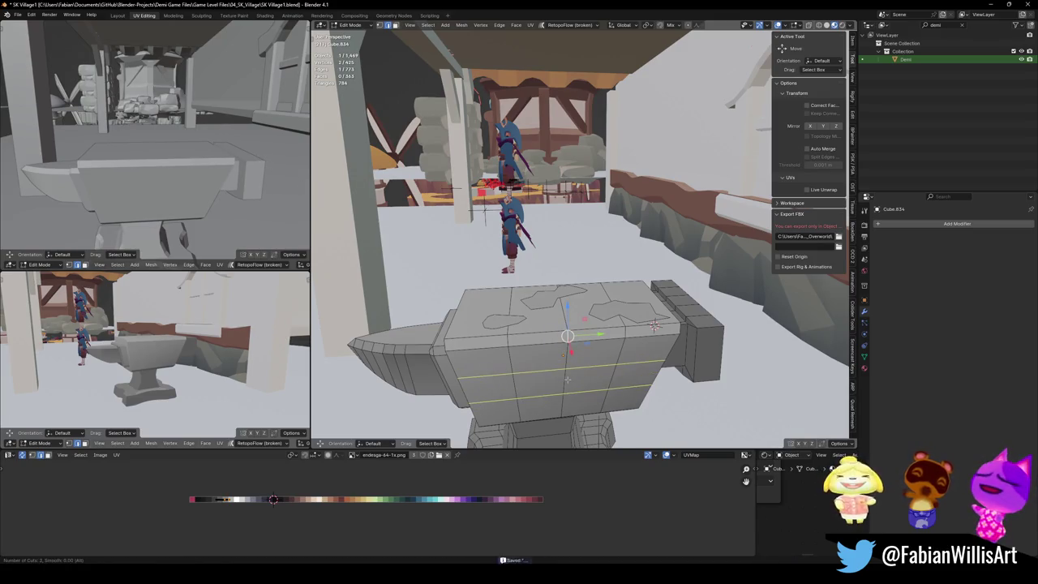
pyautogui.click(568, 379)
pyautogui.rightClick(568, 379)
pyautogui.moveTo(654, 326)
pyautogui.mouseDown(button='middle')
pyautogui.moveTo(584, 373)
pyautogui.moveTo(573, 399)
pyautogui.mouseUp(button='middle')
pyautogui.keyDown('alt'); pyautogui.click(583, 374); pyautogui.keyUp('alt')
# Step: Add two lengthwise loop cuts along the anvil top, deselect, and save
pyautogui.hotkey('ctrl', 'r')
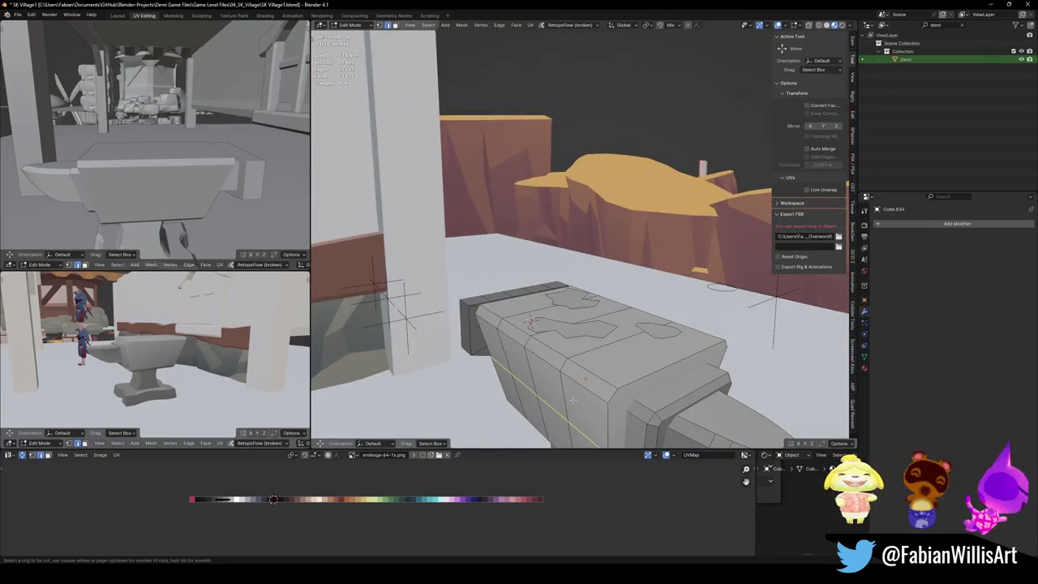
pyautogui.scroll(1, 669, 373)
pyautogui.click(668, 373)
pyautogui.rightClick(669, 373)
pyautogui.moveTo(669, 373)
pyautogui.mouseDown(button='middle')
pyautogui.moveTo(600, 390)
pyautogui.moveTo(481, 369)
pyautogui.moveTo(518, 392)
pyautogui.moveTo(500, 400)
pyautogui.moveTo(509, 392)
pyautogui.mouseUp(button='middle')
pyautogui.hotkey('alt', 'a')
pyautogui.hotkey('ctrl', 's')
# Step: Add a centred loop cut on the lower part beneath the head
pyautogui.hotkey('ctrl', 'r')
pyautogui.click(460, 369)
pyautogui.rightClick(460, 369)
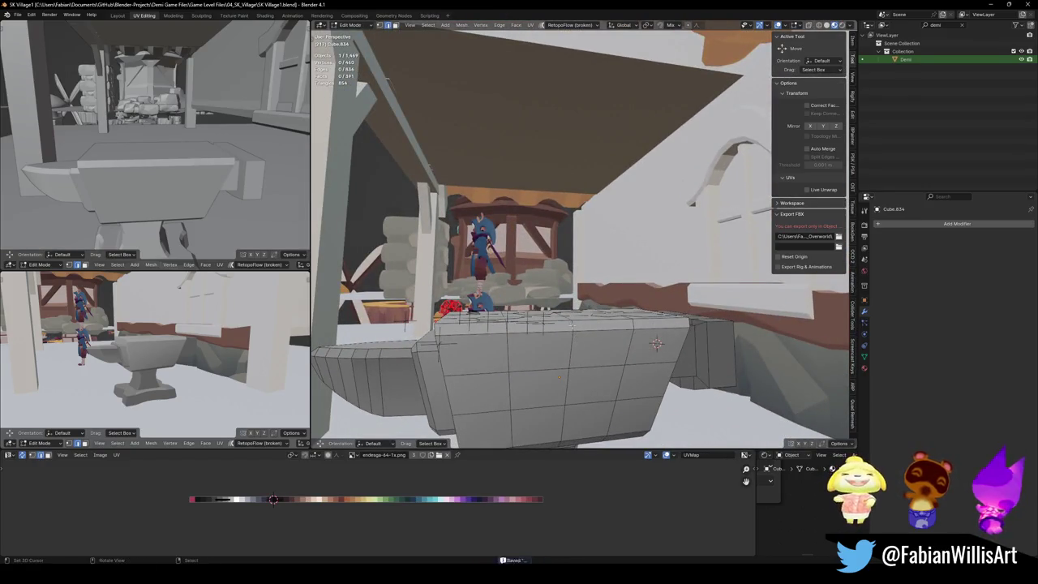
# Step: Try bevelling a vertex on the anvil's front, then cancel it
pyautogui.click(507, 328)
pyautogui.moveTo(507, 328); pyautogui.dragTo(556, 349, button='middle')
pyautogui.hotkey('ctrl', 'shift', 'b')
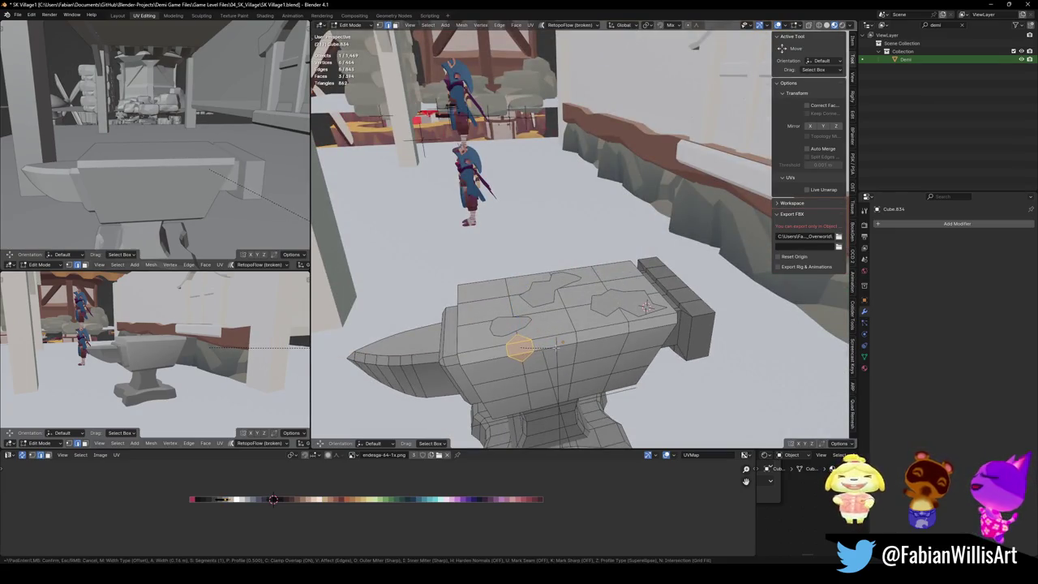
pyautogui.press('Escape')
pyautogui.moveTo(556, 346); pyautogui.dragTo(601, 332, button='middle')
pyautogui.scroll(4, 600, 332)
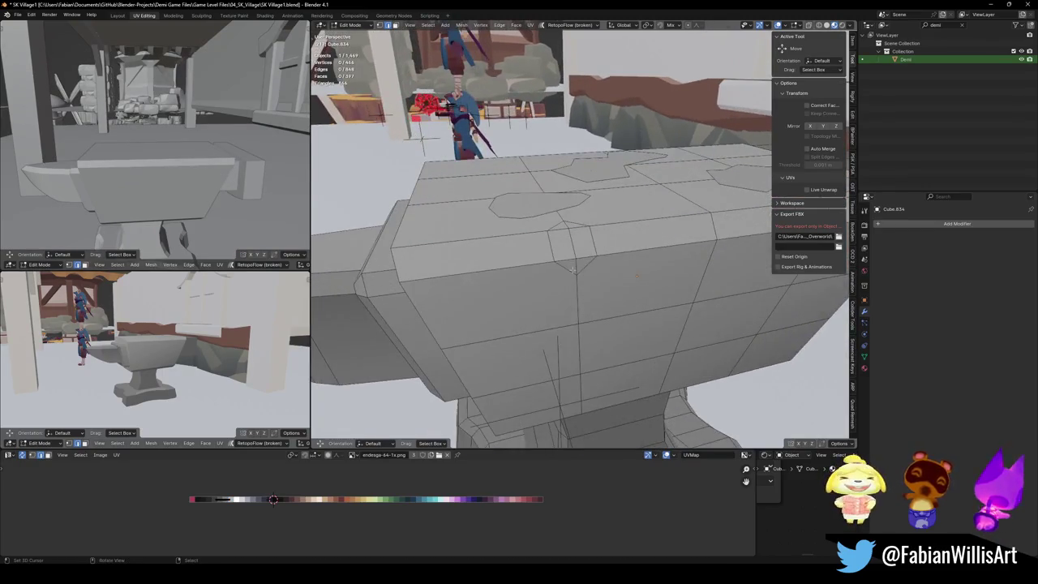
# Step: In vertex mode, slide a front-face vertex along its edge
pyautogui.click(571, 249)
pyautogui.moveTo(571, 249); pyautogui.dragTo(581, 279, button='middle')
pyautogui.press('1')
pyautogui.click(568, 237)
pyautogui.press('g')
# Step: Slide two more front-edge vertices along their edges to shape the chip
pyautogui.press('g')
pyautogui.click(548, 250)
pyautogui.click(600, 253)
pyautogui.press('g')
pyautogui.press('g')
pyautogui.click(600, 253)
pyautogui.click(598, 250)
pyautogui.press('g')
pyautogui.press('g')
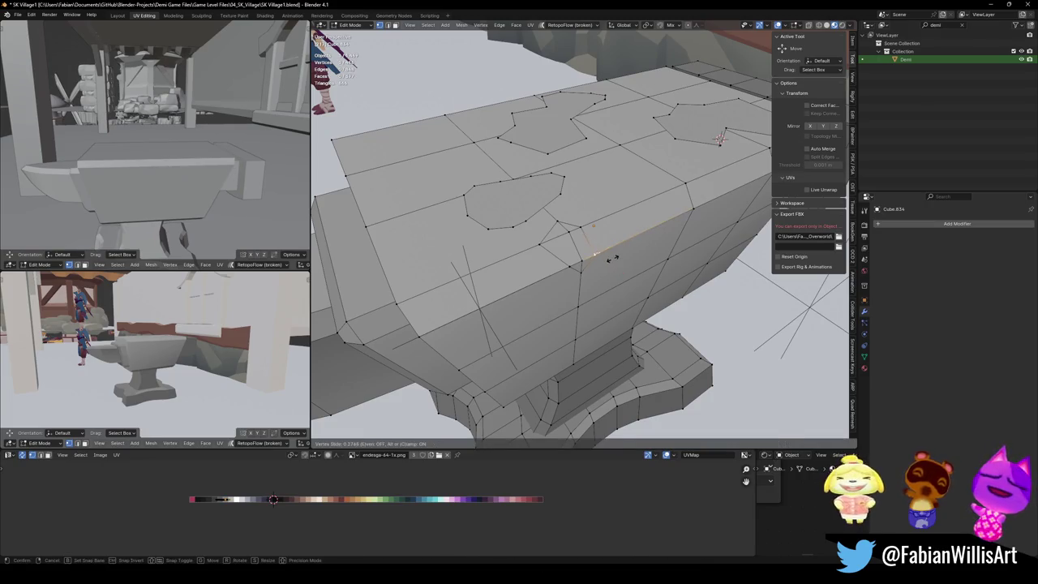
pyautogui.click(612, 258)
pyautogui.click(585, 280)
# Step: Push the top corner edge outward along its normals, then move it down-left
pyautogui.moveTo(718, 139); pyautogui.dragTo(579, 238, button='middle')
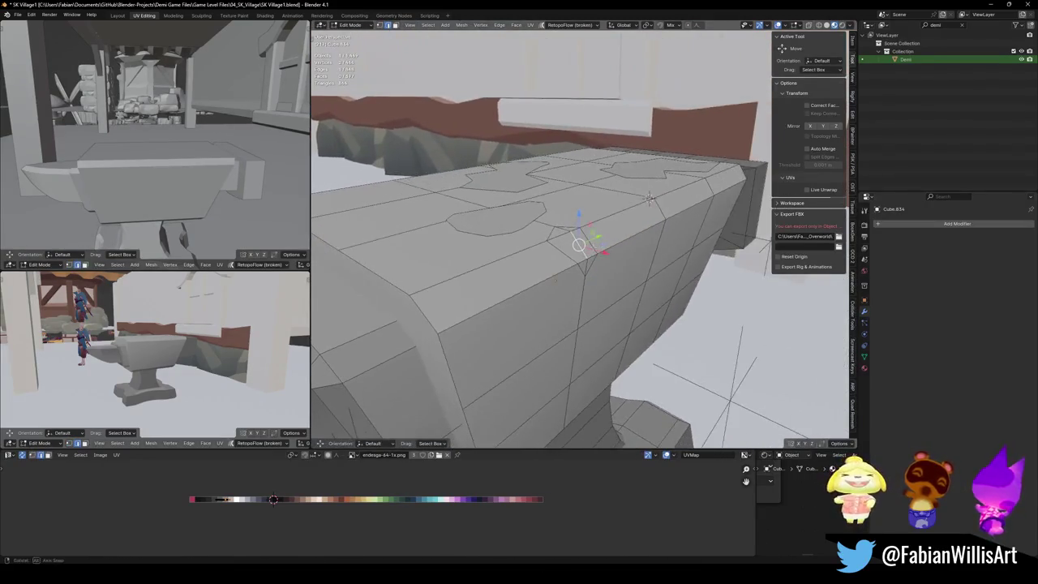
pyautogui.click(578, 243)
pyautogui.hotkey('alt', 's')
pyautogui.click(568, 300)
pyautogui.moveTo(567, 300)
pyautogui.mouseDown(button='middle')
pyautogui.moveTo(626, 281)
pyautogui.moveTo(534, 168)
pyautogui.mouseUp(button='middle')
pyautogui.scroll(3, 627, 280)
pyautogui.press('g')
pyautogui.press('g')
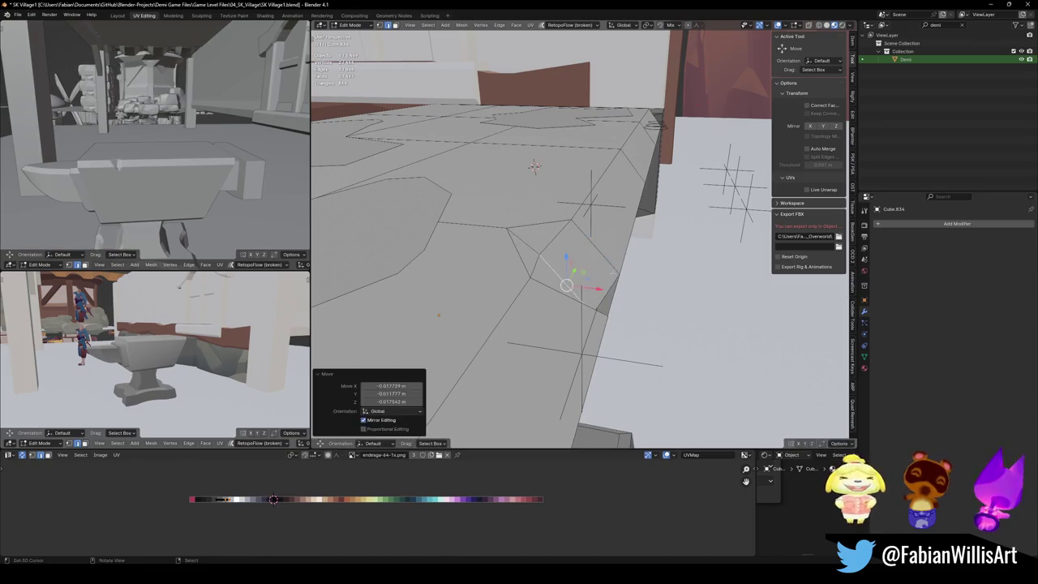
pyautogui.click(565, 287)
# Step: Recolour the triangular faces and strip below the top edge by shifting them on the palette
pyautogui.moveTo(565, 287)
pyautogui.mouseDown(button='middle')
pyautogui.moveTo(549, 272)
pyautogui.moveTo(535, 300)
pyautogui.mouseUp(button='middle')
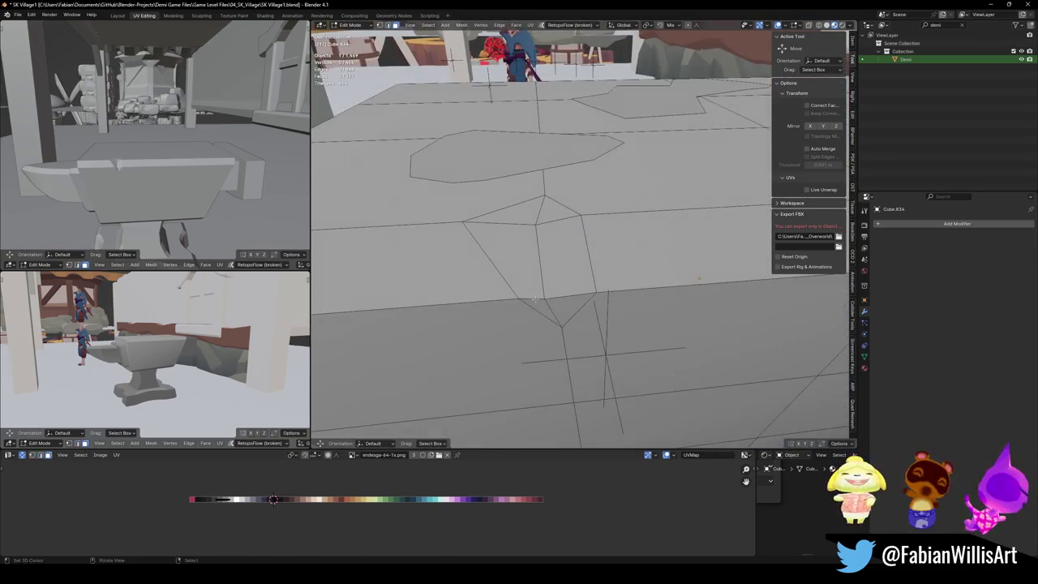
pyautogui.keyDown('ctrl'); pyautogui.click(526, 220); pyautogui.keyUp('ctrl')
pyautogui.press('g')
pyautogui.click(330, 493)
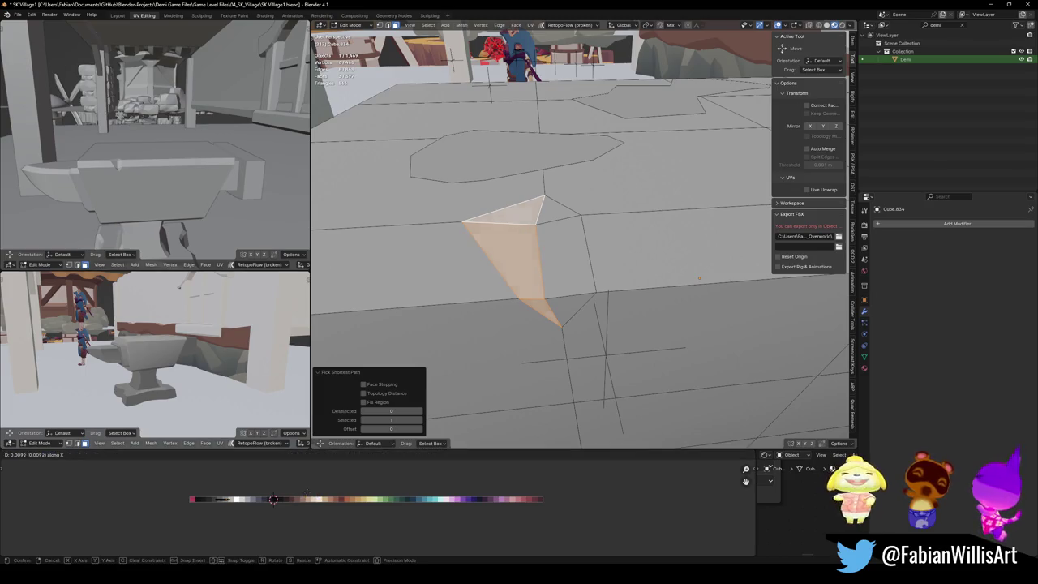
pyautogui.moveTo(162, 382)
pyautogui.mouseDown(button='middle')
pyautogui.moveTo(146, 365)
pyautogui.moveTo(170, 349)
pyautogui.mouseUp(button='middle')
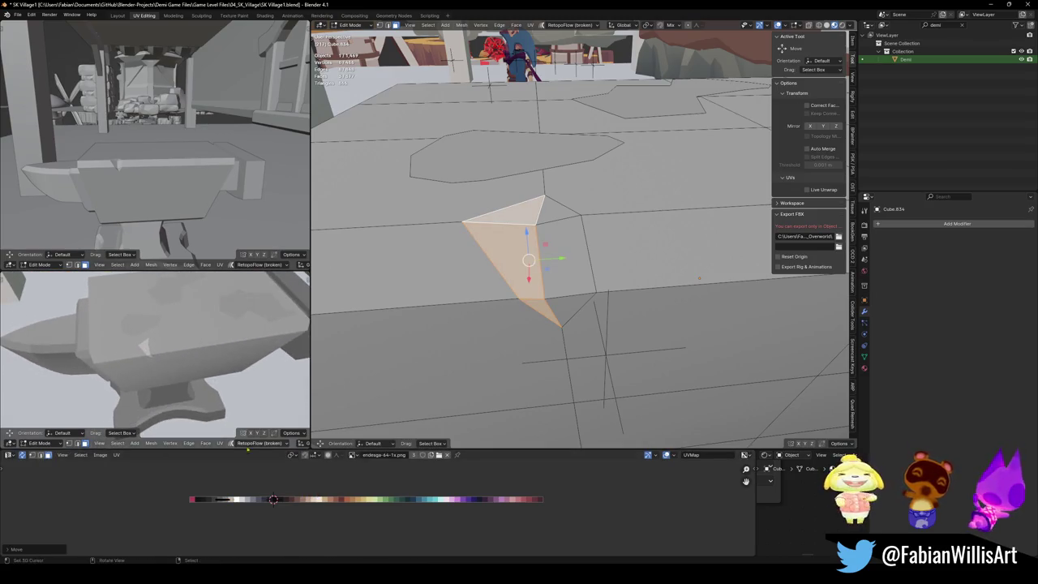
pyautogui.click(567, 312)
pyautogui.keyDown('ctrl'); pyautogui.click(558, 211); pyautogui.keyUp('ctrl')
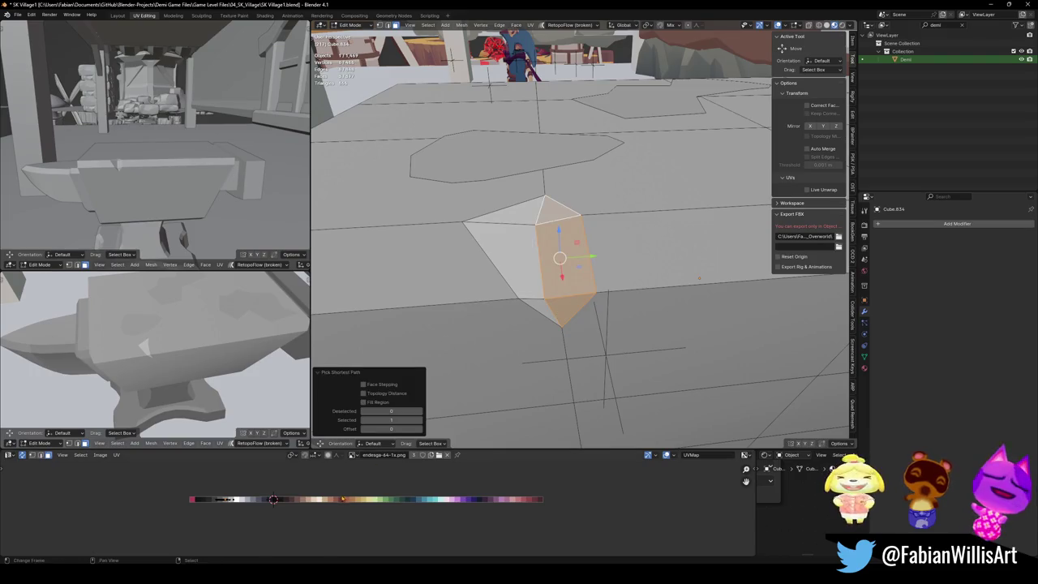
pyautogui.press('g')
pyautogui.press('x')
pyautogui.press('Return')
pyautogui.click(442, 318)
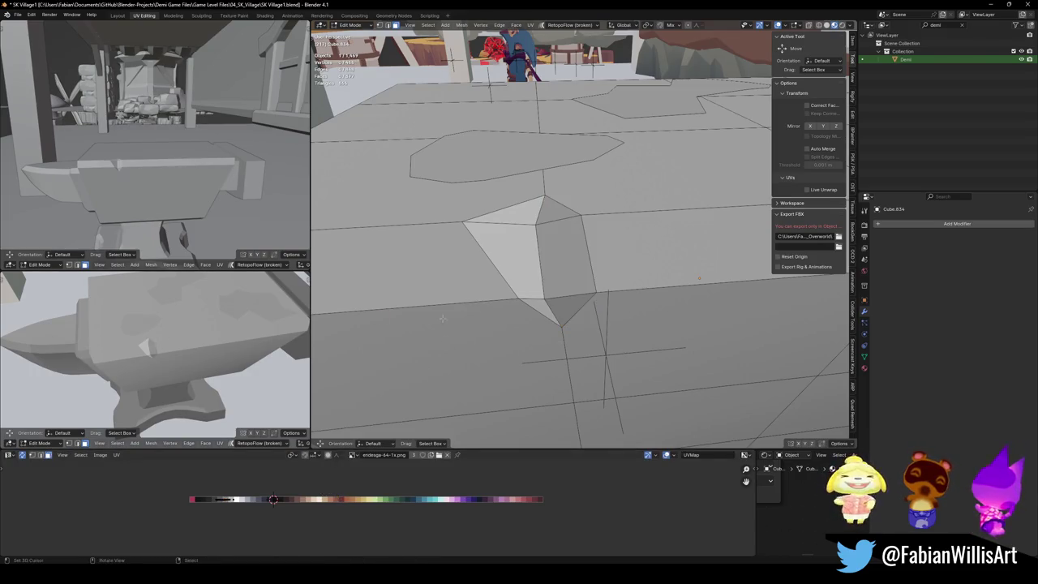
# Step: Slide the notch's bottom vertex further down its edge to deepen the V chip
pyautogui.moveTo(559, 328); pyautogui.dragTo(567, 324, button='middle')
pyautogui.click(567, 325)
pyautogui.hotkey('shift', 'v')
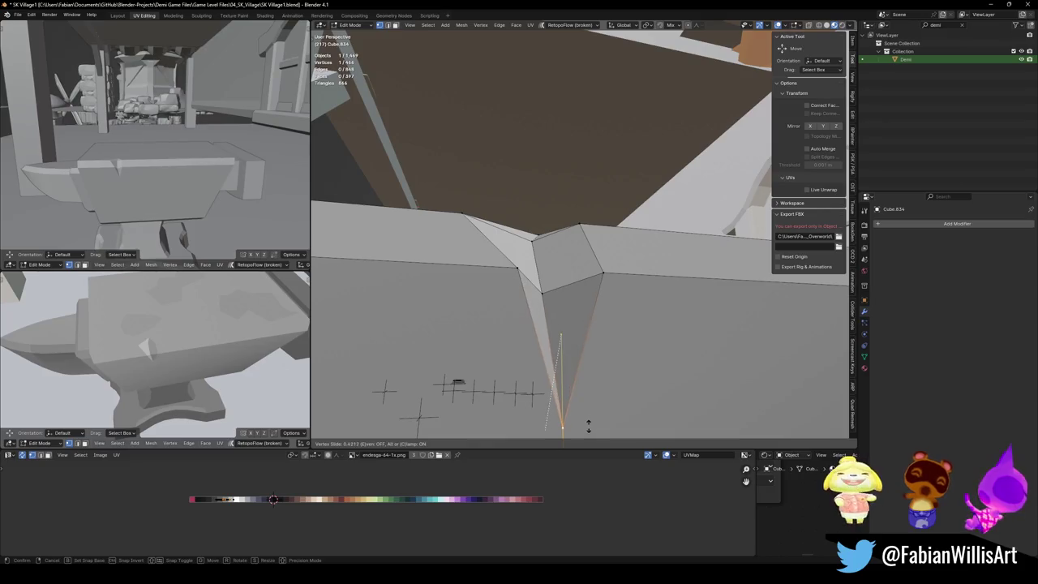
pyautogui.click(580, 406)
pyautogui.moveTo(161, 382); pyautogui.dragTo(187, 357, button='middle')
pyautogui.scroll(3, 186, 357)
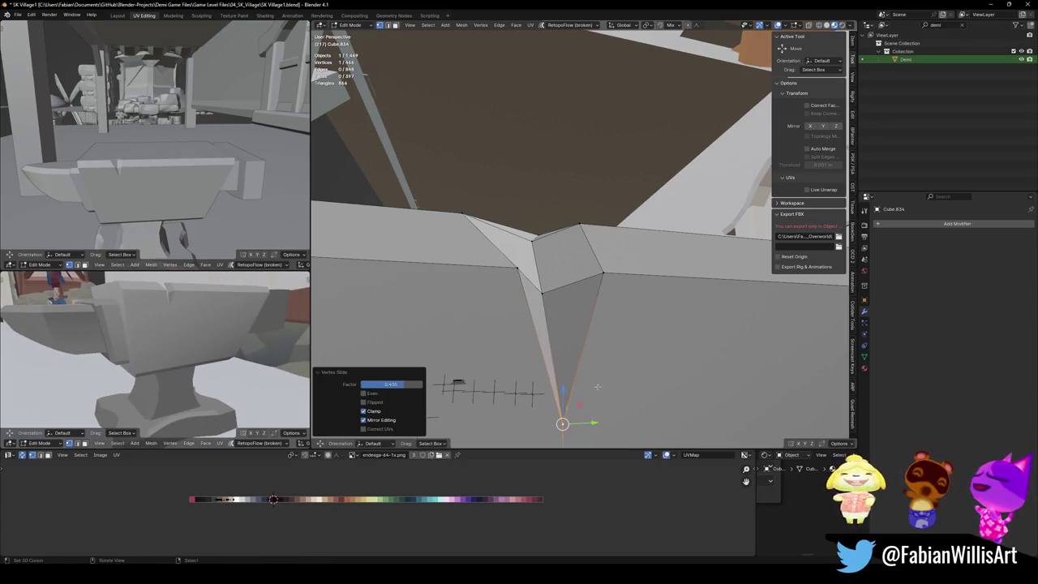
pyautogui.hotkey('shift', 'v')
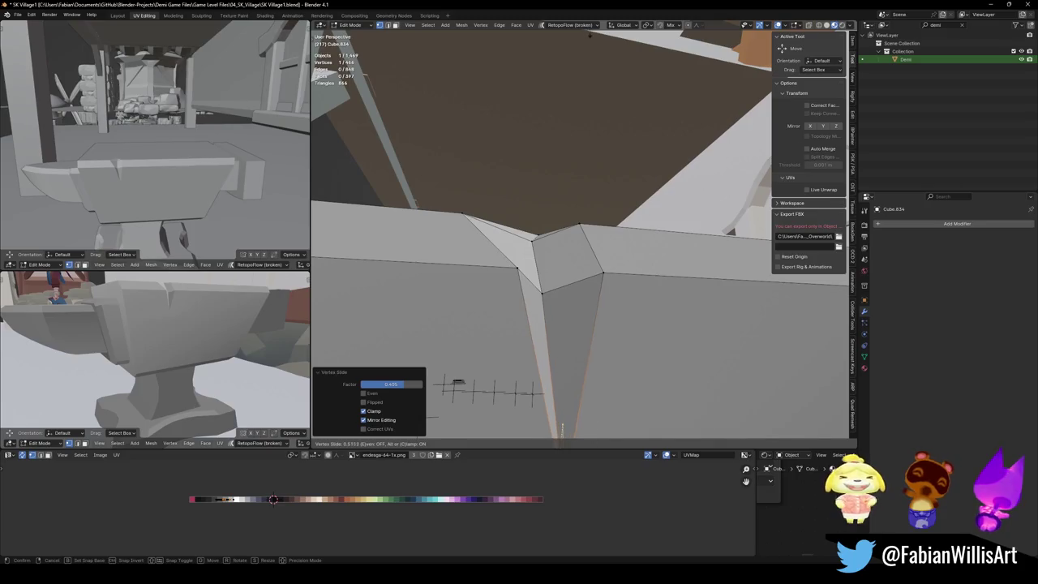
pyautogui.click(581, 402)
pyautogui.moveTo(580, 403); pyautogui.dragTo(579, 290, button='middle')
pyautogui.click(575, 243)
pyautogui.moveTo(591, 341)
pyautogui.mouseDown(button='middle')
pyautogui.moveTo(581, 246)
pyautogui.moveTo(554, 265)
pyautogui.mouseUp(button='middle')
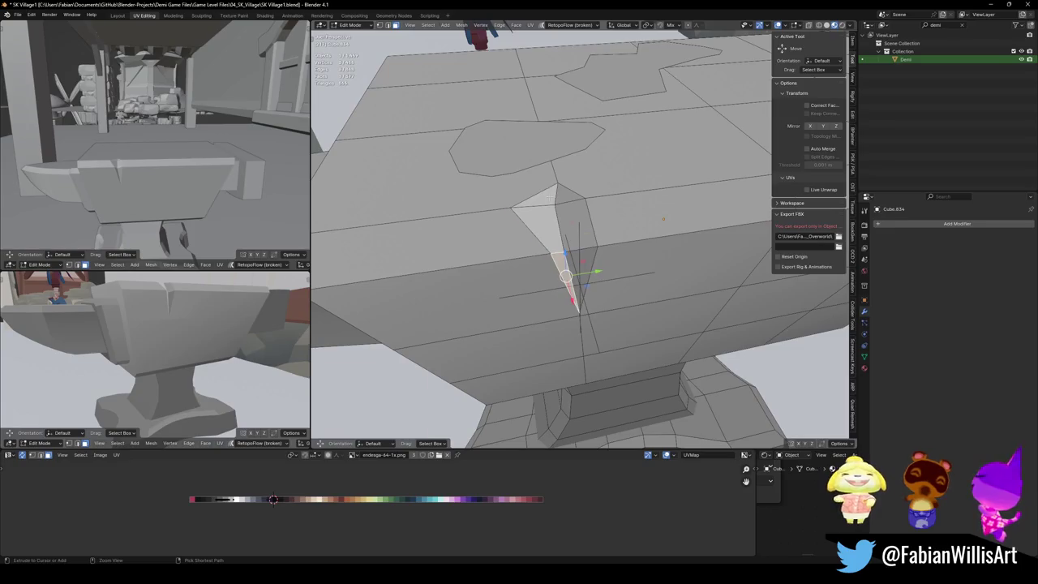
# Step: Move the notch's triangular face UVs along X onto a darker palette shade
pyautogui.keyDown('ctrl'); pyautogui.click(545, 225); pyautogui.keyUp('ctrl')
pyautogui.press('g')
pyautogui.press('x')
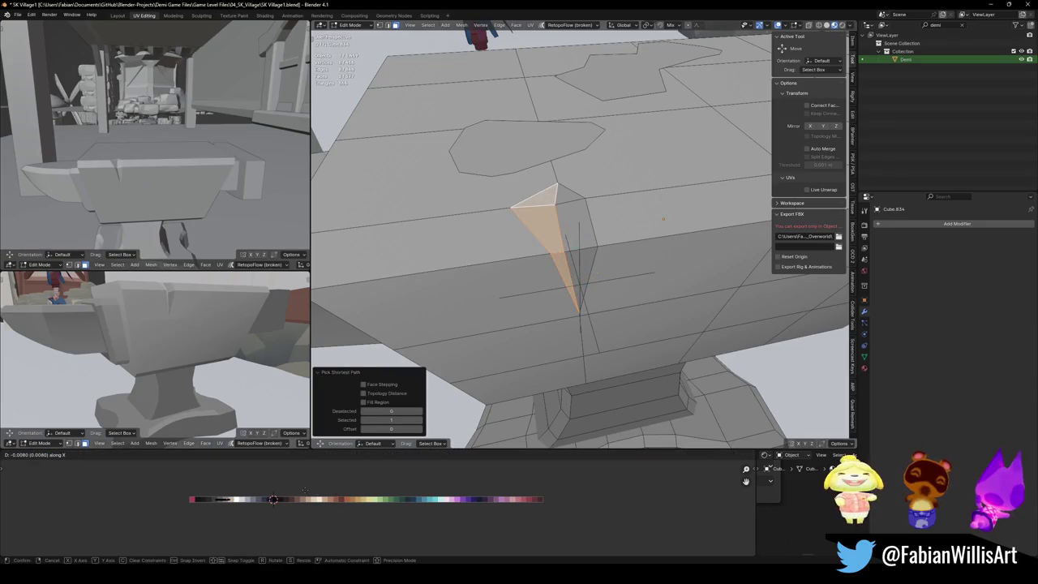
pyautogui.click(335, 490)
pyautogui.moveTo(154, 357); pyautogui.dragTo(179, 388, button='middle')
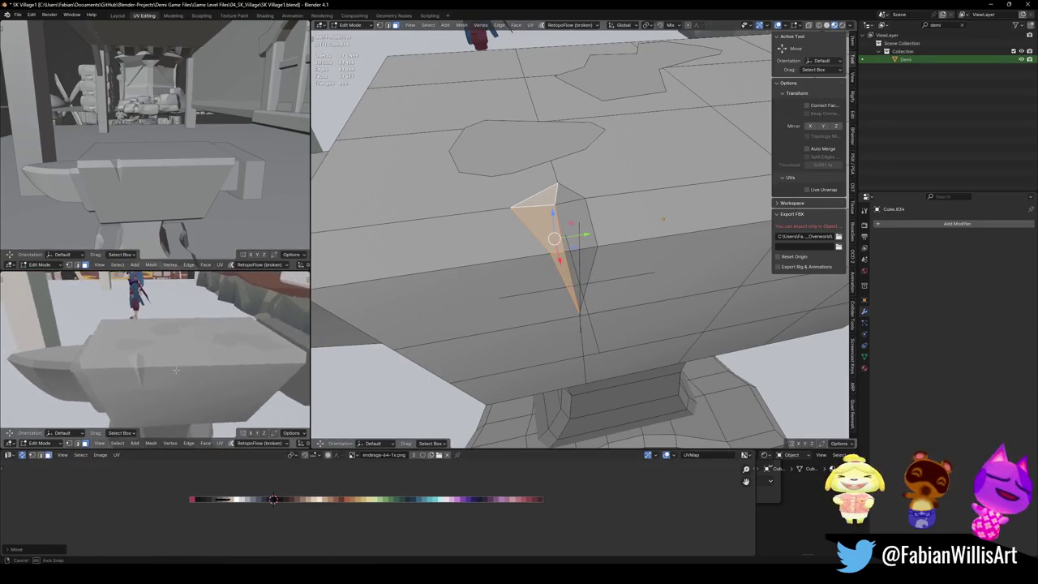
# Step: Shift the worn patch face on the anvil top sideways along X
pyautogui.moveTo(541, 227); pyautogui.dragTo(541, 278, button='middle')
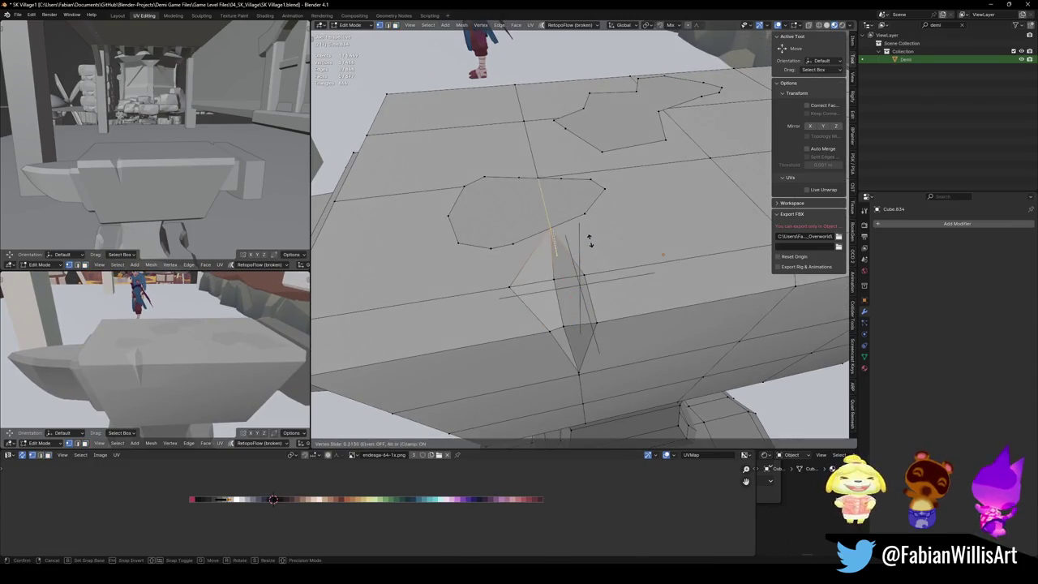
pyautogui.press('3')
pyautogui.click(551, 231)
pyautogui.moveTo(552, 231); pyautogui.dragTo(593, 324, button='middle')
pyautogui.press('g')
pyautogui.press('x')
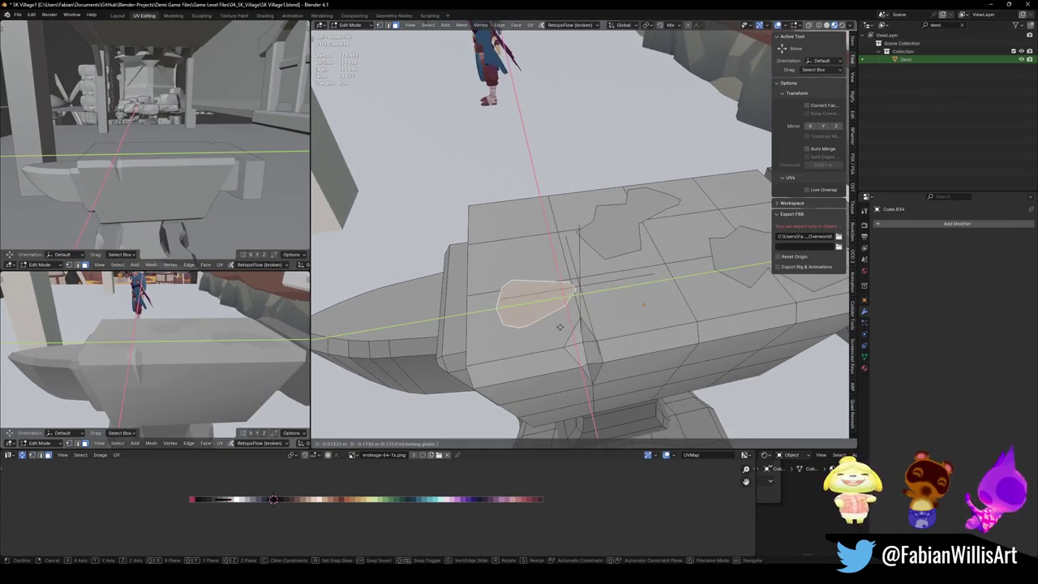
pyautogui.click(559, 312)
pyautogui.moveTo(122, 348); pyautogui.dragTo(137, 353, button='middle')
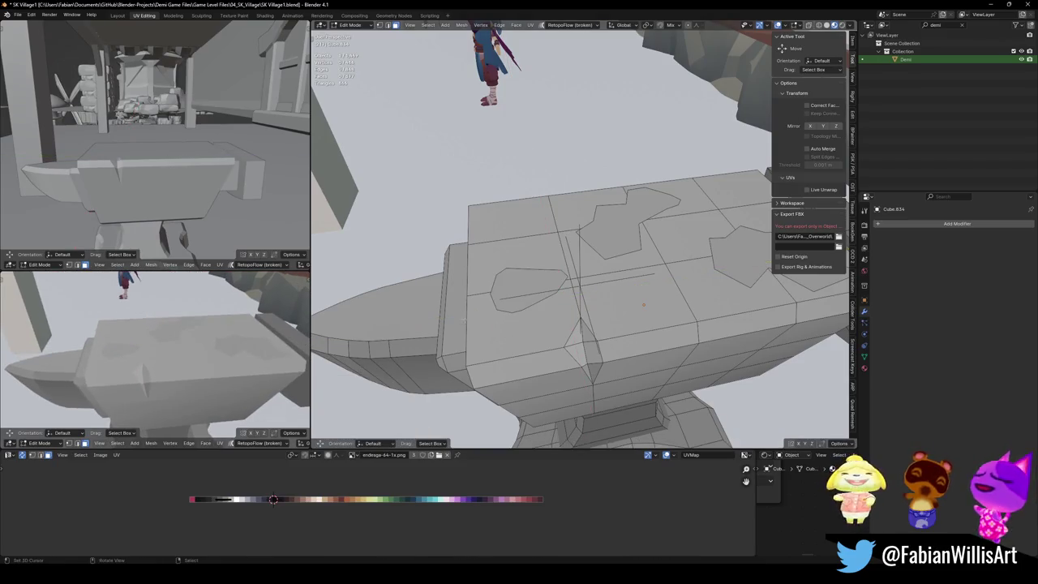
# Step: Slide the selected vertex along its edge and save the file
pyautogui.press('g')
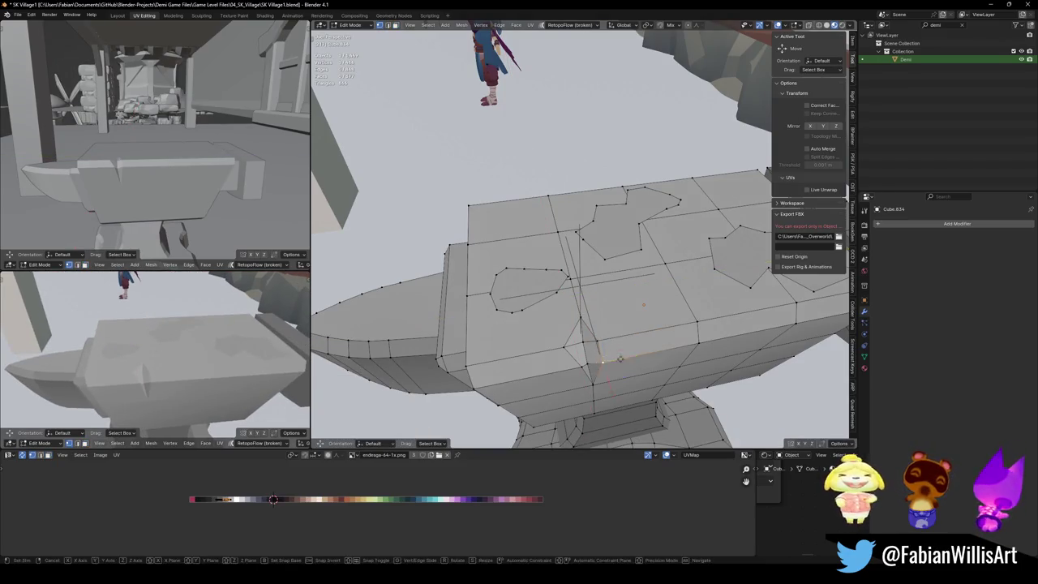
pyautogui.press('g')
pyautogui.click(630, 354)
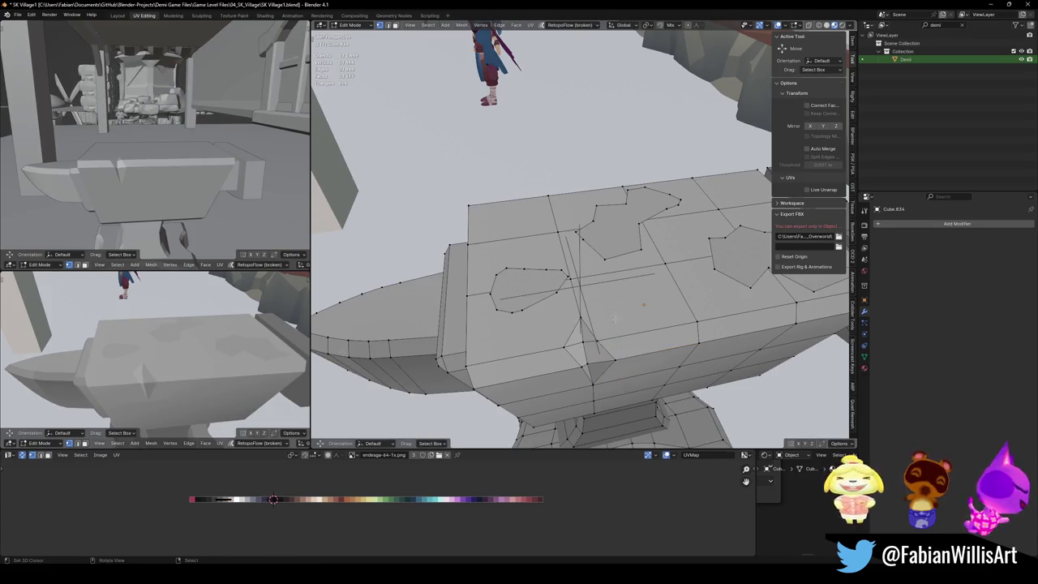
pyautogui.moveTo(154, 356)
pyautogui.mouseDown(button='middle')
pyautogui.moveTo(187, 348)
pyautogui.moveTo(194, 361)
pyautogui.moveTo(251, 365)
pyautogui.moveTo(62, 404)
pyautogui.mouseUp(button='middle')
pyautogui.hotkey('ctrl', 's')
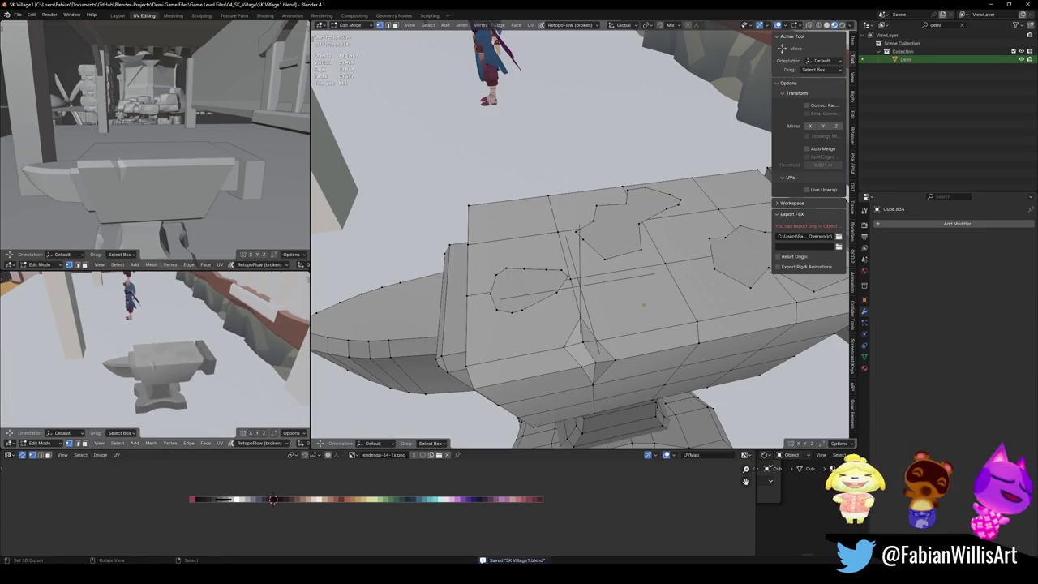
pyautogui.moveTo(162, 365); pyautogui.dragTo(229, 354, button='middle')
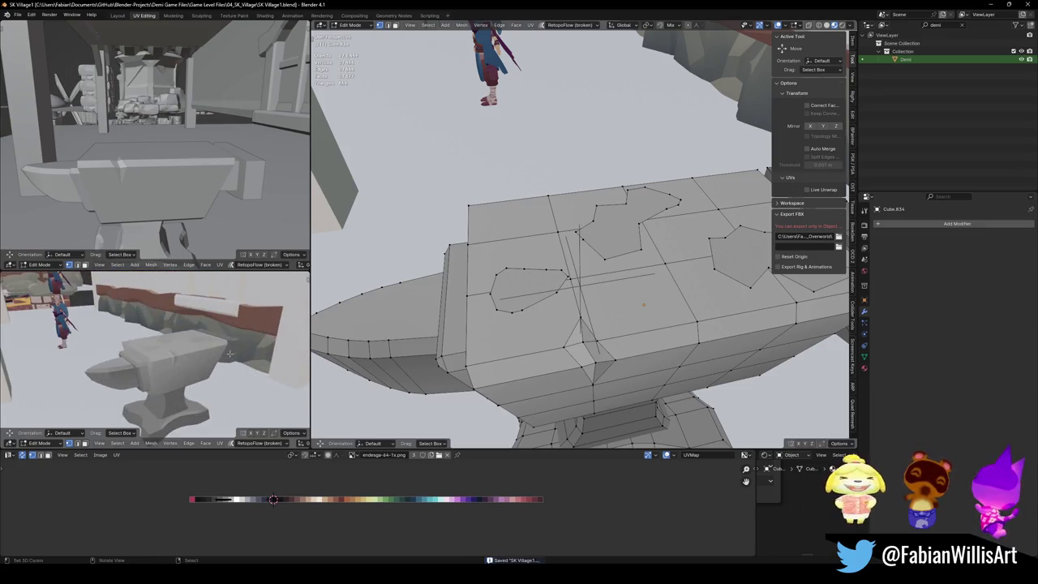
# Step: Select the face row along the anvil's front edge and start sliding its UVs along X
pyautogui.press('3')
pyautogui.moveTo(567, 340)
pyautogui.mouseDown(button='middle')
pyautogui.moveTo(590, 349)
pyautogui.moveTo(616, 340)
pyautogui.mouseUp(button='middle')
pyautogui.click(498, 371)
pyautogui.keyDown('ctrl'); pyautogui.click(780, 315); pyautogui.keyUp('ctrl')
pyautogui.press('g')
pyautogui.press('x')
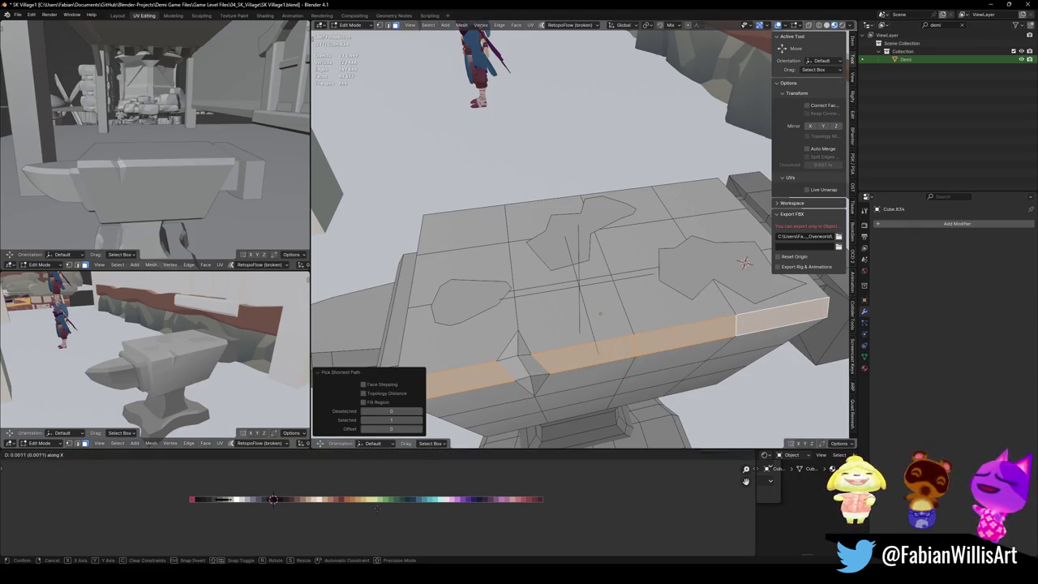
# Step: Confirm the front edge row's new palette shade and save the file
pyautogui.press('Return')
pyautogui.moveTo(568, 325); pyautogui.dragTo(600, 292, button='middle')
pyautogui.hotkey('ctrl', 's')
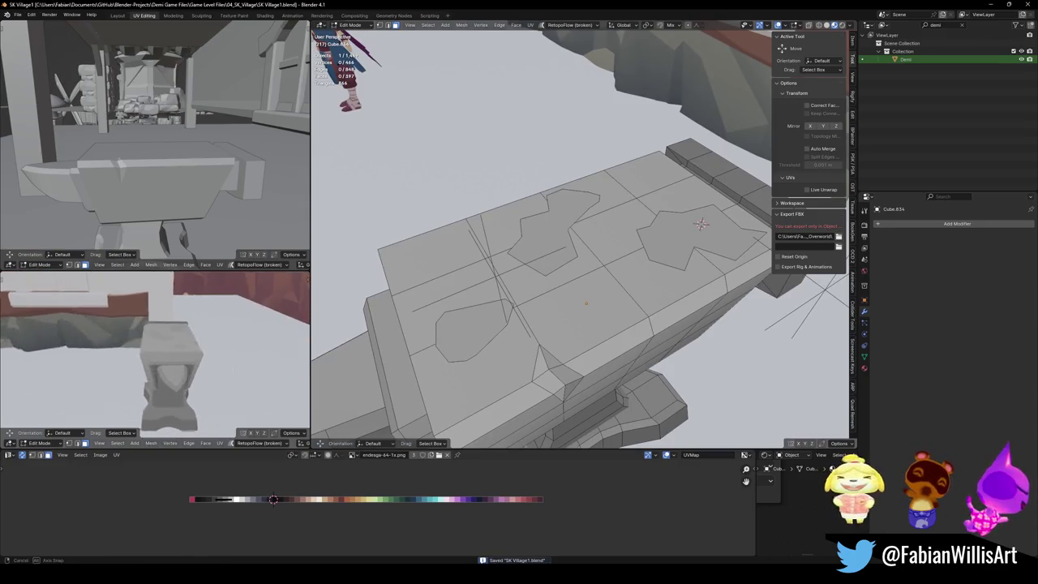
# Step: Select the whole front side of the anvil head and shift its UVs along X to a new shade
pyautogui.moveTo(580, 235); pyautogui.dragTo(543, 268, button='middle')
pyautogui.moveTo(485, 285)
pyautogui.mouseDown(button='middle')
pyautogui.moveTo(527, 300)
pyautogui.moveTo(494, 280)
pyautogui.mouseUp(button='middle')
pyautogui.click(547, 304)
pyautogui.keyDown('ctrl'); pyautogui.click(466, 270); pyautogui.keyUp('ctrl')
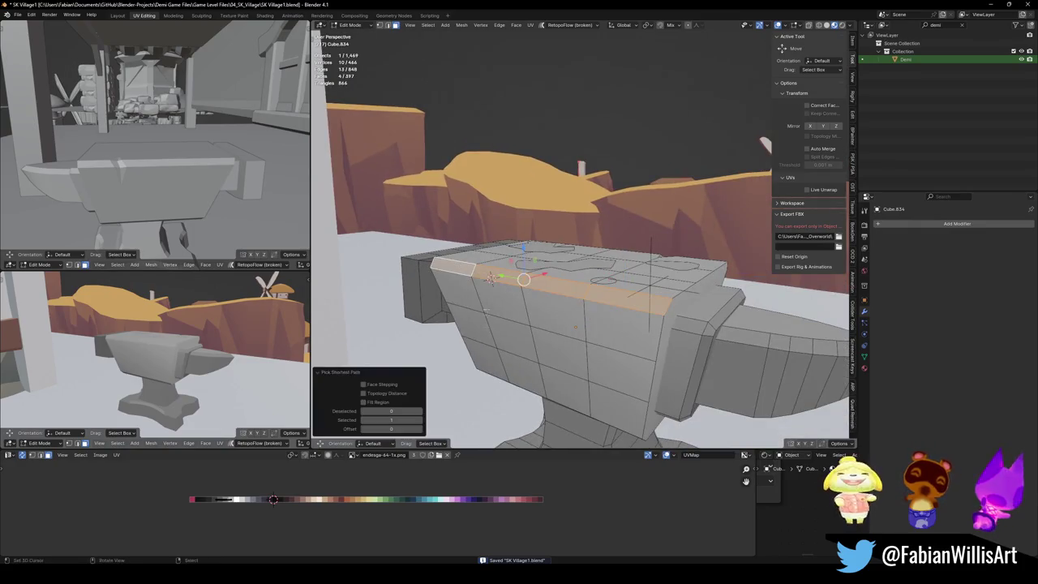
pyautogui.keyDown('ctrl'); pyautogui.click(489, 361); pyautogui.keyUp('ctrl')
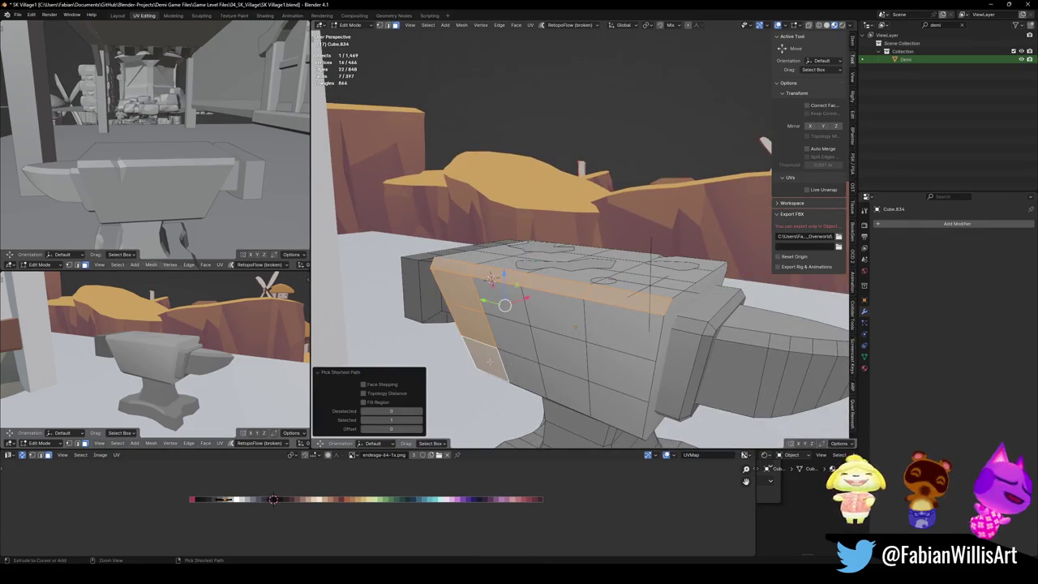
pyautogui.keyDown('ctrl'); pyautogui.click(626, 403); pyautogui.keyUp('ctrl')
pyautogui.keyDown('ctrl'); pyautogui.click(559, 357); pyautogui.keyUp('ctrl')
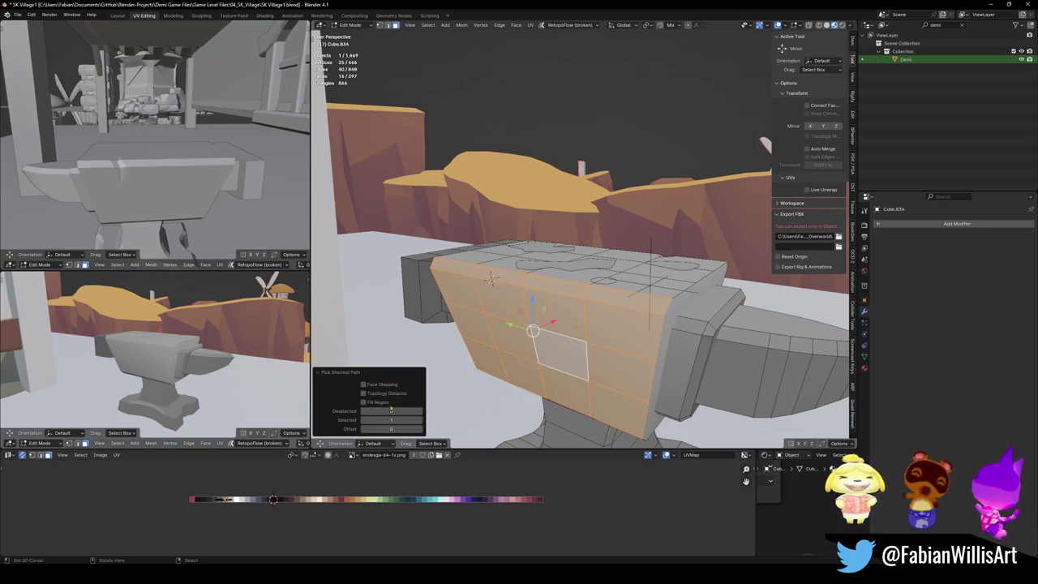
pyautogui.press('x')
pyautogui.click(332, 499)
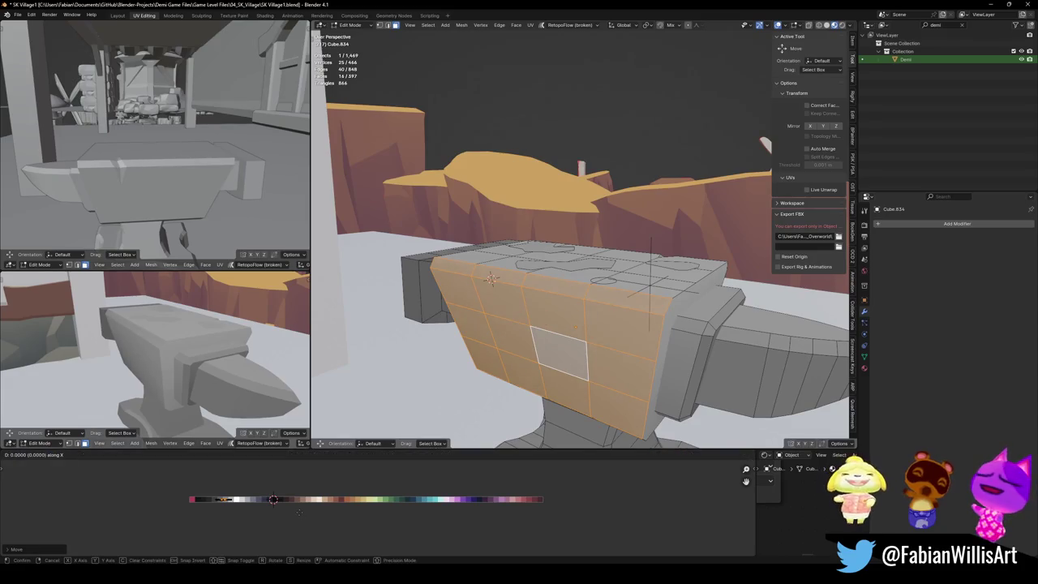
pyautogui.moveTo(568, 308); pyautogui.dragTo(604, 328, button='middle')
pyautogui.scroll(2, 605, 329)
pyautogui.hotkey('alt', 'a')
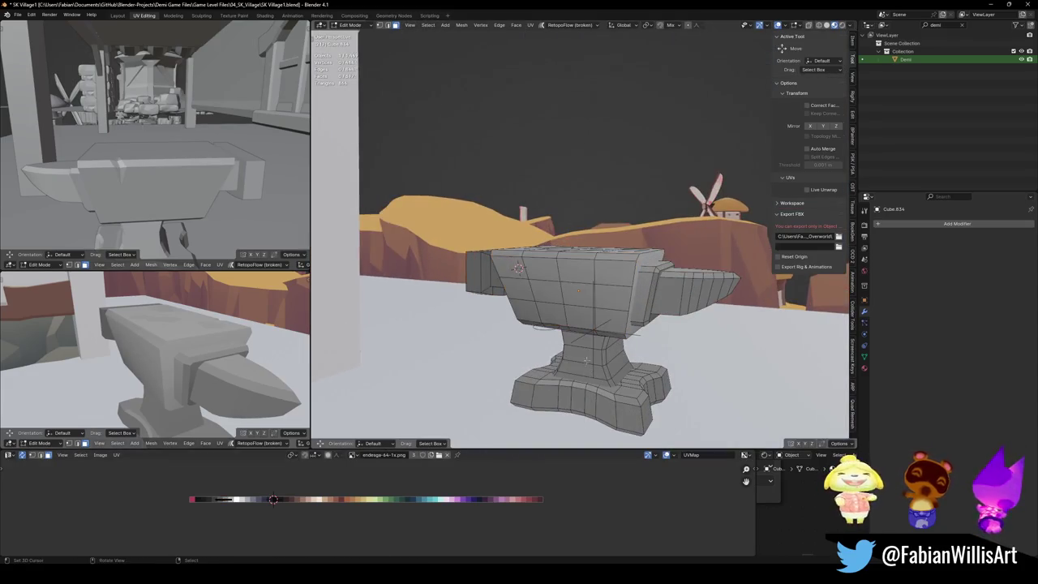
# Step: Select same-facing base faces plus the row under the head and move their UVs to a new colour
pyautogui.press('q')
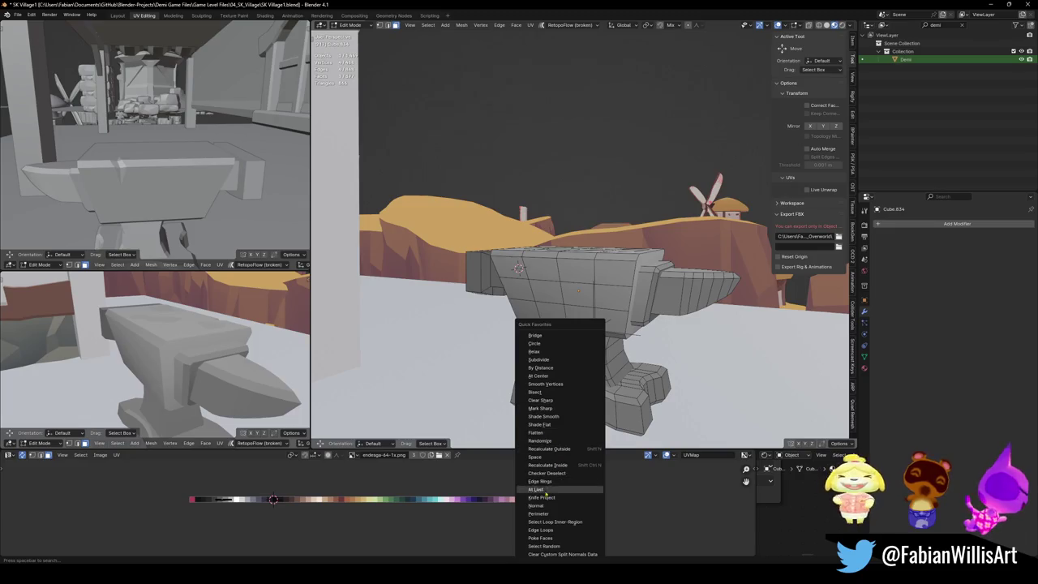
pyautogui.click(567, 505)
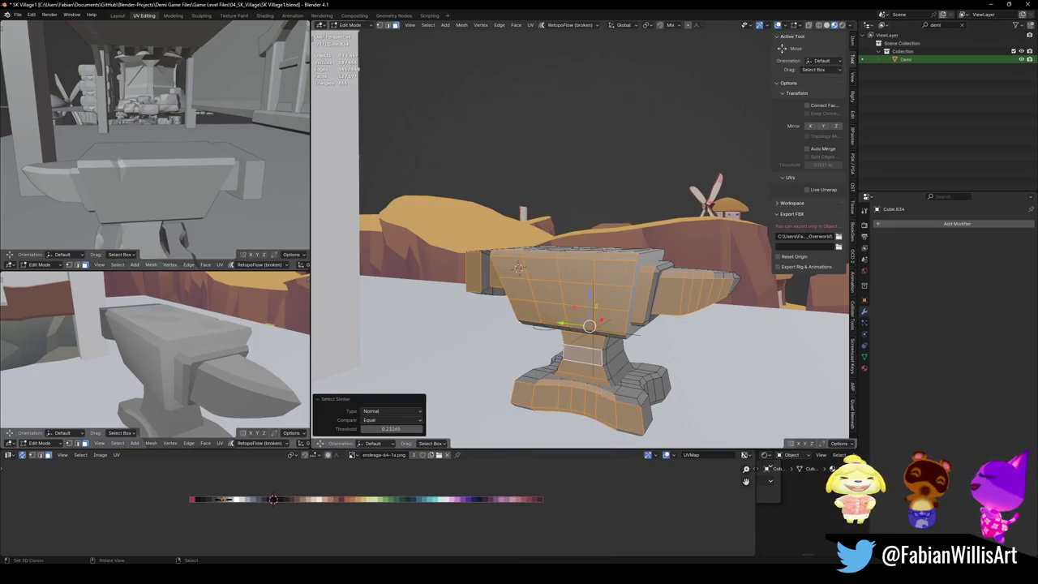
pyautogui.press('KP_Decimal')
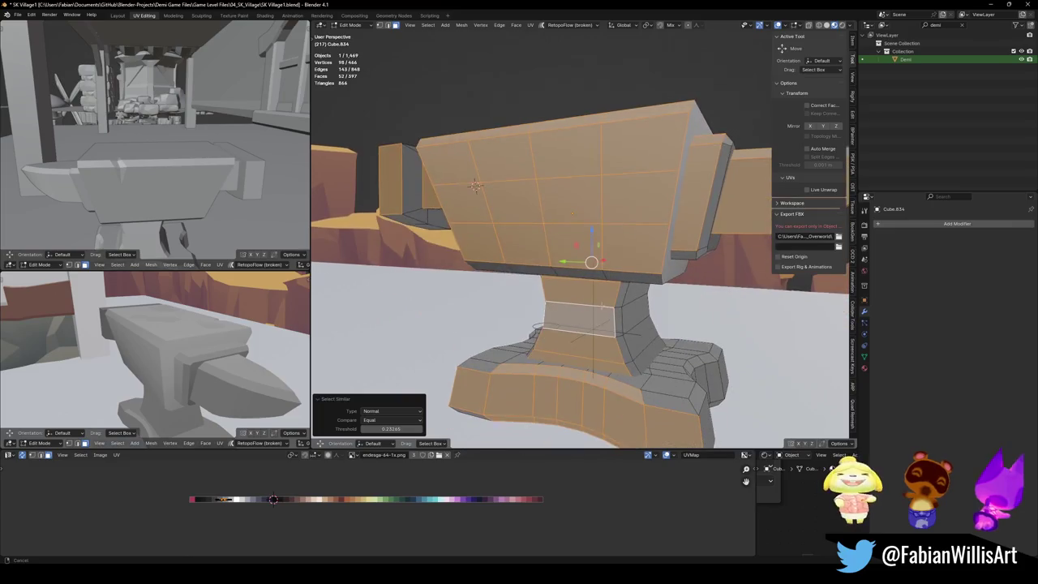
pyautogui.keyDown('shift'); pyautogui.click(661, 400); pyautogui.keyUp('shift')
pyautogui.keyDown('shift'); pyautogui.click(483, 382); pyautogui.keyUp('shift')
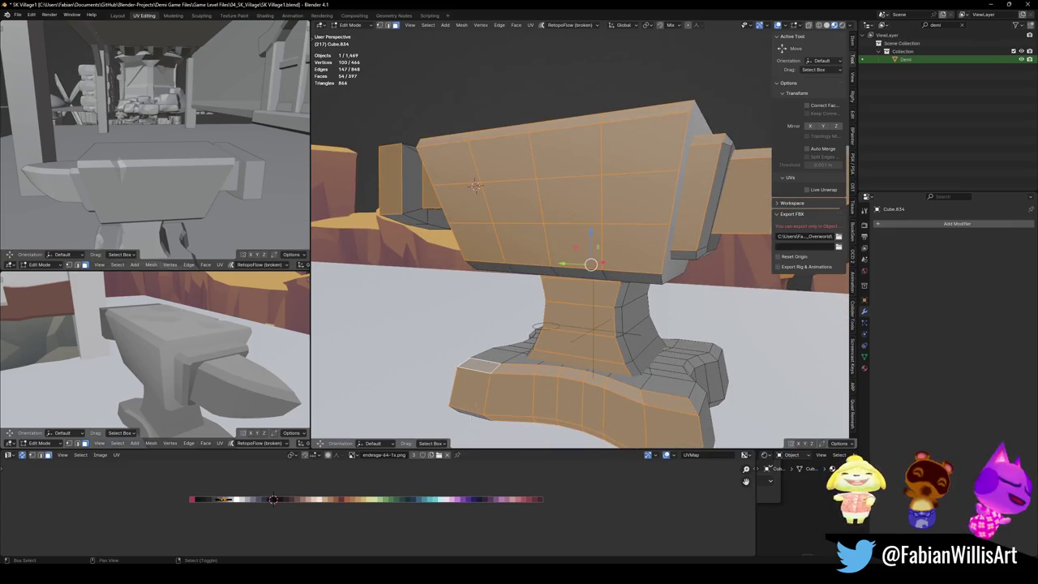
pyautogui.moveTo(589, 265); pyautogui.dragTo(632, 299, button='middle')
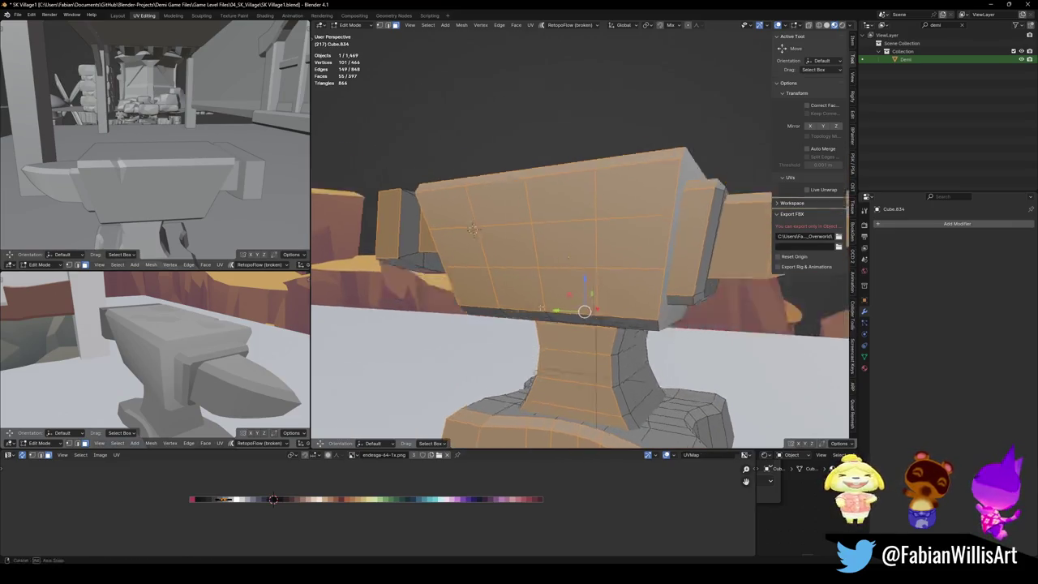
pyautogui.keyDown('shift'); pyautogui.click(631, 298); pyautogui.keyUp('shift')
pyautogui.keyDown('ctrl'); pyautogui.click(484, 310); pyautogui.keyUp('ctrl')
pyautogui.press('g')
pyautogui.click(238, 505)
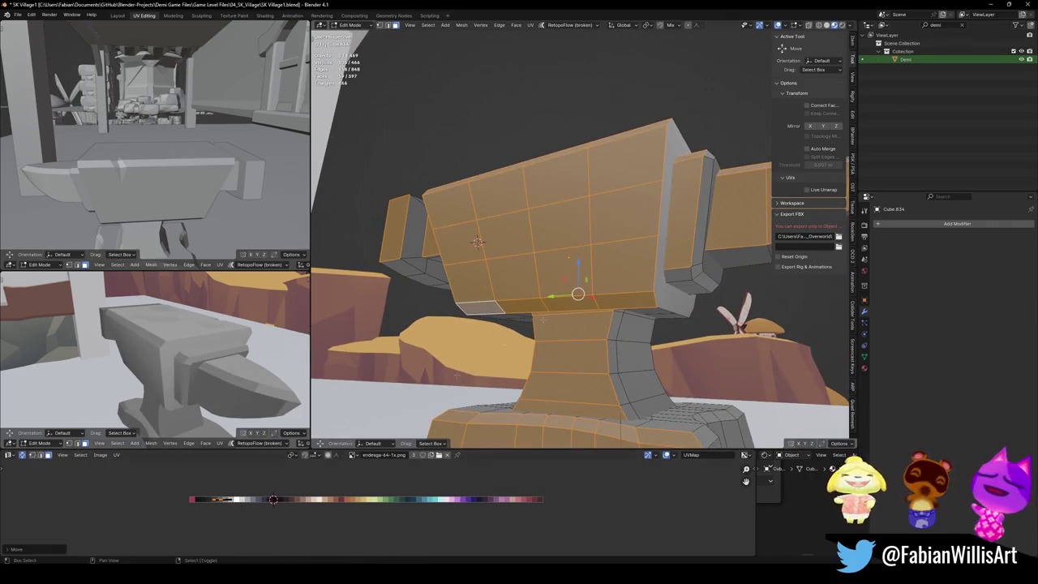
# Step: Add more base faces to the selection and slide their UVs along X on the palette
pyautogui.moveTo(567, 324); pyautogui.dragTo(620, 421, button='middle')
pyautogui.moveTo(154, 356); pyautogui.dragTo(190, 369, button='middle')
pyautogui.moveTo(711, 249)
pyautogui.mouseDown(button='middle')
pyautogui.moveTo(586, 331)
pyautogui.moveTo(583, 302)
pyautogui.moveTo(419, 262)
pyautogui.mouseUp(button='middle')
pyautogui.keyDown('shift'); pyautogui.click(734, 254); pyautogui.keyUp('shift')
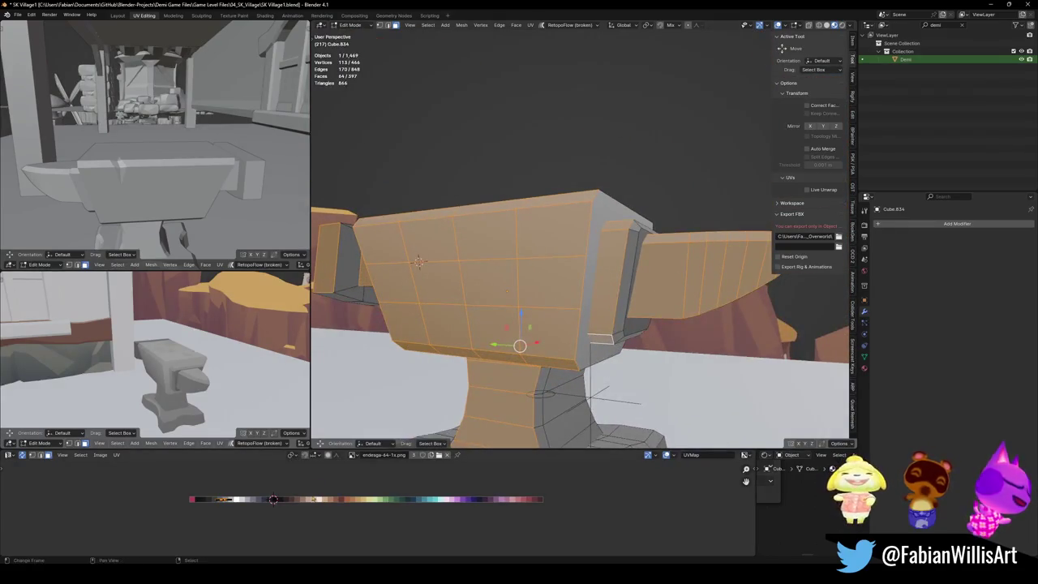
pyautogui.press('g')
pyautogui.press('x')
pyautogui.press('Escape')
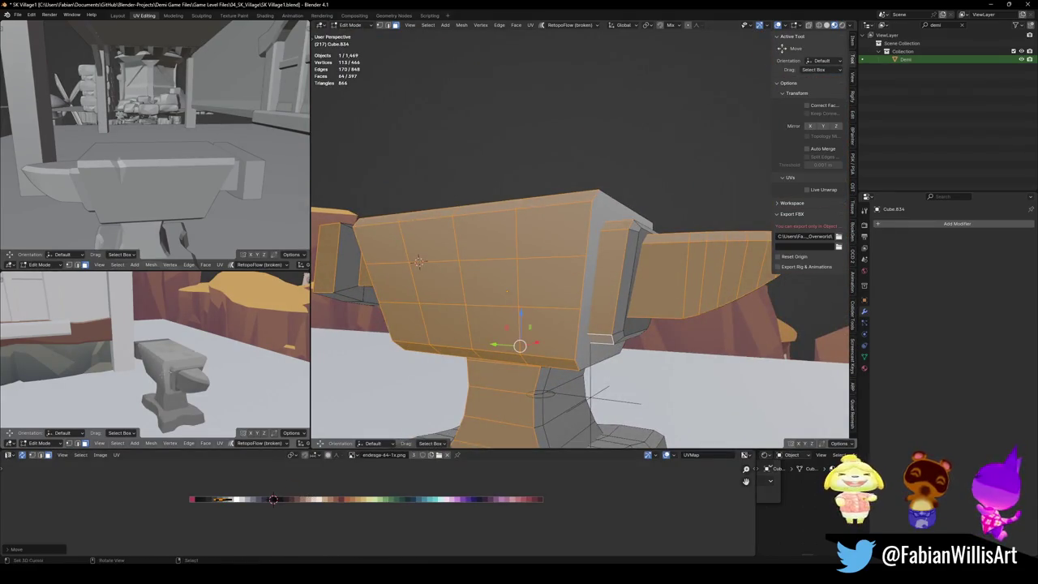
# Step: Nudge the selected base faces' UVs horizontally once more, then clear the selection
pyautogui.moveTo(252, 381); pyautogui.dragTo(223, 380, button='middle')
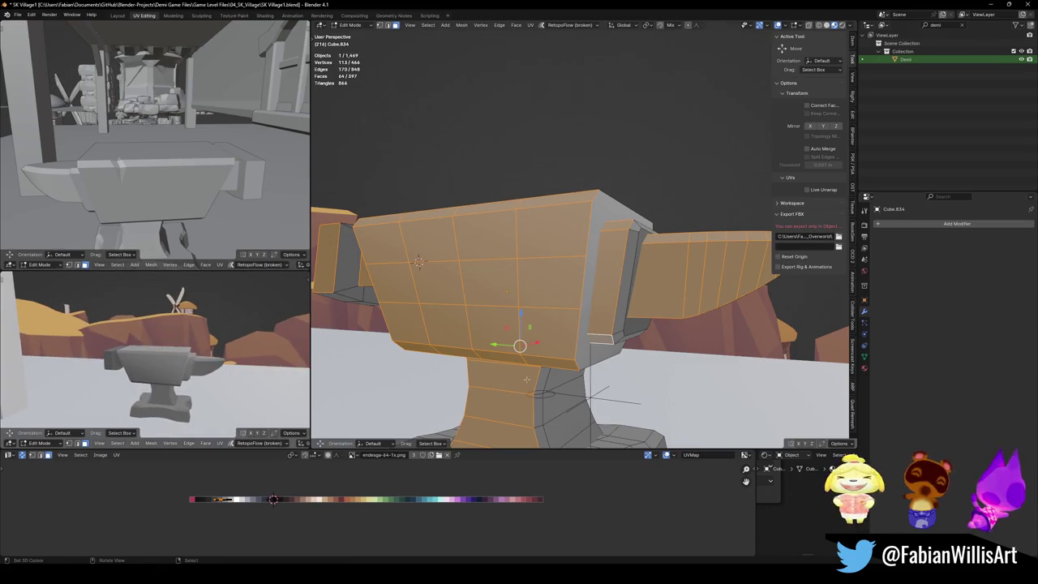
pyautogui.scroll(-5, 526, 379)
pyautogui.moveTo(527, 379); pyautogui.dragTo(567, 357, button='middle')
pyautogui.scroll(3, 596, 344)
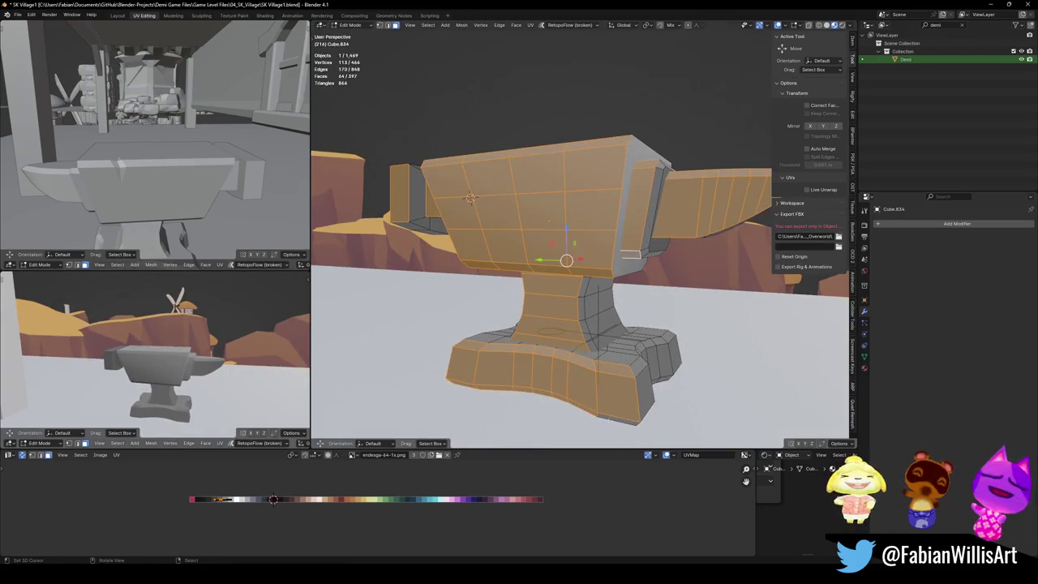
pyautogui.press('g')
pyautogui.press('x')
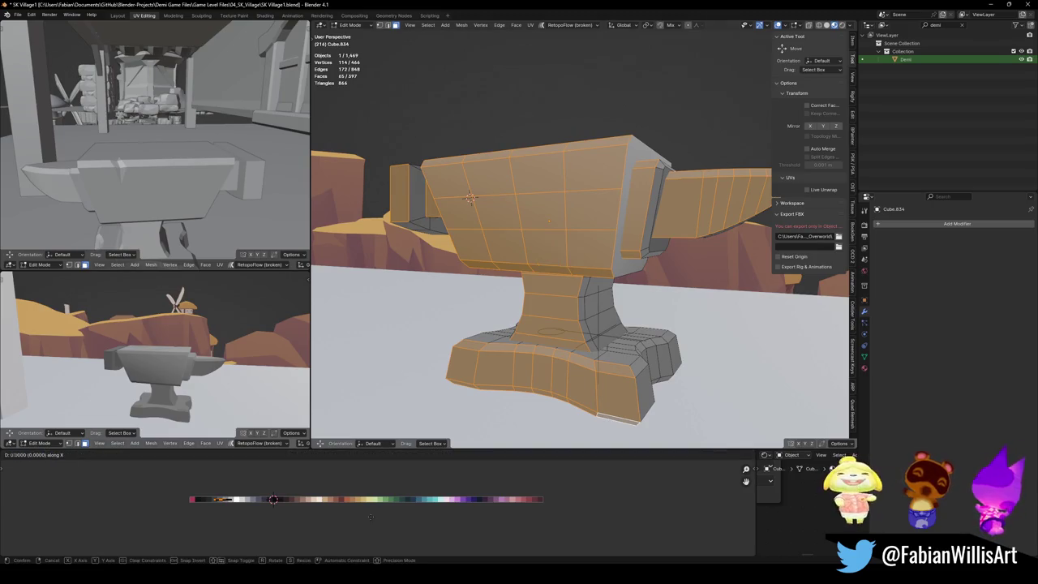
pyautogui.press('Escape')
pyautogui.hotkey('alt', 'a')
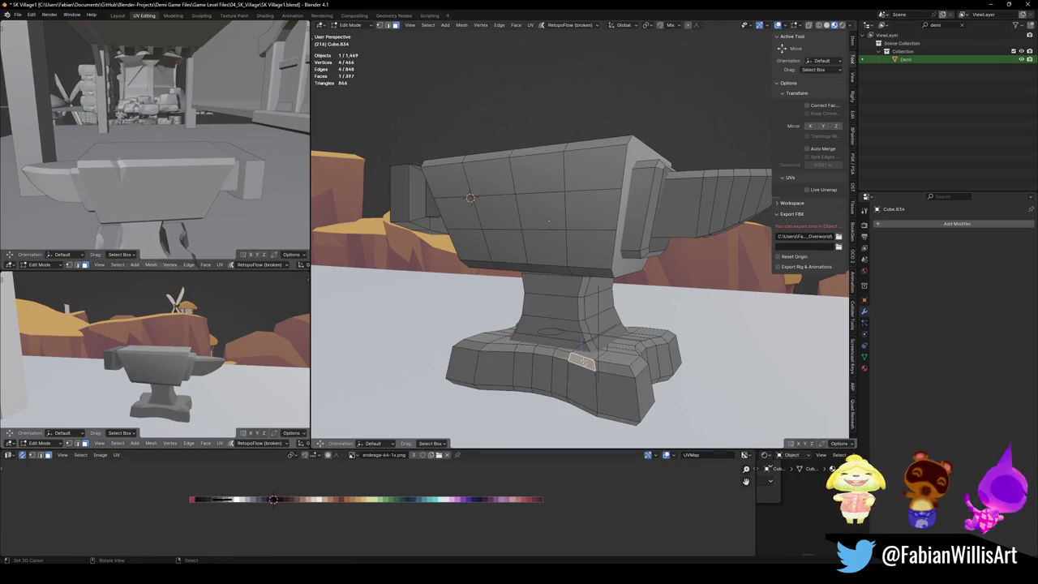
# Step: Slide a strip of base faces along X on the palette and save the village file
pyautogui.keyDown('ctrl'); pyautogui.click(506, 346); pyautogui.keyUp('ctrl')
pyautogui.press('g')
pyautogui.press('x')
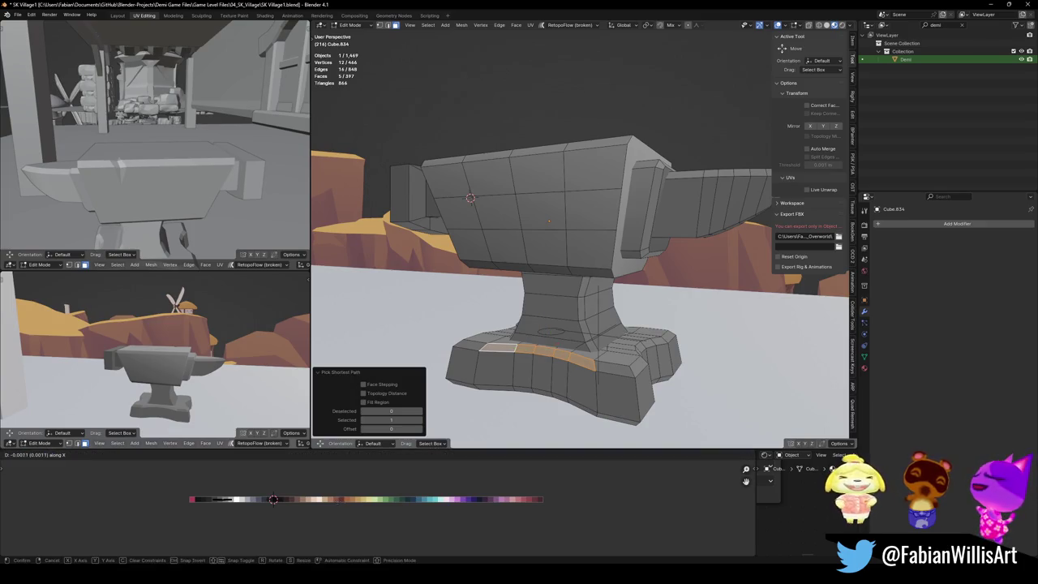
pyautogui.press('Escape')
pyautogui.hotkey('alt', 'a')
pyautogui.moveTo(162, 365)
pyautogui.mouseDown(button='middle')
pyautogui.moveTo(222, 381)
pyautogui.moveTo(308, 342)
pyautogui.moveTo(111, 370)
pyautogui.moveTo(158, 360)
pyautogui.mouseUp(button='middle')
pyautogui.hotkey('ctrl', 's')
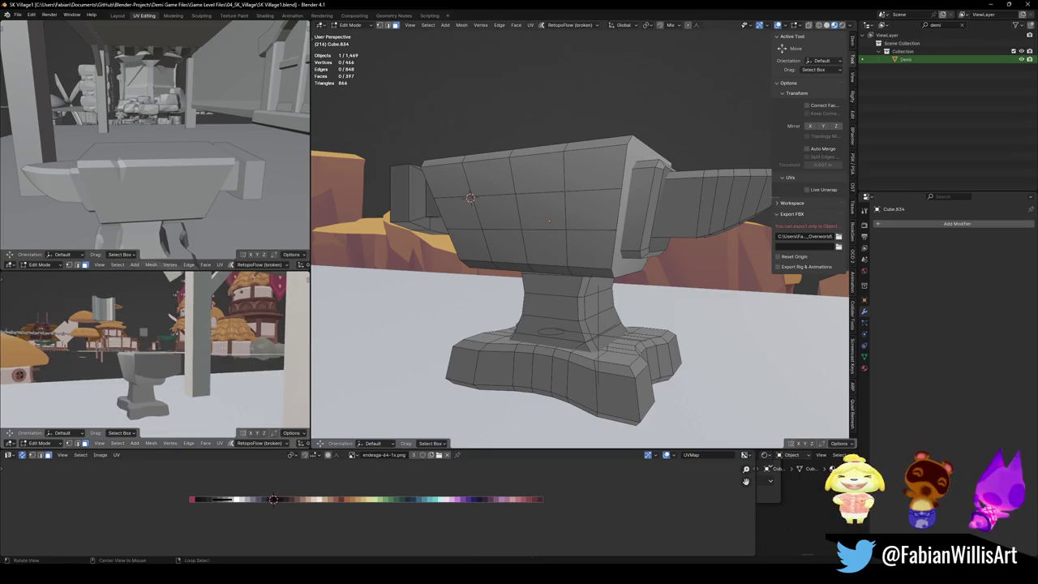
# Step: Select the face loop around the end block and try a bevel, cancelling it
pyautogui.moveTo(221, 347); pyautogui.dragTo(212, 368, button='middle')
pyautogui.moveTo(658, 230); pyautogui.dragTo(579, 208, button='middle')
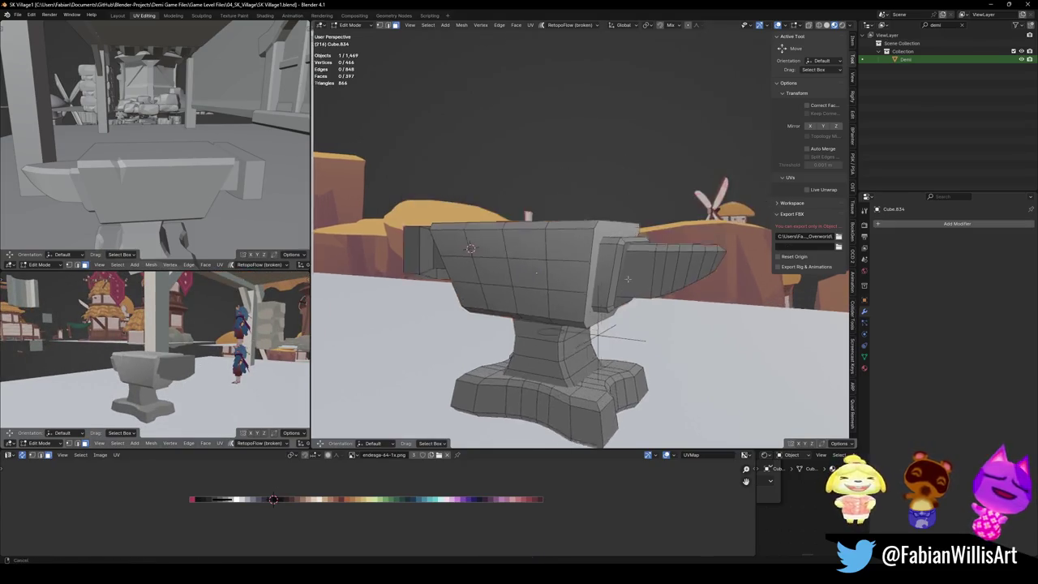
pyautogui.click(627, 308)
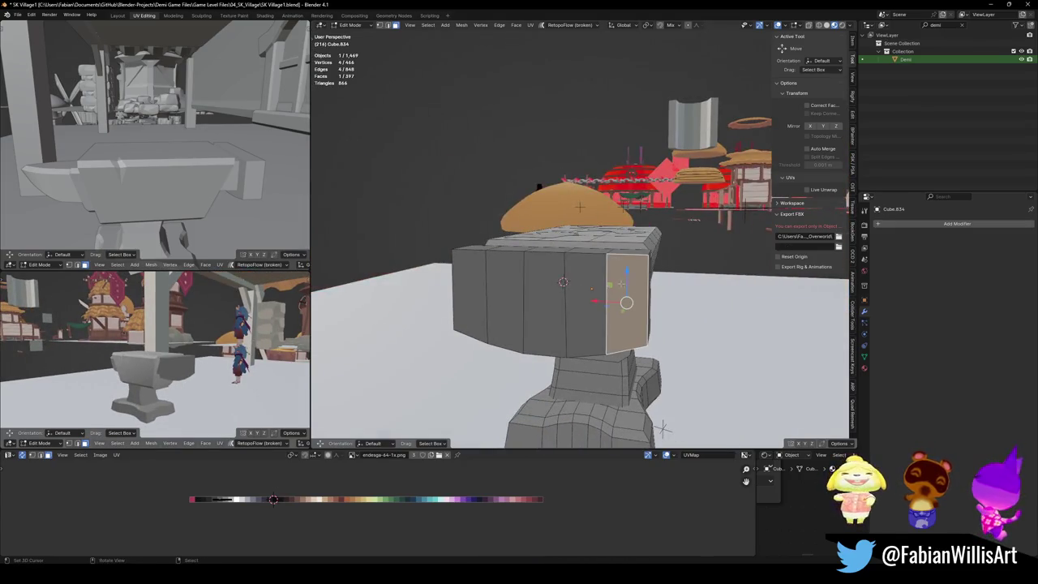
pyautogui.keyDown('ctrl'); pyautogui.click(492, 283); pyautogui.keyUp('ctrl')
pyautogui.moveTo(492, 283); pyautogui.dragTo(714, 290, button='middle')
pyautogui.hotkey('ctrl', 'b')
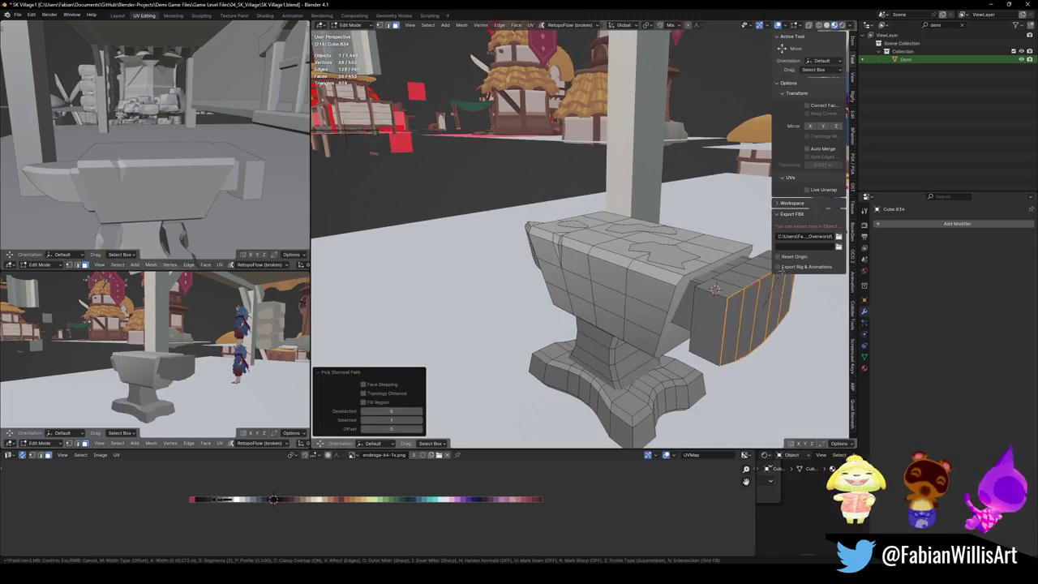
pyautogui.press('Escape')
# Step: Bevel the edge loop around the anvil head's end block
pyautogui.moveTo(714, 290)
pyautogui.mouseDown(button='middle')
pyautogui.moveTo(614, 282)
pyautogui.moveTo(622, 285)
pyautogui.mouseUp(button='middle')
pyautogui.keyDown('alt'); pyautogui.click(622, 284); pyautogui.keyUp('alt')
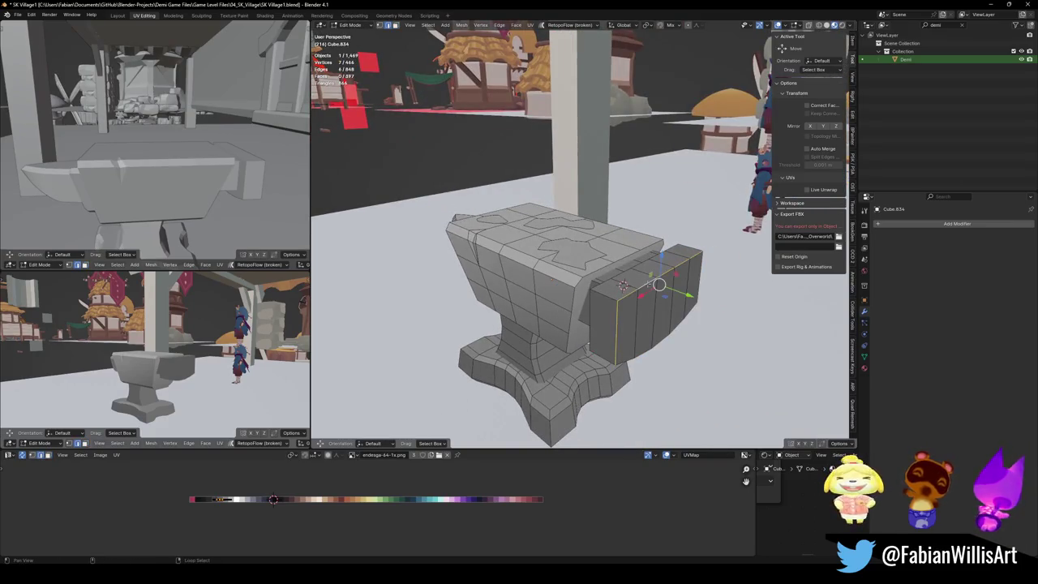
pyautogui.hotkey('ctrl', 'b')
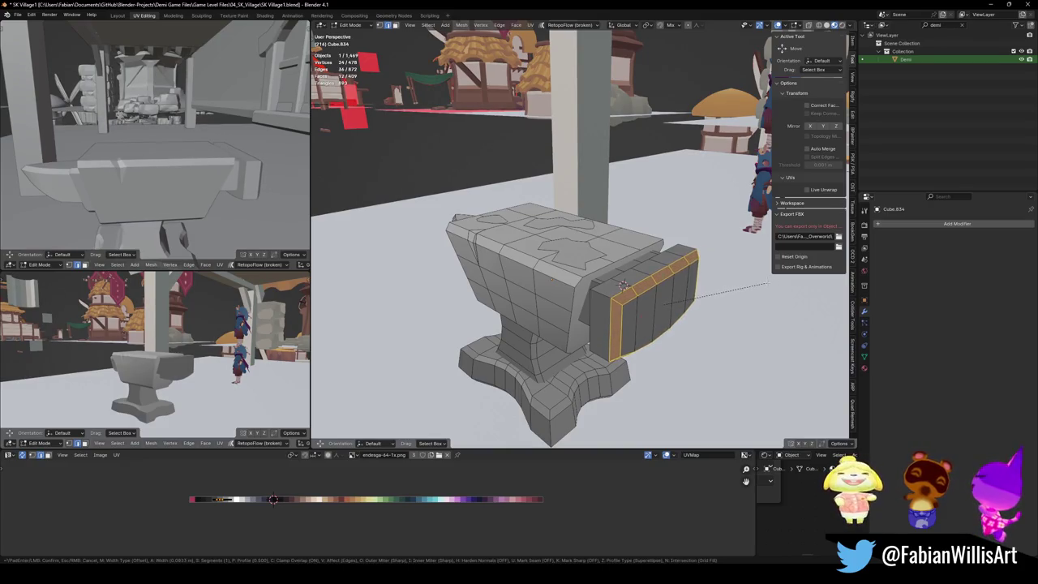
pyautogui.press('Escape')
pyautogui.hotkey('alt', 'a')
# Step: Slide a row of the new bevel strip's faces along X on the palette
pyautogui.keyDown('ctrl'); pyautogui.click(687, 259); pyautogui.keyUp('ctrl')
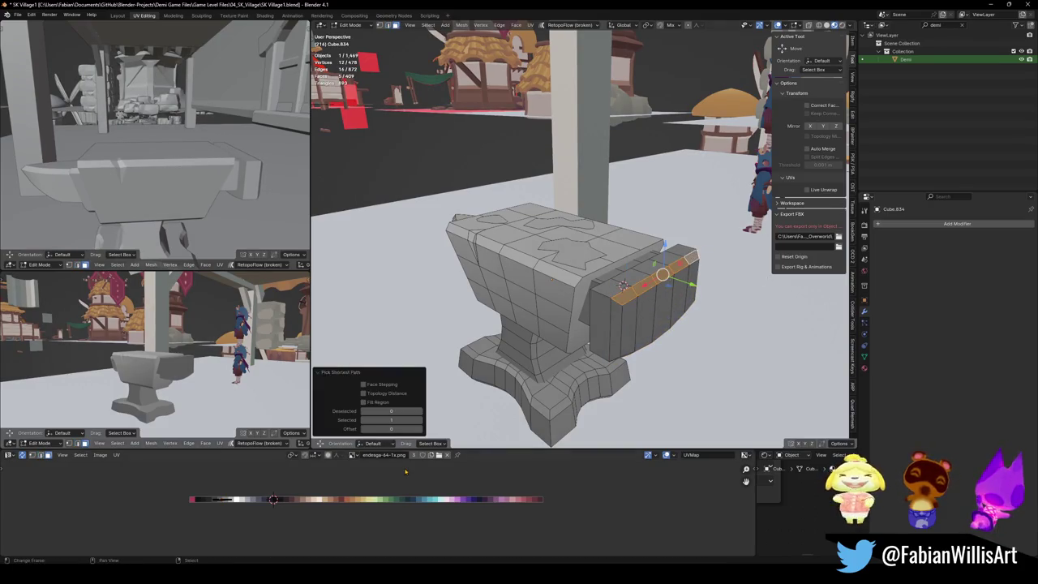
pyautogui.press('g')
pyautogui.press('x')
pyautogui.press('Escape')
pyautogui.hotkey('alt', 'a')
pyautogui.moveTo(622, 284)
pyautogui.mouseDown(button='middle')
pyautogui.moveTo(601, 228)
pyautogui.moveTo(616, 243)
pyautogui.mouseUp(button='middle')
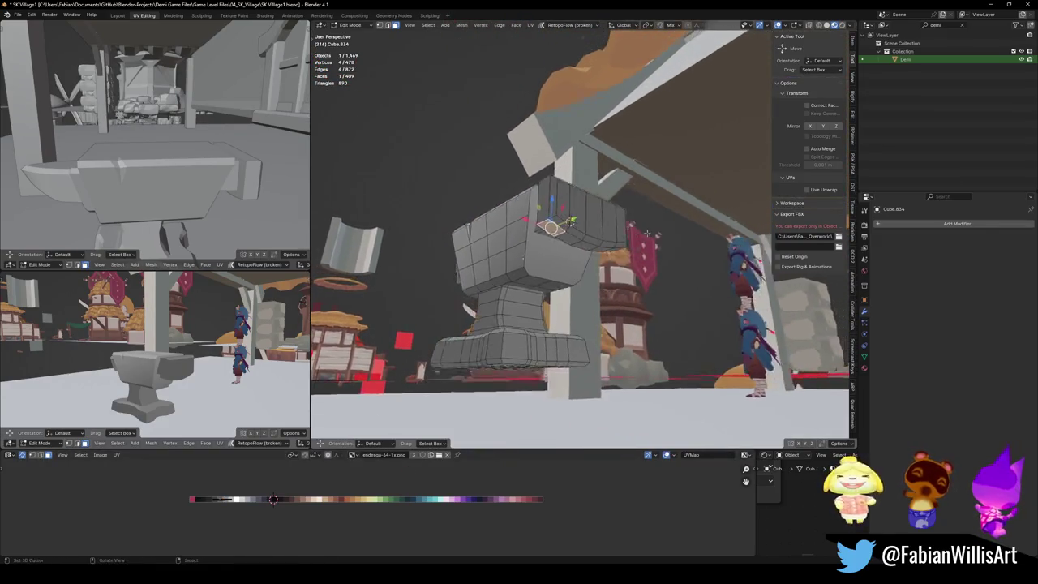
# Step: Move the UVs of two bevel strip rows (five faces and the upper row) along the palette
pyautogui.scroll(3, 616, 243)
pyautogui.keyDown('ctrl'); pyautogui.click(721, 257); pyautogui.keyUp('ctrl')
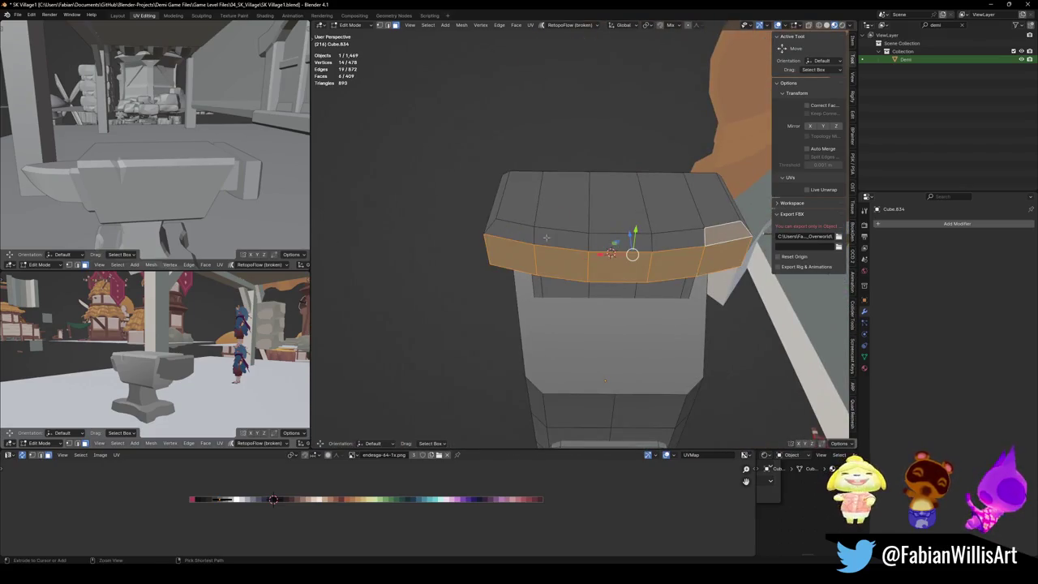
pyautogui.keyDown('ctrl'); pyautogui.click(508, 231); pyautogui.keyUp('ctrl')
pyautogui.press('g')
pyautogui.click(294, 499)
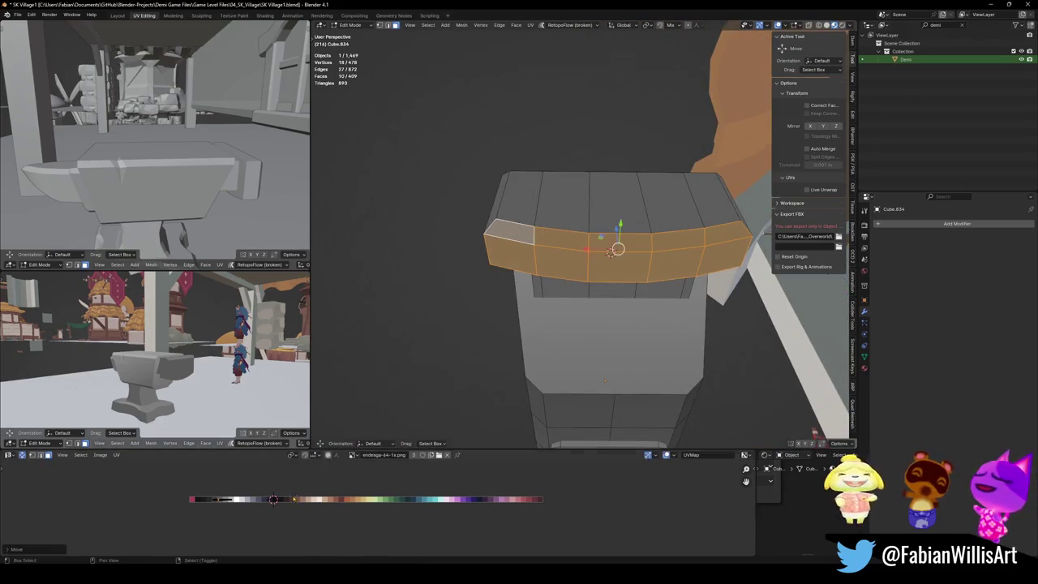
pyautogui.moveTo(167, 365); pyautogui.dragTo(163, 381, button='middle')
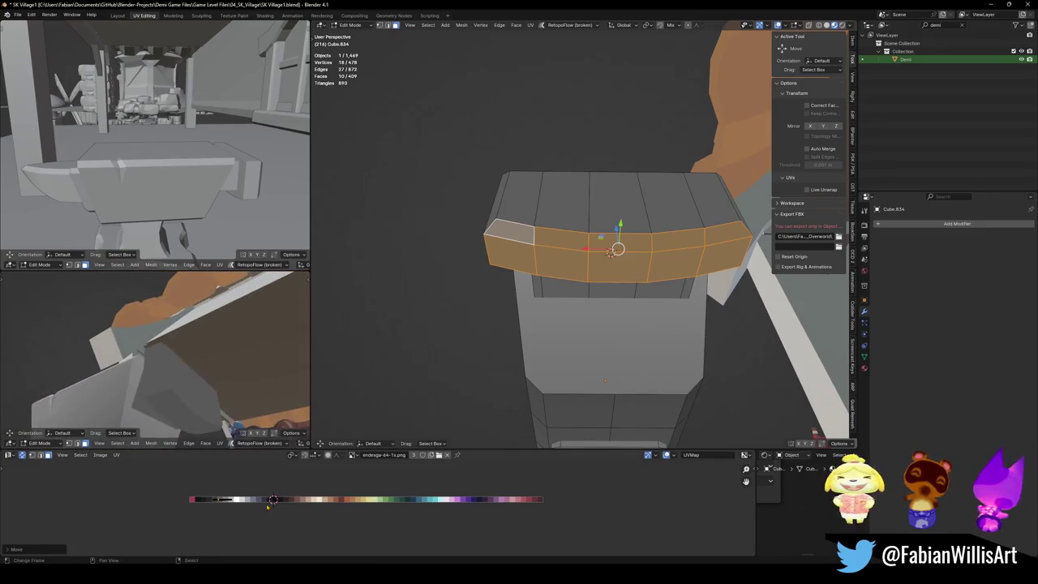
pyautogui.press('g')
pyautogui.press('x')
pyautogui.press('Escape')
pyautogui.hotkey('alt', 'a')
# Step: Slide the upper bevel row's UVs horizontally along the palette
pyautogui.click(508, 233)
pyautogui.keyDown('ctrl'); pyautogui.click(728, 233); pyautogui.keyUp('ctrl')
pyautogui.press('g')
pyautogui.press('x')
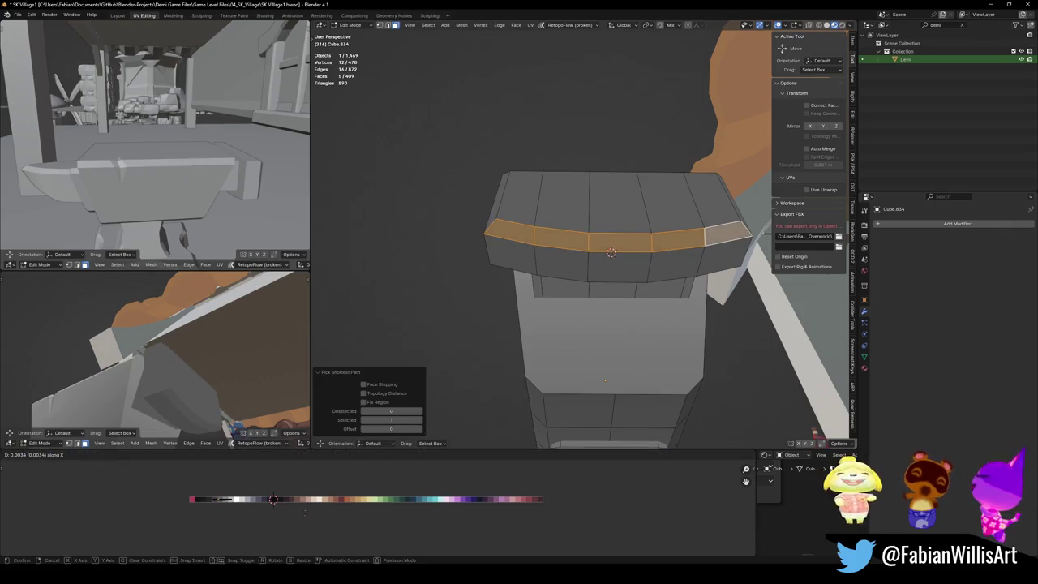
pyautogui.press('Escape')
pyautogui.hotkey('alt', 'a')
# Step: Select two adjacent narrow side faces of the end block and try an X move, cancelling it
pyautogui.moveTo(162, 364); pyautogui.dragTo(186, 357, button='middle')
pyautogui.moveTo(567, 243); pyautogui.dragTo(713, 256, button='middle')
pyautogui.click(490, 187)
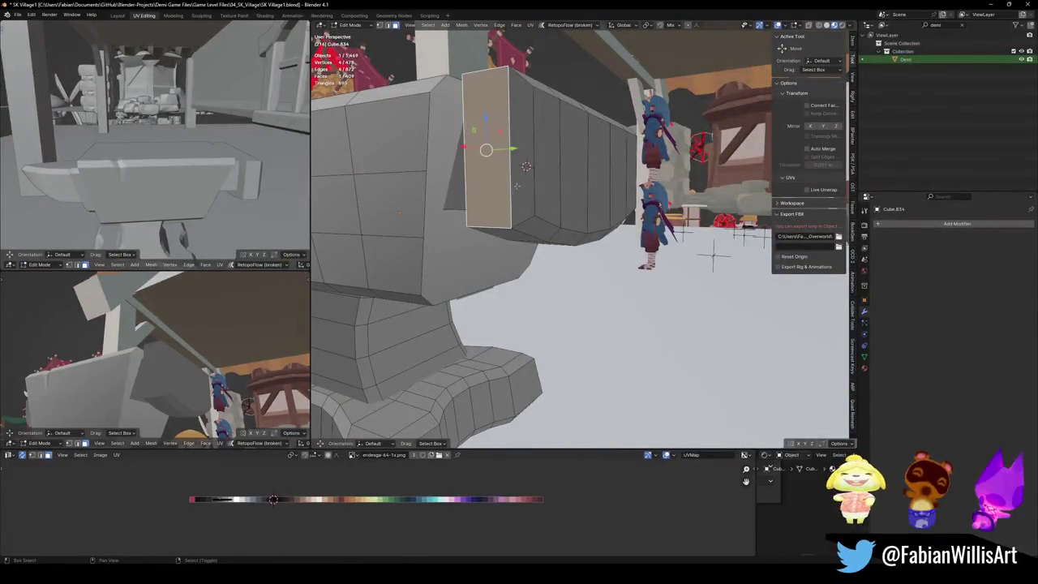
pyautogui.keyDown('shift'); pyautogui.click(517, 186); pyautogui.keyUp('shift')
pyautogui.press('g')
pyautogui.press('x')
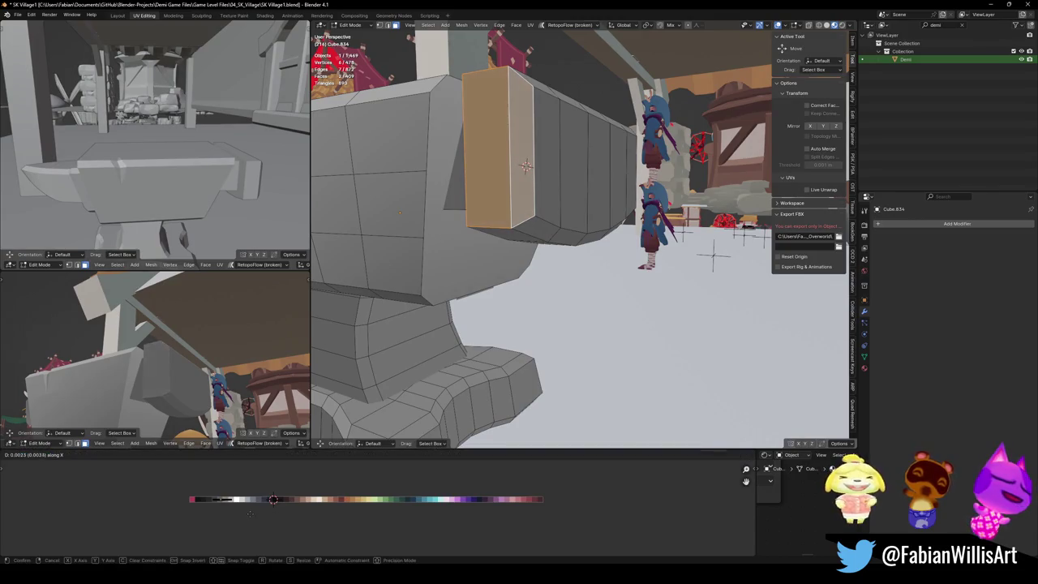
pyautogui.press('Escape')
pyautogui.hotkey('alt', 'a')
# Step: Shift a single narrow side face's UVs along X and save the village file
pyautogui.click(521, 166)
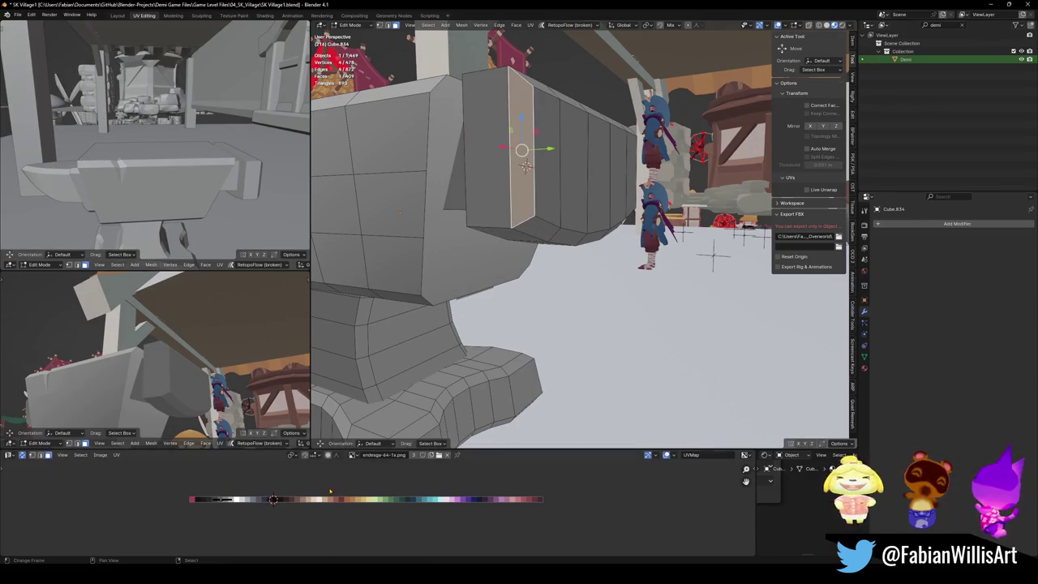
pyautogui.press('g')
pyautogui.press('x')
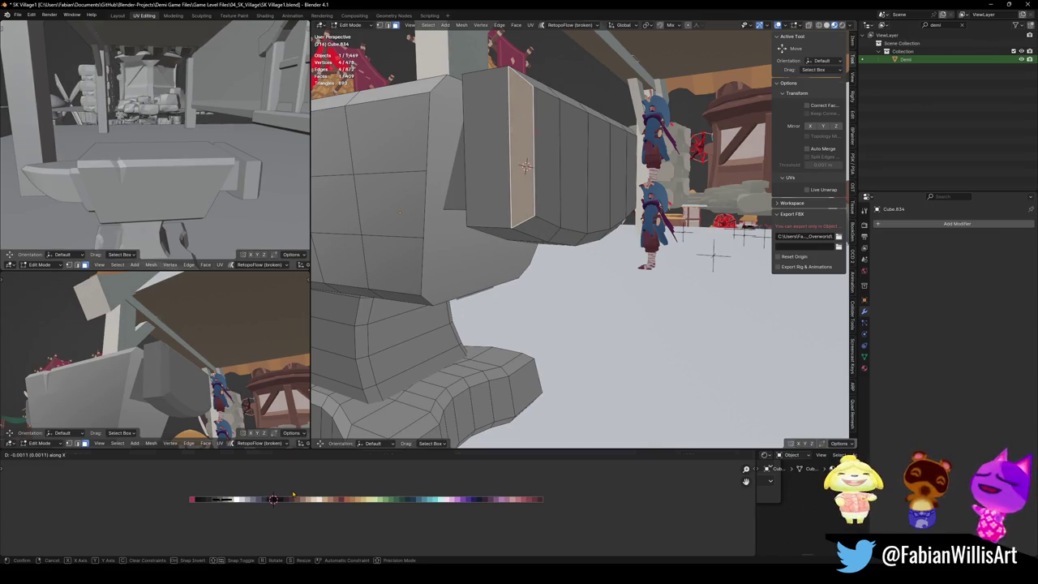
pyautogui.click(294, 493)
pyautogui.hotkey('alt', 'a')
pyautogui.moveTo(162, 365); pyautogui.dragTo(195, 357, button='middle')
pyautogui.hotkey('ctrl', 's')
# Step: Shift a narrow face on the block's far side along X, save, and select a top face
pyautogui.moveTo(568, 244)
pyautogui.mouseDown(button='middle')
pyautogui.moveTo(595, 265)
pyautogui.moveTo(641, 276)
pyautogui.moveTo(626, 299)
pyautogui.mouseUp(button='middle')
pyautogui.click(661, 271)
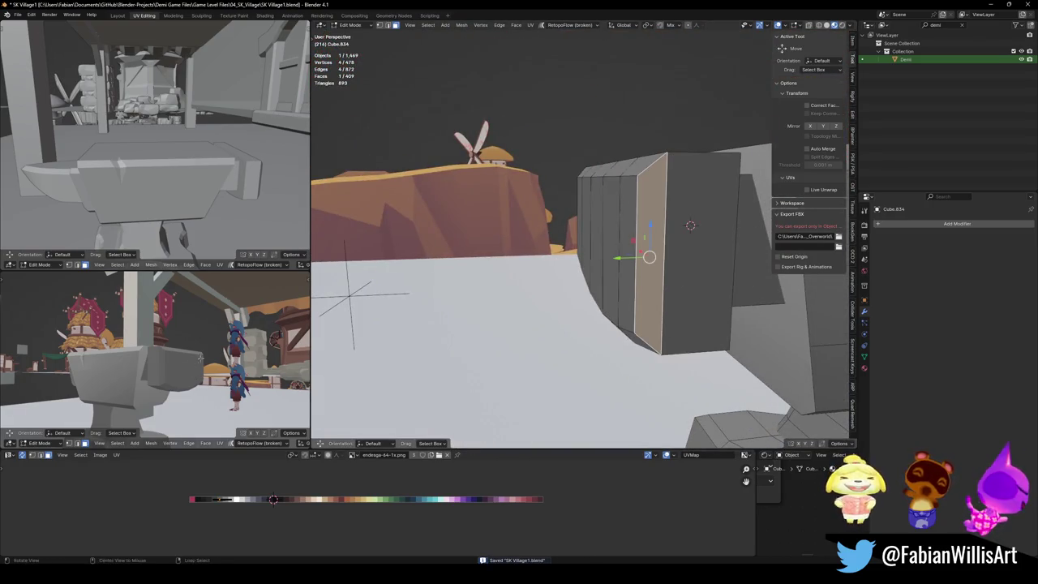
pyautogui.moveTo(200, 358); pyautogui.dragTo(187, 369, button='middle')
pyautogui.press('g')
pyautogui.press('x')
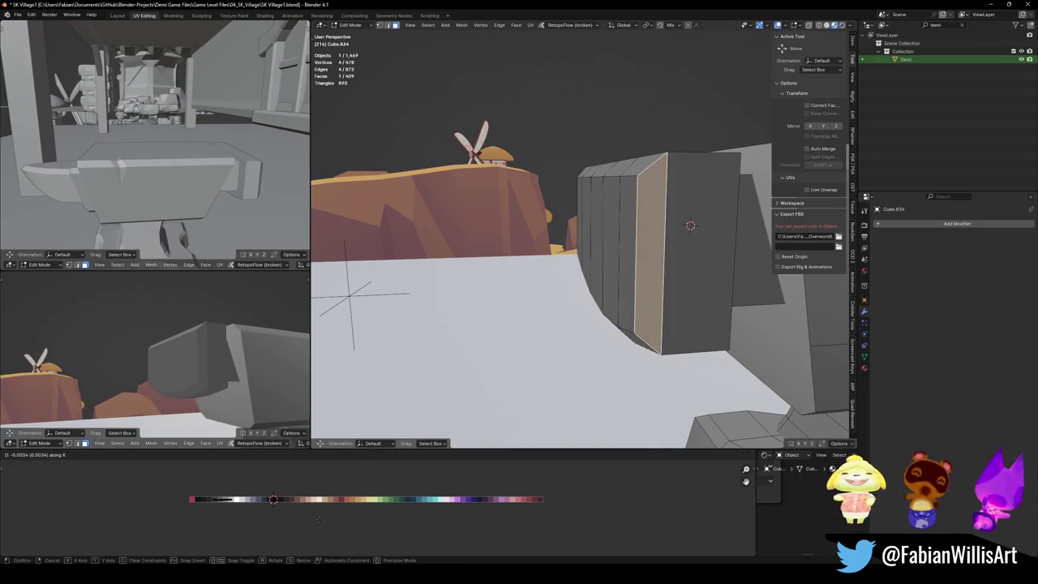
pyautogui.click(319, 520)
pyautogui.moveTo(195, 381); pyautogui.dragTo(175, 415, button='middle')
pyautogui.hotkey('ctrl', 's')
pyautogui.moveTo(567, 284); pyautogui.dragTo(616, 324, button='middle')
pyautogui.click(644, 361)
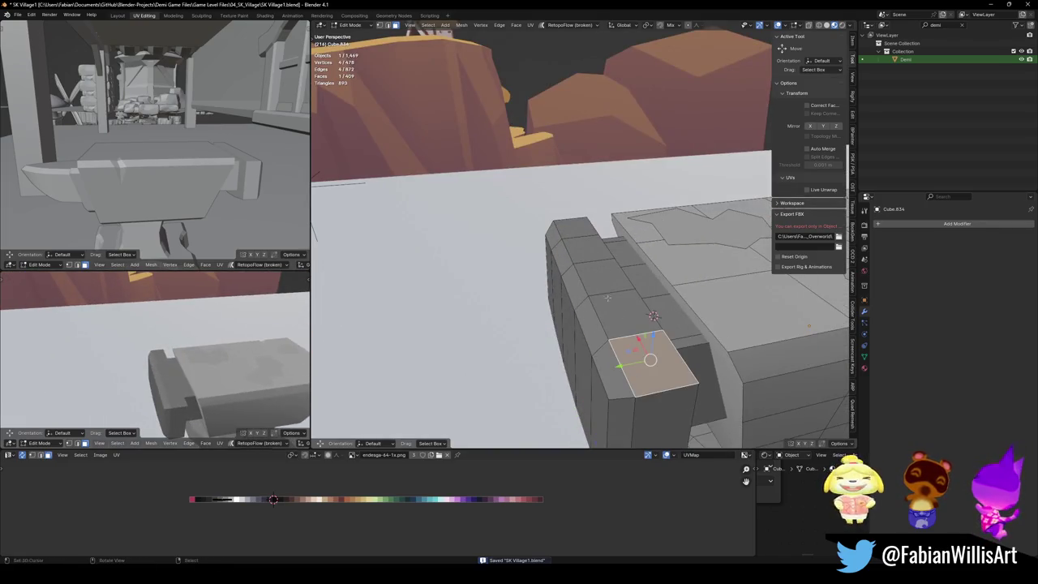
# Step: Bevel an edge of the end block 0.0888 m wide and save the village file
pyautogui.keyDown('ctrl'); pyautogui.click(574, 229); pyautogui.keyUp('ctrl')
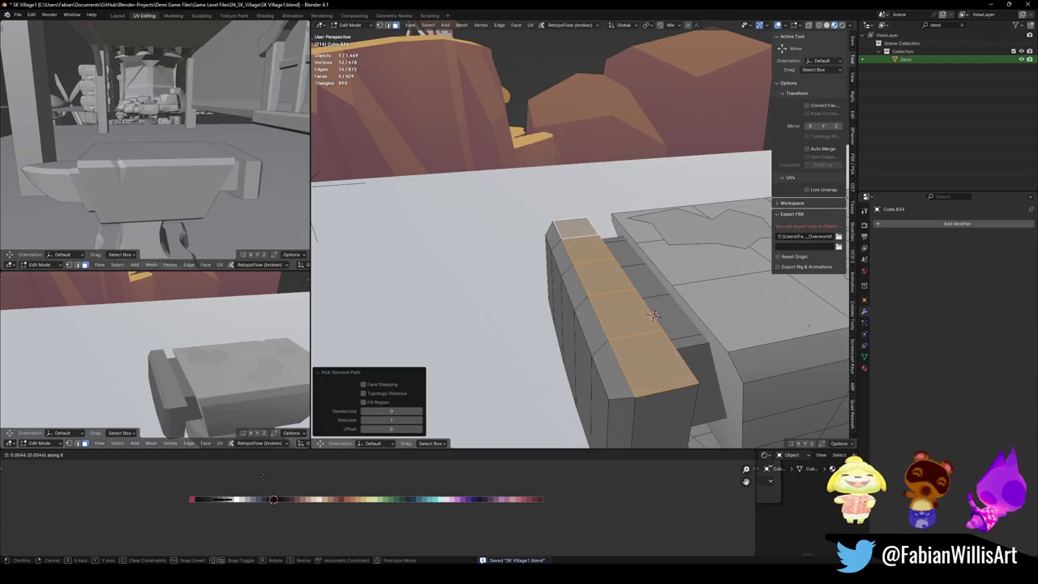
pyautogui.hotkey('ctrl', 'z')
pyautogui.hotkey('ctrl', 's')
pyautogui.moveTo(641, 333); pyautogui.dragTo(620, 312, button='middle')
pyautogui.hotkey('ctrl', 'b')
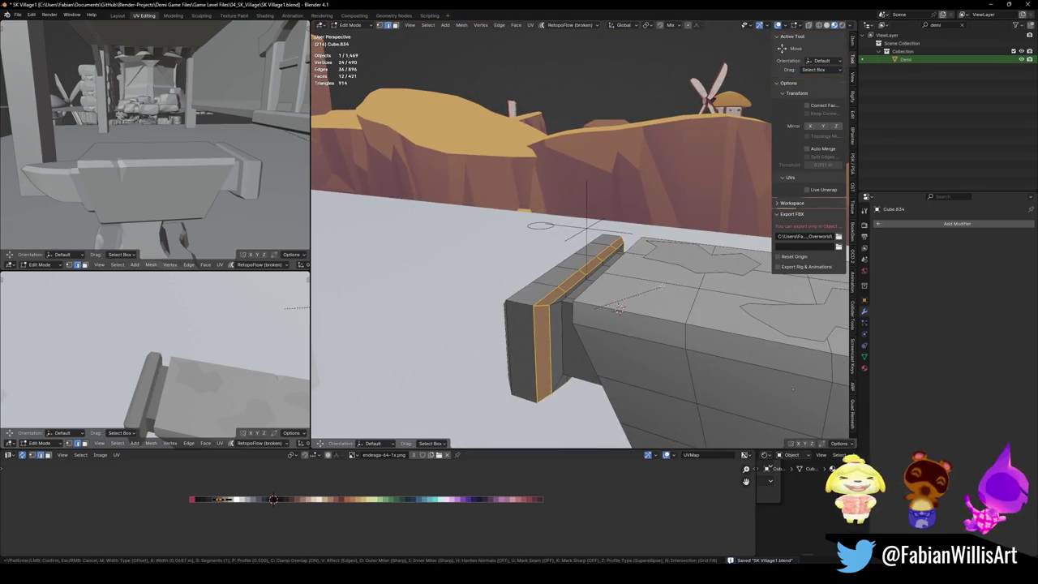
pyautogui.click(618, 308)
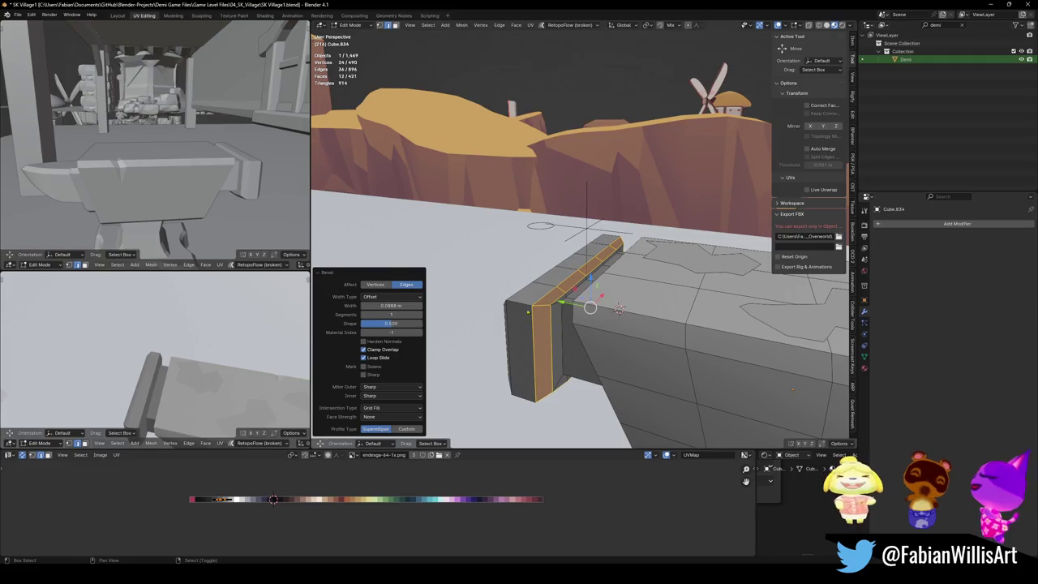
pyautogui.moveTo(180, 400); pyautogui.dragTo(202, 381, button='middle')
pyautogui.hotkey('ctrl', 's')
pyautogui.moveTo(615, 310)
pyautogui.mouseDown(button='middle')
pyautogui.moveTo(560, 335)
pyautogui.moveTo(484, 206)
pyautogui.moveTo(478, 220)
pyautogui.moveTo(825, 318)
pyautogui.mouseUp(button='middle')
pyautogui.hotkey('alt', 'a')
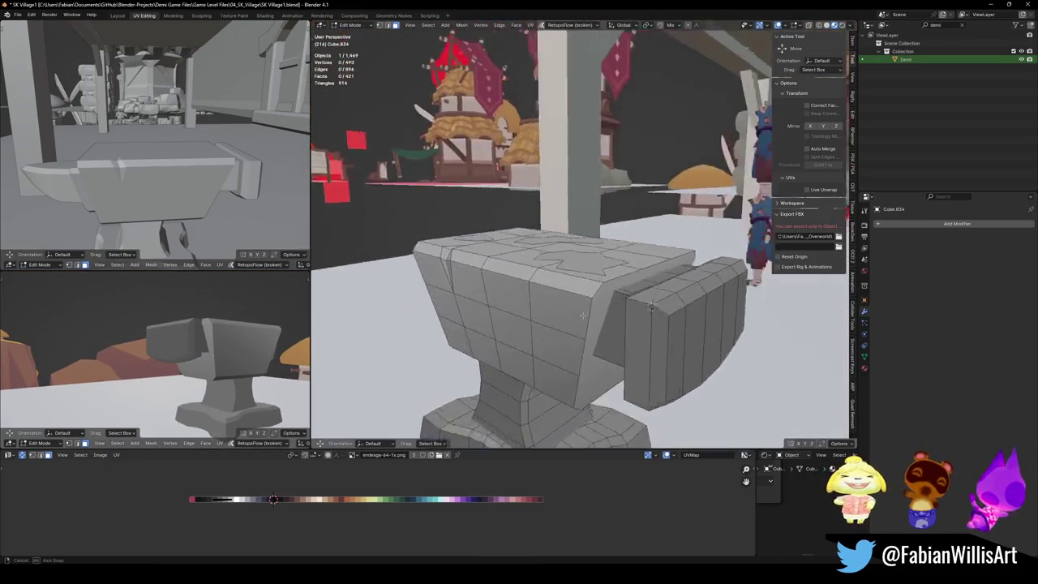
# Step: Bevel the edge loop along the anvil head's corner where it meets the end block
pyautogui.keyDown('alt'); pyautogui.click(592, 308); pyautogui.keyUp('alt')
pyautogui.hotkey('ctrl', 'b')
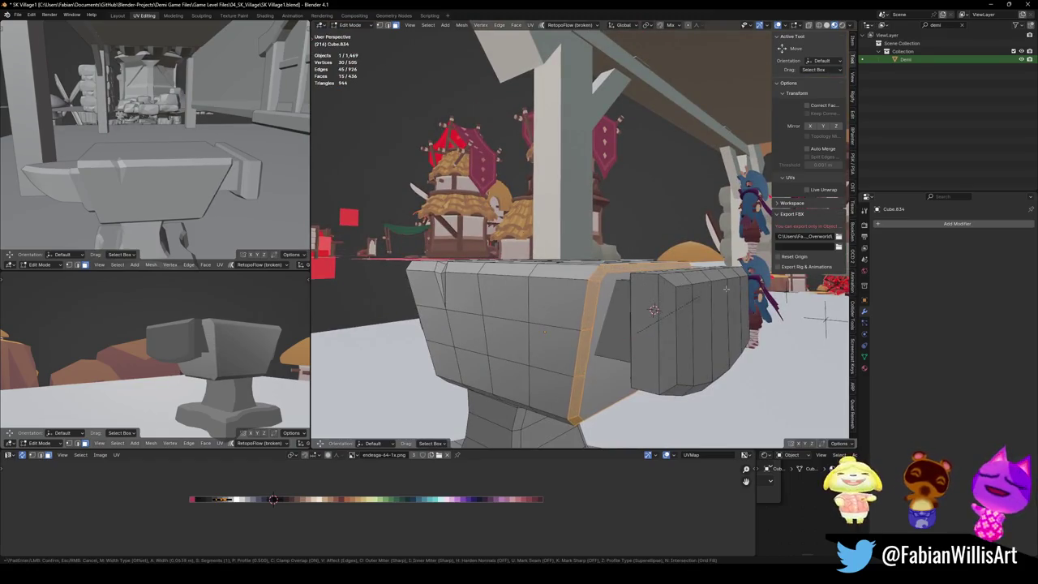
pyautogui.click(654, 309)
pyautogui.hotkey('alt', 'a')
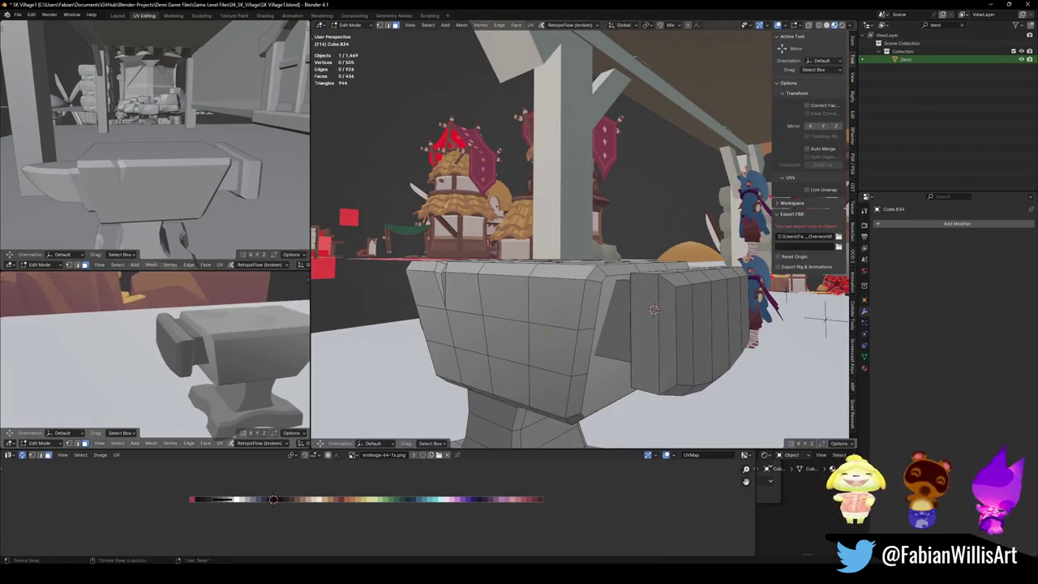
pyautogui.moveTo(598, 297); pyautogui.dragTo(445, 300, button='middle')
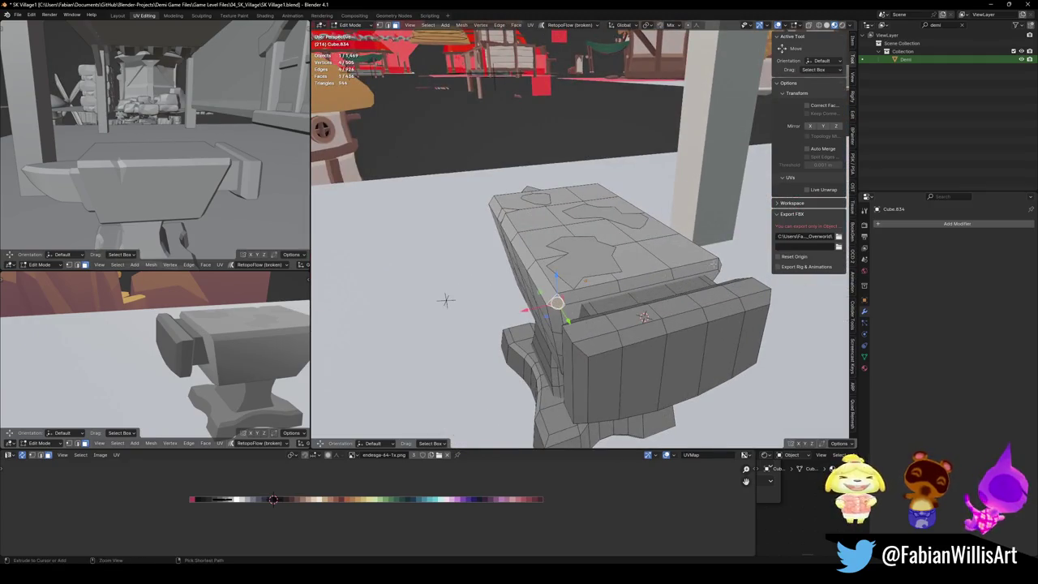
# Step: Slide the top-edge strip's UVs horizontally onto a different palette shade
pyautogui.keyDown('ctrl'); pyautogui.click(643, 316); pyautogui.keyUp('ctrl')
pyautogui.press('g')
pyautogui.press('x')
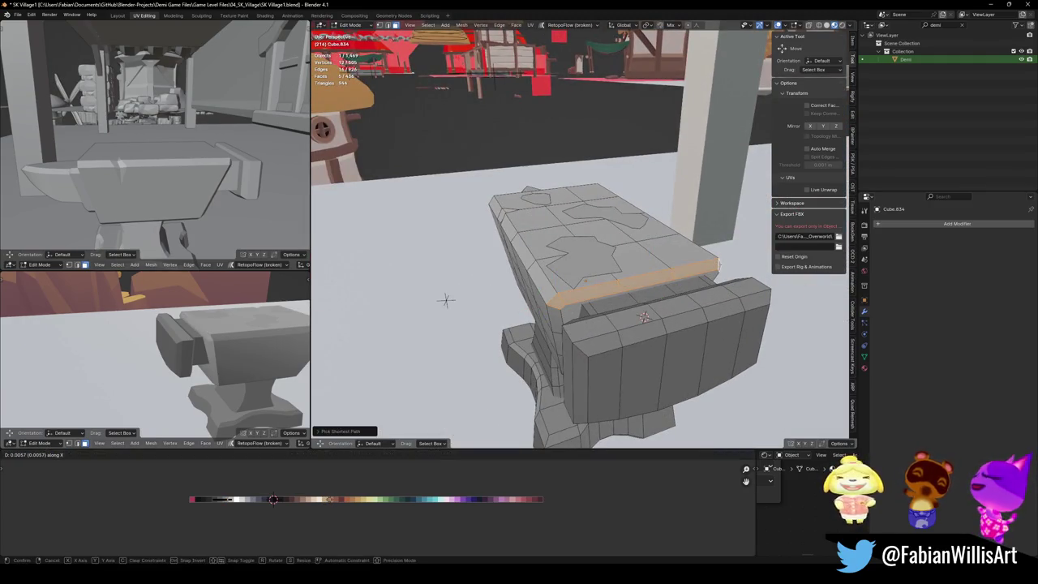
pyautogui.click(445, 300)
pyautogui.hotkey('alt', 'a')
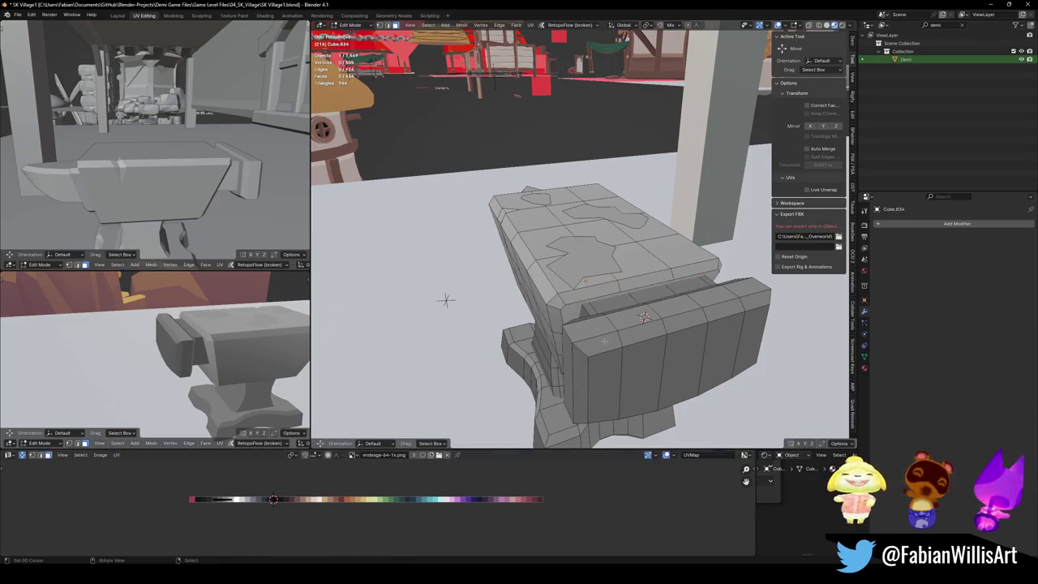
pyautogui.moveTo(440, 300); pyautogui.dragTo(560, 424, button='middle')
pyautogui.moveTo(622, 418)
pyautogui.mouseDown(button='middle')
pyautogui.moveTo(491, 343)
pyautogui.moveTo(481, 366)
pyautogui.mouseUp(button='middle')
pyautogui.keyDown('ctrl'); pyautogui.click(490, 378); pyautogui.keyUp('ctrl')
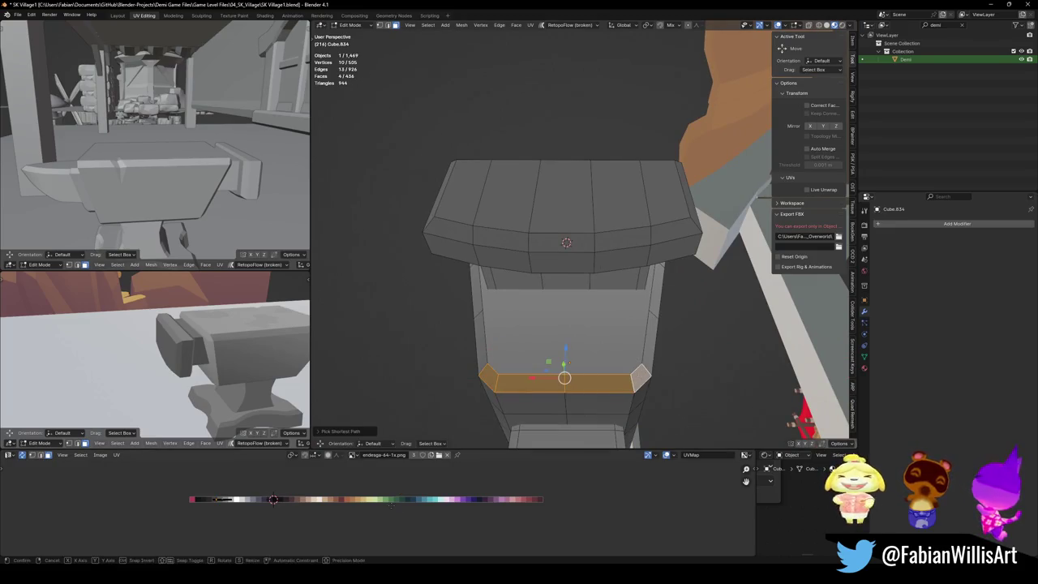
# Step: Scale the under-head strip's UVs to 0 and slide them to a new palette position
pyautogui.press('s')
pyautogui.press('0')
pyautogui.press('Return')
pyautogui.moveTo(186, 349); pyautogui.dragTo(212, 357, button='middle')
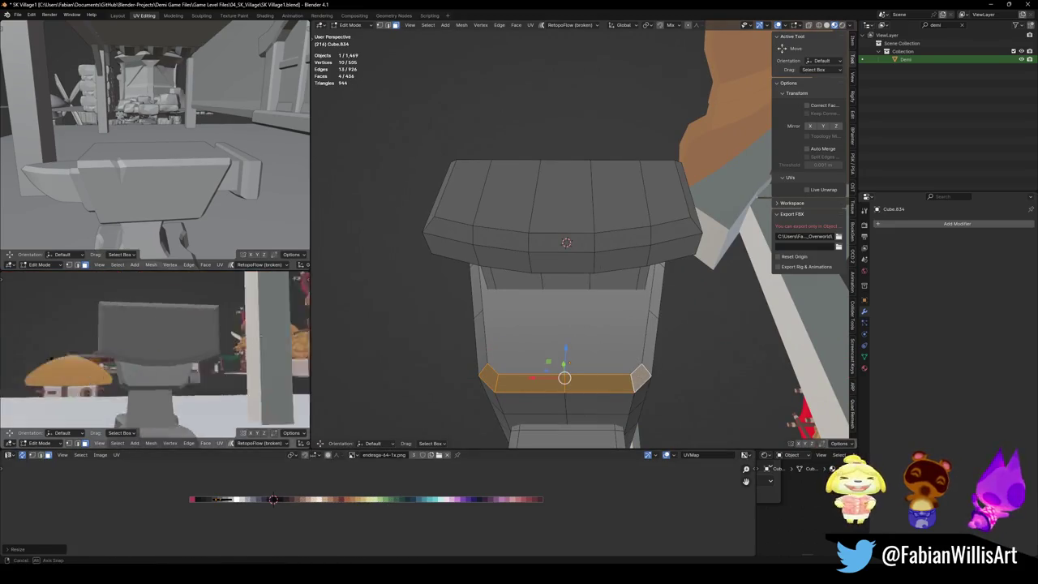
pyautogui.press('g')
pyautogui.press('x')
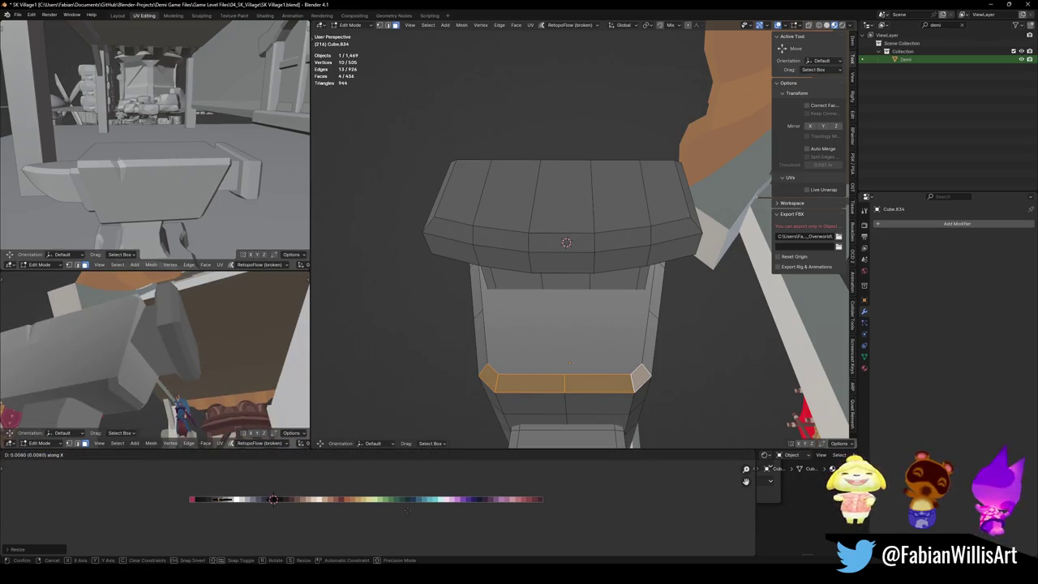
pyautogui.click(408, 509)
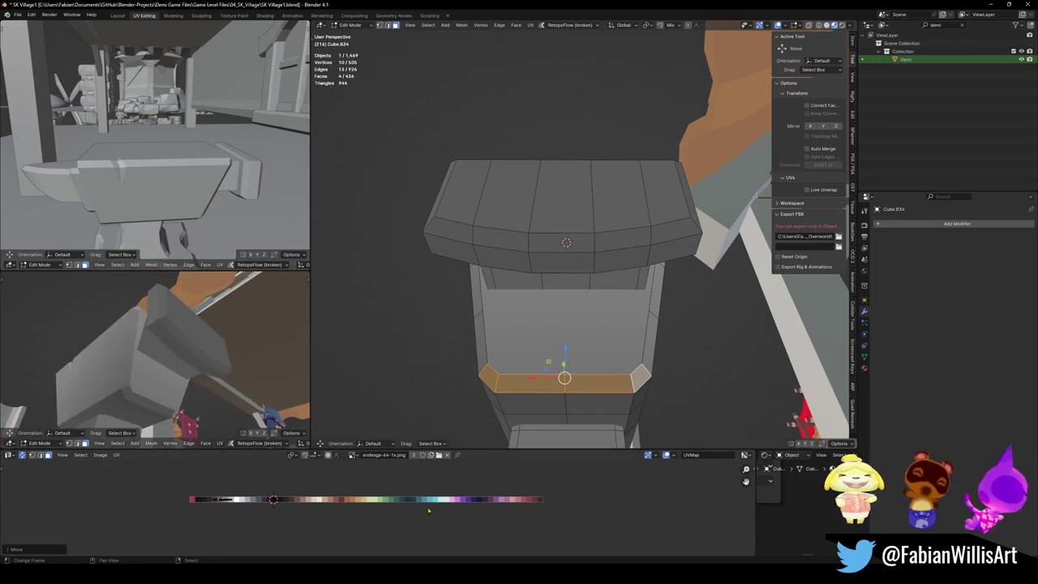
# Step: Refine that strip's shade with a further UV shrink and horizontal shift, then save
pyautogui.press('s')
pyautogui.click(251, 510)
pyautogui.press('g')
pyautogui.press('x')
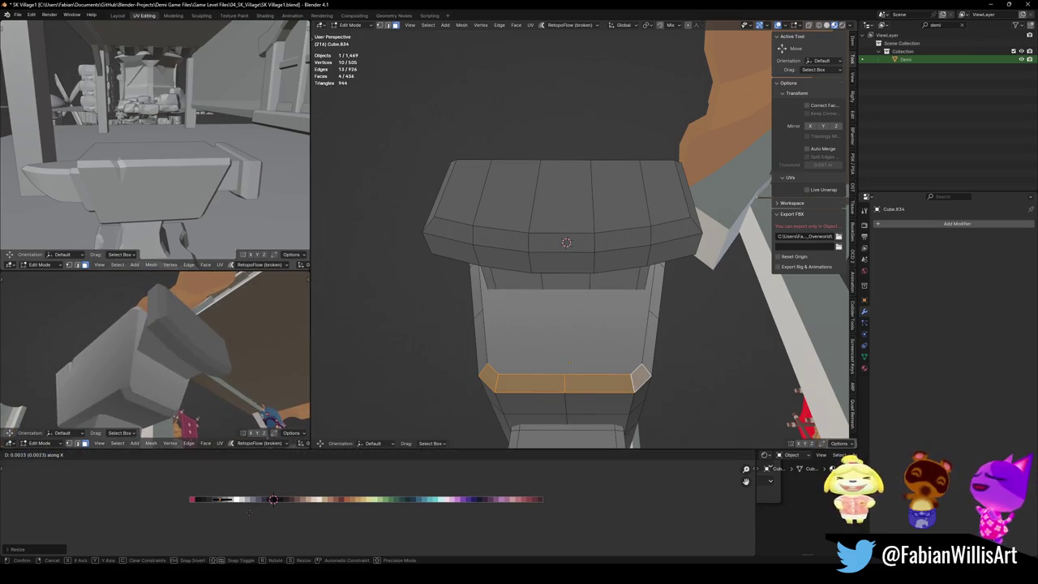
pyautogui.click(251, 516)
pyautogui.hotkey('alt', 'a')
pyautogui.hotkey('ctrl', 's')
# Step: Retint the face loop under the anvil head by sliding its UVs along the palette, then save
pyautogui.moveTo(146, 357)
pyautogui.mouseDown(button='middle')
pyautogui.moveTo(101, 347)
pyautogui.moveTo(280, 506)
pyautogui.mouseUp(button='middle')
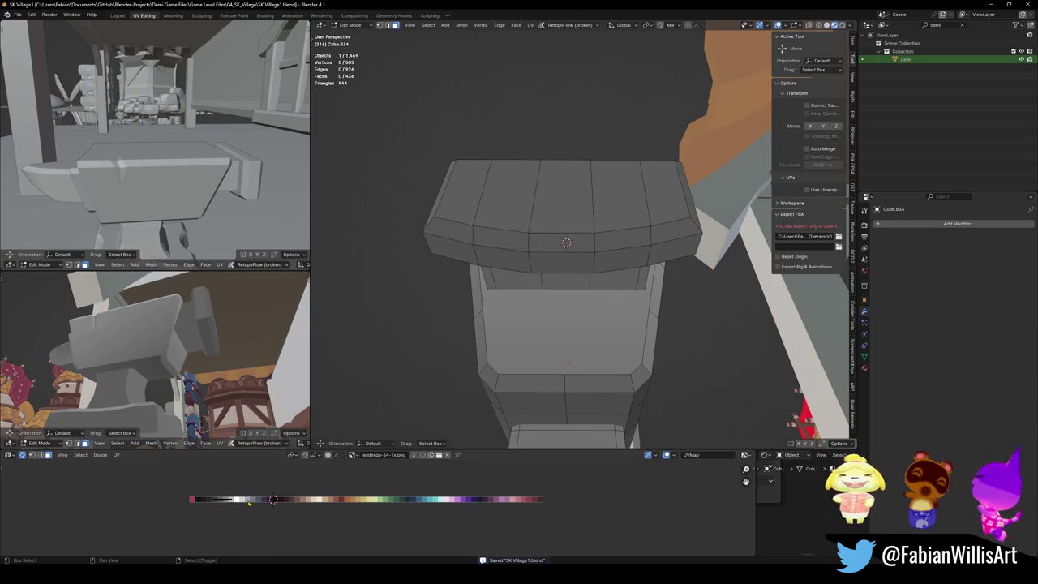
pyautogui.keyDown('alt'); pyautogui.click(559, 380); pyautogui.keyUp('alt')
pyautogui.press('g')
pyautogui.press('x')
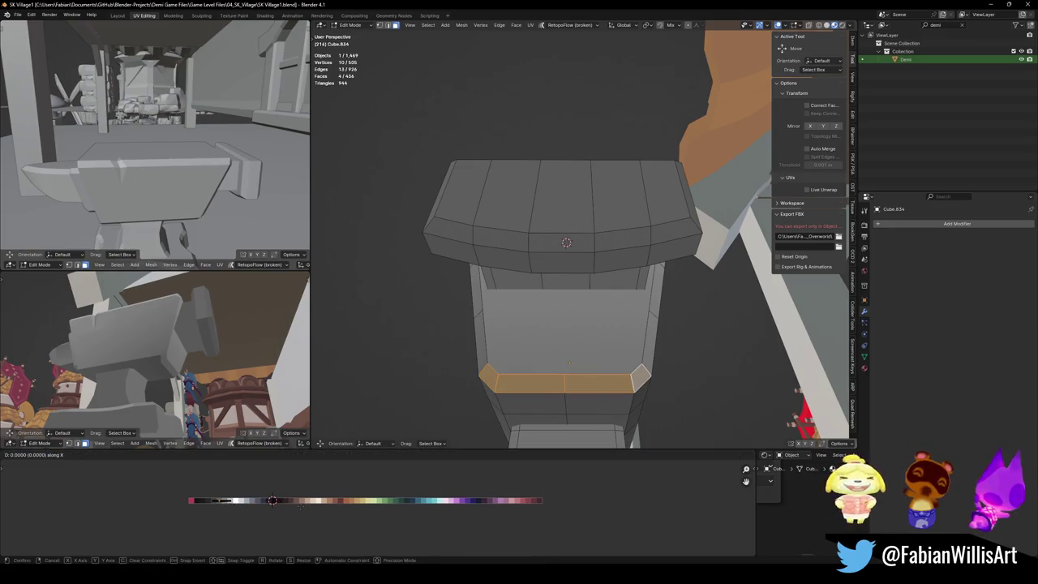
pyautogui.click(281, 504)
pyautogui.hotkey('alt', 'a')
pyautogui.hotkey('ctrl', 's')
# Step: Shift the head's side bevel strip onto a new palette shade
pyautogui.moveTo(552, 283)
pyautogui.mouseDown(button='middle')
pyautogui.moveTo(495, 284)
pyautogui.moveTo(548, 302)
pyautogui.mouseUp(button='middle')
pyautogui.click(548, 302)
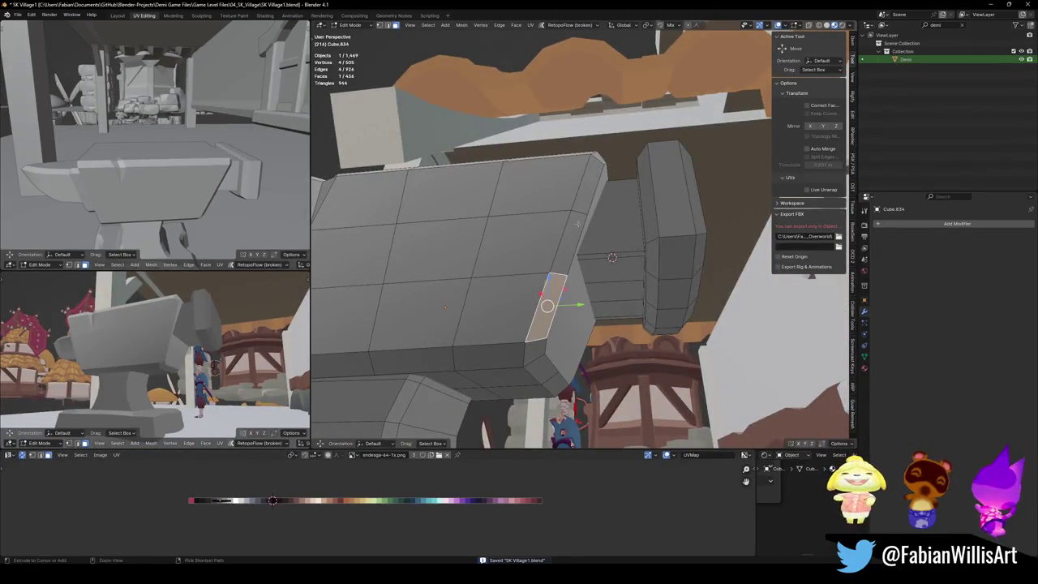
pyautogui.keyDown('ctrl'); pyautogui.click(587, 193); pyautogui.keyUp('ctrl')
pyautogui.press('g')
pyautogui.press('x')
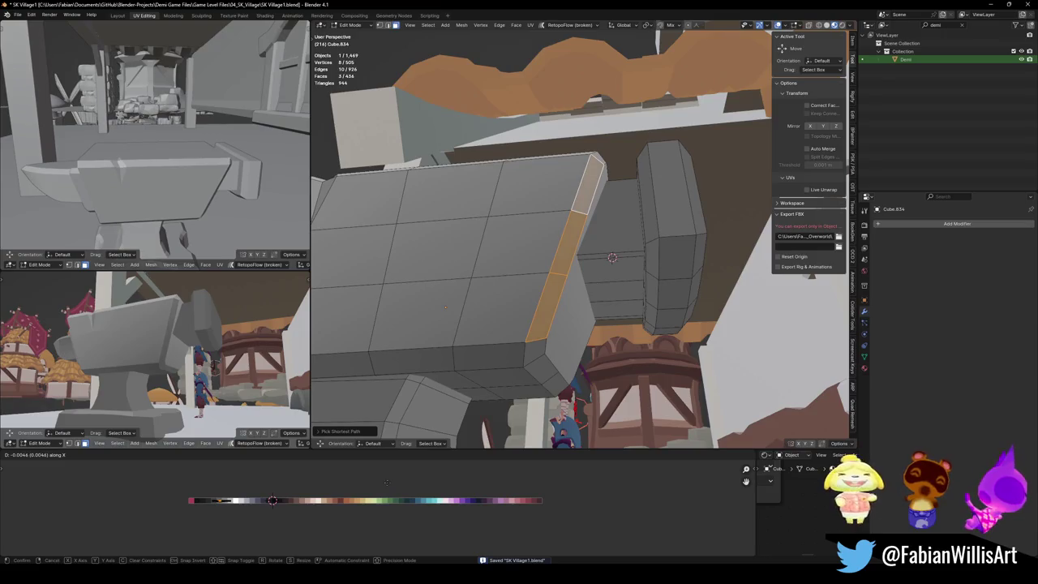
pyautogui.click(396, 482)
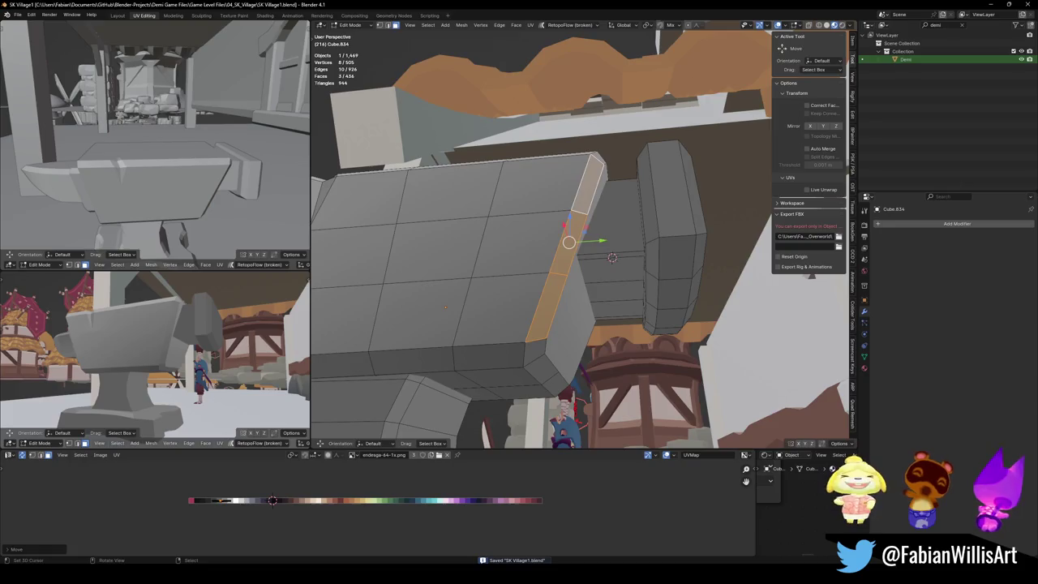
pyautogui.hotkey('alt', 'a')
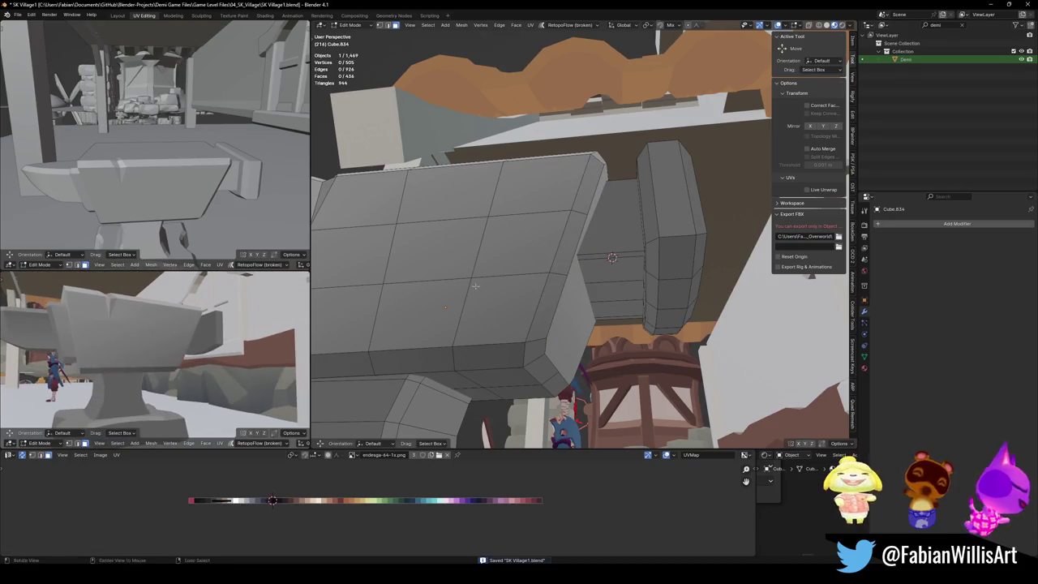
# Step: Bevel another edge loop on the anvil and save the file
pyautogui.moveTo(476, 285); pyautogui.dragTo(584, 246, button='middle')
pyautogui.keyDown('alt'); pyautogui.click(583, 245); pyautogui.keyUp('alt')
pyautogui.hotkey('ctrl', 'b')
pyautogui.click(586, 247)
pyautogui.hotkey('alt', 'a')
pyautogui.hotkey('ctrl', 's')
# Step: Try sliding the head's bevel strip along the palette, backing out with Escape
pyautogui.click(570, 261)
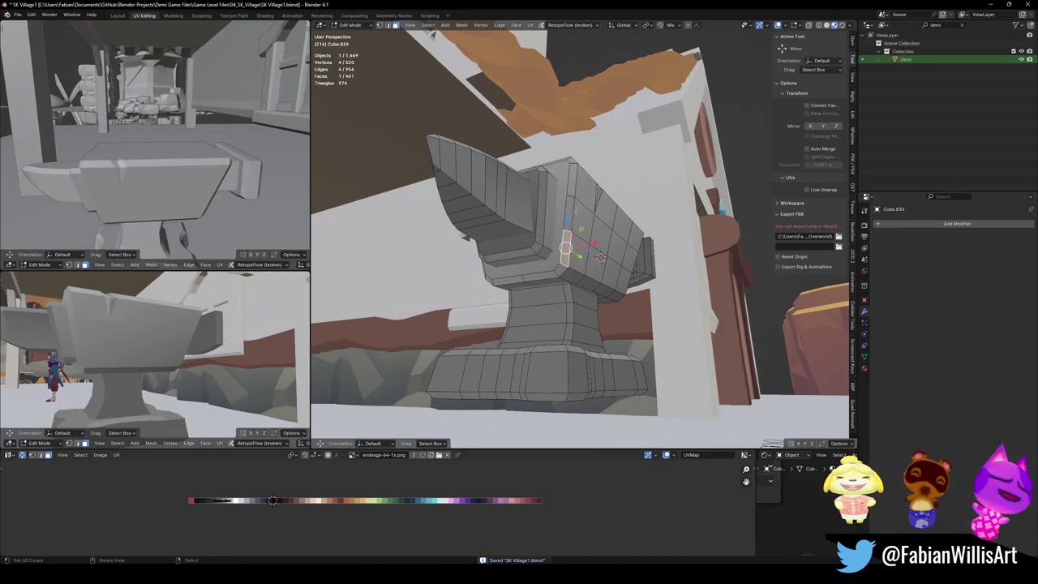
pyautogui.keyDown('ctrl'); pyautogui.click(600, 257); pyautogui.keyUp('ctrl')
pyautogui.press('g')
pyautogui.press('x')
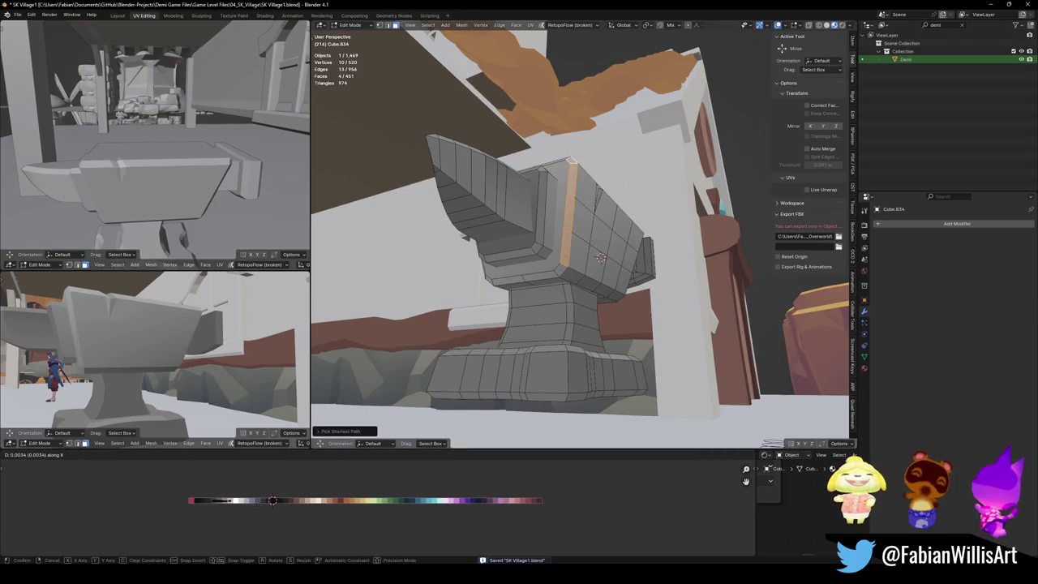
pyautogui.press('Escape')
pyautogui.hotkey('alt', 'a')
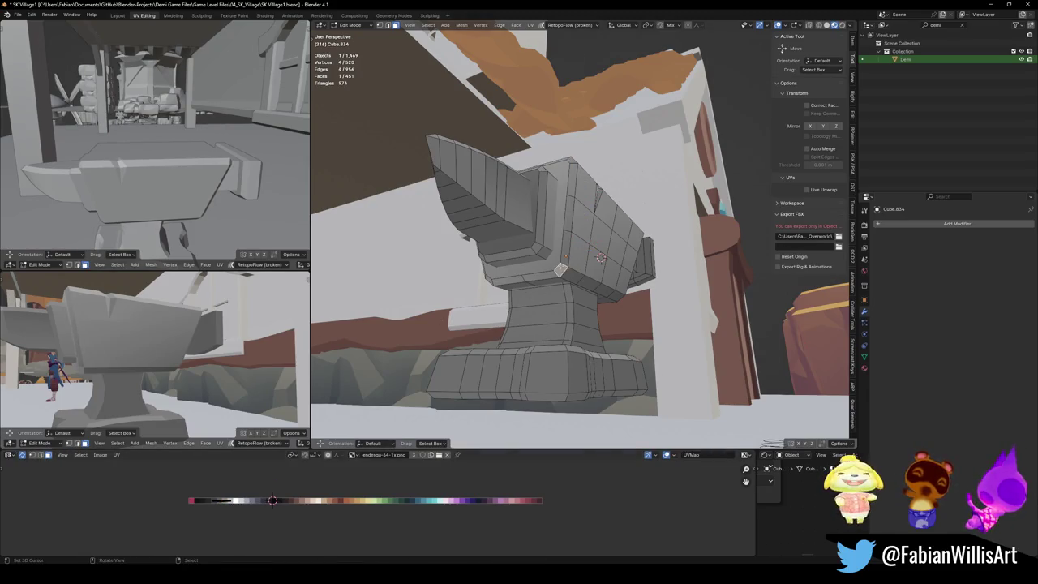
# Step: Move the strip beneath the anvil head to a new palette shade and save
pyautogui.moveTo(561, 269); pyautogui.dragTo(598, 289, button='middle')
pyautogui.keyDown('ctrl'); pyautogui.click(598, 289); pyautogui.keyUp('ctrl')
pyautogui.press('g')
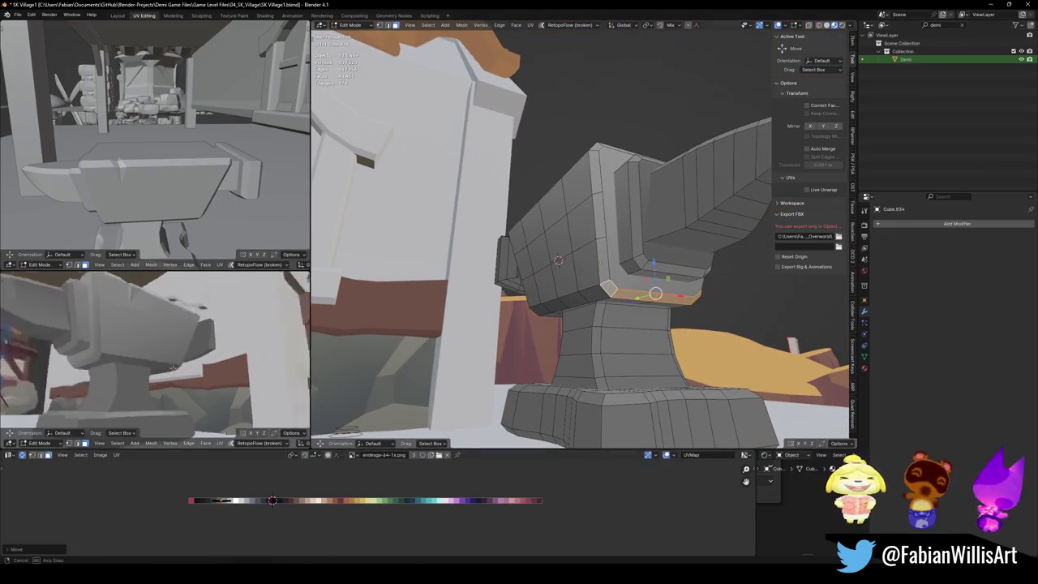
pyautogui.press('g')
pyautogui.press('x')
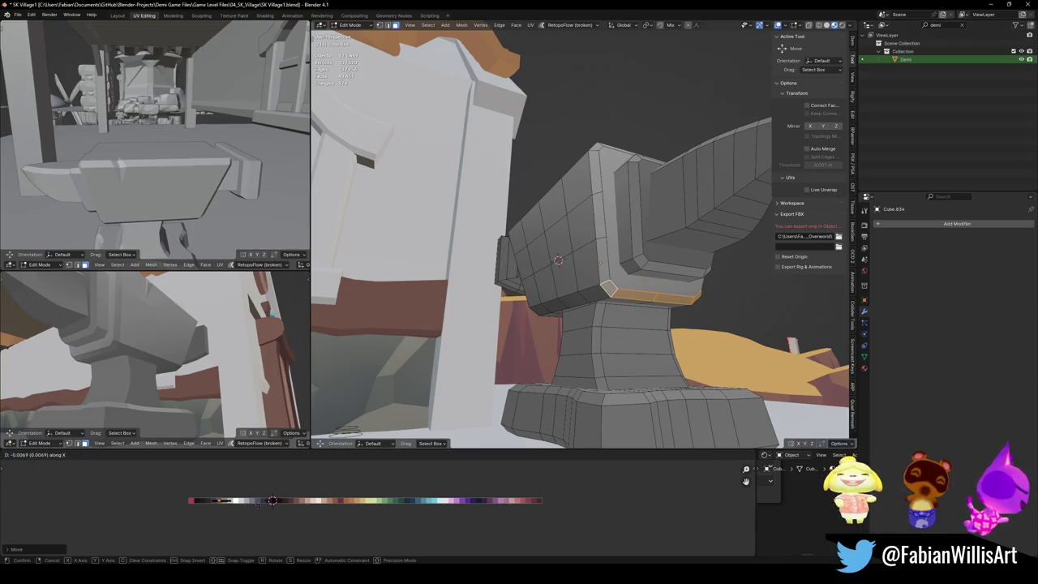
pyautogui.press('Return')
pyautogui.hotkey('ctrl', 's')
# Step: Try a new shade on the head's vertical bevel strip, cancel to keep the old one, and save
pyautogui.moveTo(519, 292)
pyautogui.mouseDown(button='middle')
pyautogui.moveTo(535, 297)
pyautogui.moveTo(535, 311)
pyautogui.mouseUp(button='middle')
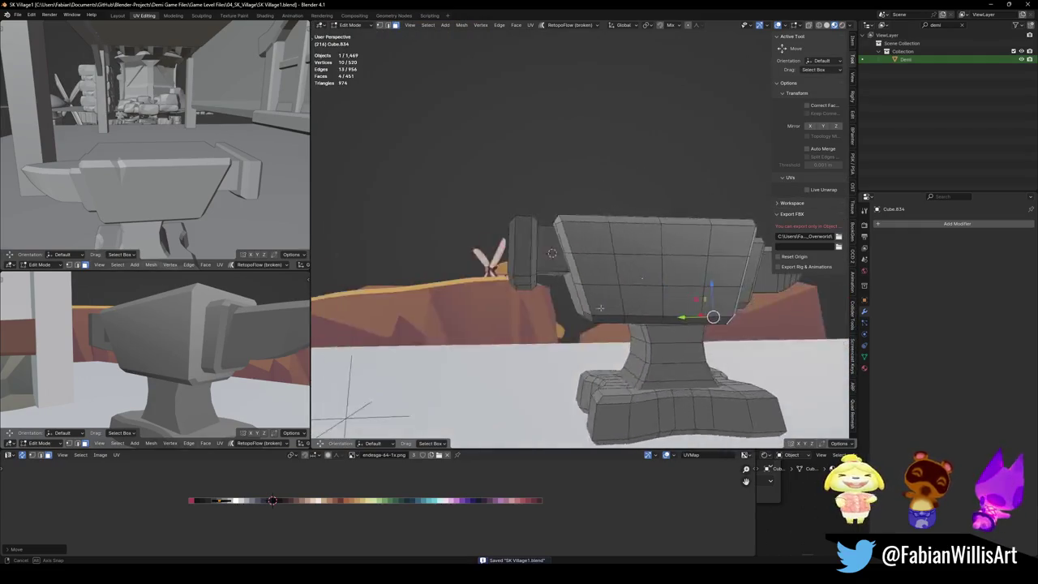
pyautogui.moveTo(535, 311); pyautogui.dragTo(619, 303, button='middle')
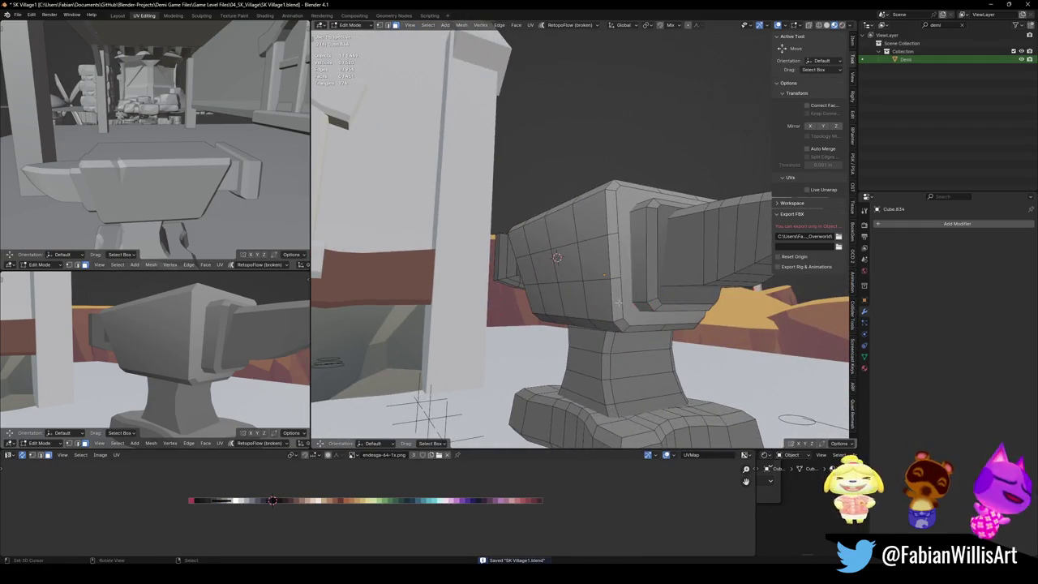
pyautogui.keyDown('ctrl'); pyautogui.click(613, 187); pyautogui.keyUp('ctrl')
pyautogui.press('g')
pyautogui.press('x')
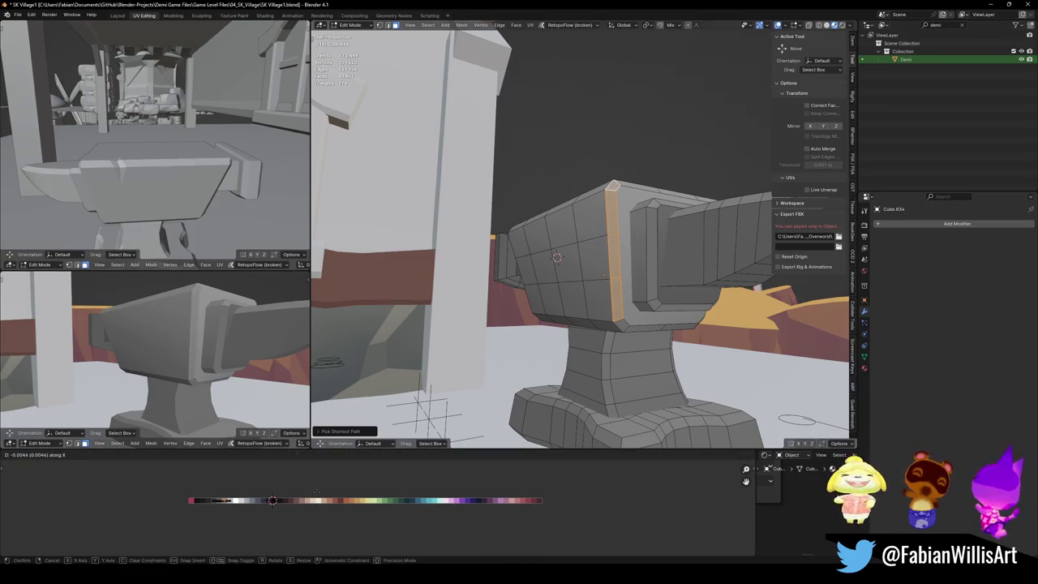
pyautogui.rightClick(556, 257)
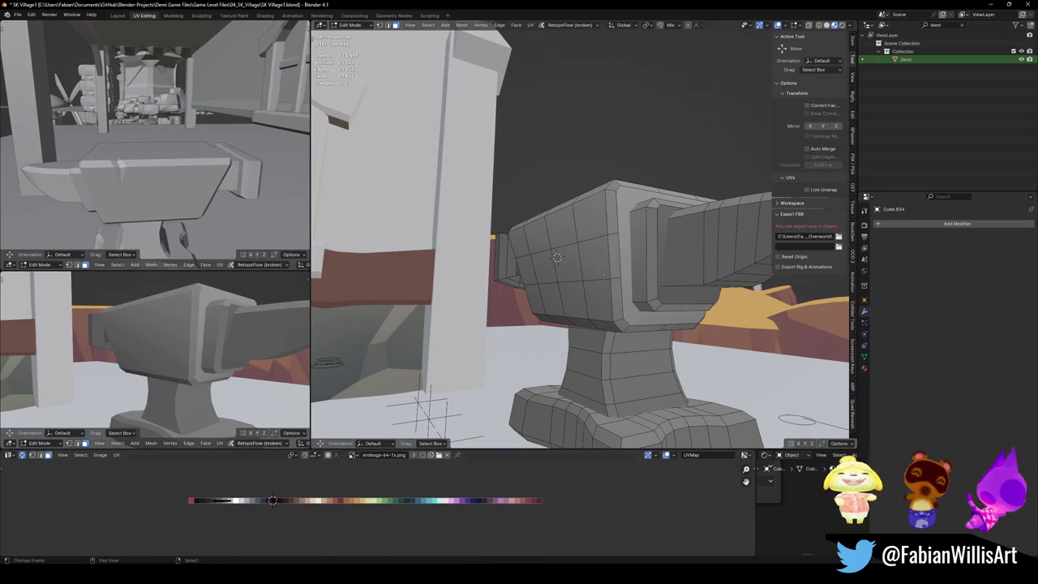
pyautogui.moveTo(187, 348); pyautogui.dragTo(162, 365, button='middle')
pyautogui.hotkey('ctrl', 's')
# Step: Slide the head's front edge strip's UVs onto a new palette shade
pyautogui.moveTo(535, 267); pyautogui.dragTo(568, 236, button='middle')
pyautogui.click(553, 345)
pyautogui.keyDown('ctrl'); pyautogui.click(653, 331); pyautogui.keyUp('ctrl')
pyautogui.press('g')
pyautogui.press('x')
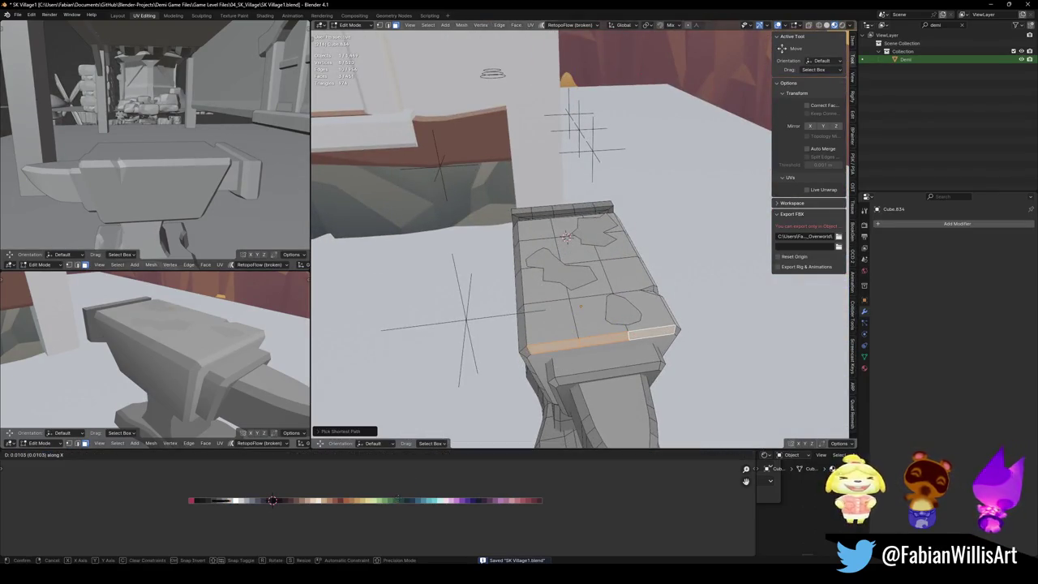
pyautogui.press('Return')
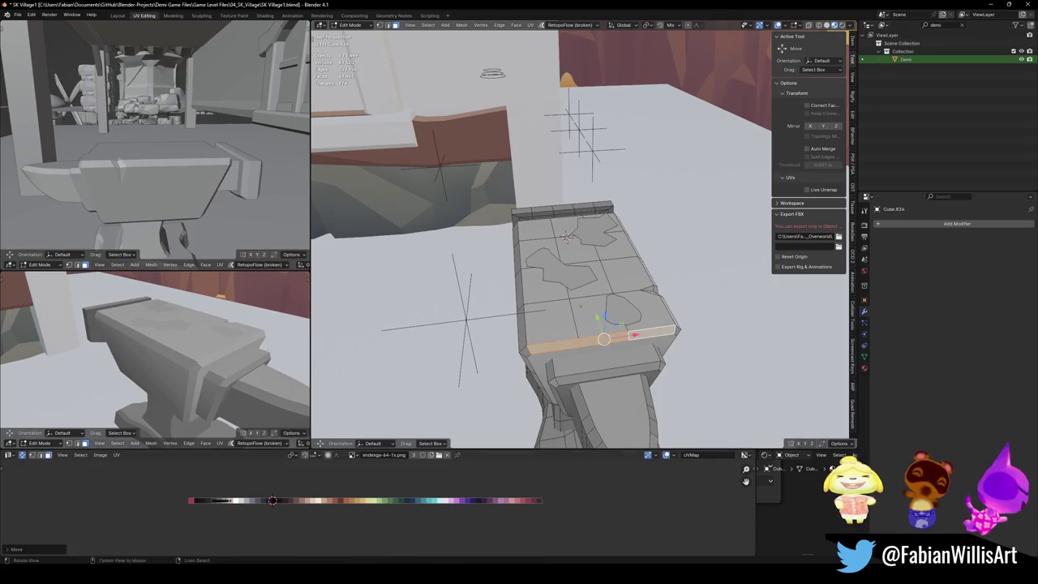
pyautogui.moveTo(216, 359)
pyautogui.mouseDown(button='middle')
pyautogui.moveTo(182, 344)
pyautogui.moveTo(212, 377)
pyautogui.moveTo(230, 374)
pyautogui.mouseUp(button='middle')
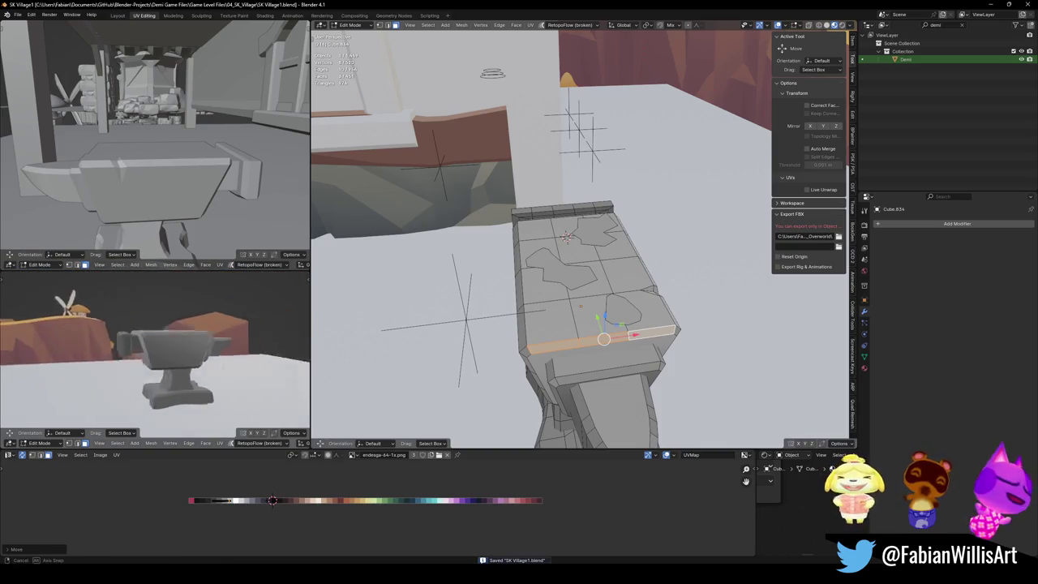
pyautogui.moveTo(231, 374); pyautogui.dragTo(160, 358, button='middle')
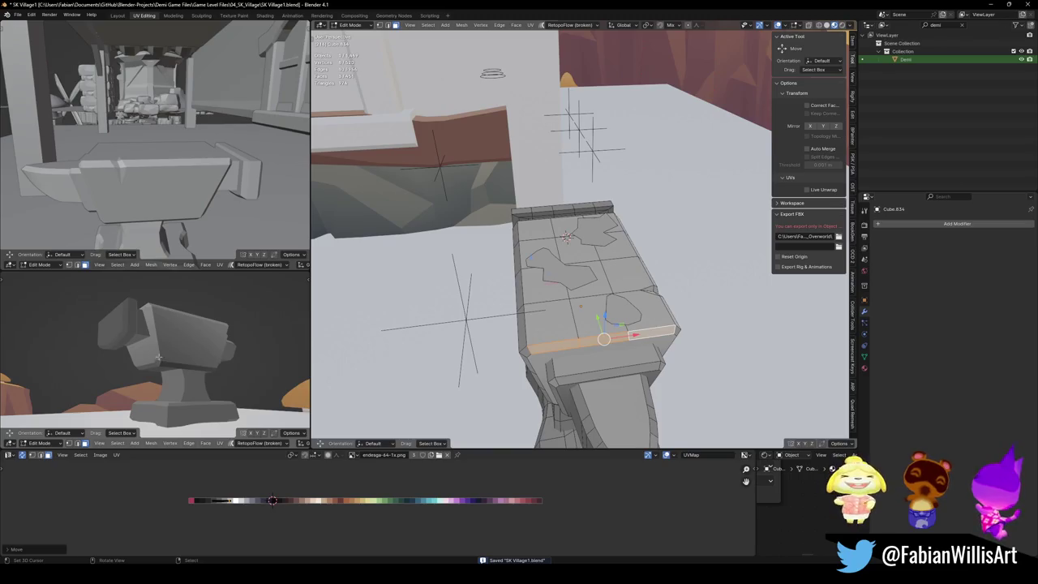
pyautogui.moveTo(592, 382); pyautogui.dragTo(594, 239, button='middle')
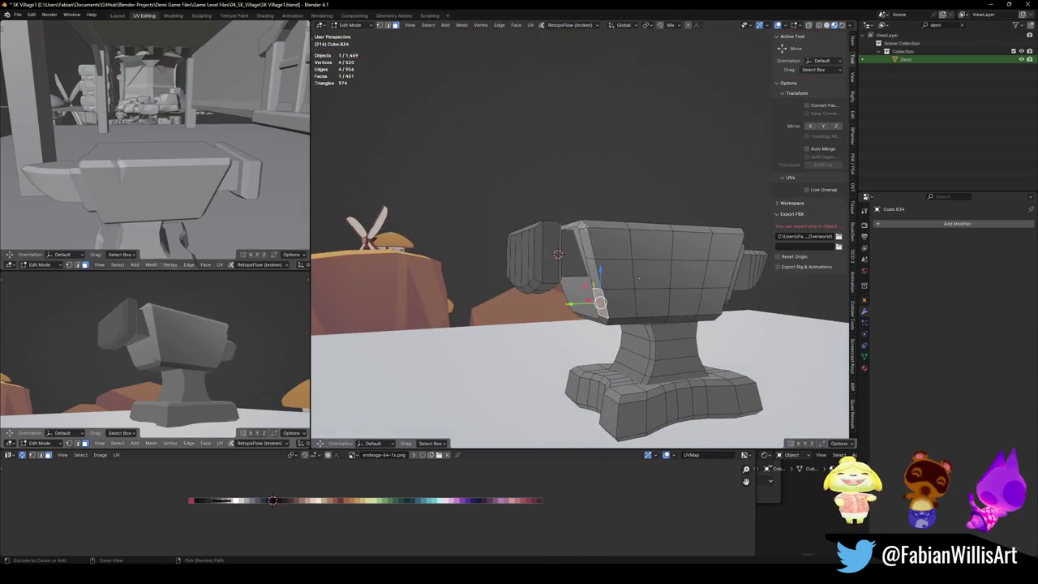
# Step: Try shifting the head's end bevel strip, cancel the slide, and save the file
pyautogui.keyDown('ctrl'); pyautogui.click(583, 224); pyautogui.keyUp('ctrl')
pyautogui.press('g')
pyautogui.press('x')
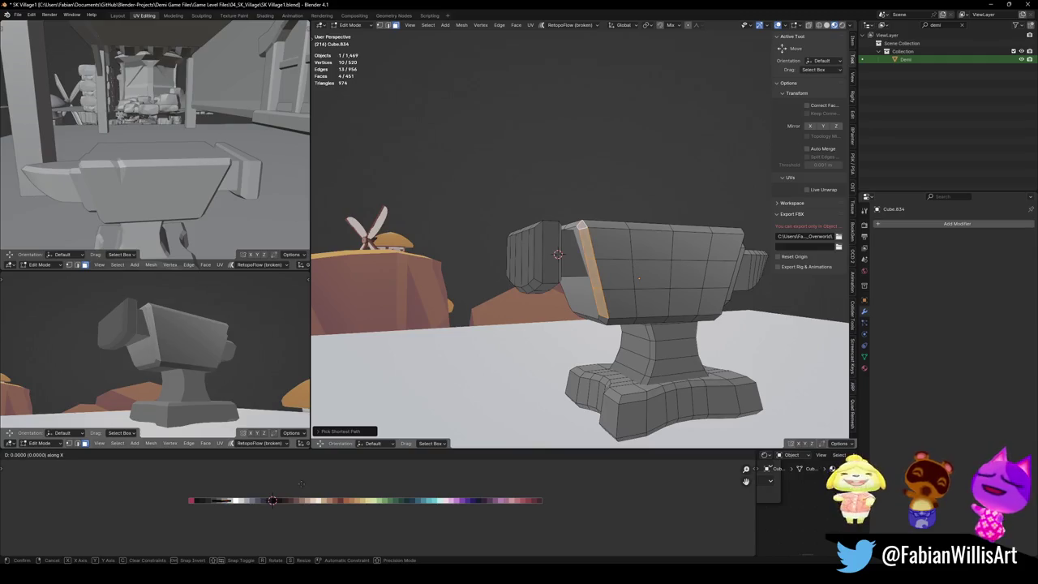
pyautogui.press('Escape')
pyautogui.moveTo(154, 356); pyautogui.dragTo(162, 367, button='middle')
pyautogui.hotkey('ctrl', 's')
# Step: Slide the waist's vertical face loop UVs sideways along the palette
pyautogui.moveTo(648, 390)
pyautogui.mouseDown(button='middle')
pyautogui.moveTo(677, 421)
pyautogui.moveTo(637, 316)
pyautogui.moveTo(665, 340)
pyautogui.mouseUp(button='middle')
pyautogui.scroll(2, 677, 420)
pyautogui.click(636, 312)
pyautogui.click(636, 313)
pyautogui.keyDown('alt'); pyautogui.click(627, 355); pyautogui.keyUp('alt')
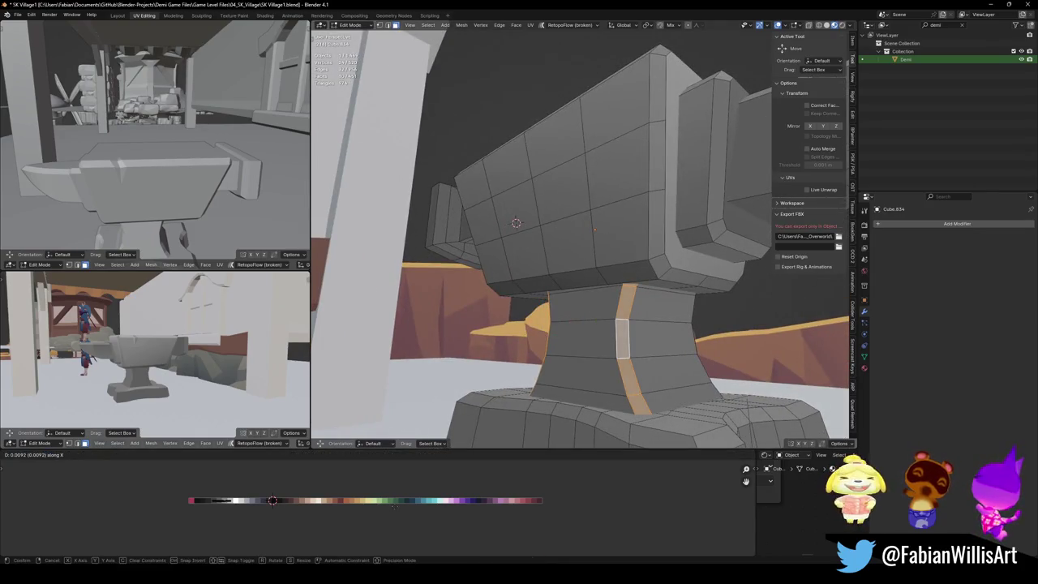
pyautogui.moveTo(194, 348); pyautogui.dragTo(244, 381, button='middle')
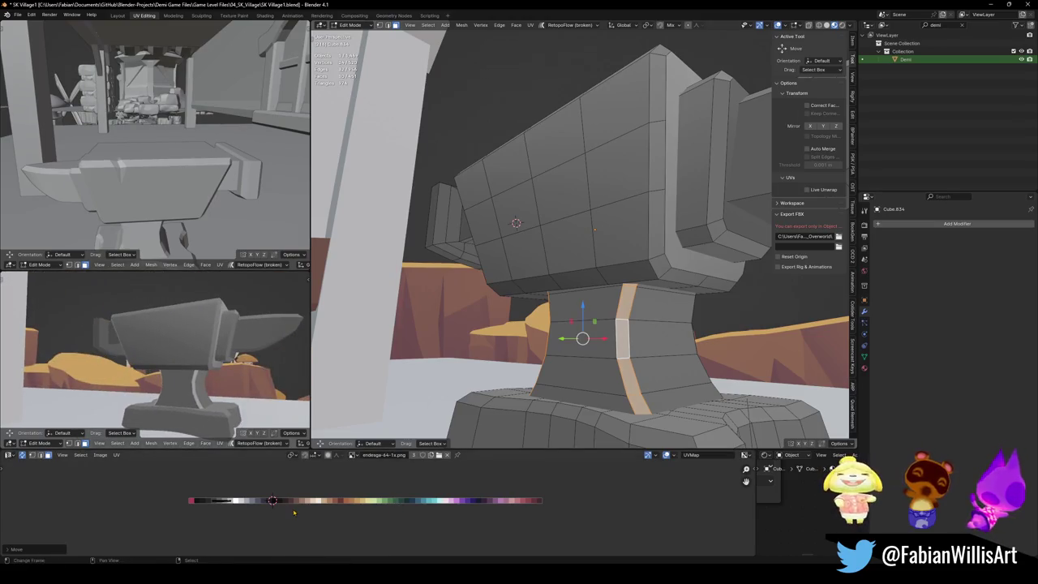
pyautogui.press('g')
pyautogui.press('x')
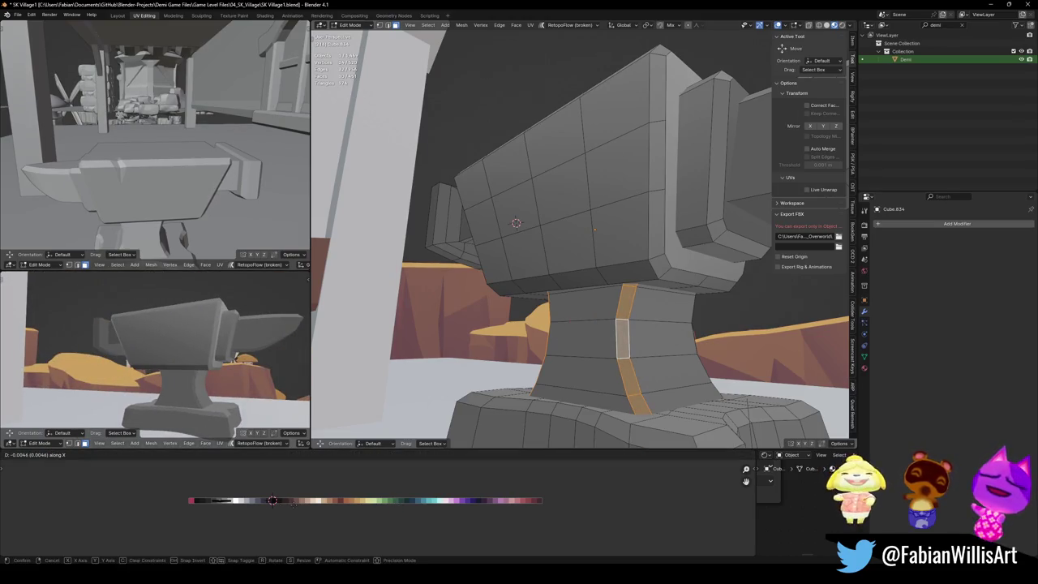
pyautogui.click(272, 499)
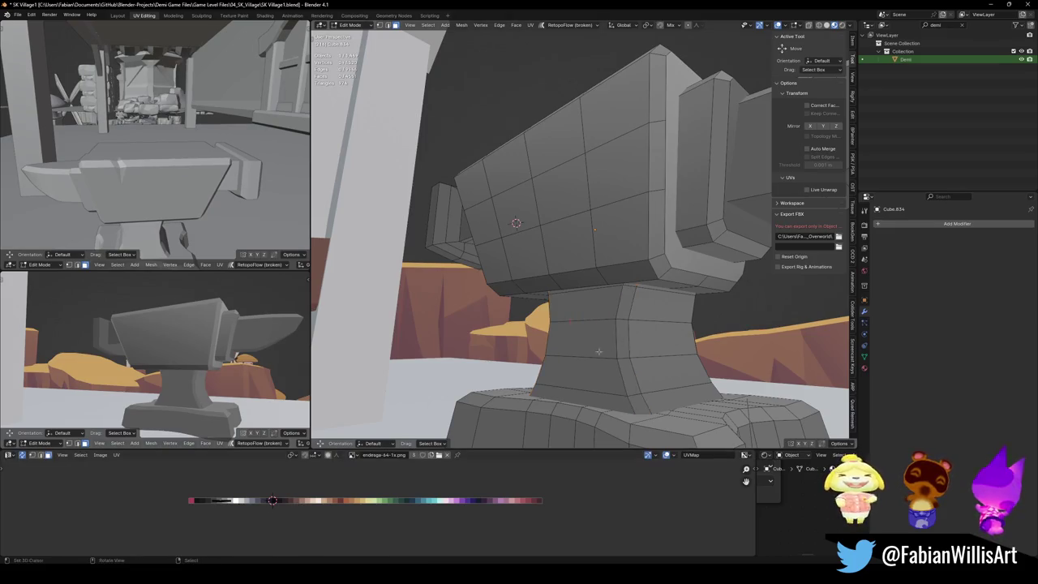
# Step: Add a second stand face loop and shift both loops' UVs along X
pyautogui.moveTo(519, 340); pyautogui.dragTo(557, 377, button='middle')
pyautogui.keyDown('alt'); pyautogui.keyDown('shift'); pyautogui.click(556, 377); pyautogui.keyUp('shift'); pyautogui.keyUp('alt')
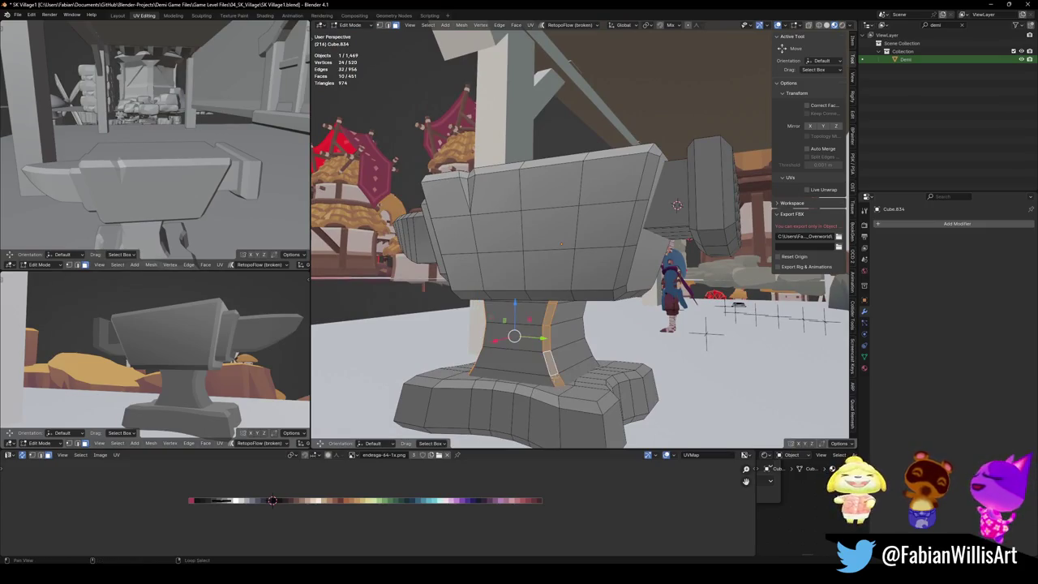
pyautogui.press('g')
pyautogui.moveTo(228, 389); pyautogui.dragTo(146, 381, button='middle')
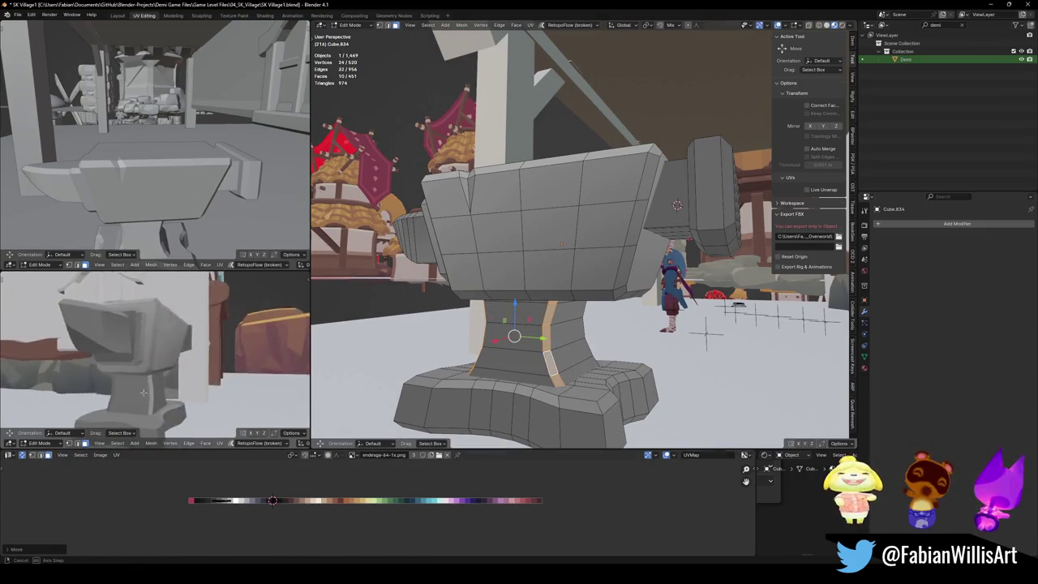
pyautogui.press('g')
pyautogui.press('x')
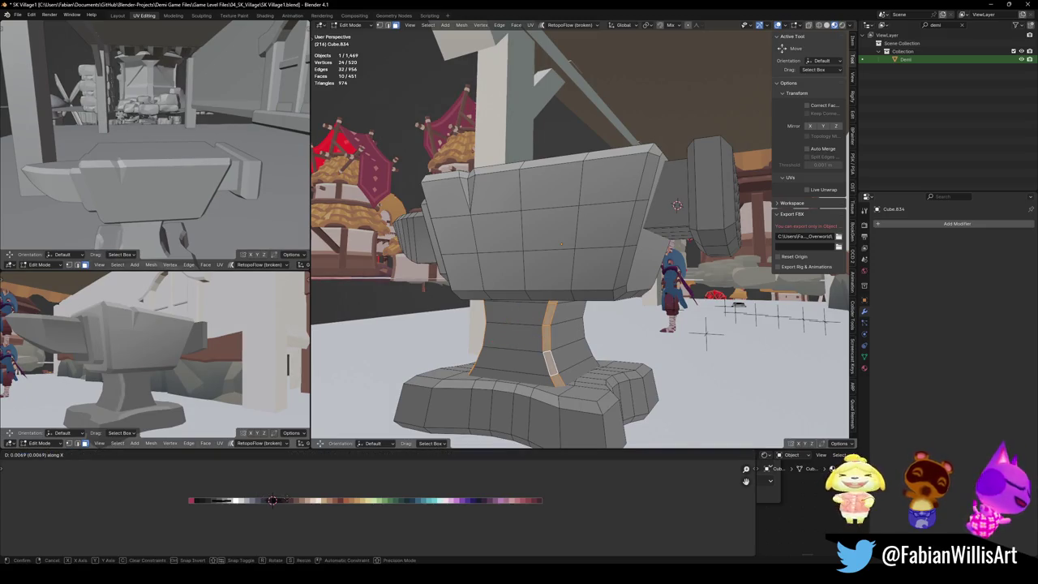
pyautogui.click(521, 361)
pyautogui.hotkey('alt', 'a')
pyautogui.hotkey('alt', 'a')
# Step: Shift a front column of stand faces along the palette and save SK Village1.blend
pyautogui.keyDown('alt'); pyautogui.click(519, 341); pyautogui.keyUp('alt')
pyautogui.press('g')
pyautogui.press('x')
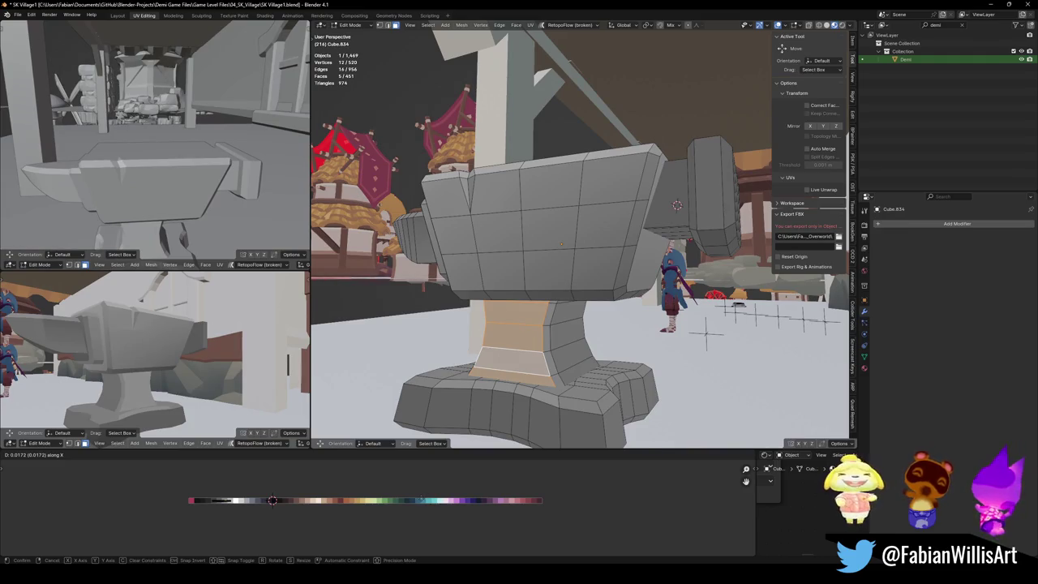
pyautogui.press('Return')
pyautogui.hotkey('alt', 'a')
pyautogui.hotkey('ctrl', 's')
pyautogui.moveTo(154, 349); pyautogui.dragTo(113, 348, button='middle')
pyautogui.moveTo(567, 340); pyautogui.dragTo(589, 394, button='middle')
pyautogui.click(589, 394)
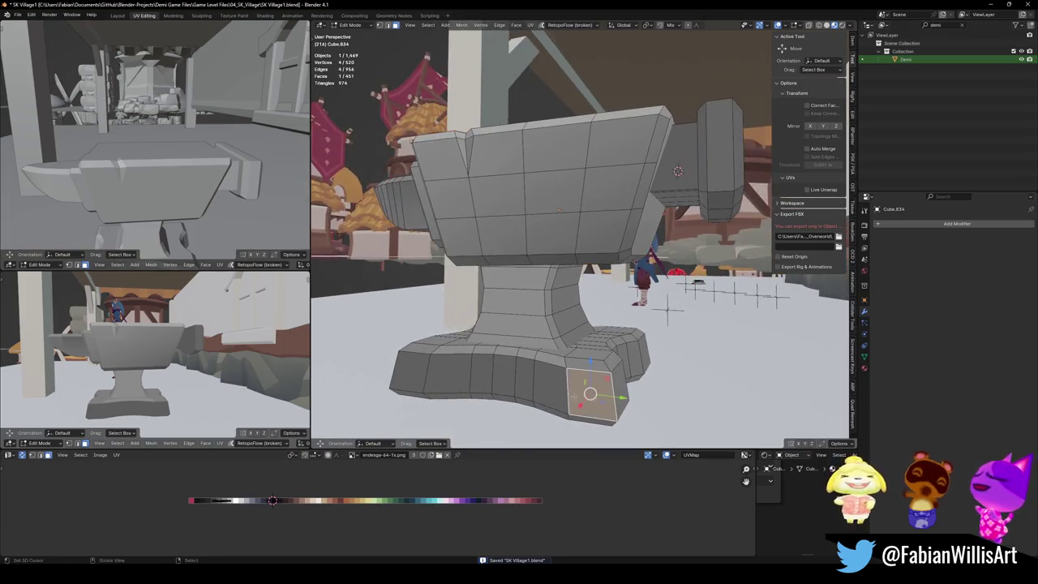
# Step: Select a strip of base faces by shortest path and slide it along X
pyautogui.keyDown('ctrl'); pyautogui.click(409, 371); pyautogui.keyUp('ctrl')
pyautogui.press('g')
pyautogui.press('x')
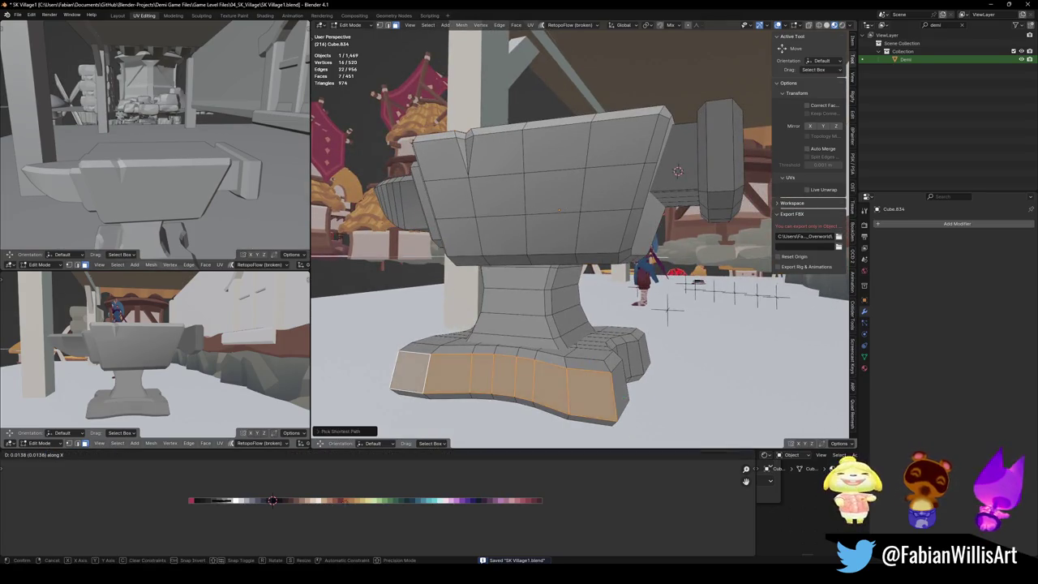
pyautogui.press('Return')
pyautogui.hotkey('alt', 'a')
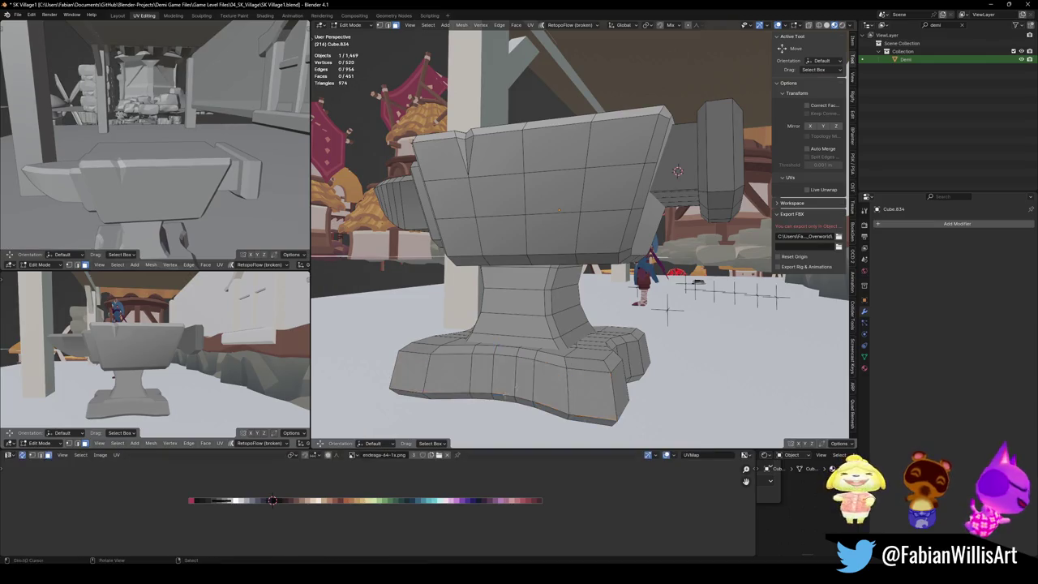
# Step: Select the base faces from the left end, move them along X, scale them, and save
pyautogui.keyDown('ctrl'); pyautogui.click(422, 350); pyautogui.keyUp('ctrl')
pyautogui.press('g')
pyautogui.press('x')
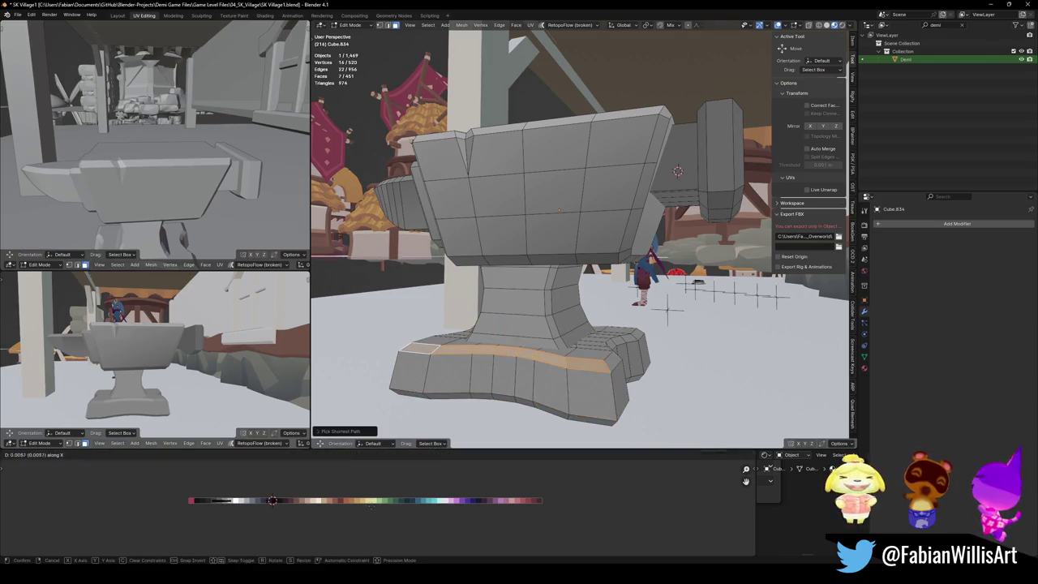
pyautogui.press('Return')
pyautogui.press('s')
pyautogui.press('Return')
pyautogui.press('g')
pyautogui.press('x')
pyautogui.press('Return')
pyautogui.hotkey('alt', 'a')
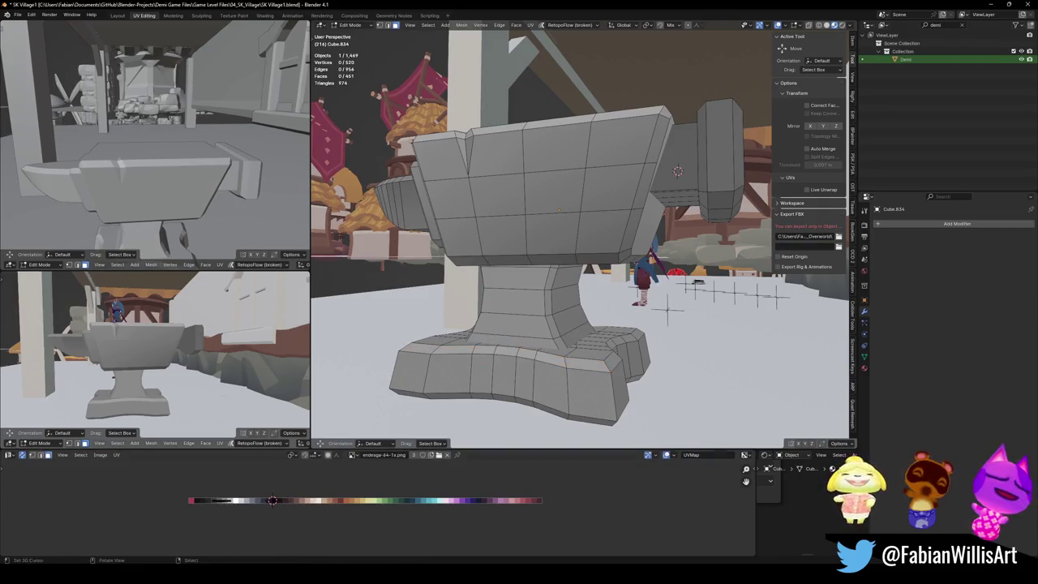
pyautogui.hotkey('ctrl', 's')
# Step: Shift a waist face loop along Y to refine the taper, then save
pyautogui.moveTo(677, 171); pyautogui.dragTo(651, 146, button='middle')
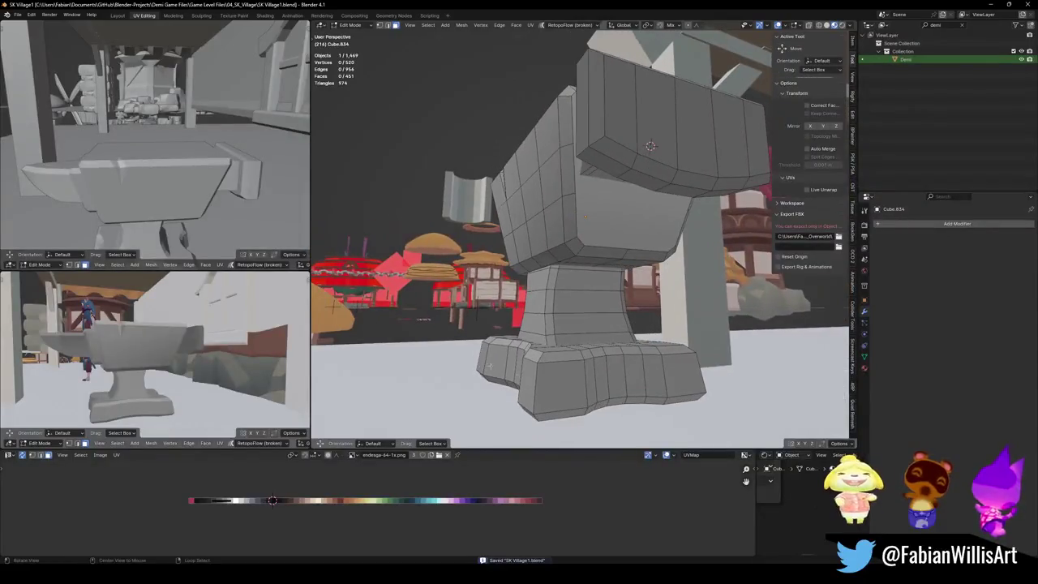
pyautogui.moveTo(154, 349)
pyautogui.mouseDown(button='middle')
pyautogui.moveTo(187, 345)
pyautogui.moveTo(260, 365)
pyautogui.mouseUp(button='middle')
pyautogui.hotkey('ctrl', 's')
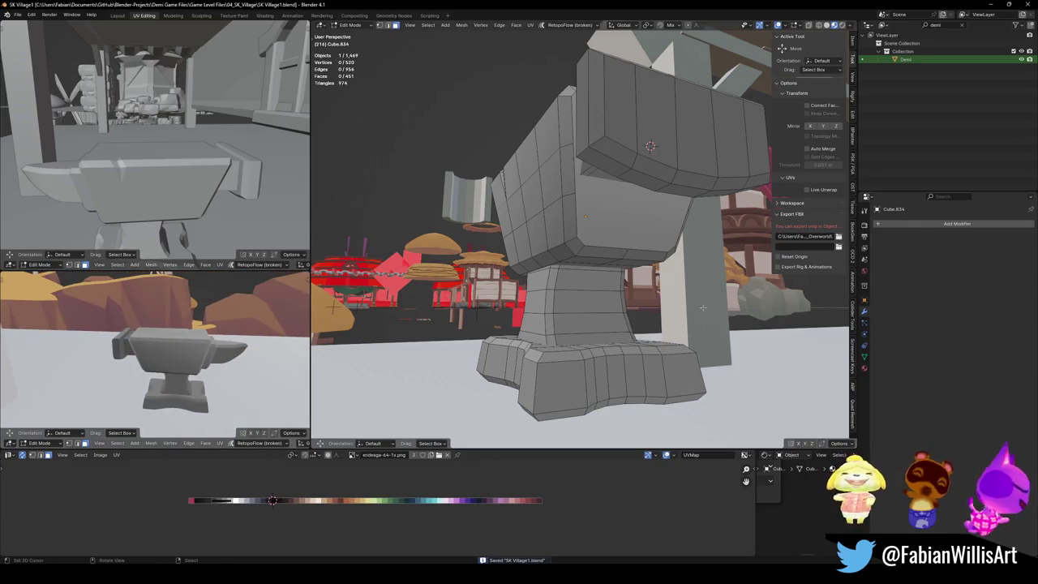
pyautogui.moveTo(579, 335)
pyautogui.mouseDown(button='middle')
pyautogui.moveTo(559, 355)
pyautogui.moveTo(740, 318)
pyautogui.moveTo(620, 347)
pyautogui.mouseUp(button='middle')
pyautogui.keyDown('alt'); pyautogui.click(560, 352); pyautogui.keyUp('alt')
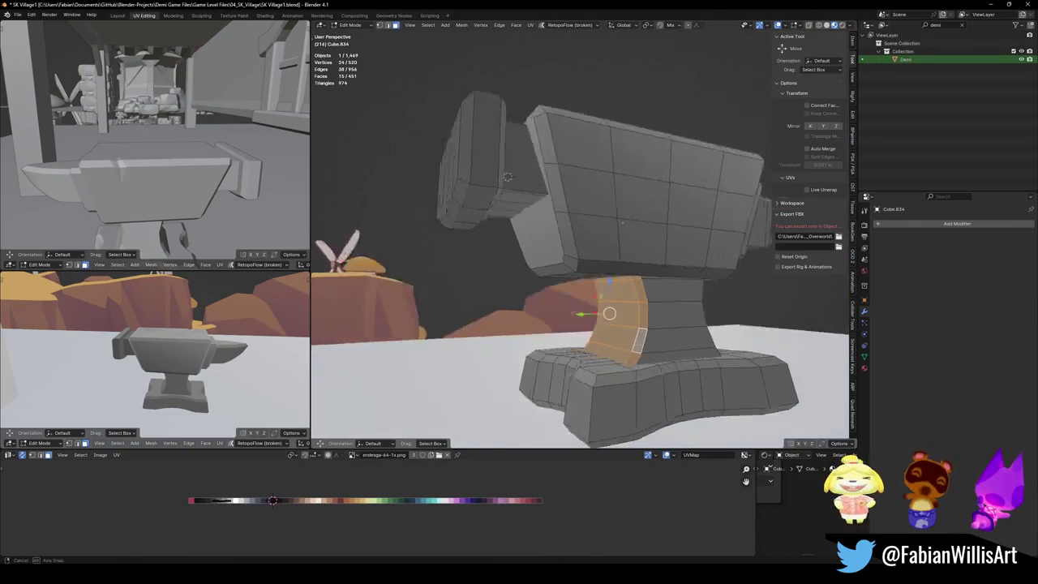
pyautogui.press('g')
pyautogui.press('y')
pyautogui.click(621, 347)
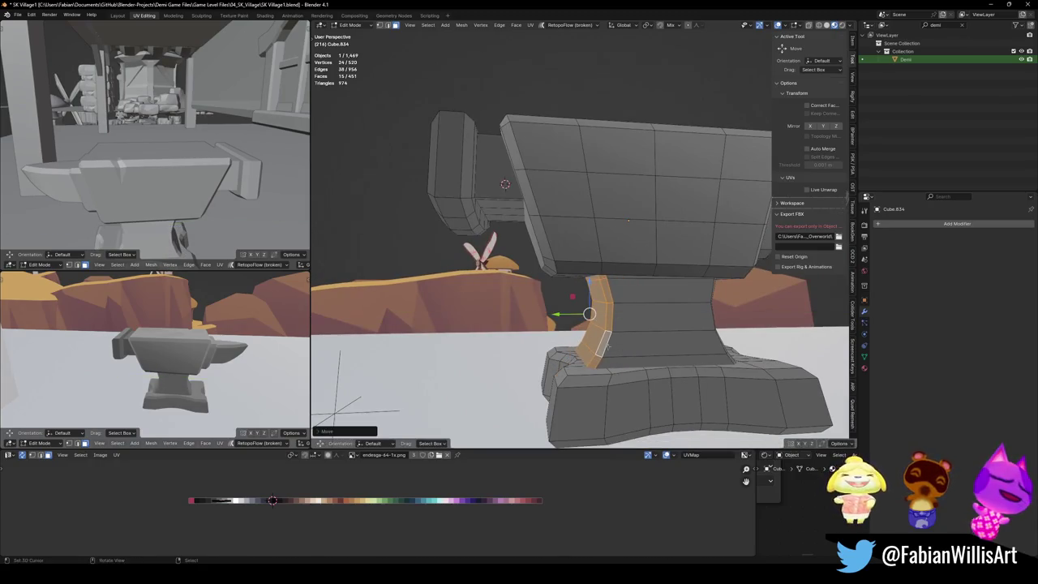
pyautogui.moveTo(178, 365); pyautogui.dragTo(200, 335, button='middle')
pyautogui.hotkey('ctrl', 's')
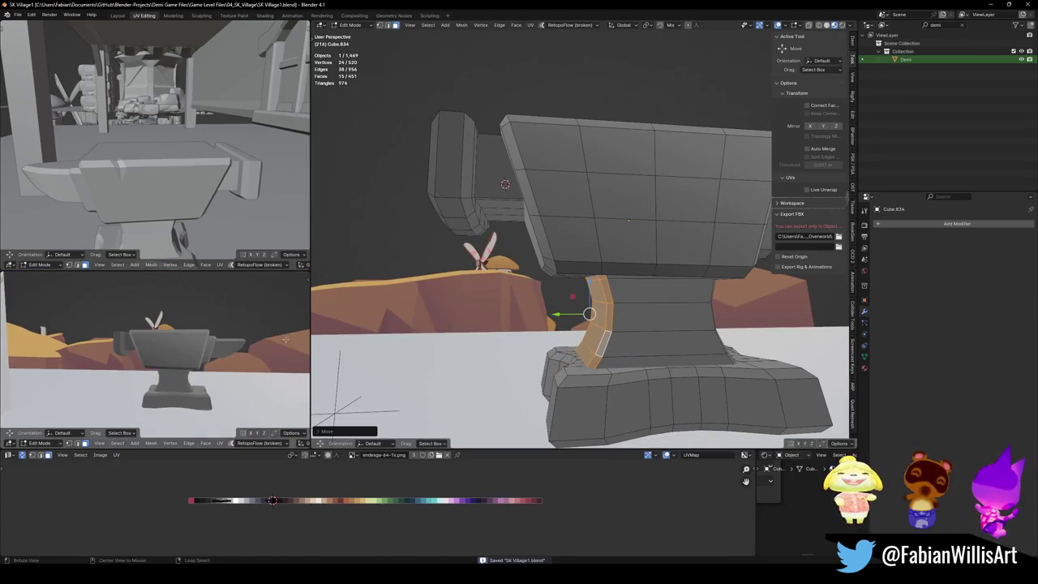
# Step: Select the whole connected base with L and scale it up
pyautogui.hotkey('alt', 'a')
pyautogui.press('l')
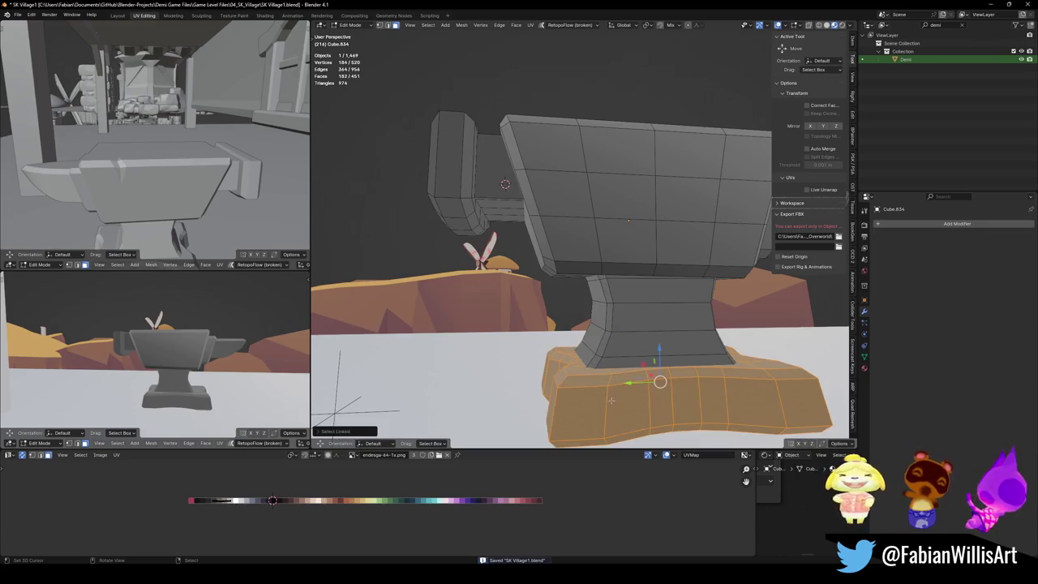
pyautogui.press('s')
pyautogui.press('Return')
pyautogui.hotkey('alt', 'a')
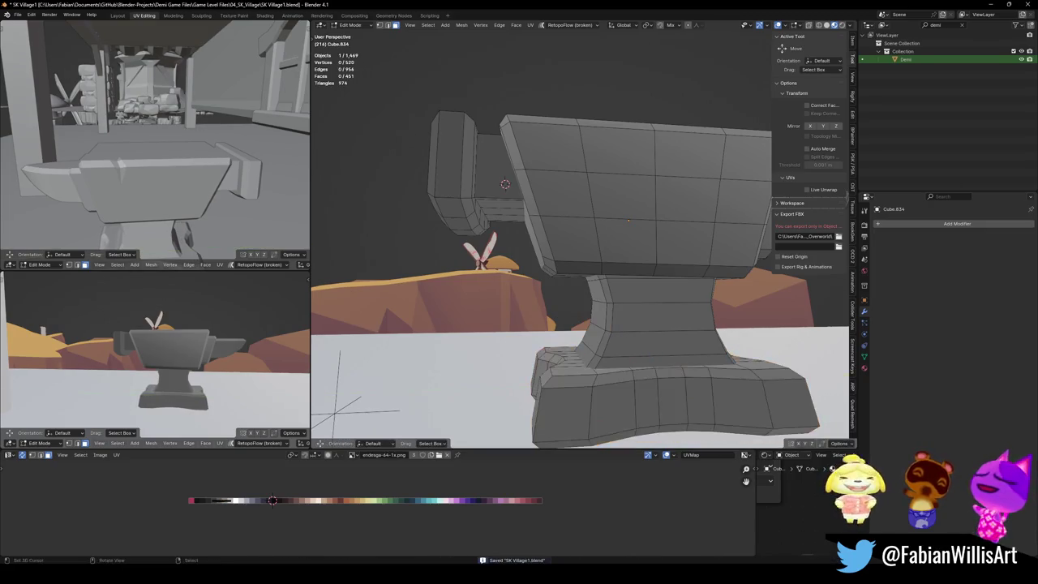
pyautogui.moveTo(154, 348); pyautogui.dragTo(381, 326, button='middle')
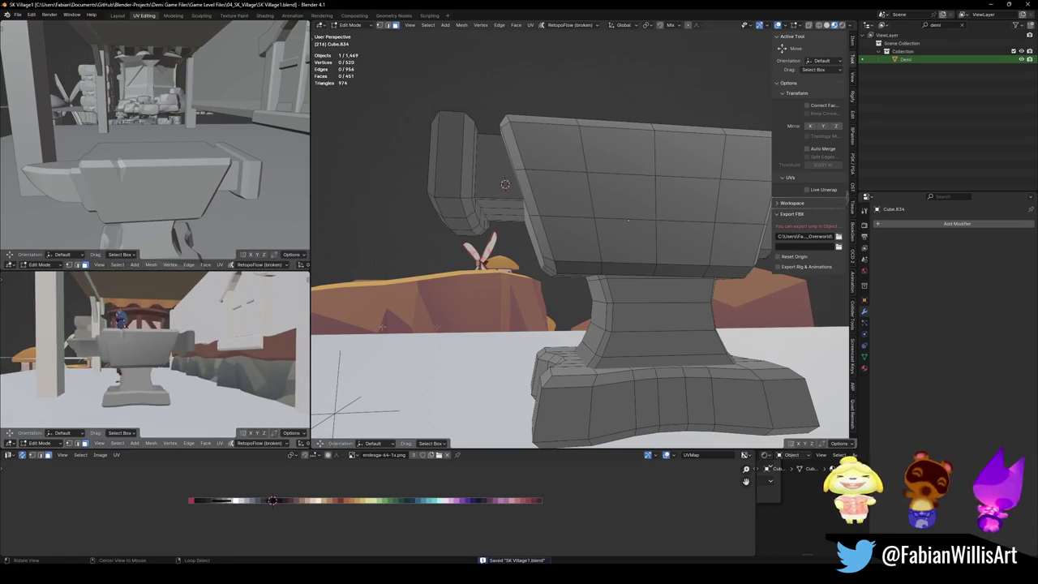
pyautogui.moveTo(644, 304)
pyautogui.mouseDown(button='middle')
pyautogui.moveTo(615, 353)
pyautogui.moveTo(828, 366)
pyautogui.mouseUp(button='middle')
# Step: Move the stem faces and base ring along global Y, save, and return to object mode
pyautogui.keyDown('alt'); pyautogui.click(615, 338); pyautogui.keyUp('alt')
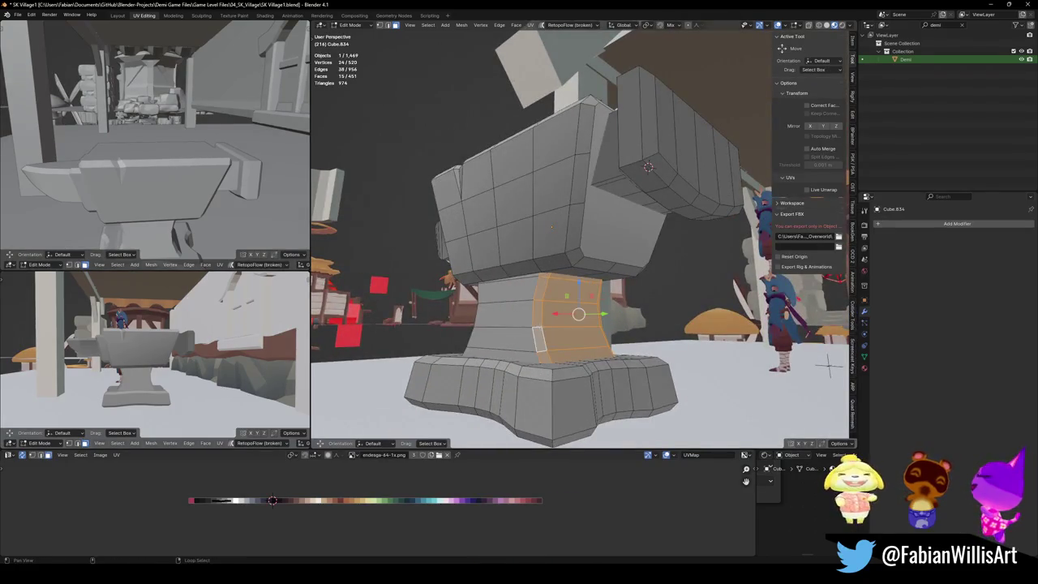
pyautogui.keyDown('alt'); pyautogui.keyDown('shift'); pyautogui.click(567, 400); pyautogui.keyUp('shift'); pyautogui.keyUp('alt')
pyautogui.moveTo(567, 399); pyautogui.dragTo(596, 365, button='middle')
pyautogui.press('g')
pyautogui.press('y')
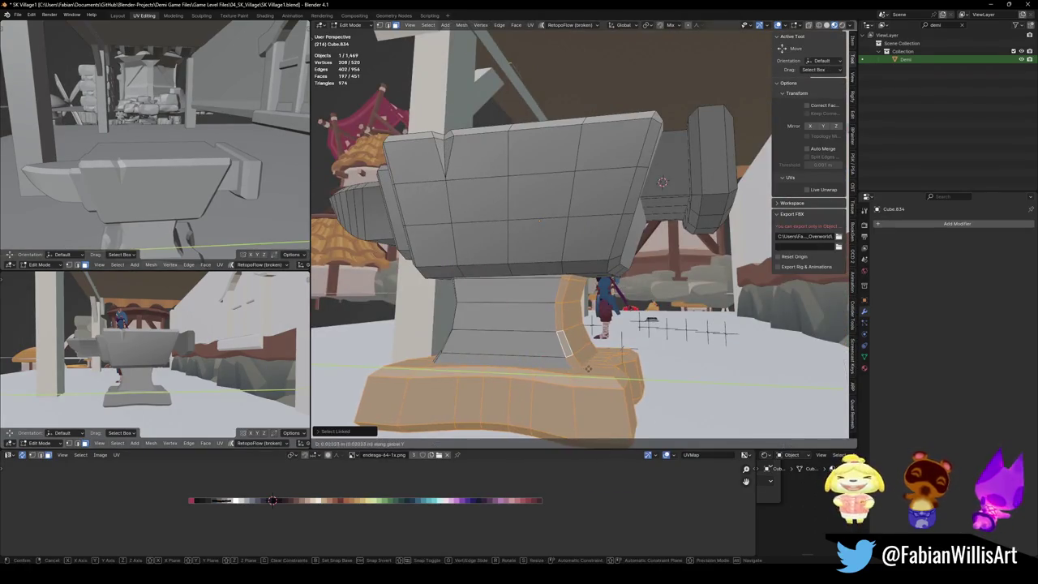
pyautogui.click(596, 365)
pyautogui.moveTo(187, 357)
pyautogui.mouseDown(button='middle')
pyautogui.moveTo(229, 379)
pyautogui.moveTo(254, 336)
pyautogui.mouseUp(button='middle')
pyautogui.hotkey('alt', 'a')
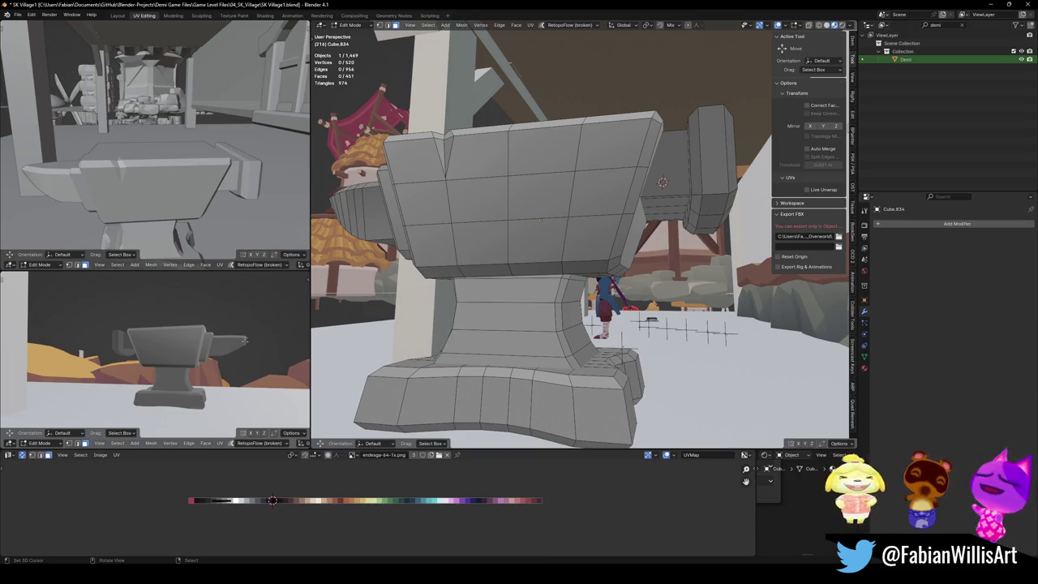
pyautogui.moveTo(207, 342)
pyautogui.keyDown('shift'); pyautogui.mouseDown(button='middle')
pyautogui.moveTo(191, 354)
pyautogui.moveTo(2, 370)
pyautogui.moveTo(179, 373)
pyautogui.mouseUp(button='middle'); pyautogui.keyUp('shift')
pyautogui.hotkey('ctrl', 's')
pyautogui.press('Tab')
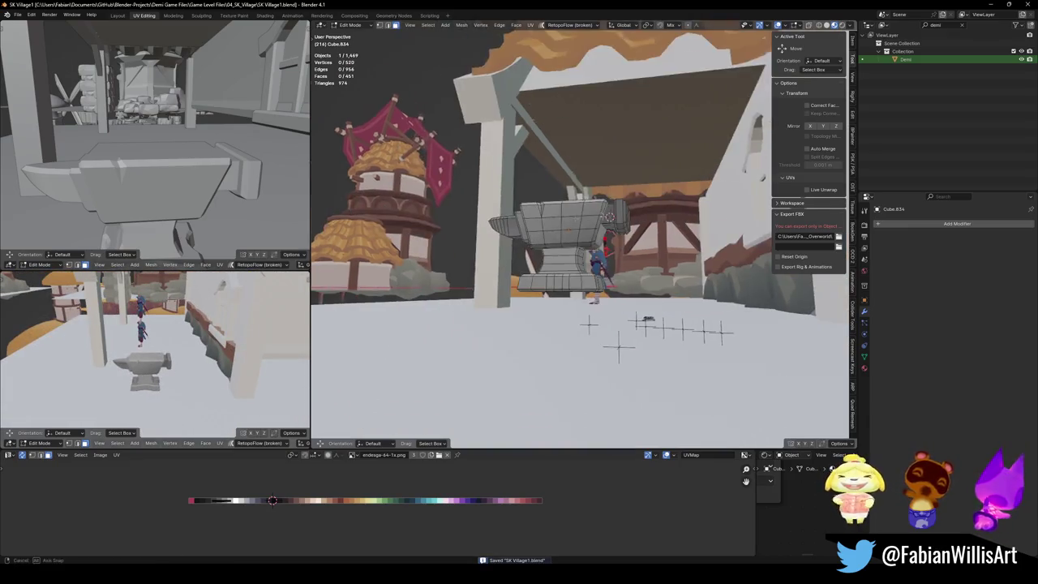
# Step: Rename the object to 'Anvil' with F2
pyautogui.moveTo(528, 239); pyautogui.dragTo(572, 267, button='middle')
pyautogui.press('F2')
pyautogui.moveTo(578, 247)
pyautogui.mouseDown(button='middle')
pyautogui.moveTo(560, 295)
pyautogui.moveTo(555, 216)
pyautogui.mouseUp(button='middle')
pyautogui.write('il')
pyautogui.press('Return')
# Step: Set the anvil's origin to the 3D cursor at the bottom of its base
pyautogui.press('Tab')
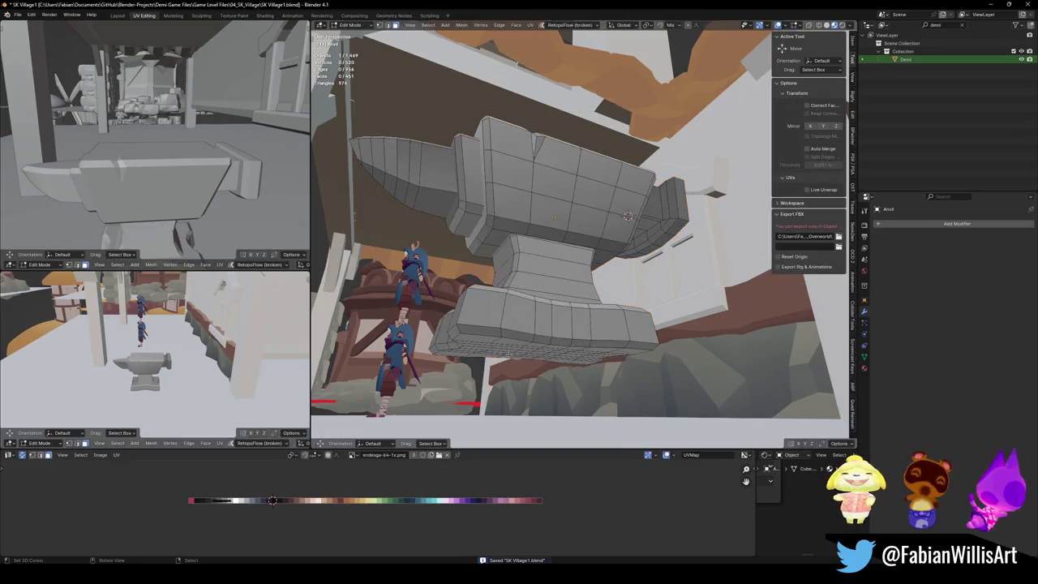
pyautogui.hotkey('ctrl', 'Tab')
pyautogui.click(463, 313)
pyautogui.moveTo(463, 313); pyautogui.dragTo(536, 341, button='middle')
pyautogui.rightClick(536, 345)
pyautogui.click(536, 345)
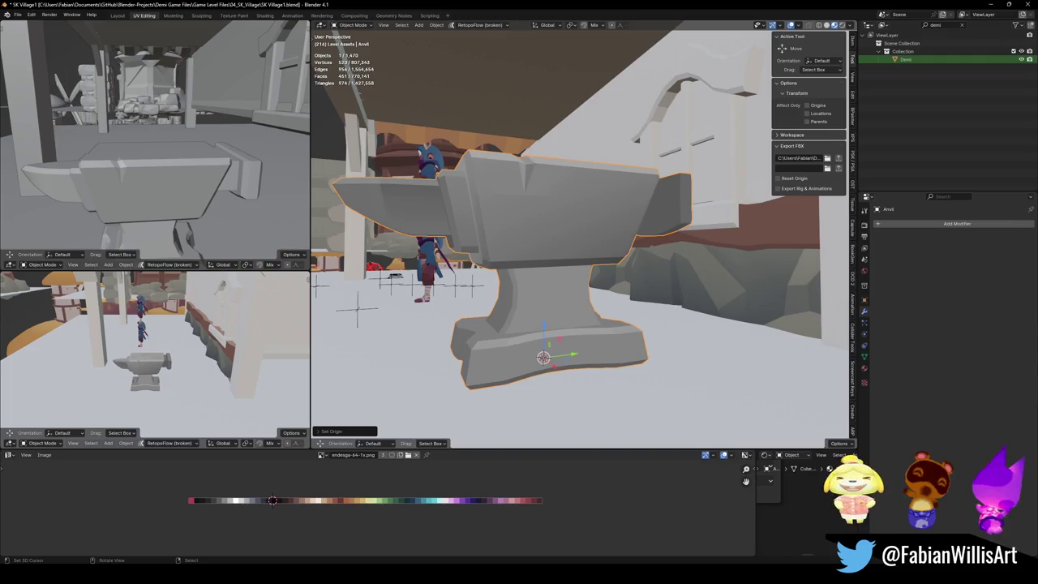
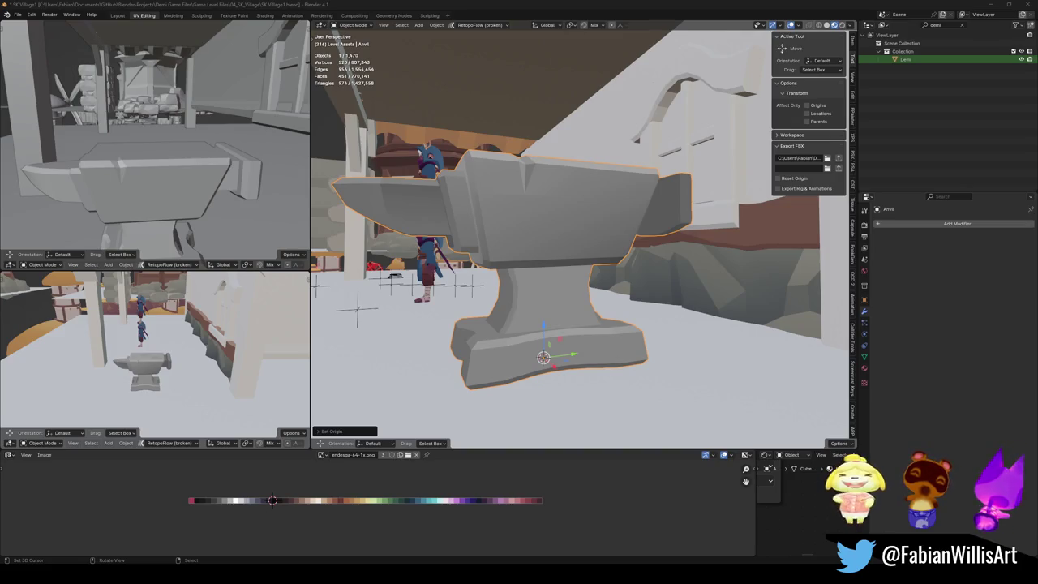
# Step: Save the file and add a cylinder at the 3D cursor with 18 sides
pyautogui.moveTo(594, 231); pyautogui.dragTo(541, 324, button='middle')
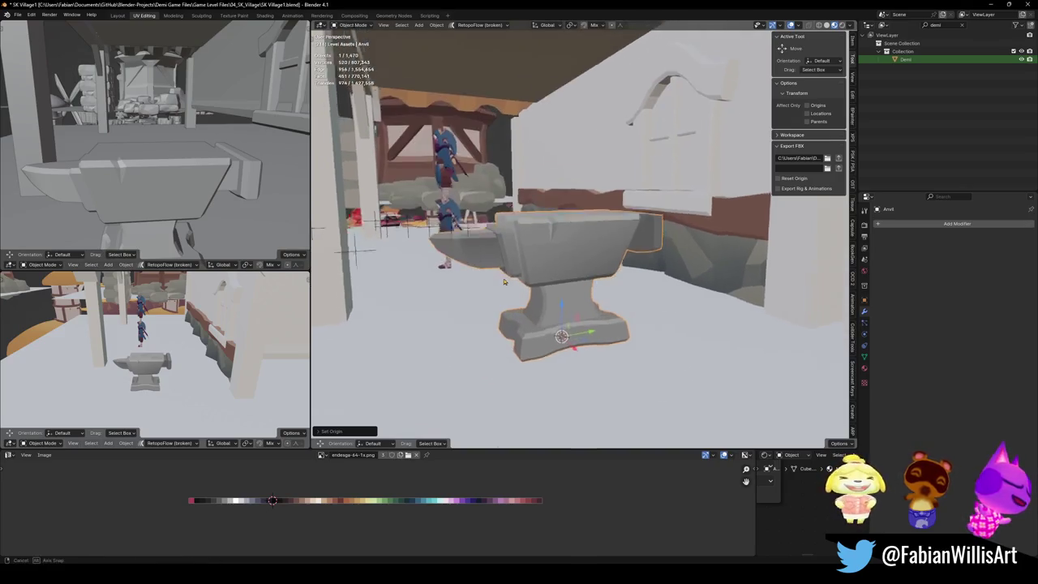
pyautogui.hotkey('ctrl', 's')
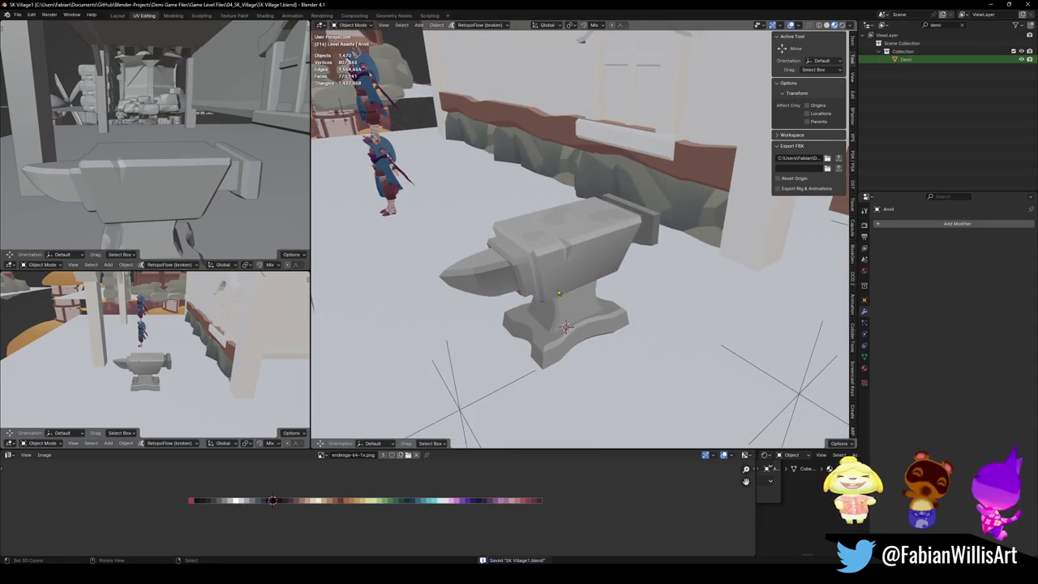
pyautogui.scroll(-3, 559, 293)
pyautogui.scroll(5, 536, 267)
pyautogui.hotkey('shift', 'a')
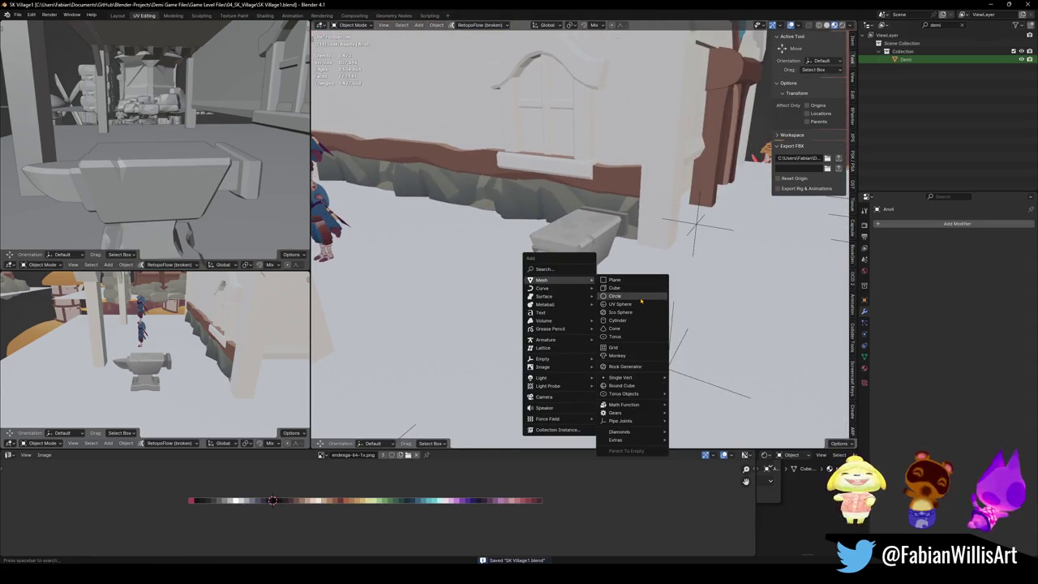
pyautogui.click(623, 320)
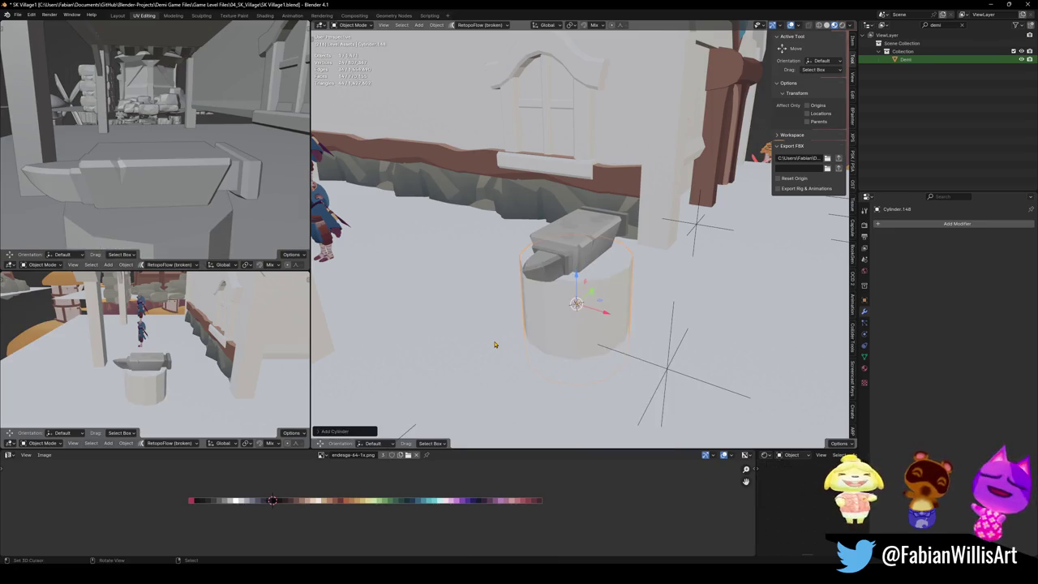
pyautogui.click(349, 432)
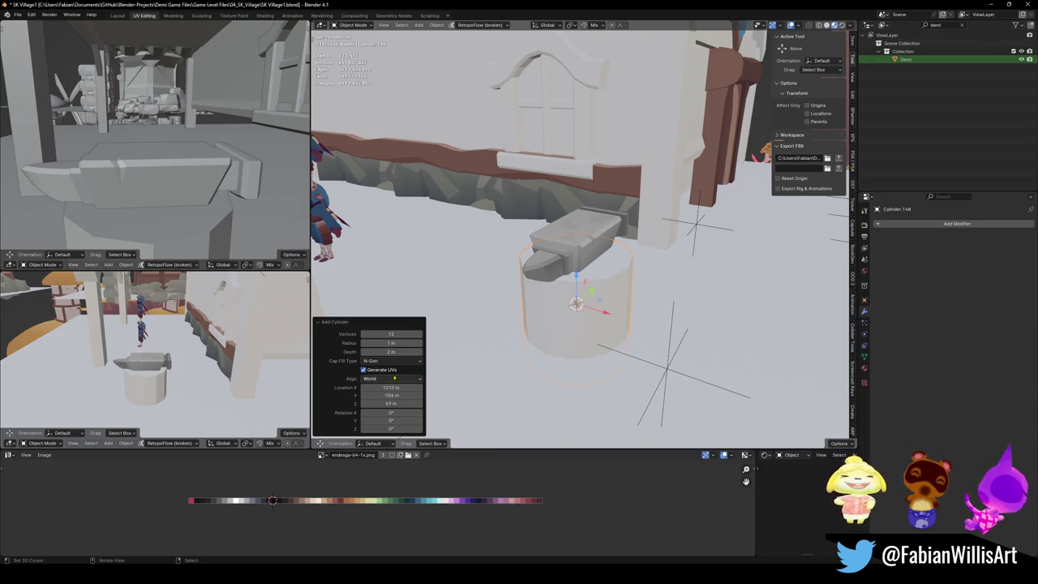
pyautogui.click(420, 334)
pyautogui.click(420, 334)
pyautogui.click(420, 334)
pyautogui.click(420, 334)
pyautogui.click(420, 334)
pyautogui.click(420, 334)
# Step: Flatten the cylinder into a thin disc along Z, raise it above the anvil, and save
pyautogui.press('s')
pyautogui.press('z')
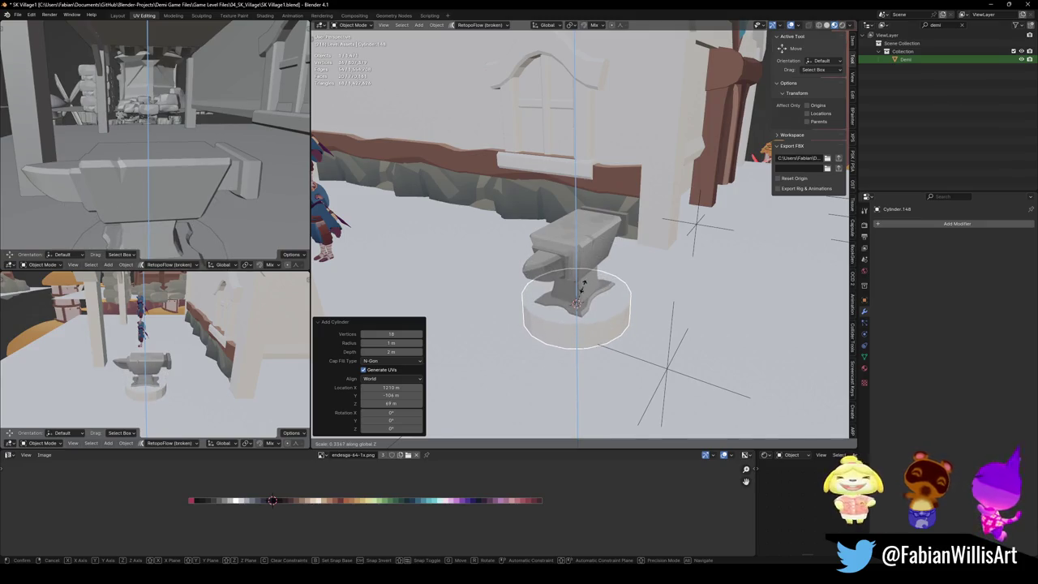
pyautogui.click(582, 287)
pyautogui.press('g')
pyautogui.press('z')
pyautogui.click(607, 200)
pyautogui.hotkey('ctrl', 's')
# Step: Stand the disc upright with R X 90, apply rotation and scale, and enter Edit Mode
pyautogui.moveTo(607, 200); pyautogui.dragTo(593, 265, button='middle')
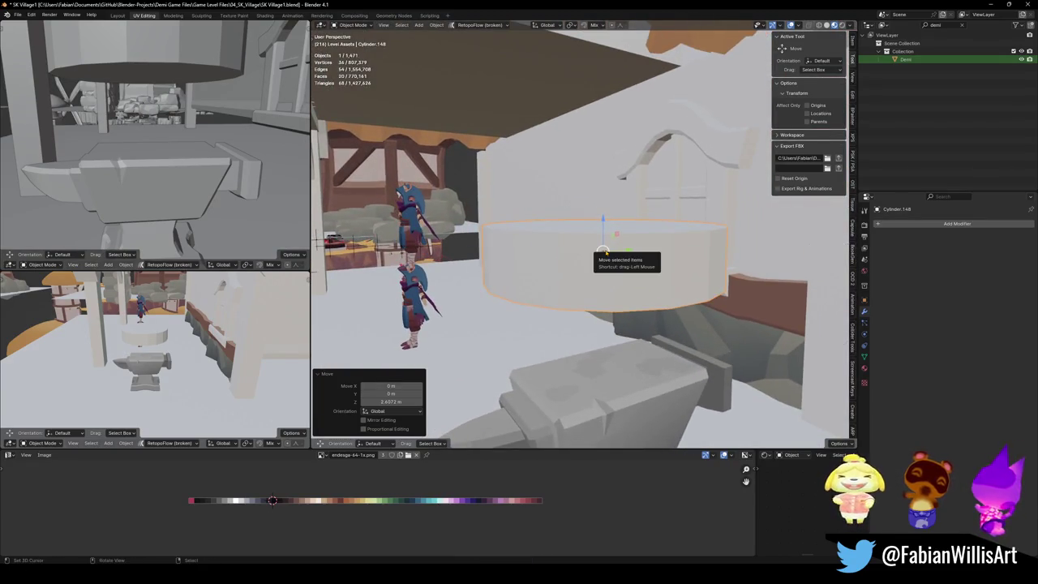
pyautogui.write('rx90')
pyautogui.press('Return')
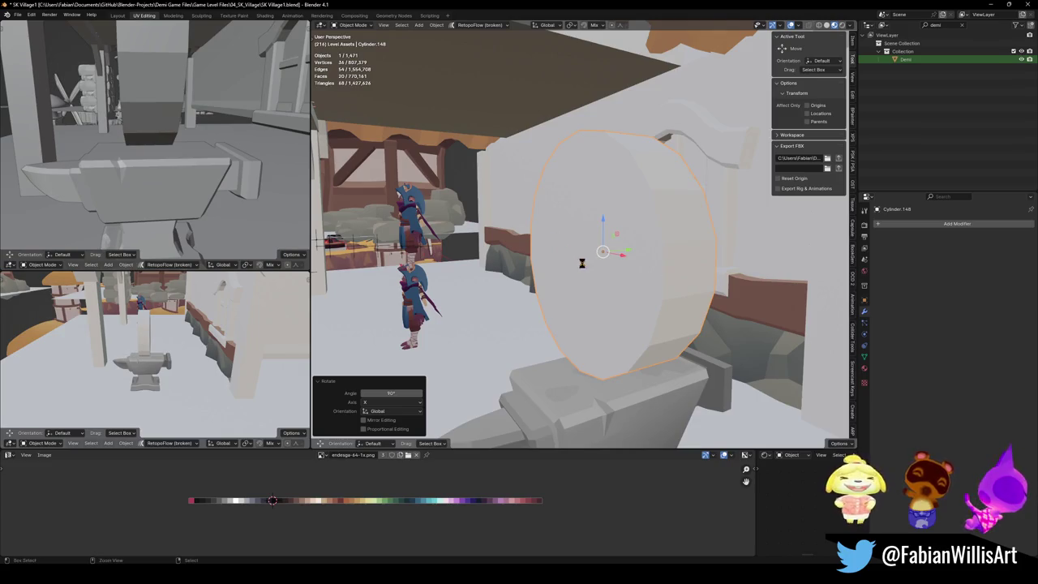
pyautogui.moveTo(582, 263)
pyautogui.mouseDown(button='middle')
pyautogui.moveTo(560, 293)
pyautogui.moveTo(586, 264)
pyautogui.mouseUp(button='middle')
pyautogui.hotkey('ctrl', 'a')
pyautogui.click(559, 290)
pyautogui.press('Tab')
pyautogui.hotkey('alt', 'a')
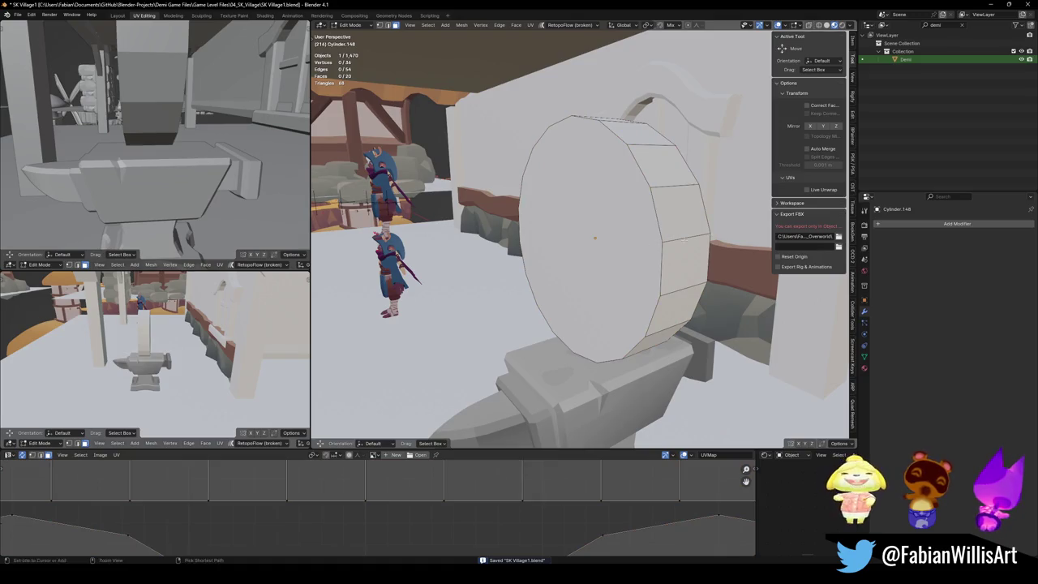
# Step: Box-select half of the disc's faces, delete them, and return to Object Mode
pyautogui.keyDown('alt'); pyautogui.click(683, 241); pyautogui.keyUp('alt')
pyautogui.moveTo(683, 241); pyautogui.dragTo(650, 294, button='middle')
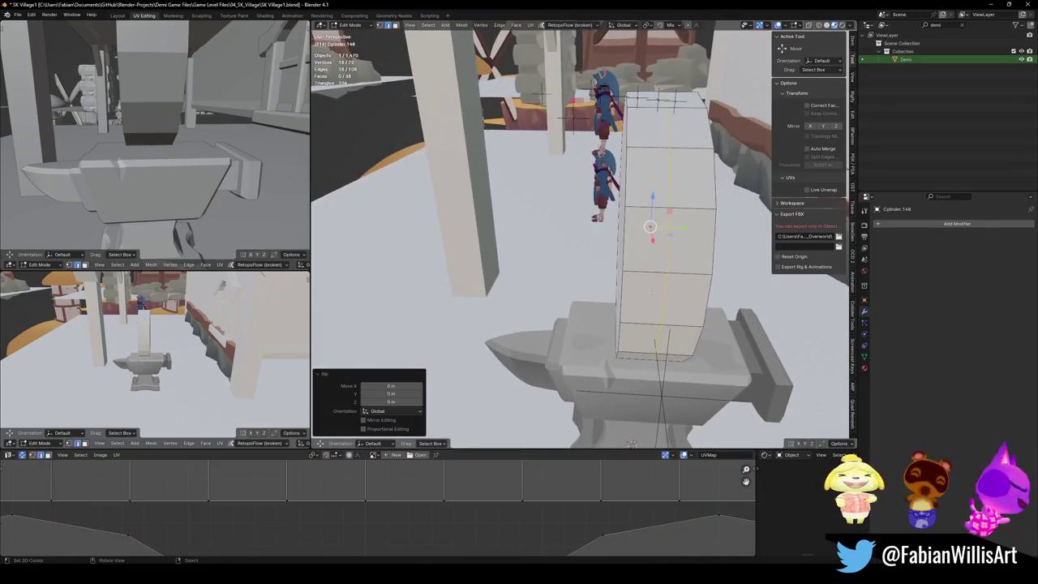
pyautogui.hotkey('alt', 'a')
pyautogui.moveTo(625, 89); pyautogui.dragTo(713, 365)
pyautogui.press('x')
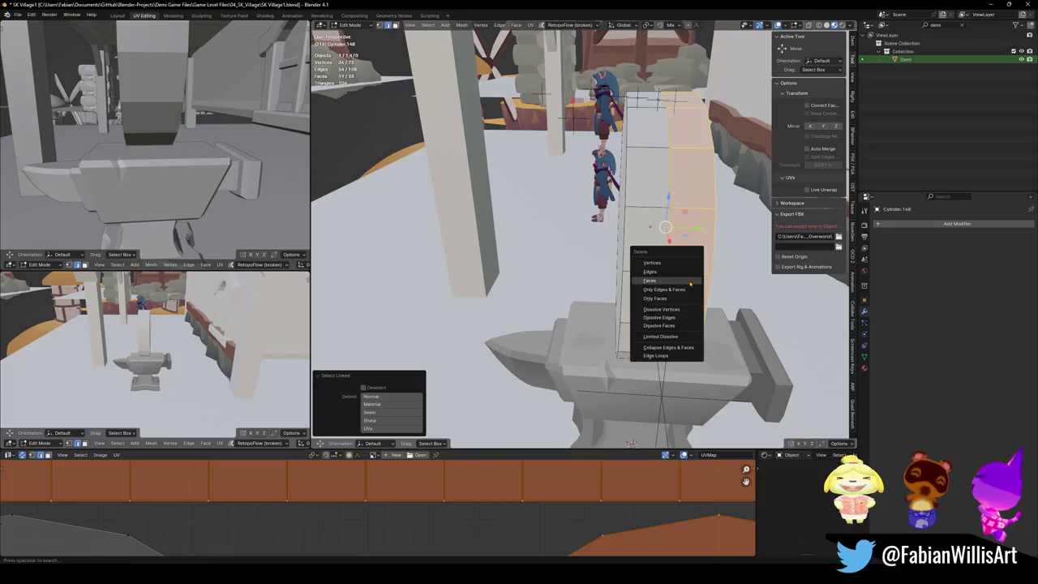
pyautogui.click(649, 253)
pyautogui.moveTo(649, 253); pyautogui.dragTo(601, 266, button='middle')
pyautogui.press('Tab')
# Step: Add a Mirror modifier to the half disc, mirroring across Y
pyautogui.hotkey('ctrl', 'shift', 'a')
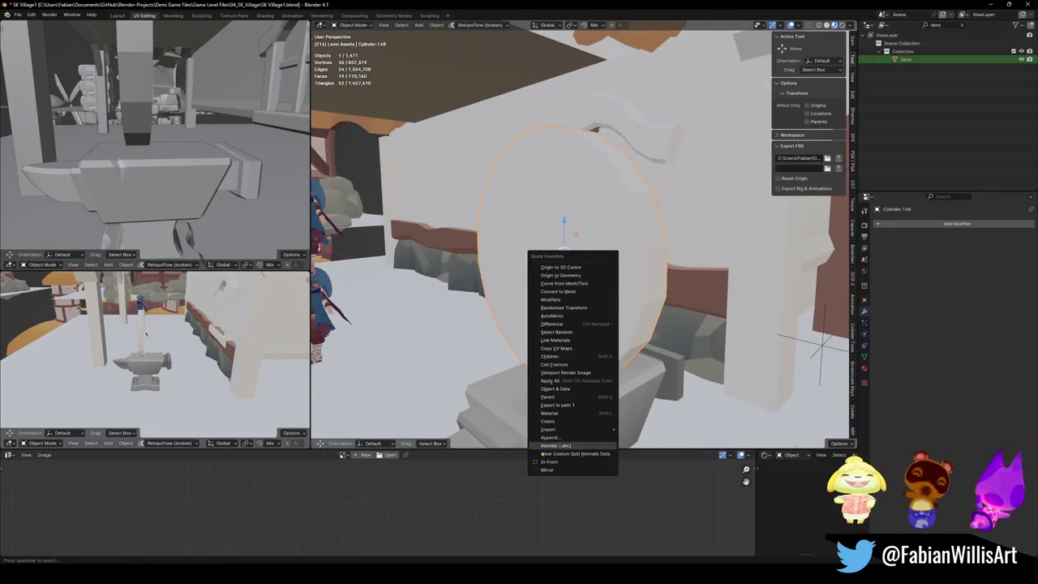
pyautogui.click(582, 331)
pyautogui.moveTo(582, 331); pyautogui.dragTo(649, 324, button='middle')
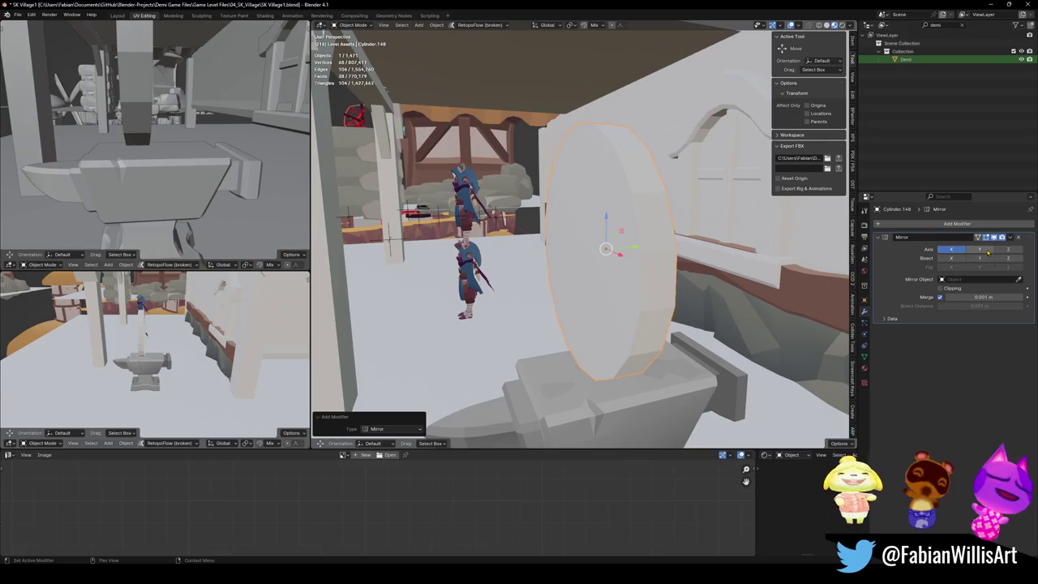
pyautogui.click(951, 249)
# Step: Inset the disc's front face into a ring and shrink the inner face toward the centre
pyautogui.press('Tab')
pyautogui.moveTo(616, 267); pyautogui.dragTo(631, 261, button='middle')
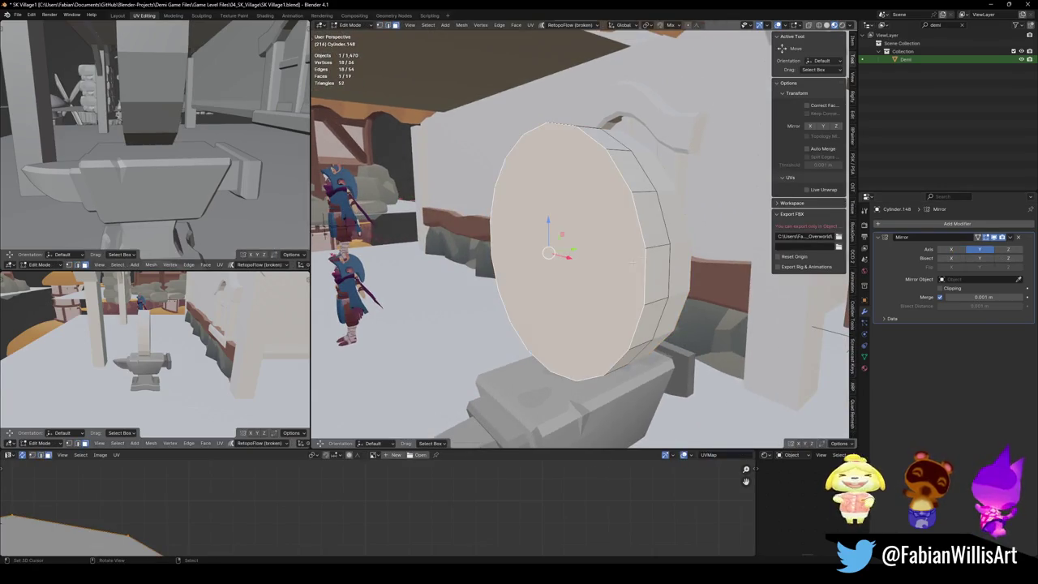
pyautogui.press('i')
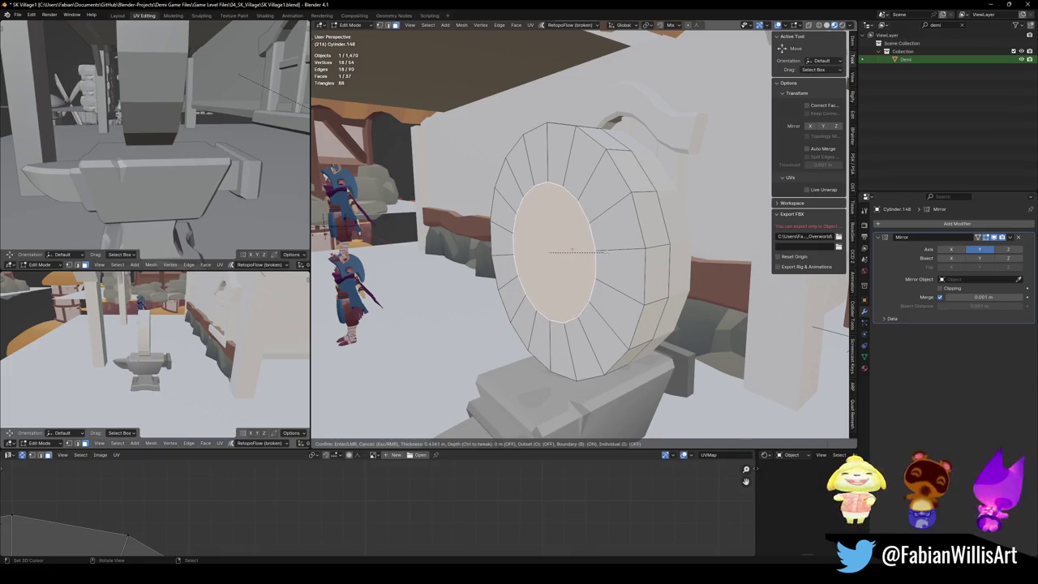
pyautogui.click(604, 253)
pyautogui.moveTo(604, 253); pyautogui.dragTo(572, 252, button='middle')
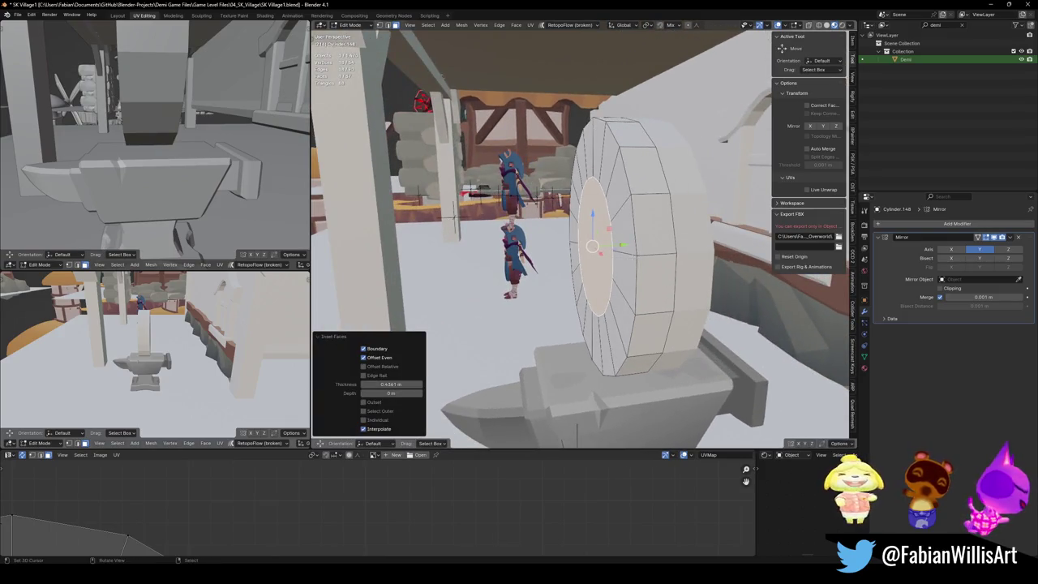
pyautogui.press('m')
pyautogui.click(665, 243)
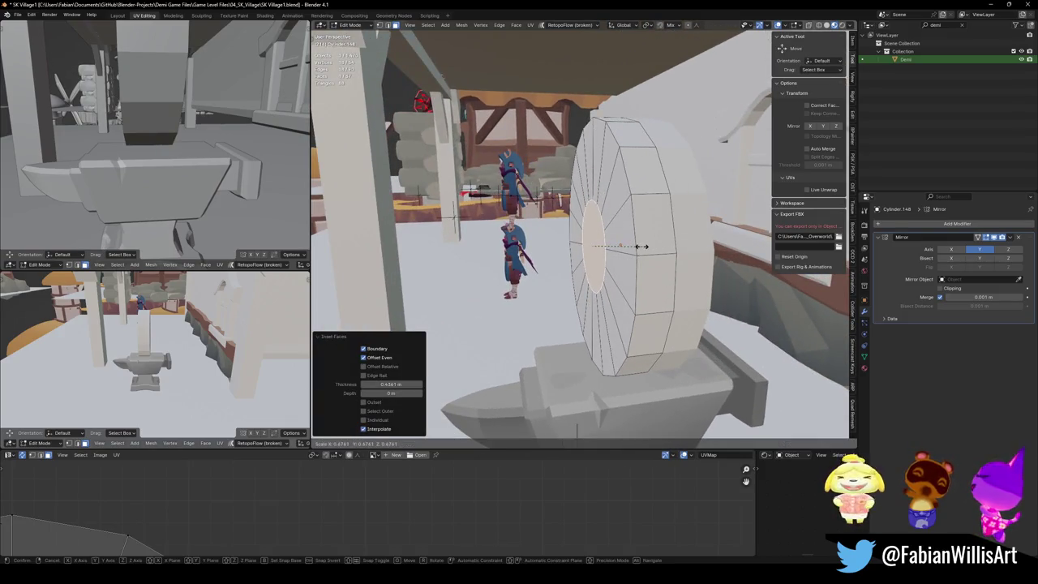
pyautogui.hotkey('alt', 'a')
# Step: Extrude the centre face about 0.176 m outward into a hub and return to Object Mode
pyautogui.press('a')
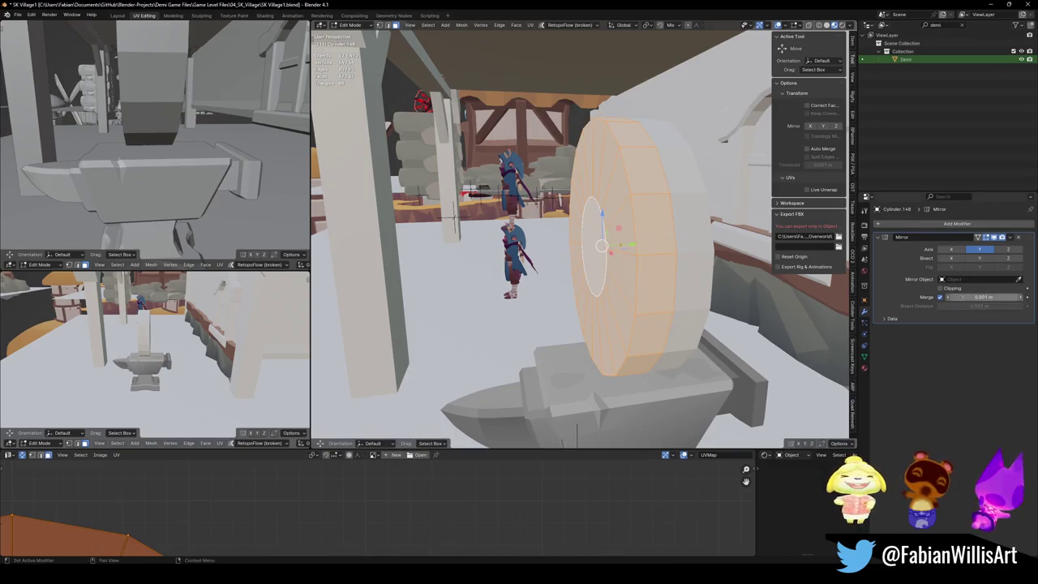
pyautogui.press('g')
pyautogui.press('y')
pyautogui.press('z')
pyautogui.press('z')
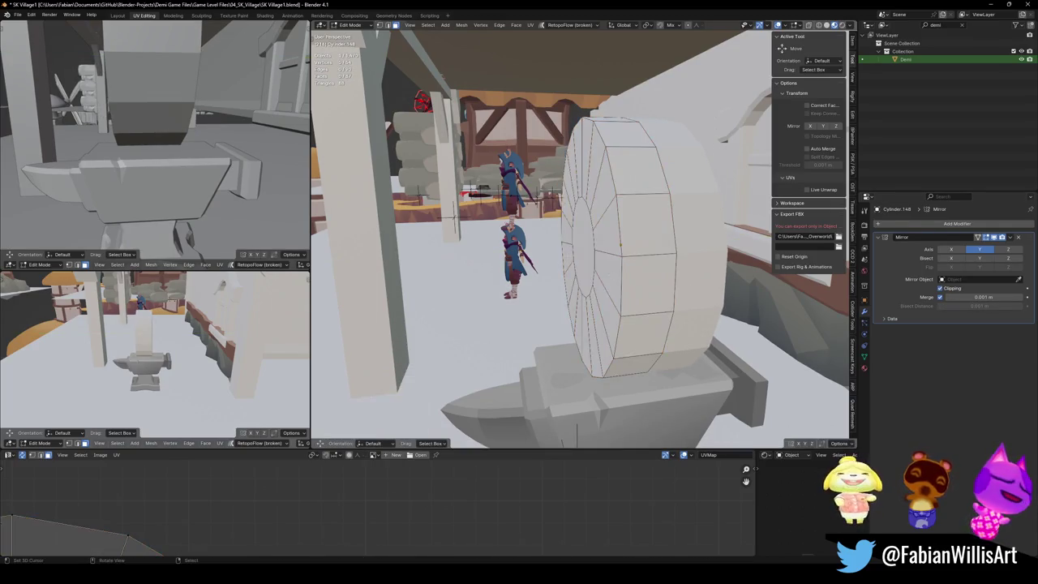
pyautogui.click(597, 251)
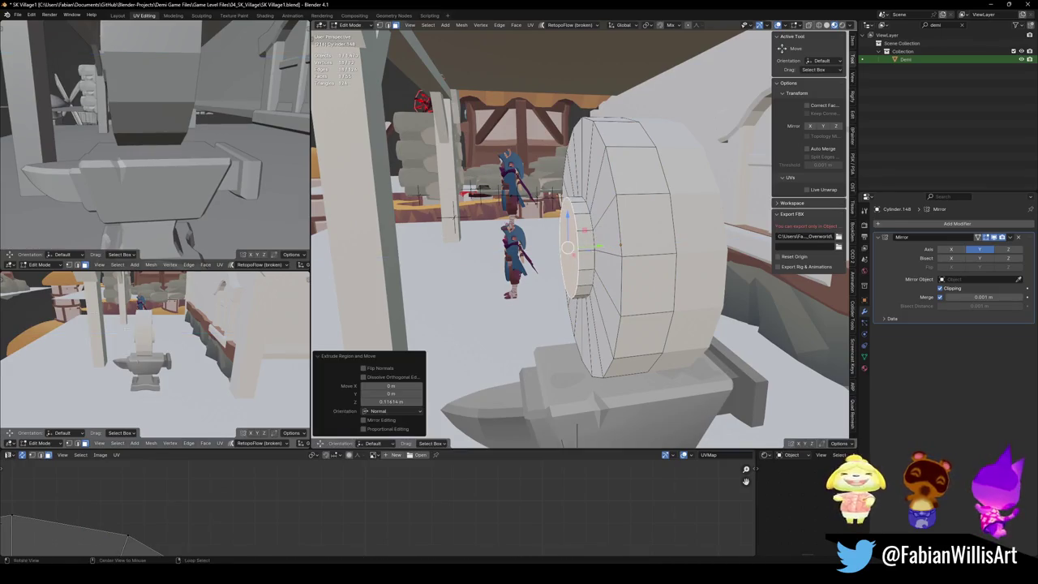
pyautogui.scroll(5, 155, 357)
pyautogui.moveTo(154, 138)
pyautogui.mouseDown(button='middle')
pyautogui.moveTo(187, 138)
pyautogui.moveTo(140, 162)
pyautogui.mouseUp(button='middle')
pyautogui.press('Tab')
pyautogui.rightClick(608, 185)
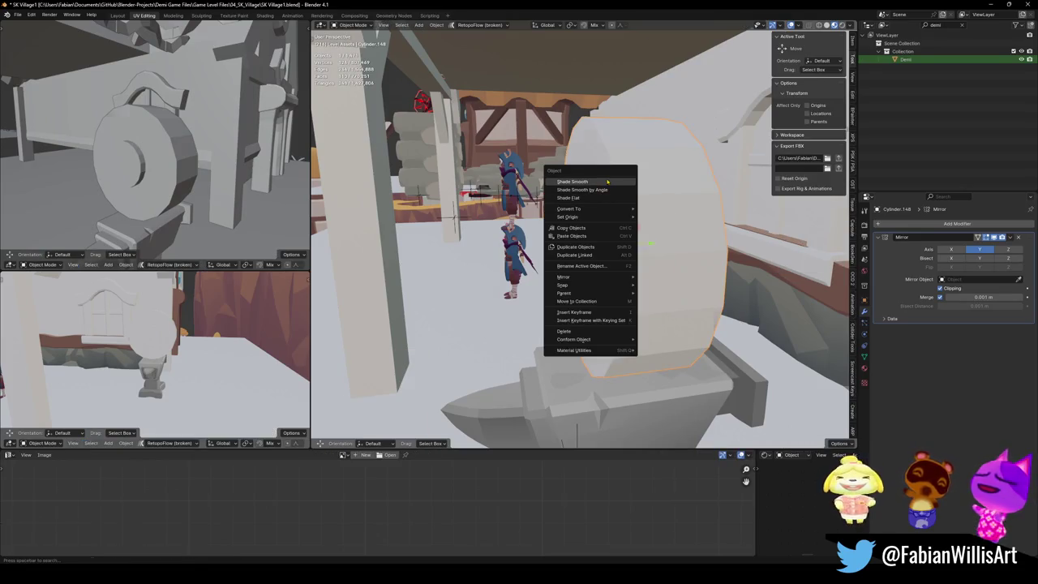
# Step: Smooth-shade the disc and add an EdgeSplit modifier to keep edges sharp
pyautogui.click(607, 182)
pyautogui.click(957, 223)
pyautogui.write('ed')
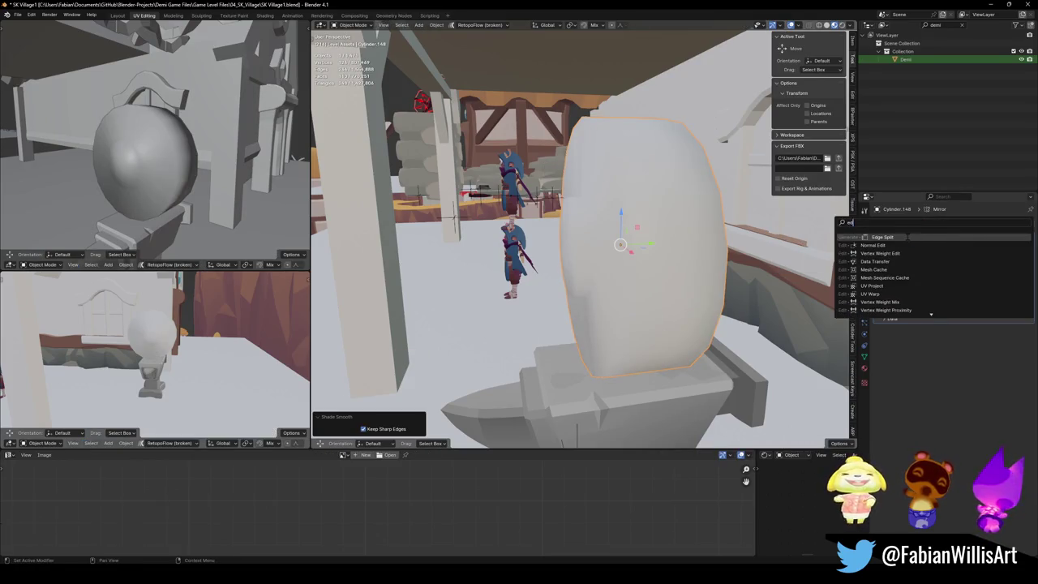
pyautogui.press('Return')
pyautogui.moveTo(154, 162); pyautogui.dragTo(190, 180, button='middle')
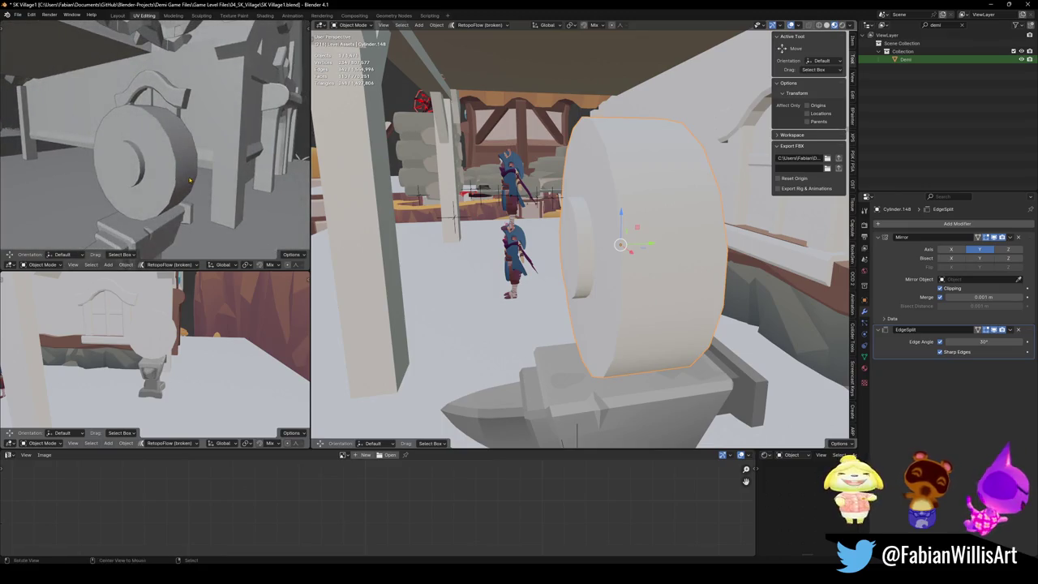
pyautogui.moveTo(634, 211); pyautogui.dragTo(616, 220, button='middle')
# Step: In Edit Mode, shift the whole disc mesh slightly along Y
pyautogui.press('Tab')
pyautogui.press('a')
pyautogui.moveTo(610, 221); pyautogui.dragTo(629, 231)
pyautogui.hotkey('alt', 'a')
pyautogui.moveTo(629, 228); pyautogui.dragTo(640, 218, button='middle')
# Step: Add a loop cut around the rim and push a rim strip of faces with Alt+S
pyautogui.hotkey('ctrl', 'r')
pyautogui.click(636, 216)
pyautogui.click(644, 214)
pyautogui.press('g')
pyautogui.press('g')
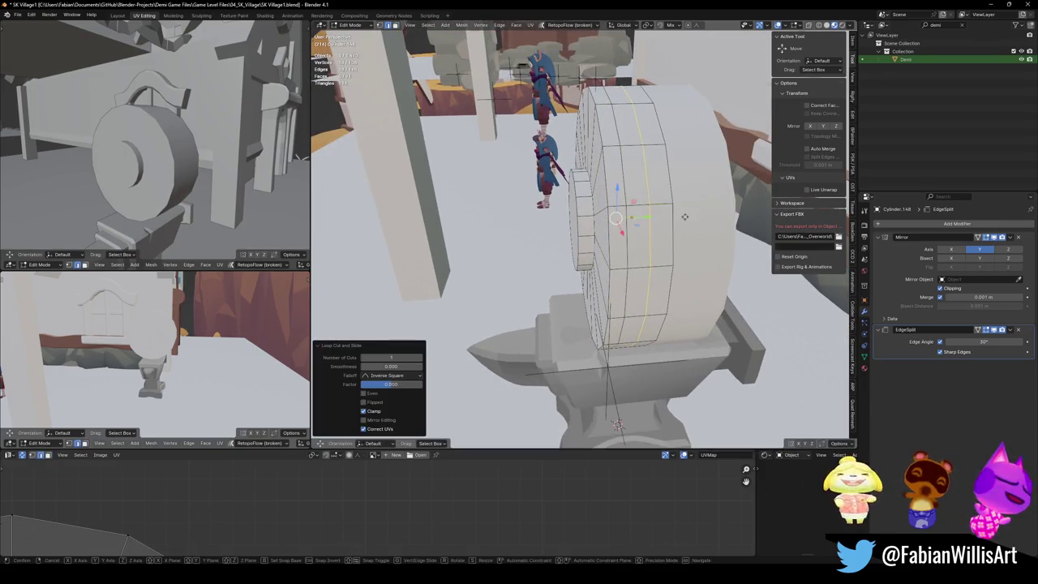
pyautogui.click(666, 217)
pyautogui.keyDown('alt'); pyautogui.click(667, 212); pyautogui.keyUp('alt')
pyautogui.hotkey('alt', 's')
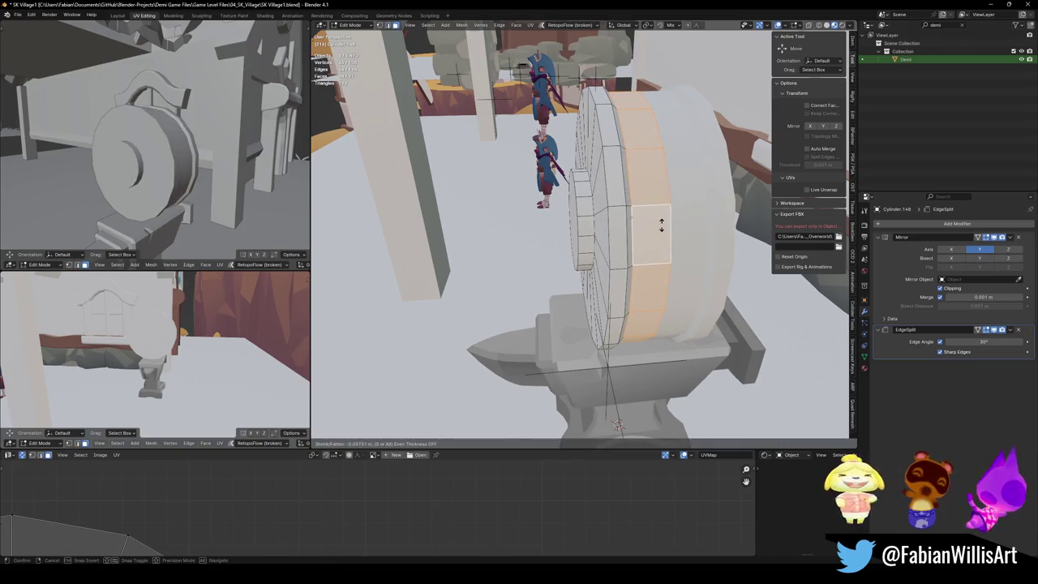
pyautogui.click(686, 170)
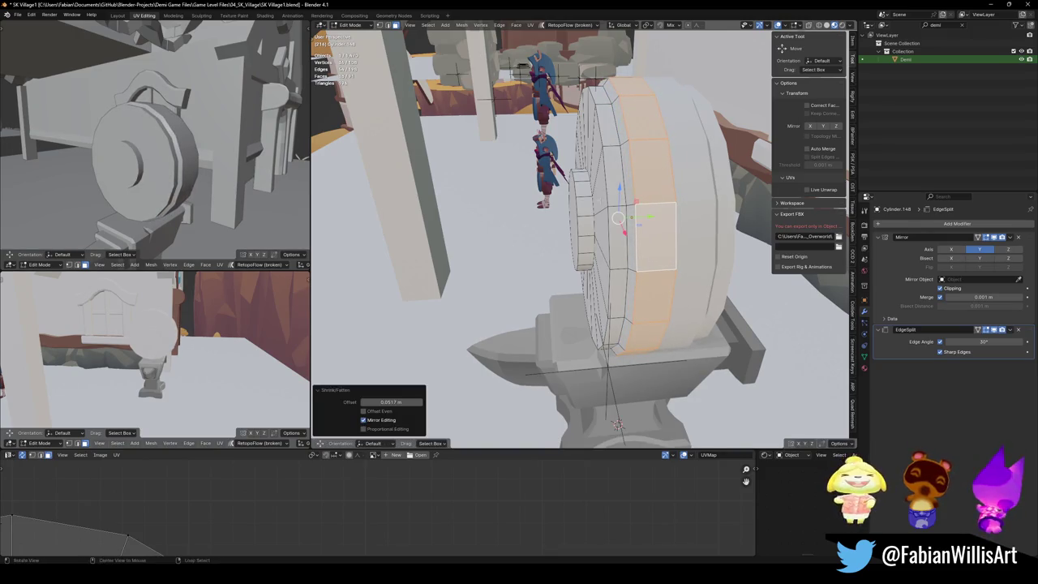
# Step: Shift a rim edge loop about -0.051 m along Y, then select the disc's inner cap face
pyautogui.moveTo(687, 170); pyautogui.dragTo(635, 232, button='middle')
pyautogui.hotkey('alt', 'a')
pyautogui.keyDown('alt'); pyautogui.click(635, 233); pyautogui.keyUp('alt')
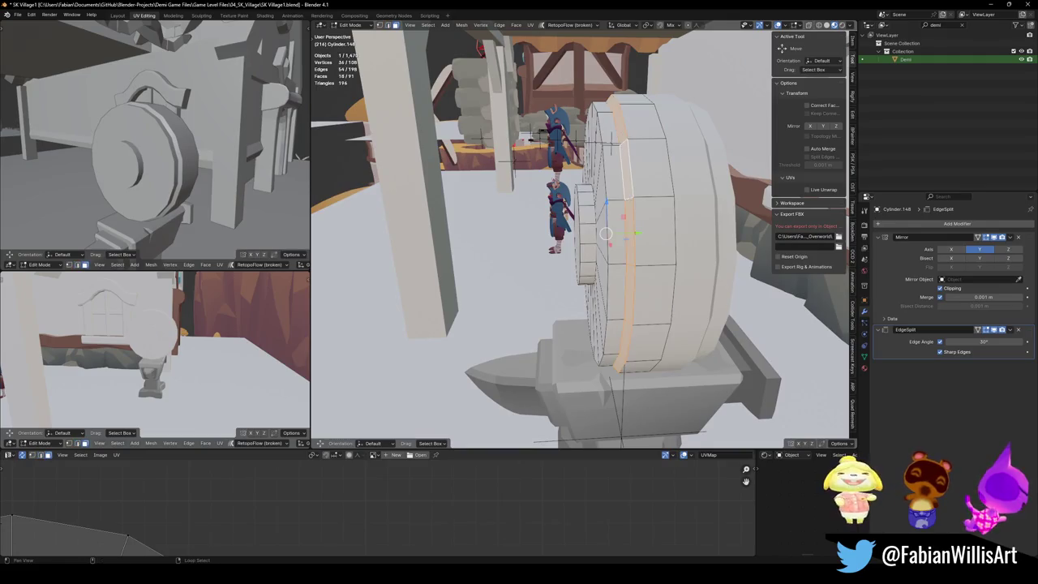
pyautogui.press('g')
pyautogui.press('y')
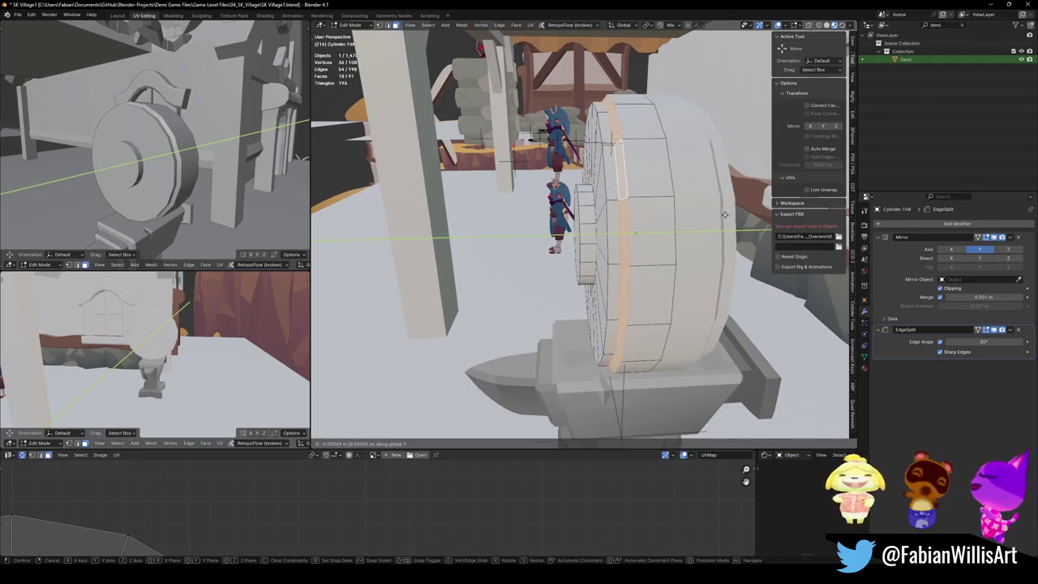
pyautogui.click(723, 215)
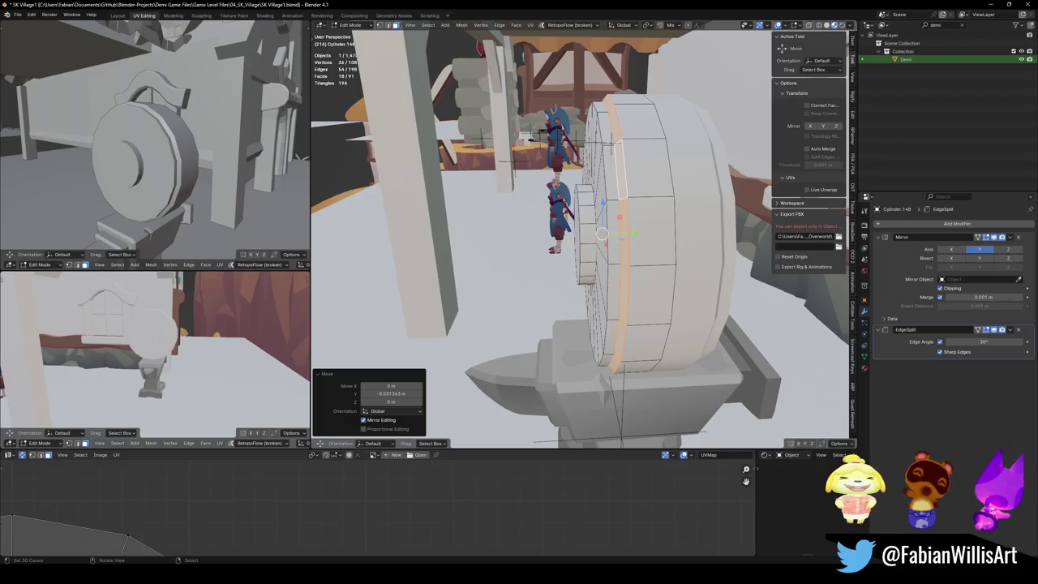
pyautogui.moveTo(579, 235); pyautogui.dragTo(536, 243, button='middle')
pyautogui.scroll(2, 539, 260)
pyautogui.hotkey('alt', 'a')
pyautogui.click(490, 271)
pyautogui.hotkey('shift', 'a')
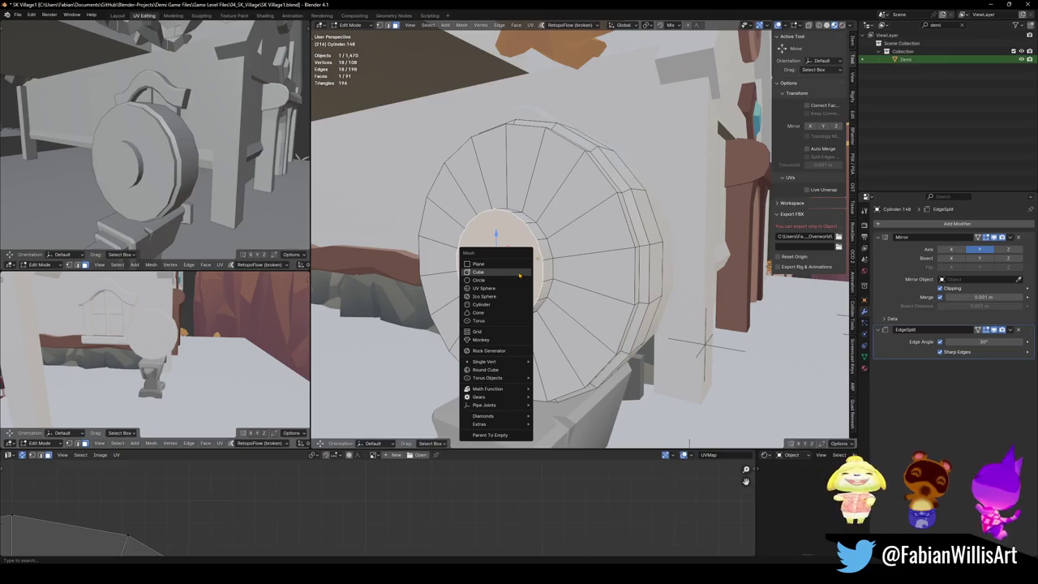
# Step: Add a cube, scale it down small, and narrow it along Y
pyautogui.click(519, 274)
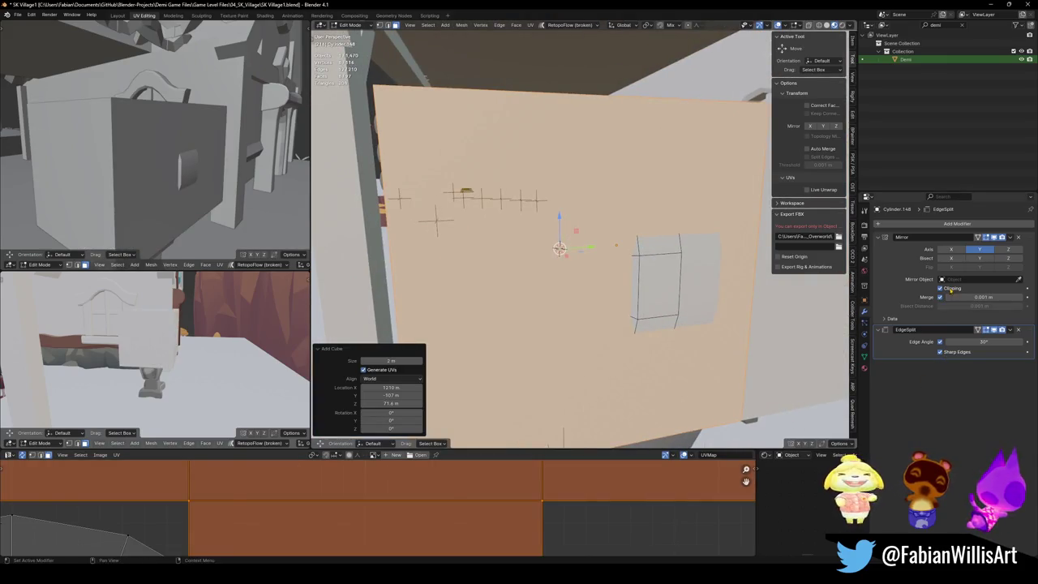
pyautogui.press('s')
pyautogui.click(587, 256)
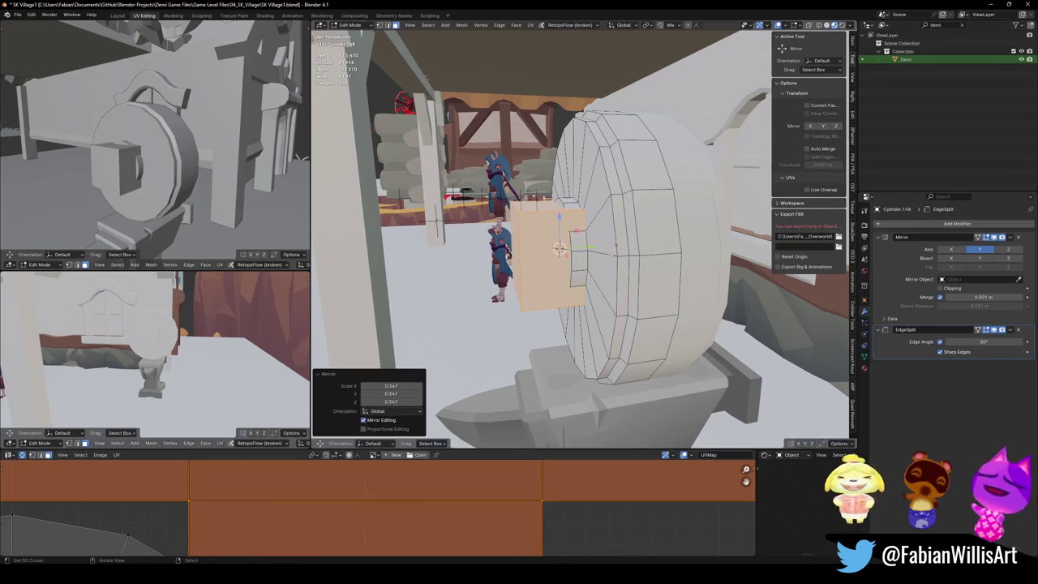
pyautogui.press('s')
pyautogui.press('y')
pyautogui.click(583, 256)
pyautogui.press('g')
pyautogui.press('y')
pyautogui.click(621, 256)
# Step: Shrink the block further and position it on the wheel hub along Y
pyautogui.press('s')
pyautogui.click(609, 255)
pyautogui.press('g')
pyautogui.press('y')
pyautogui.click(614, 254)
pyautogui.moveTo(615, 254); pyautogui.dragTo(598, 260, button='middle')
pyautogui.press('s')
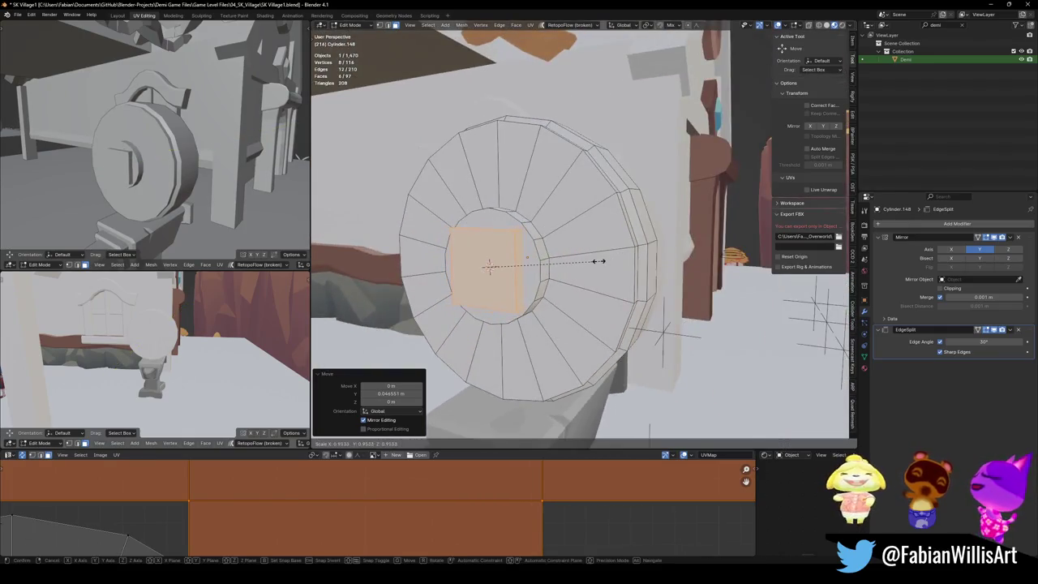
pyautogui.click(594, 261)
# Step: Move the block's bottom face along Z and push another plate face outward
pyautogui.click(489, 267)
pyautogui.scroll(4, 489, 268)
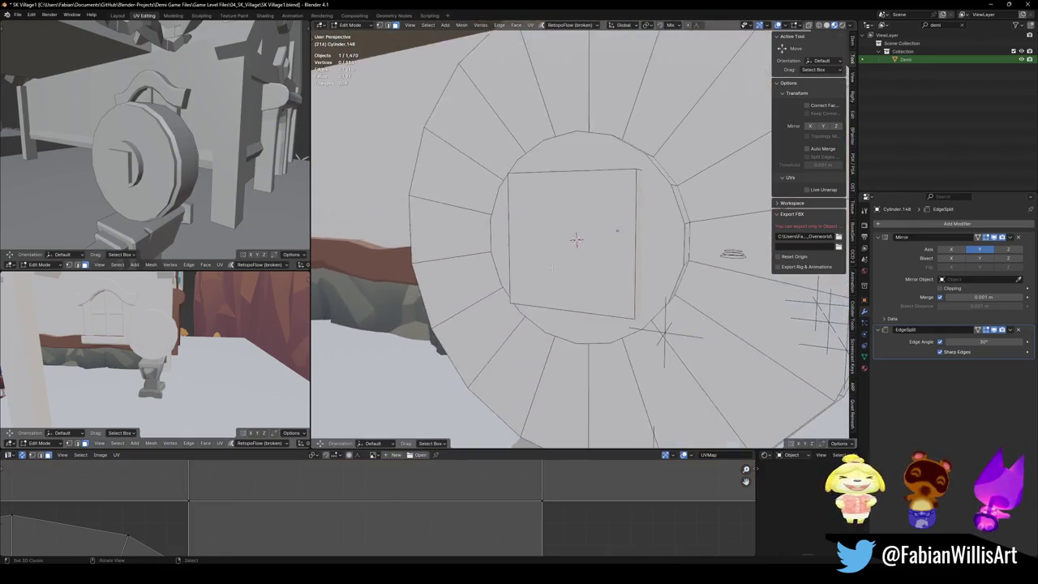
pyautogui.moveTo(489, 268)
pyautogui.mouseDown(button='middle')
pyautogui.moveTo(572, 316)
pyautogui.moveTo(600, 348)
pyautogui.moveTo(567, 243)
pyautogui.moveTo(600, 243)
pyautogui.mouseUp(button='middle')
pyautogui.click(576, 318)
pyautogui.press('g')
pyautogui.press('z')
pyautogui.click(611, 381)
pyautogui.click(567, 244)
pyautogui.press('g')
pyautogui.click(580, 244)
# Step: Save, then bevel the block's top edge 0.272 m with 4 segments into an arch
pyautogui.moveTo(115, 200); pyautogui.dragTo(85, 199, button='middle')
pyautogui.hotkey('ctrl', 's')
pyautogui.moveTo(601, 240)
pyautogui.mouseDown(button='middle')
pyautogui.moveTo(560, 240)
pyautogui.moveTo(568, 227)
pyautogui.mouseUp(button='middle')
pyautogui.scroll(3, 560, 240)
pyautogui.hotkey('ctrl', 'b')
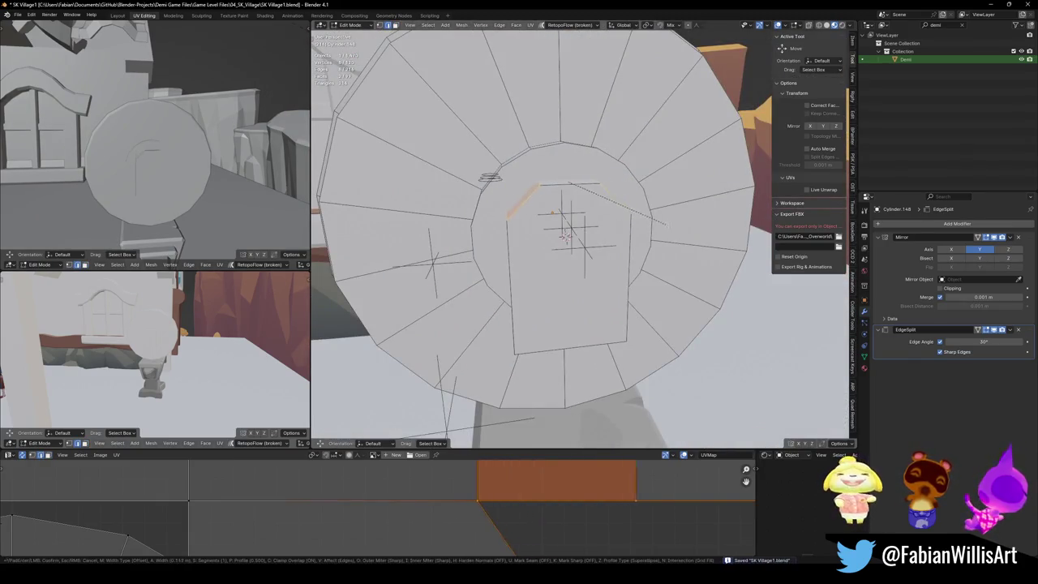
pyautogui.scroll(3, 565, 235)
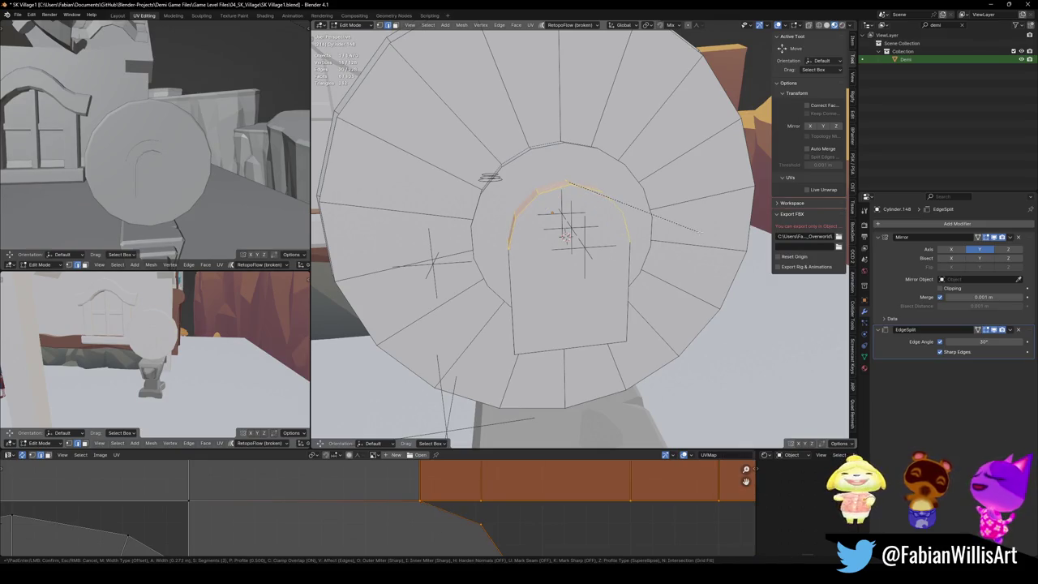
pyautogui.click(565, 235)
pyautogui.moveTo(699, 231); pyautogui.dragTo(629, 254, button='middle')
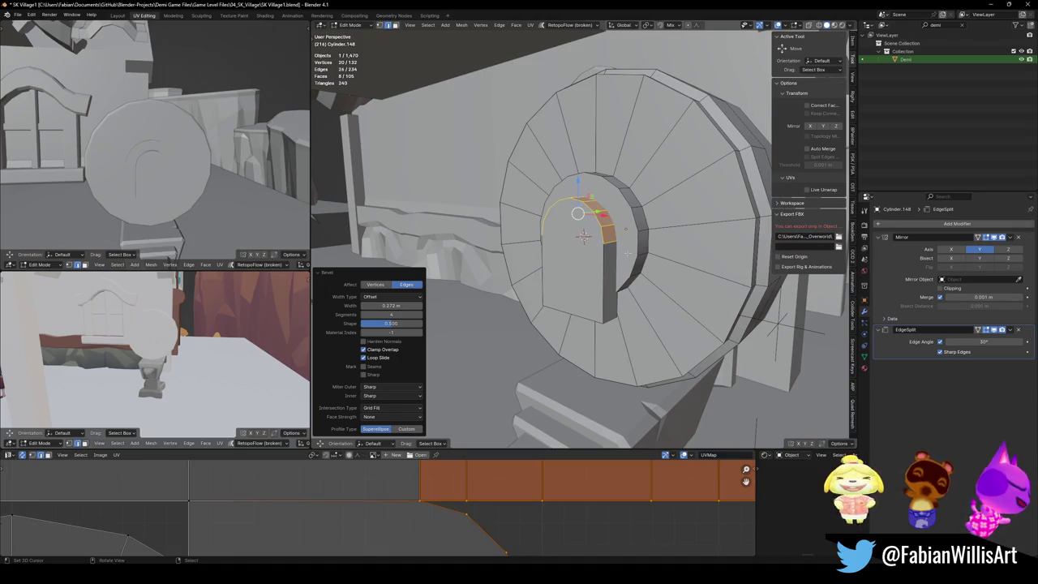
# Step: Hide the side panel, save, then extrude the hub's front face outward and shrink it
pyautogui.press('n')
pyautogui.hotkey('ctrl', 's')
pyautogui.moveTo(568, 286)
pyautogui.mouseDown(button='middle')
pyautogui.moveTo(625, 249)
pyautogui.moveTo(589, 236)
pyautogui.mouseUp(button='middle')
pyautogui.hotkey('alt', 'a')
pyautogui.click(567, 242)
pyautogui.press('e')
pyautogui.click(590, 236)
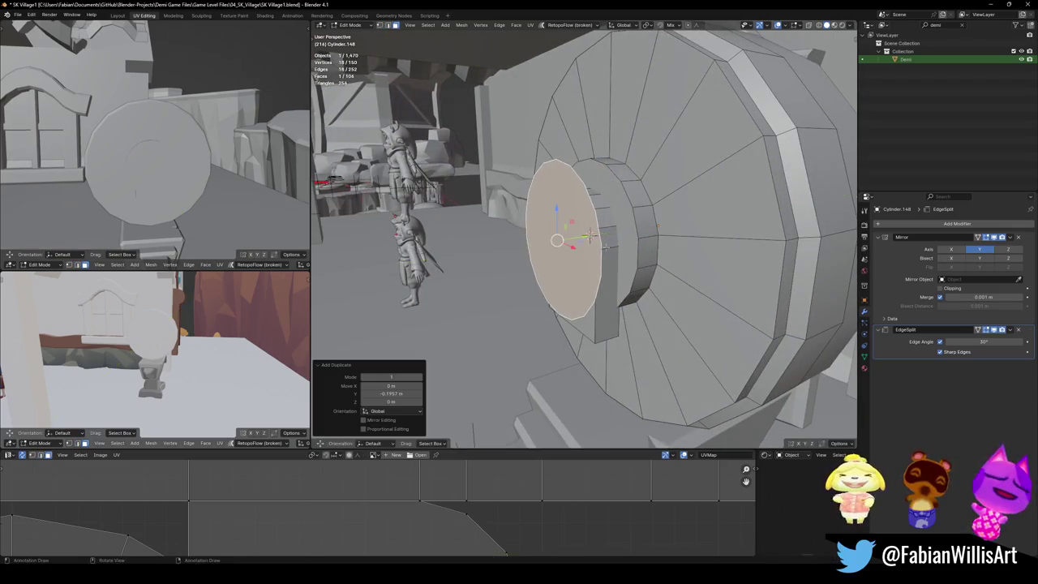
pyautogui.press('s')
pyautogui.click(589, 236)
# Step: Shift the small face along Y and extrude it into a thin disc
pyautogui.moveTo(589, 236); pyautogui.dragTo(593, 235, button='middle')
pyautogui.press('g')
pyautogui.press('y')
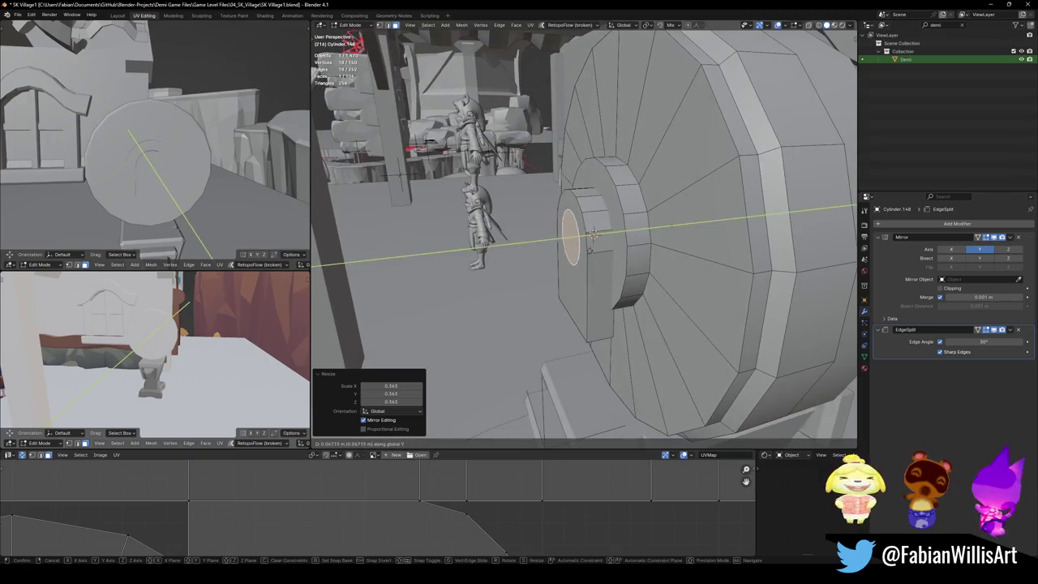
pyautogui.click(588, 249)
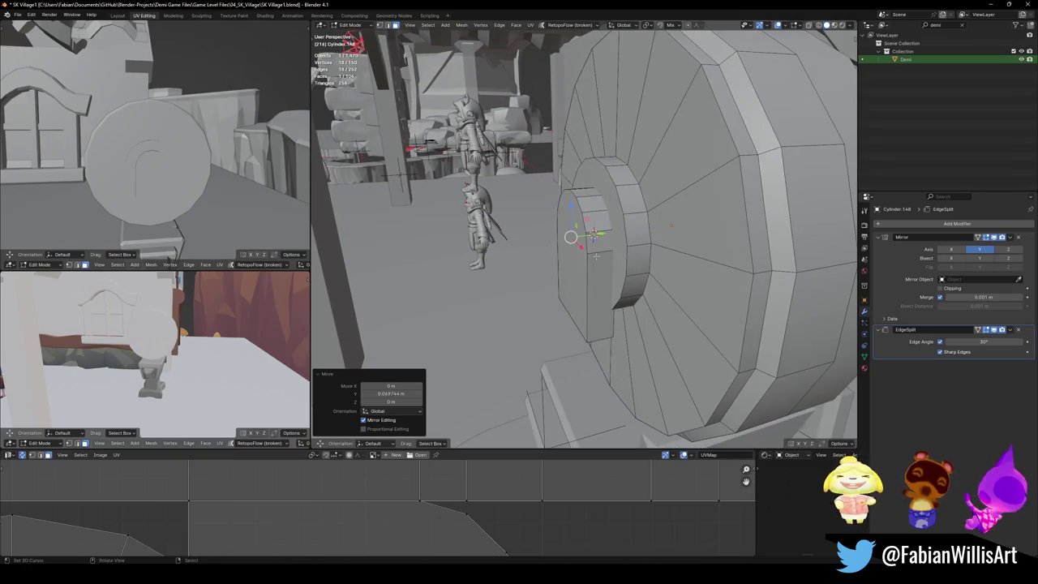
pyautogui.press('e')
pyautogui.click(587, 257)
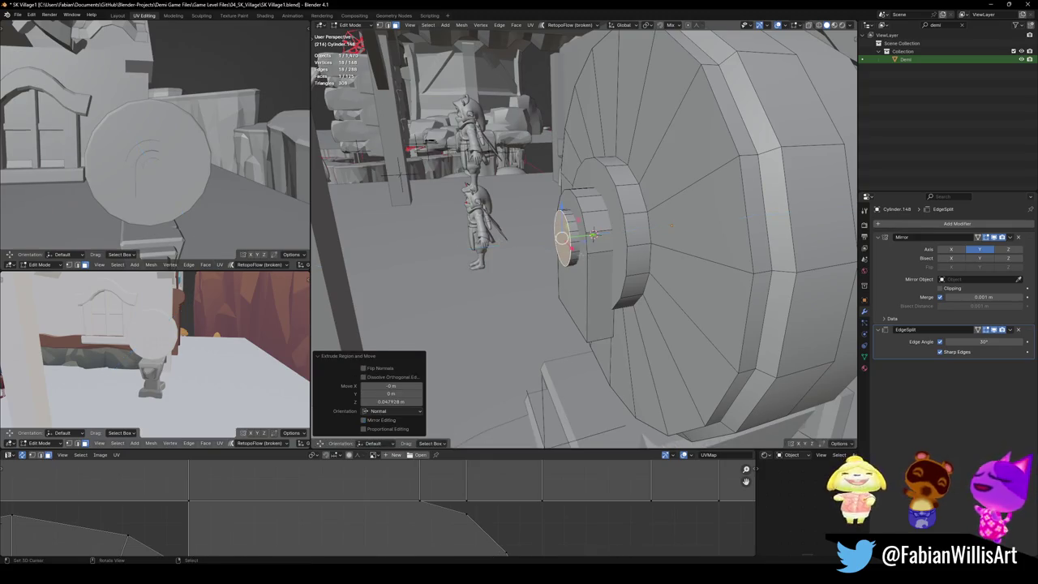
# Step: Save, then stretch the small disc along Y into a long, thinner cylinder
pyautogui.moveTo(146, 162); pyautogui.dragTo(140, 199, button='middle')
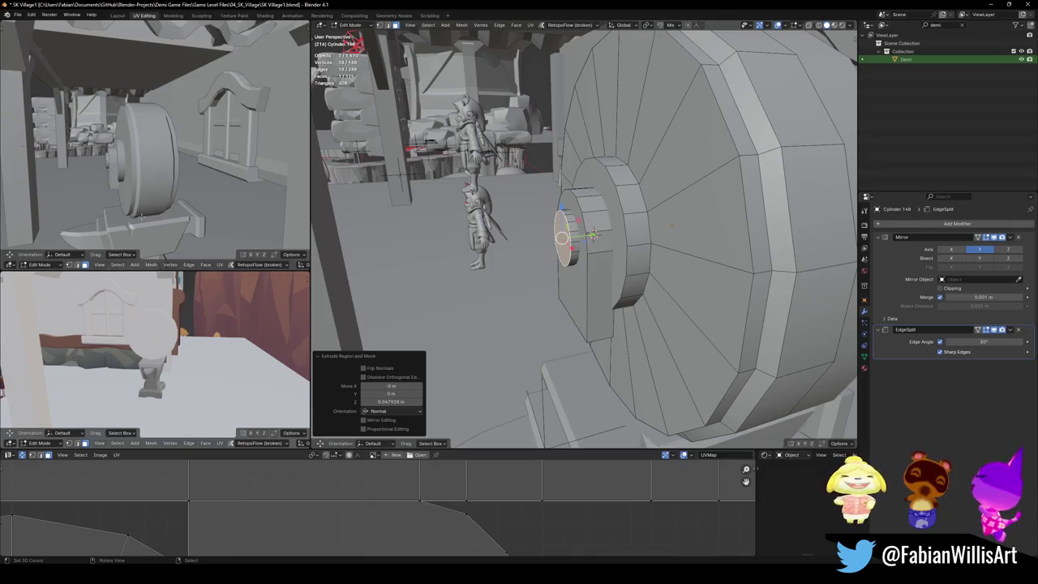
pyautogui.hotkey('ctrl', 's')
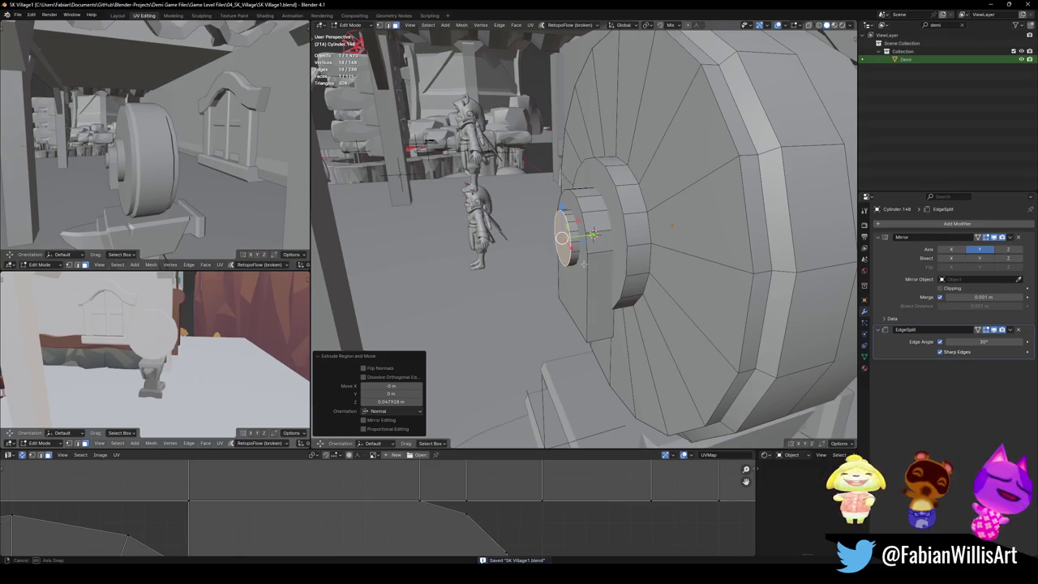
pyautogui.press('l')
pyautogui.press('g')
pyautogui.press('y')
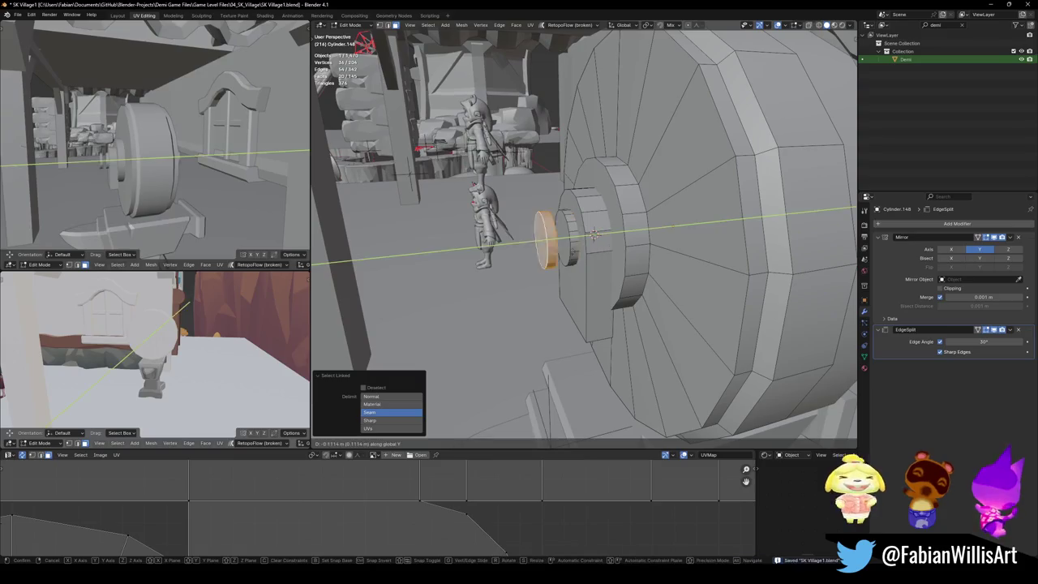
pyautogui.press('Return')
pyautogui.press('s')
pyautogui.press('y')
pyautogui.click(829, 262)
pyautogui.hotkey('alt', 's')
pyautogui.click(829, 262)
# Step: Reposition the cylinder along Y and lower it to rest near the ground
pyautogui.moveTo(829, 262); pyautogui.dragTo(730, 259, button='middle')
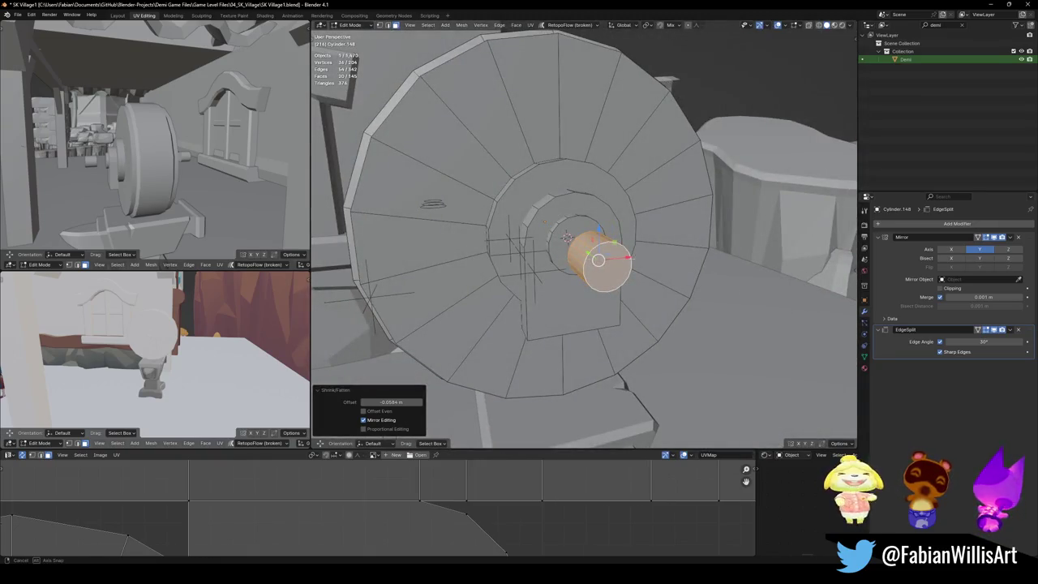
pyautogui.moveTo(566, 235); pyautogui.dragTo(583, 237, button='middle')
pyautogui.press('g')
pyautogui.press('y')
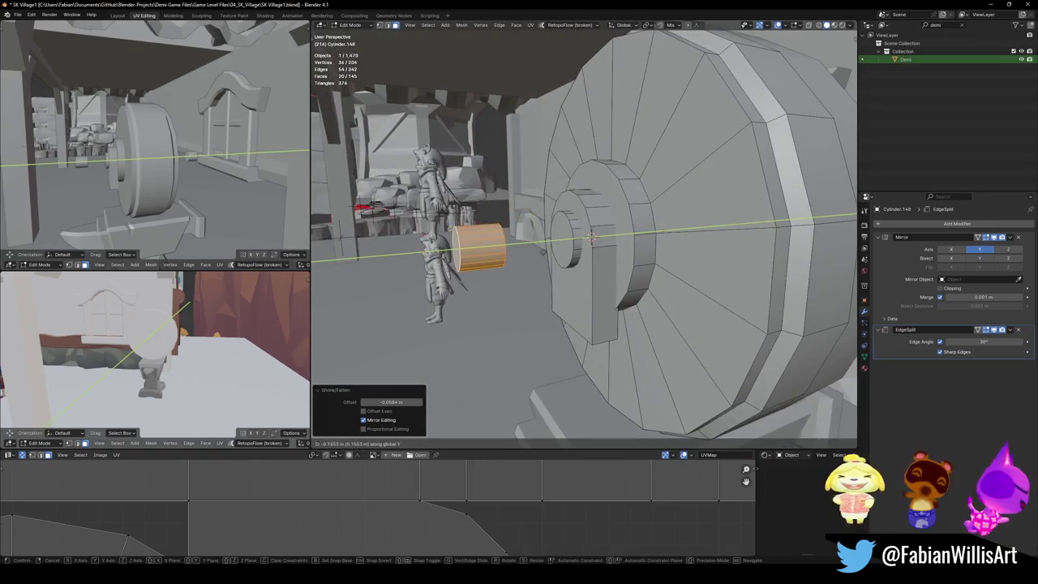
pyautogui.click(544, 251)
pyautogui.press('g')
pyautogui.press('z')
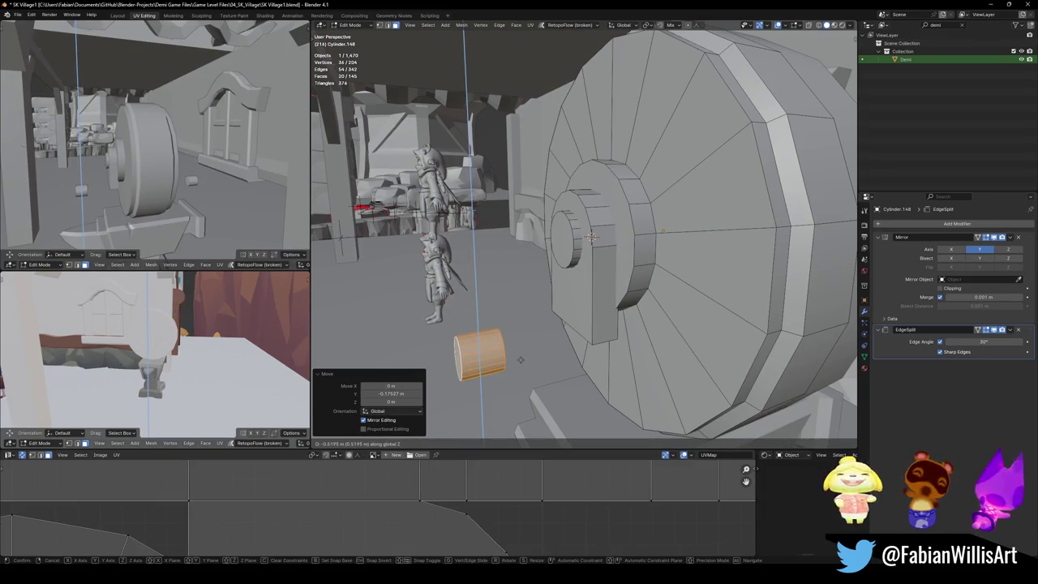
pyautogui.click(520, 360)
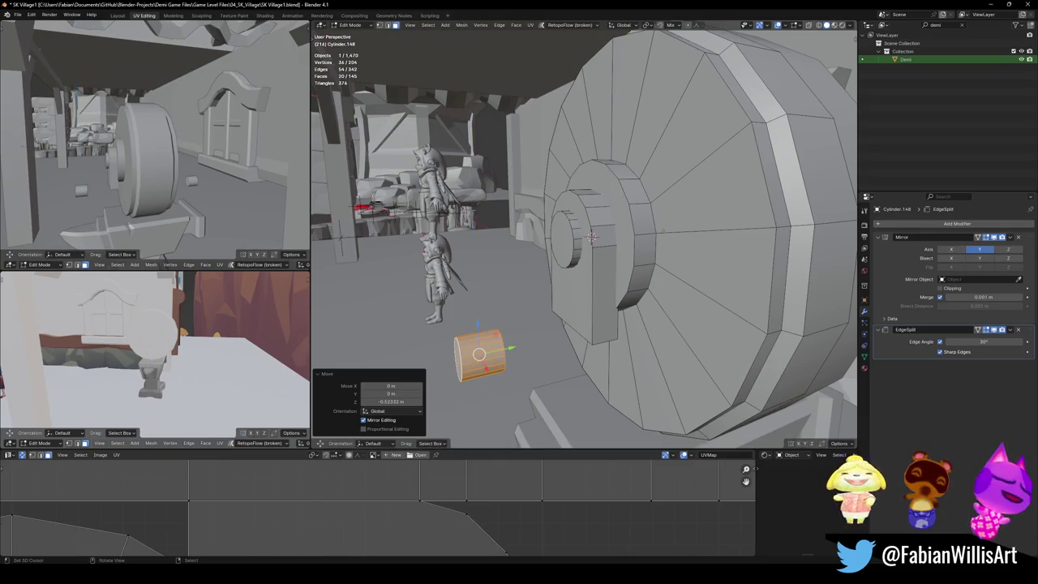
# Step: Duplicate the hub's end-cap face, scale it to 0.643, and extrude a tapered axle stub
pyautogui.moveTo(592, 236); pyautogui.dragTo(594, 237, button='middle')
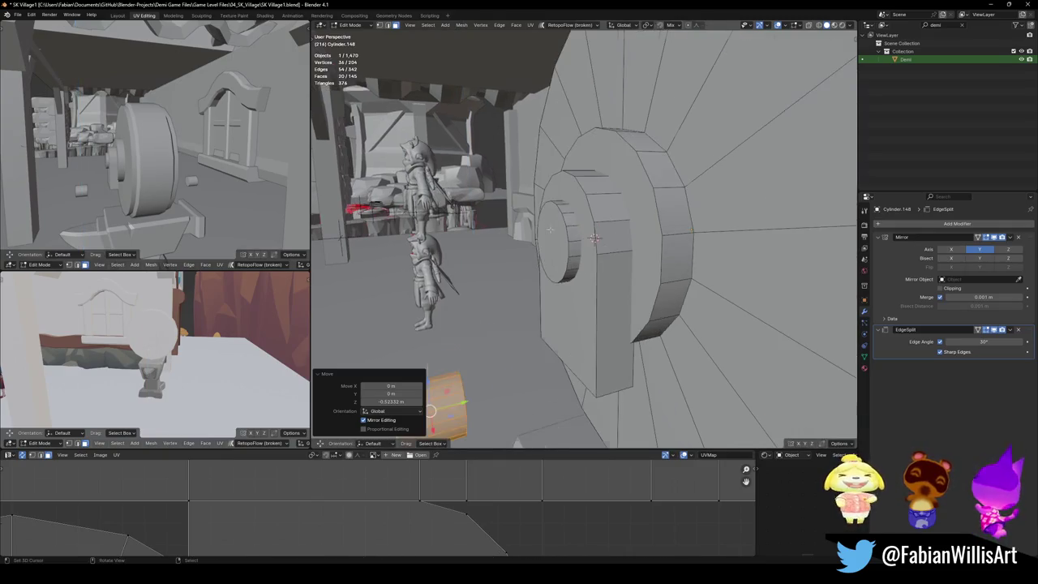
pyautogui.click(558, 240)
pyautogui.hotkey('shift', 'd')
pyautogui.press('Escape')
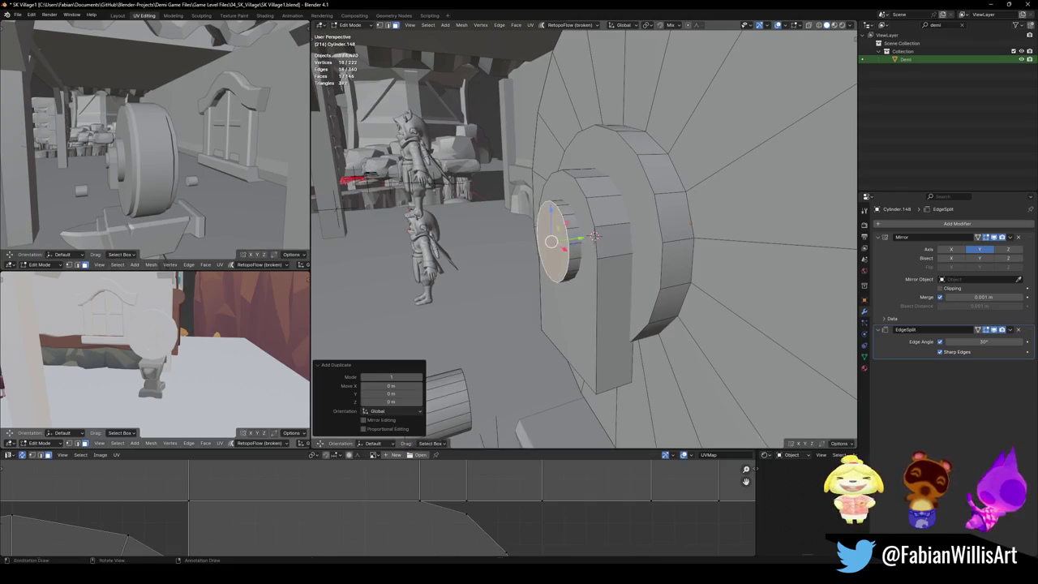
pyautogui.press('s')
pyautogui.click(581, 242)
pyautogui.press('e')
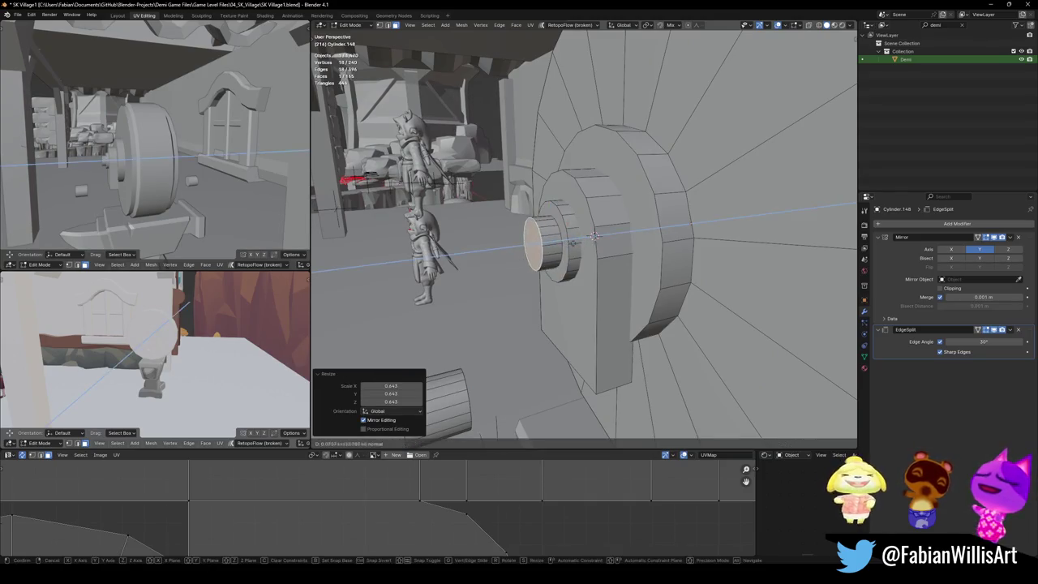
pyautogui.click(568, 244)
pyautogui.press('s')
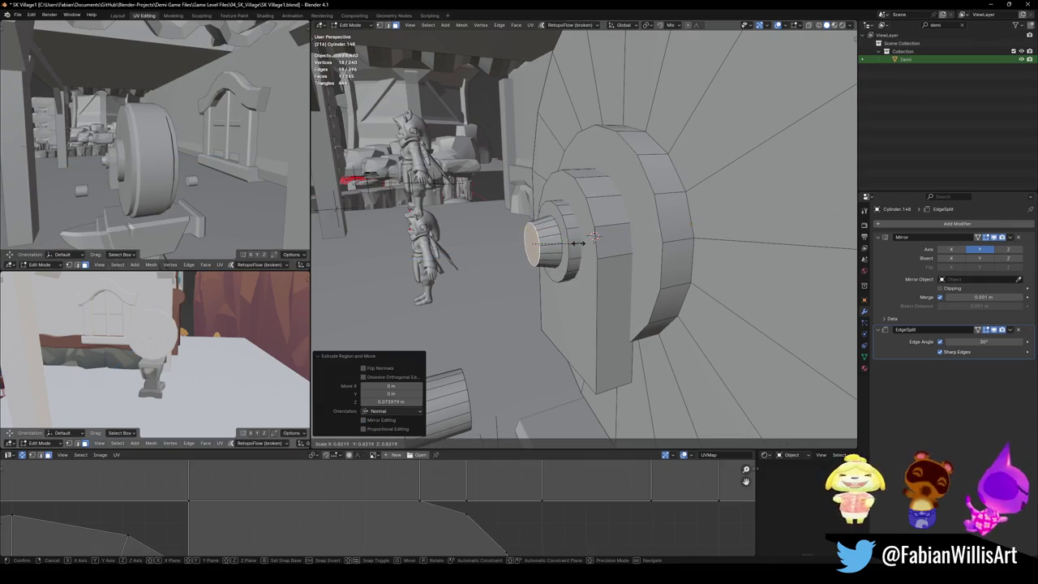
pyautogui.click(577, 242)
# Step: Inset a smaller copy of the stub's end face and simplify the cap from the Q menu
pyautogui.moveTo(594, 236)
pyautogui.mouseDown(button='middle')
pyautogui.moveTo(600, 244)
pyautogui.moveTo(588, 237)
pyautogui.mouseUp(button='middle')
pyautogui.scroll(3, 600, 243)
pyautogui.hotkey('shift', 'd')
pyautogui.rightClick(589, 236)
pyautogui.press('s')
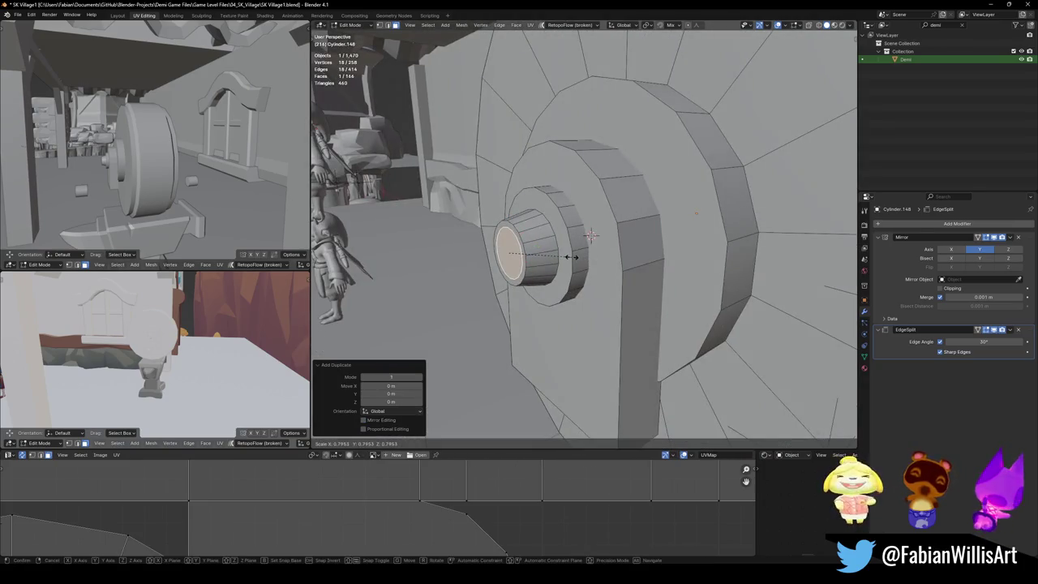
pyautogui.click(571, 256)
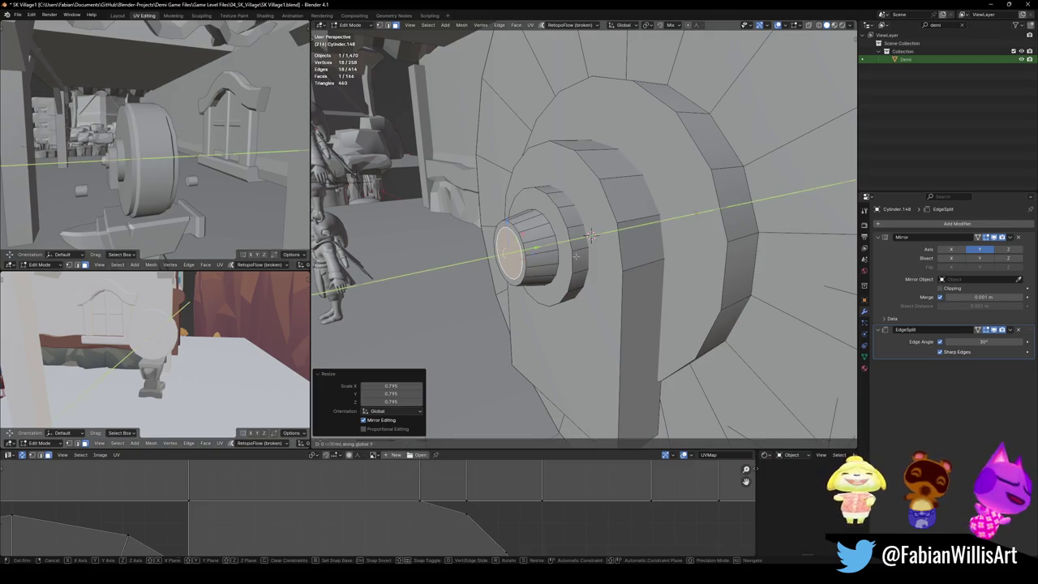
pyautogui.moveTo(591, 235); pyautogui.dragTo(559, 260, button='middle')
pyautogui.scroll(3, 560, 260)
pyautogui.press('q')
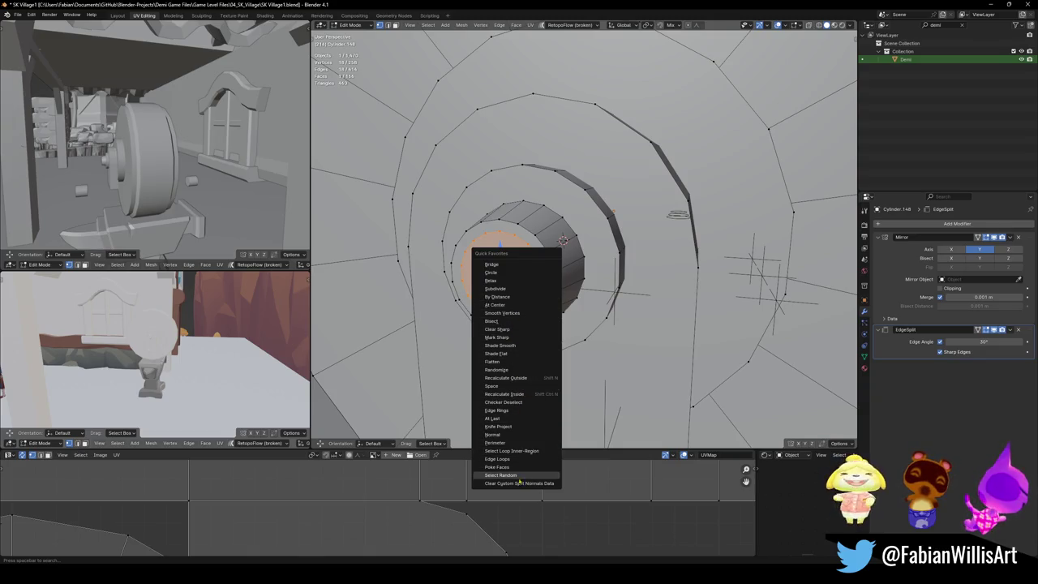
pyautogui.click(511, 411)
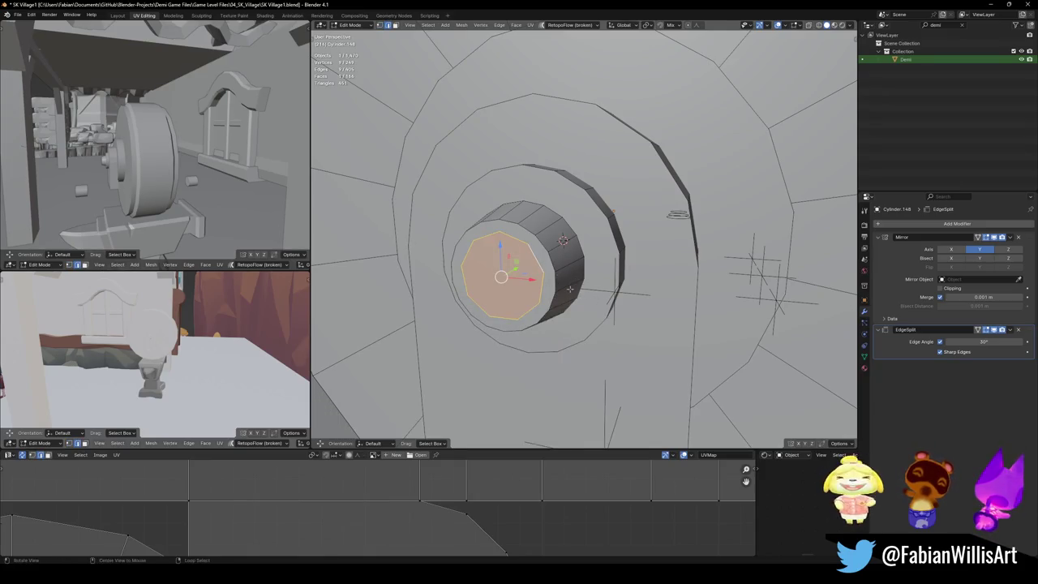
# Step: Extrude the axle's end cap outward about 0.0786 m and save the village file
pyautogui.moveTo(624, 292); pyautogui.dragTo(531, 291, button='middle')
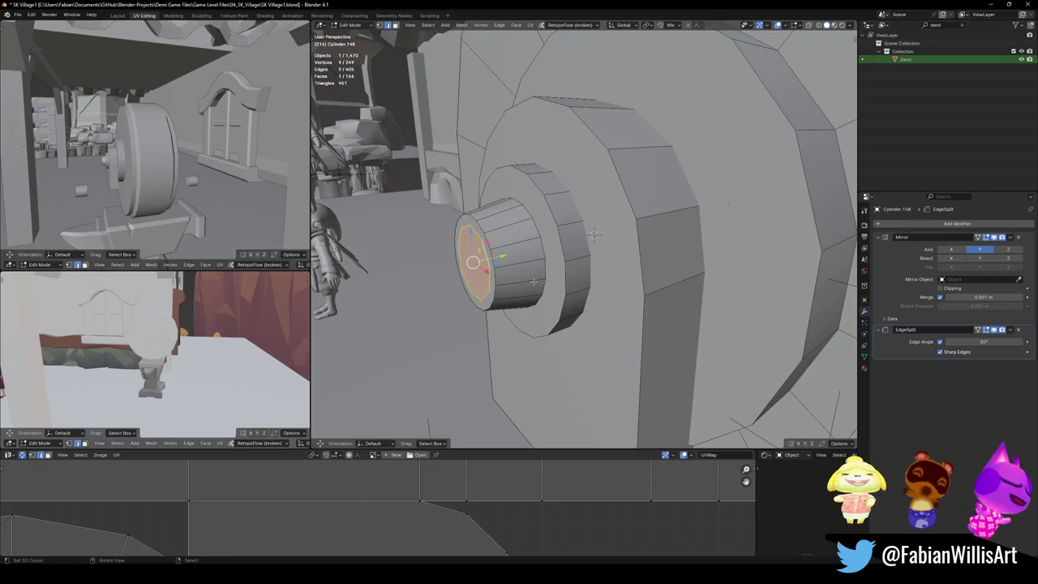
pyautogui.press('e')
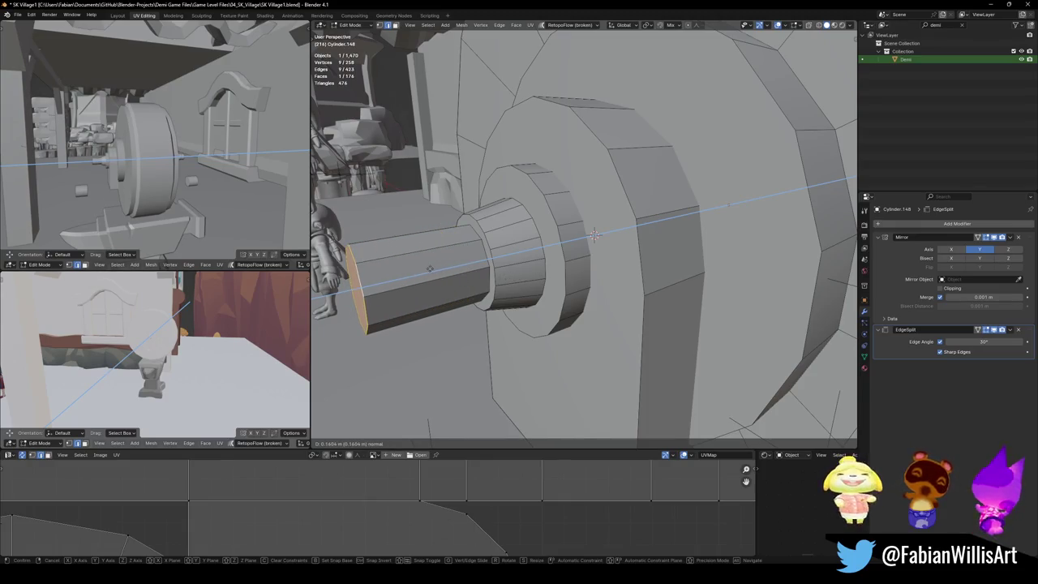
pyautogui.click(484, 256)
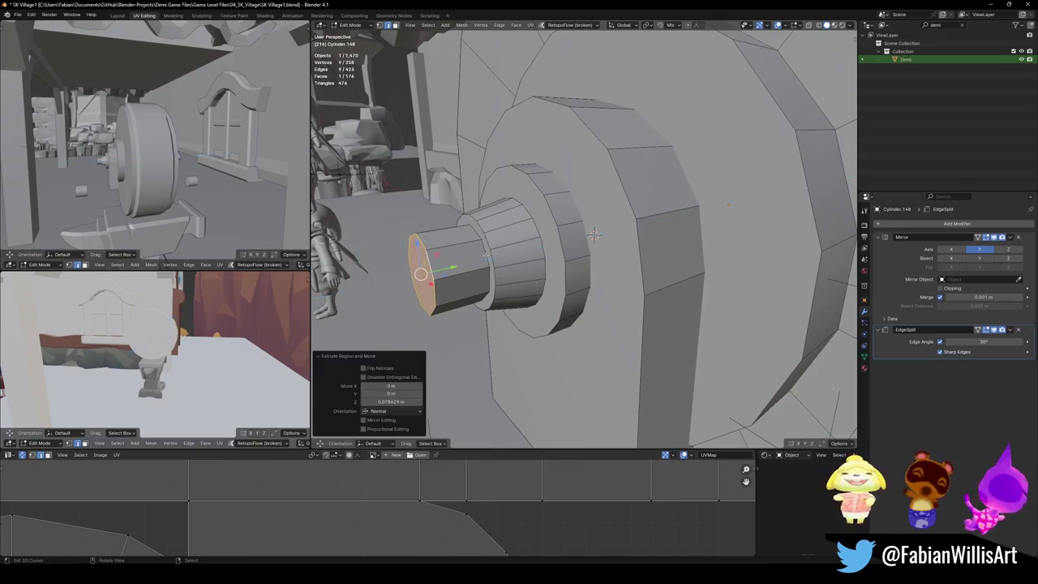
pyautogui.moveTo(62, 170)
pyautogui.mouseDown(button='middle')
pyautogui.moveTo(140, 180)
pyautogui.moveTo(173, 167)
pyautogui.mouseUp(button='middle')
pyautogui.hotkey('ctrl', 's')
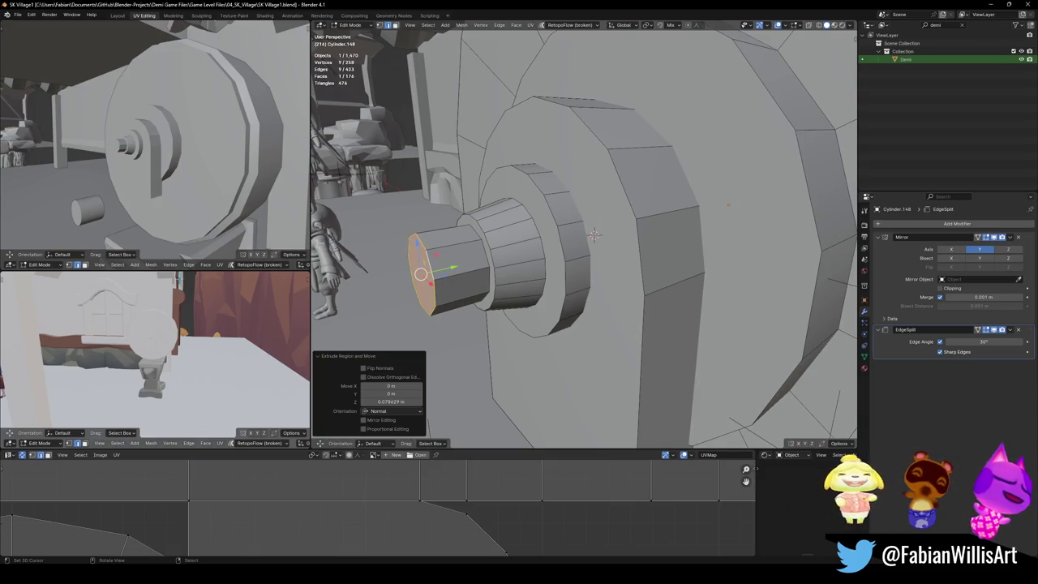
# Step: Shear the axle's end face 0.653 along X into a slant, then begin extruding it downward
pyautogui.moveTo(395, 261); pyautogui.dragTo(556, 290, button='middle')
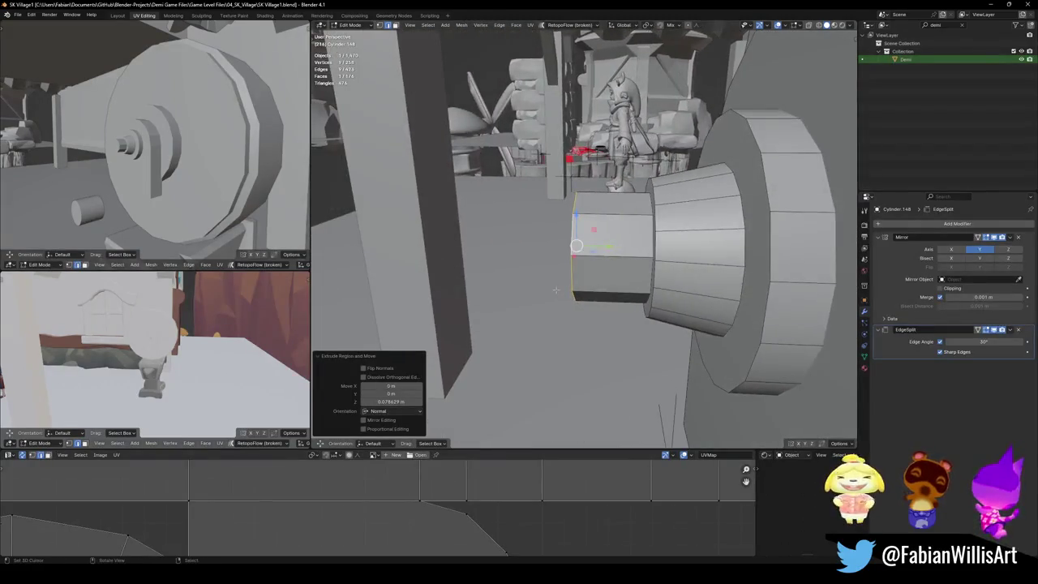
pyautogui.press('t')
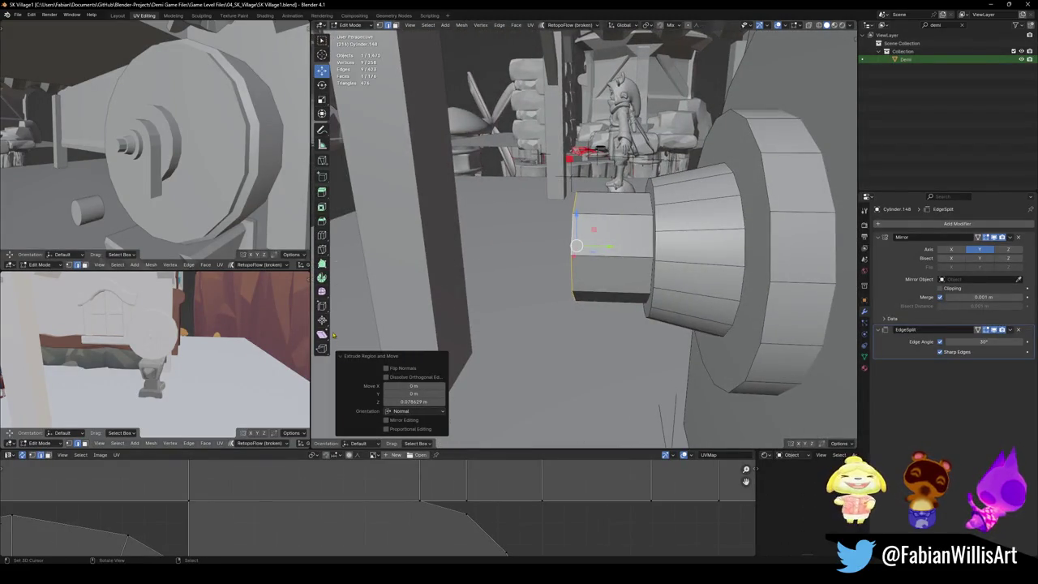
pyautogui.click(321, 334)
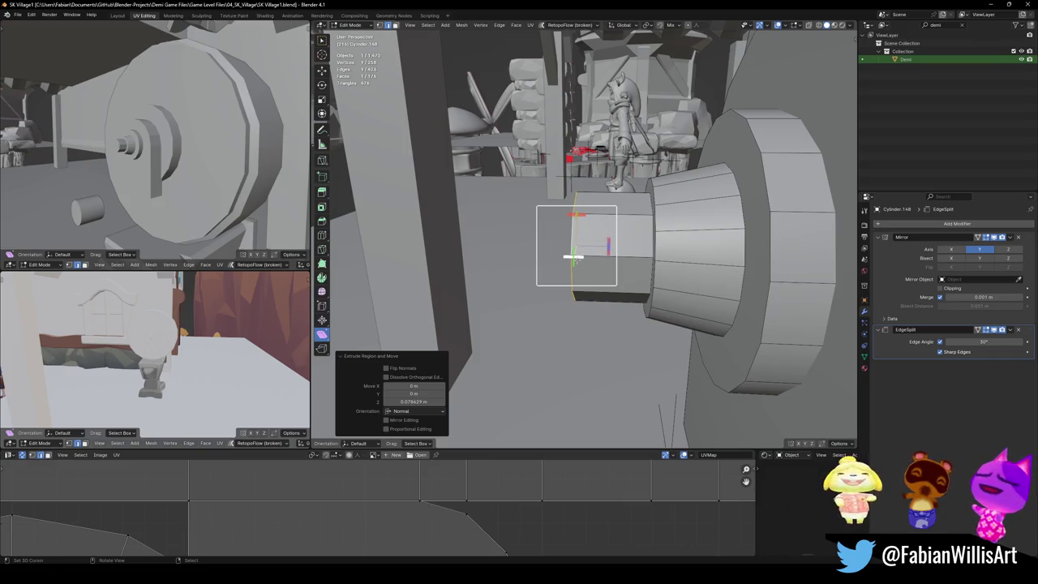
pyautogui.moveTo(574, 257); pyautogui.dragTo(568, 243, button='middle')
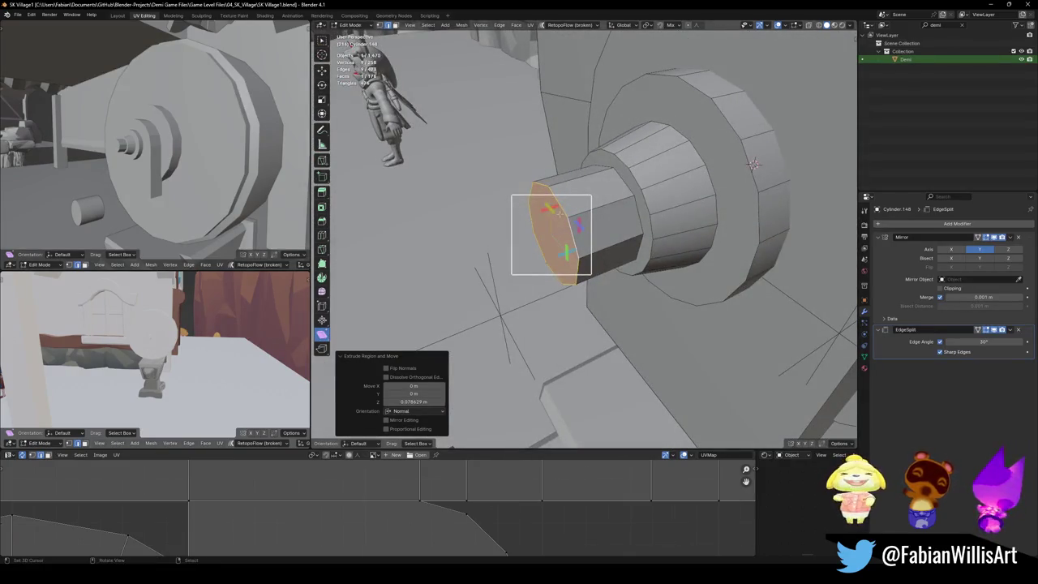
pyautogui.moveTo(547, 214); pyautogui.dragTo(354, 261)
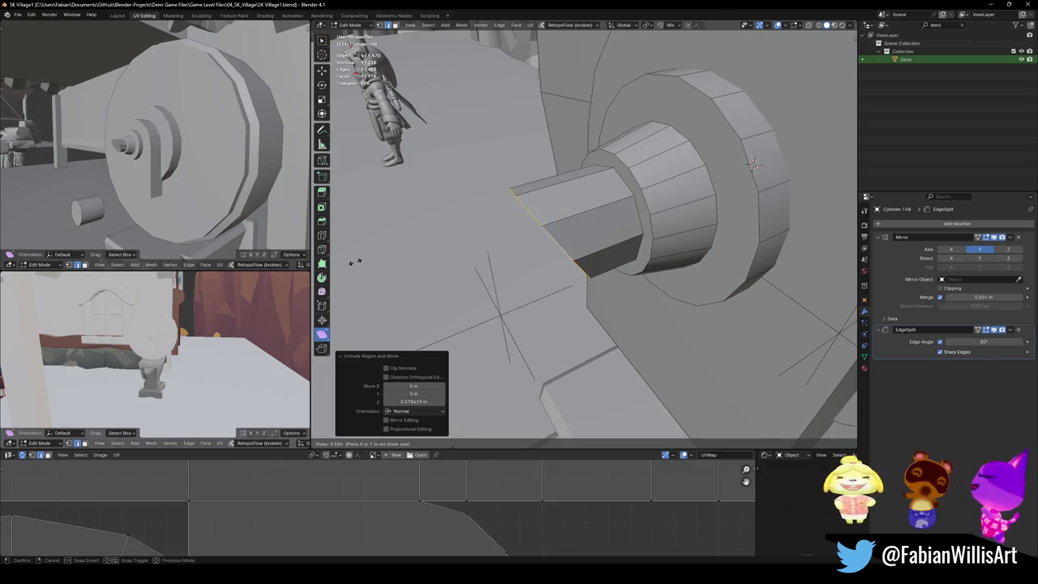
pyautogui.rightClick(354, 261)
pyautogui.moveTo(355, 261); pyautogui.dragTo(568, 243, button='middle')
pyautogui.moveTo(564, 211)
pyautogui.mouseDown()
pyautogui.moveTo(704, 237)
pyautogui.moveTo(364, 249)
pyautogui.mouseUp()
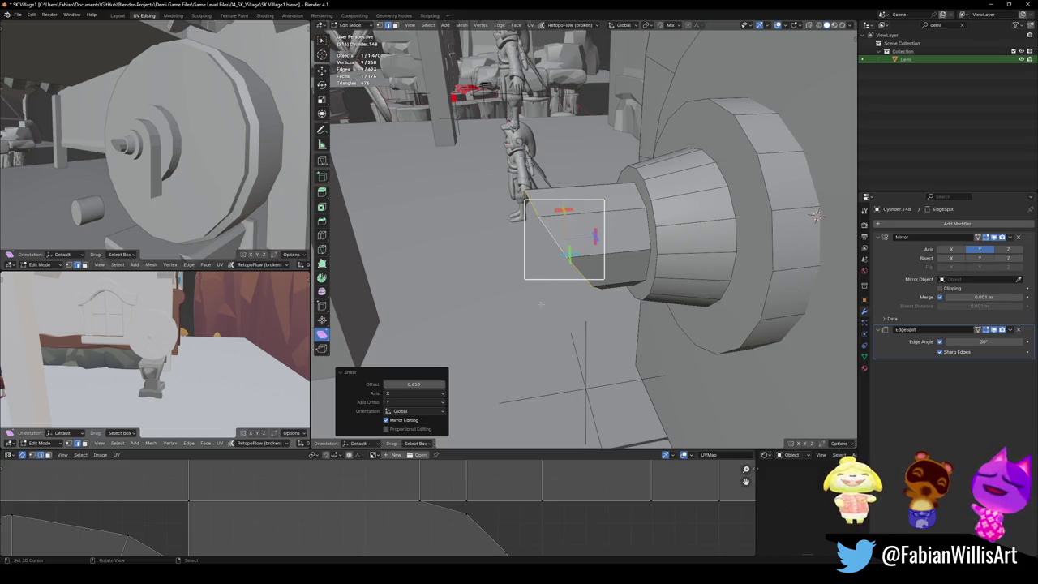
pyautogui.moveTo(817, 215); pyautogui.dragTo(577, 259, button='middle')
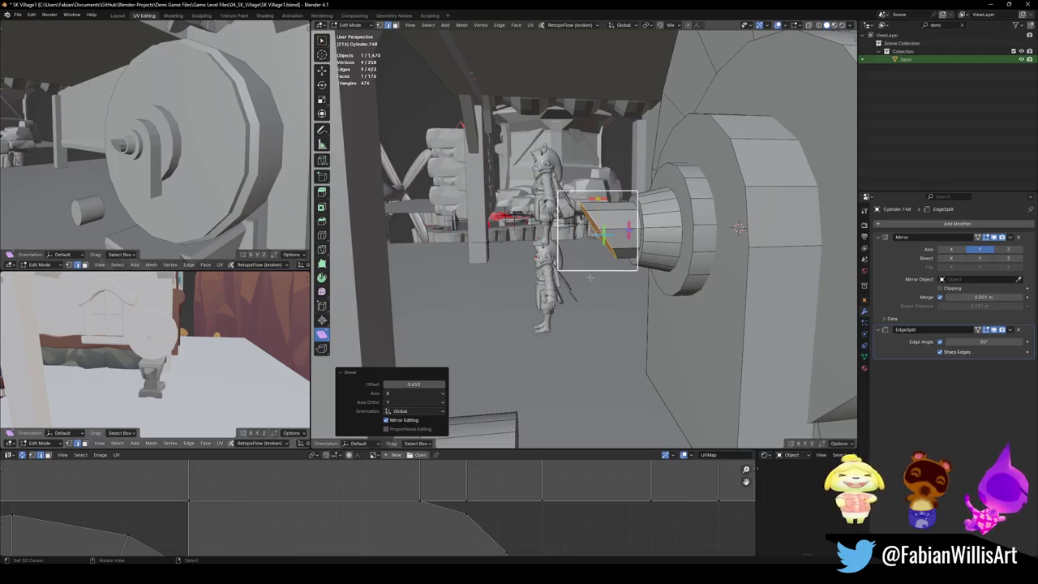
pyautogui.press('e')
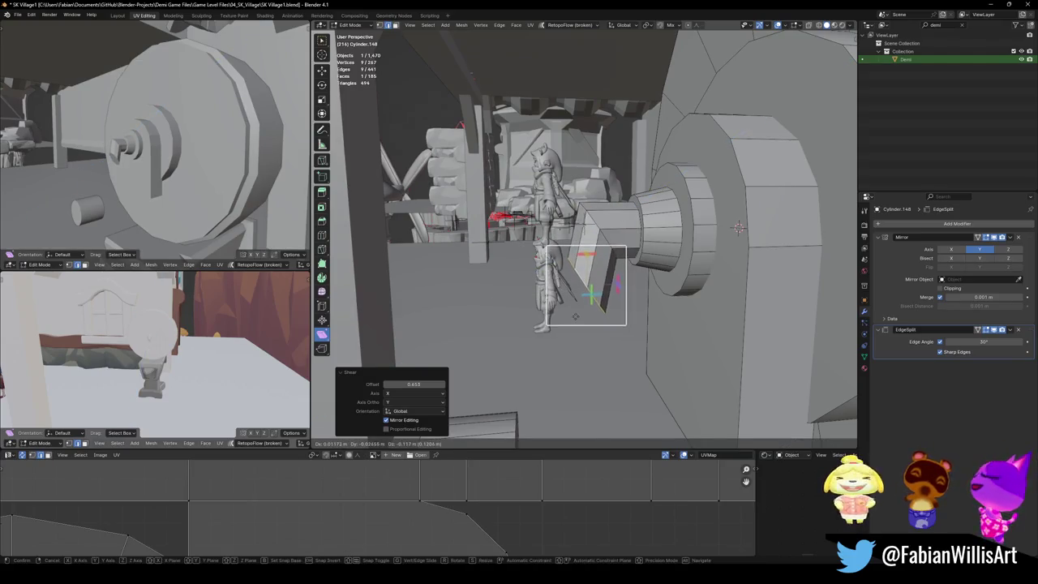
# Step: Extrude the slanted tip down into a post, adjust its length on Z, and extrude a foot along Y
pyautogui.click(578, 380)
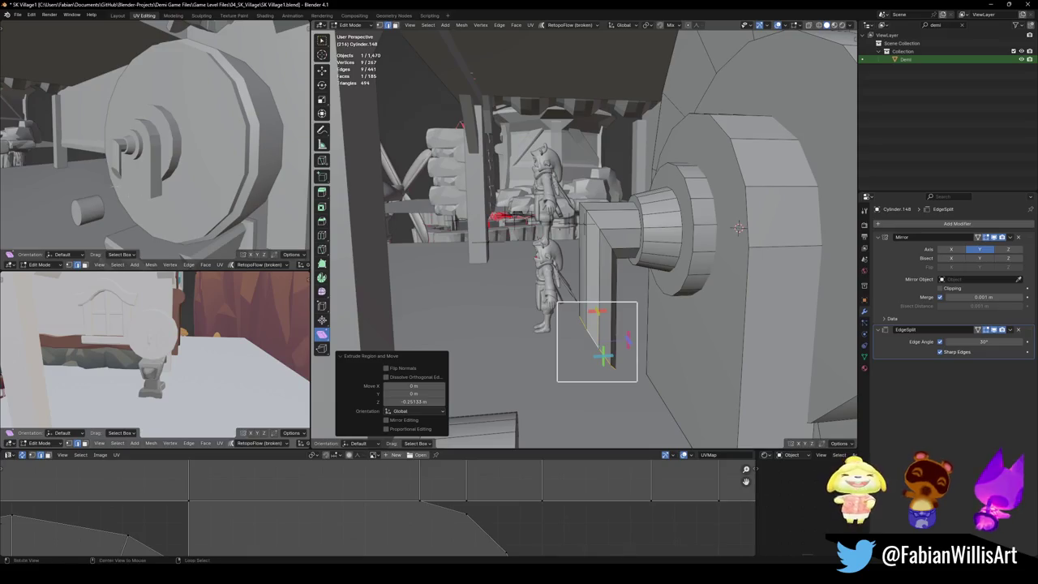
pyautogui.moveTo(528, 272); pyautogui.dragTo(493, 113, button='middle')
pyautogui.press('g')
pyautogui.press('z')
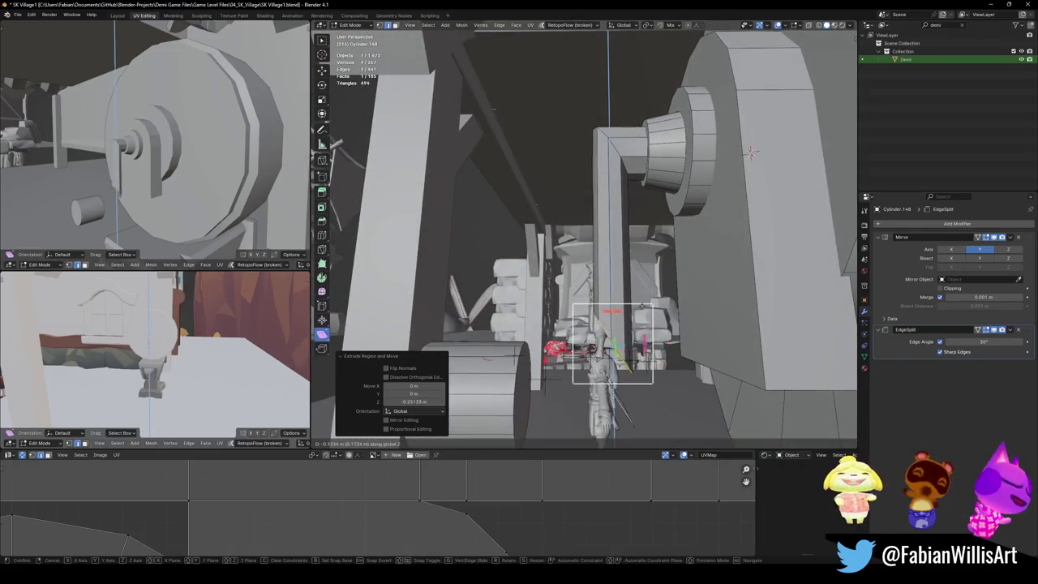
pyautogui.click(493, 108)
pyautogui.press('e')
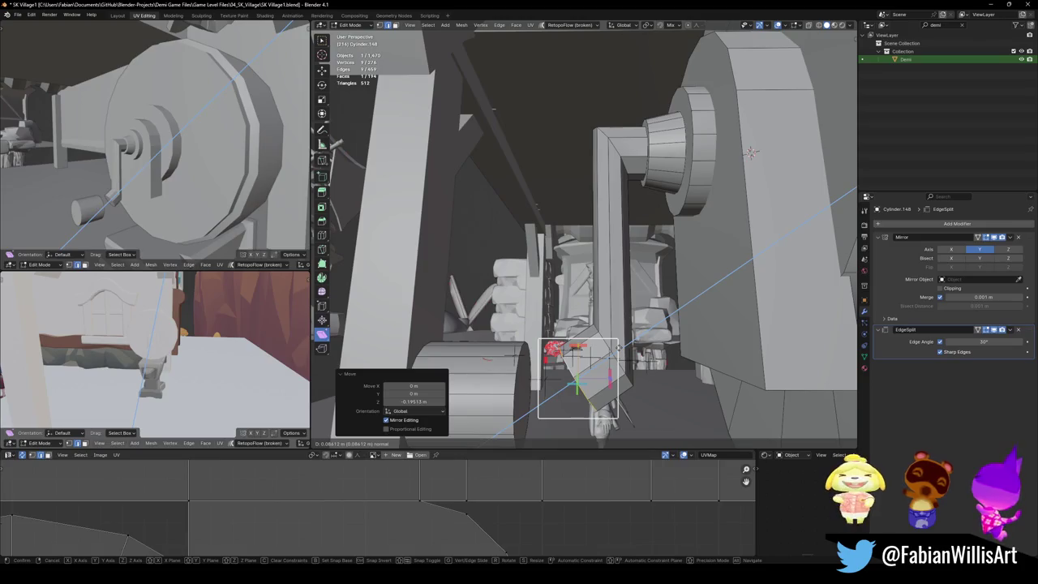
pyautogui.press('y')
pyautogui.click(468, 274)
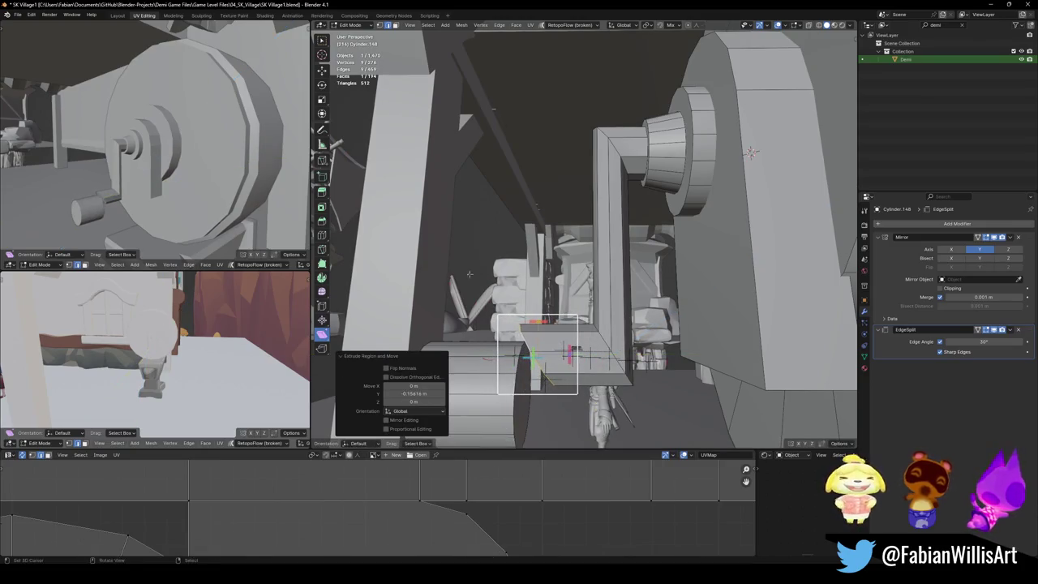
# Step: Fatten the post's face loop by 0.0152 m and start raising the foot plate on Z
pyautogui.moveTo(186, 162); pyautogui.dragTo(251, 138, button='middle')
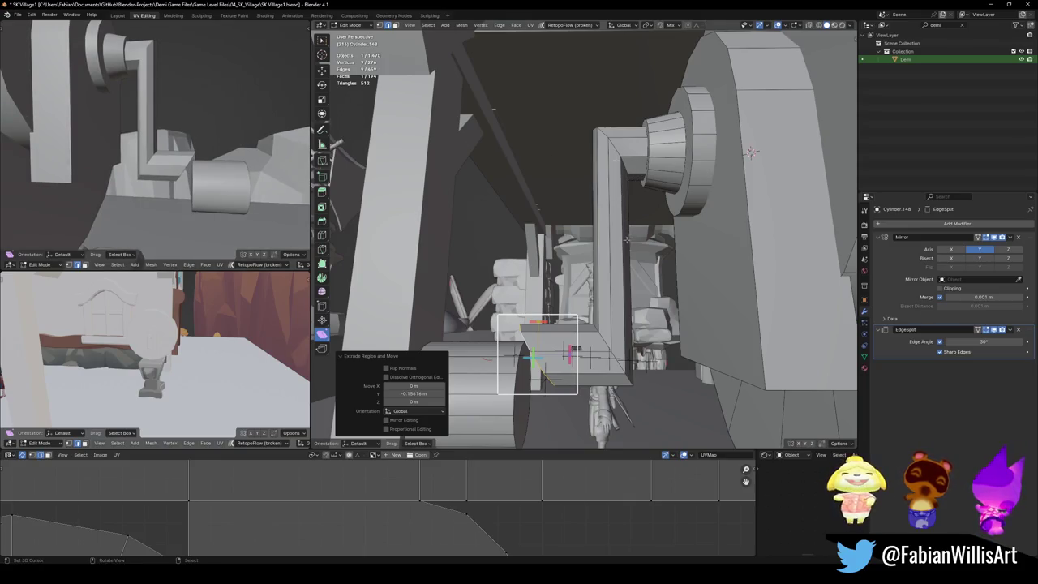
pyautogui.hotkey('alt', 'a')
pyautogui.keyDown('alt'); pyautogui.click(626, 167); pyautogui.keyUp('alt')
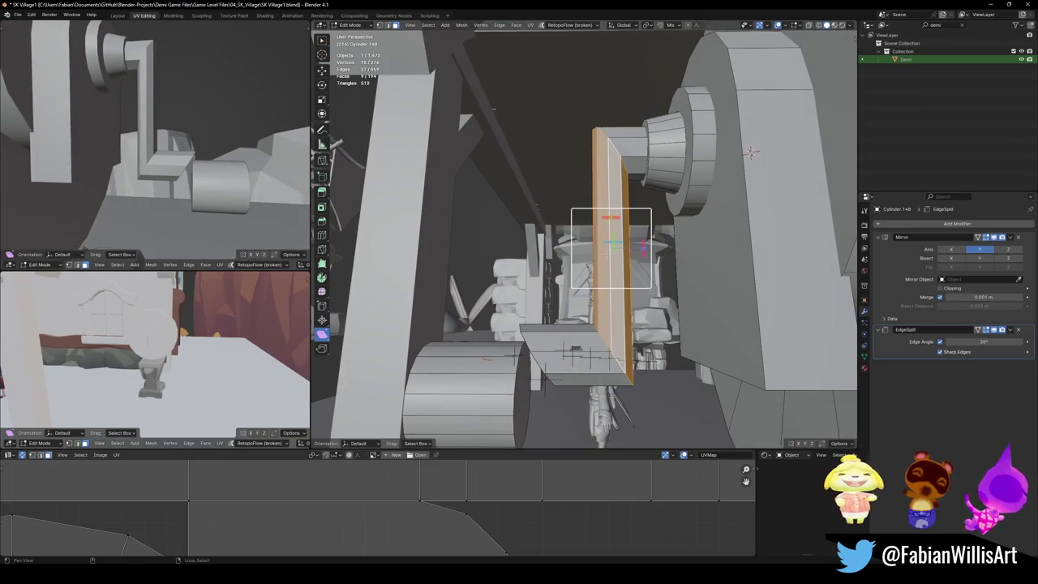
pyautogui.hotkey('alt', 's')
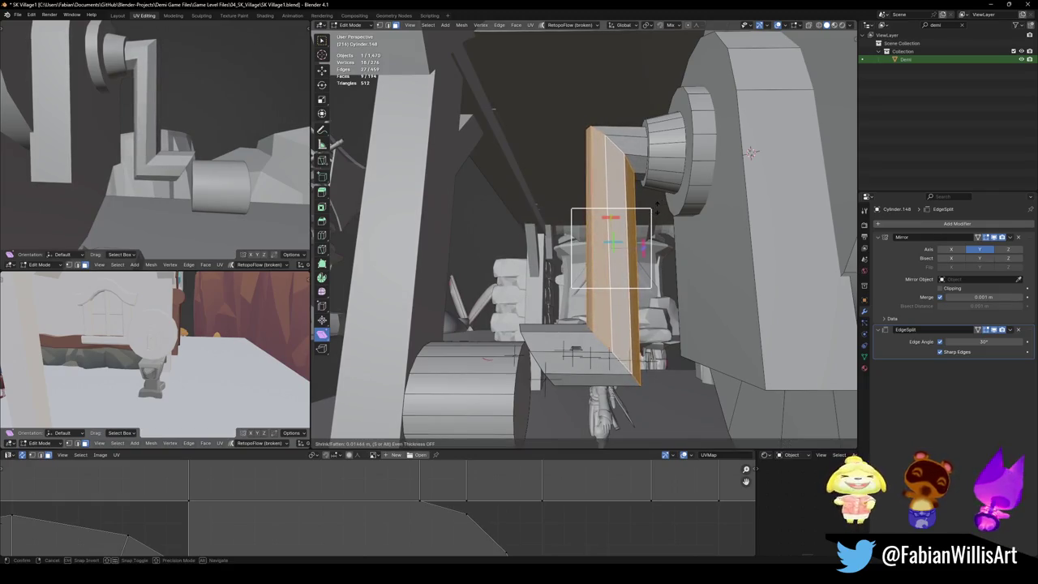
pyautogui.click(657, 207)
pyautogui.moveTo(154, 138); pyautogui.dragTo(202, 129, button='middle')
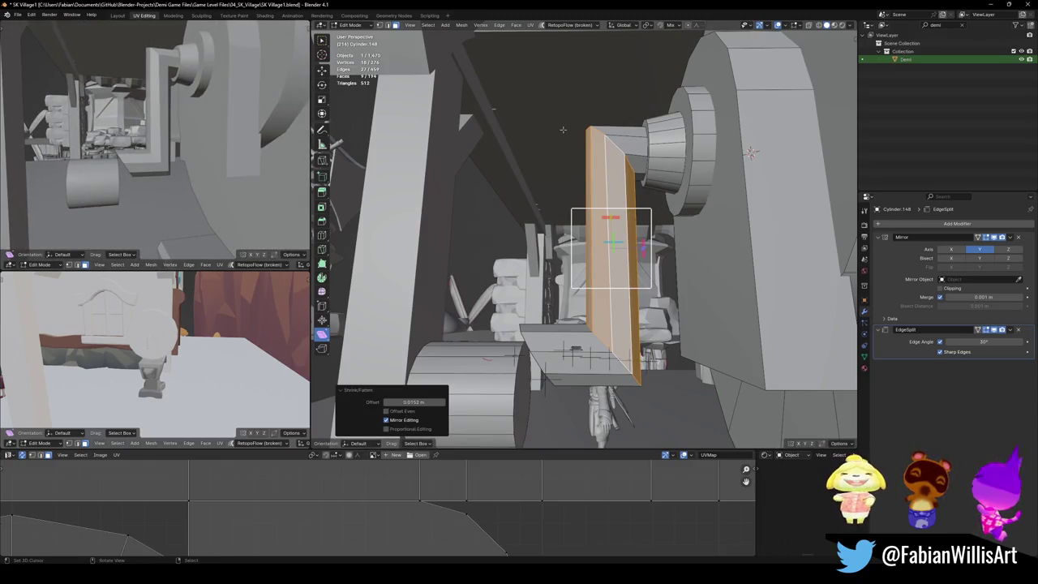
pyautogui.moveTo(558, 130); pyautogui.dragTo(514, 353, button='middle')
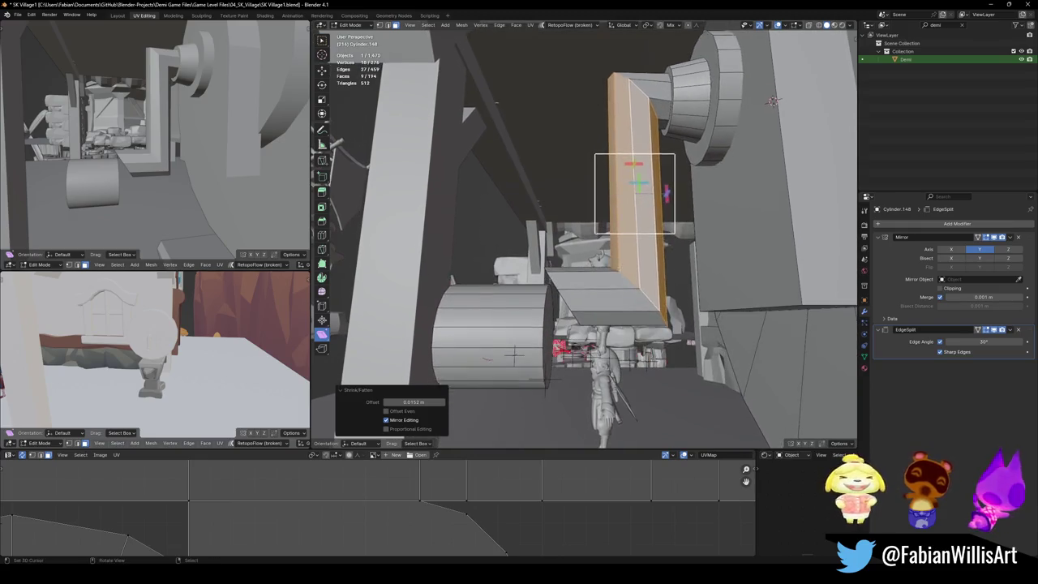
pyautogui.press('g')
pyautogui.press('z')
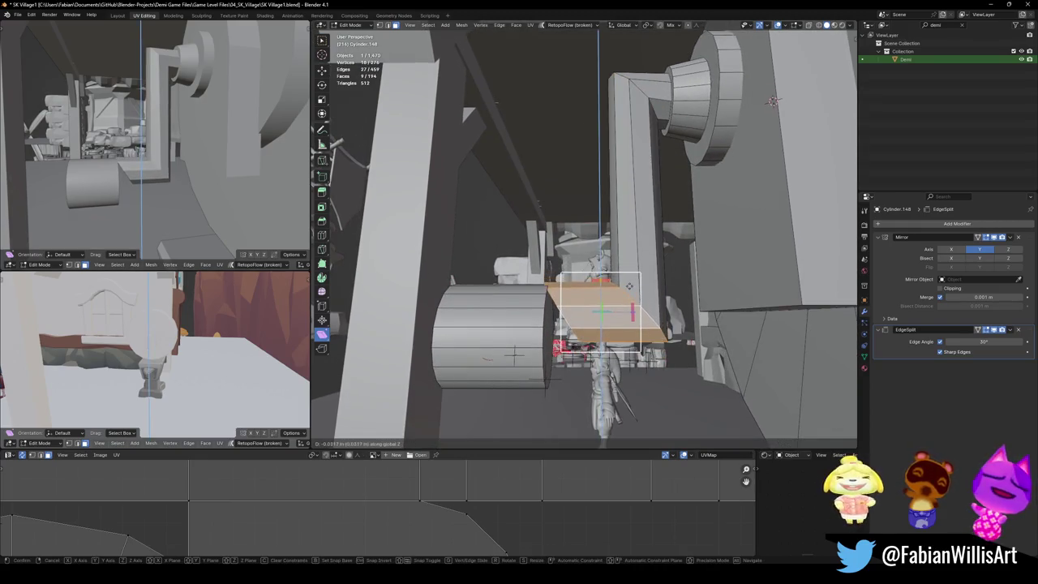
# Step: Confirm the raised foot plate, then lift the whole end cylinder along Z
pyautogui.click(630, 260)
pyautogui.hotkey('alt', 'a')
pyautogui.press('l')
pyautogui.press('g')
pyautogui.press('z')
pyautogui.click(514, 305)
# Step: Shift the cylinder's end face along Y and slim the cylinder with Shrink/Fatten
pyautogui.moveTo(514, 305)
pyautogui.mouseDown(button='middle')
pyautogui.moveTo(567, 276)
pyautogui.moveTo(579, 292)
pyautogui.moveTo(552, 276)
pyautogui.mouseUp(button='middle')
pyautogui.click(567, 276)
pyautogui.press('g')
pyautogui.press('y')
pyautogui.click(577, 279)
pyautogui.press('l')
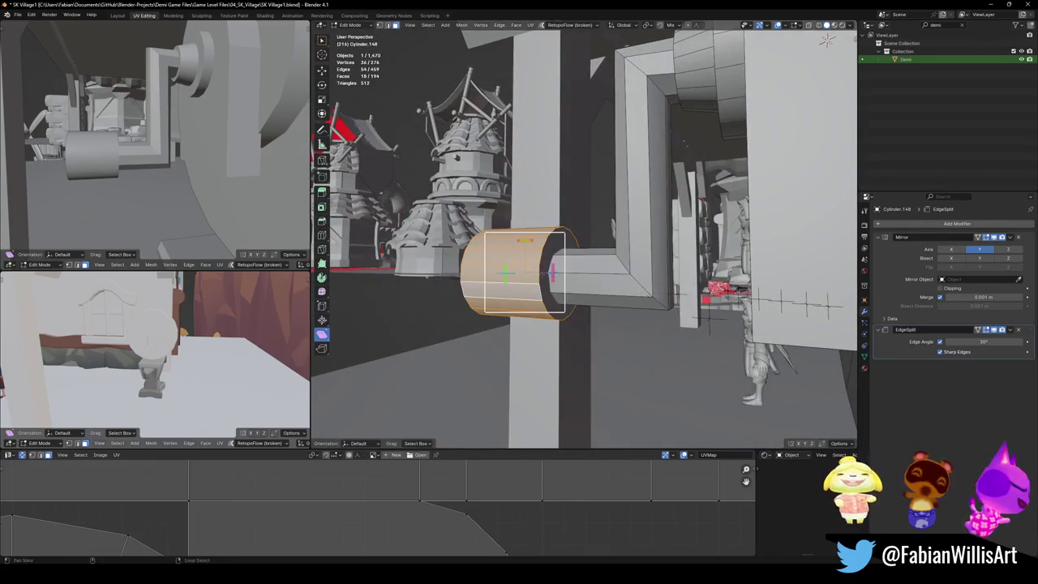
pyautogui.click(825, 41)
pyautogui.moveTo(826, 40)
pyautogui.mouseDown(button='middle')
pyautogui.moveTo(743, 115)
pyautogui.moveTo(707, 128)
pyautogui.mouseUp(button='middle')
pyautogui.hotkey('ctrl', 'z')
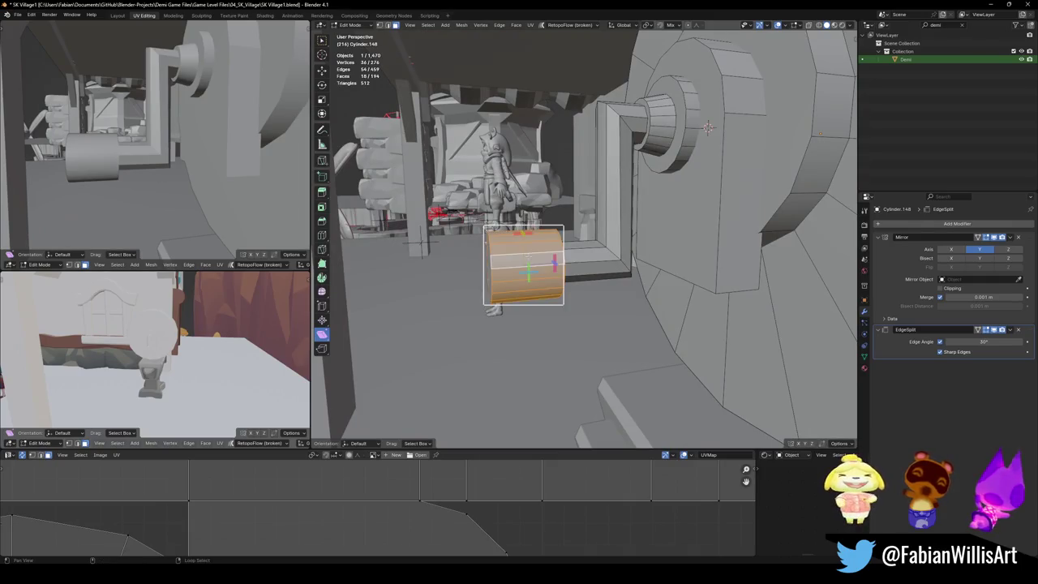
pyautogui.hotkey('alt', 's')
pyautogui.click(707, 127)
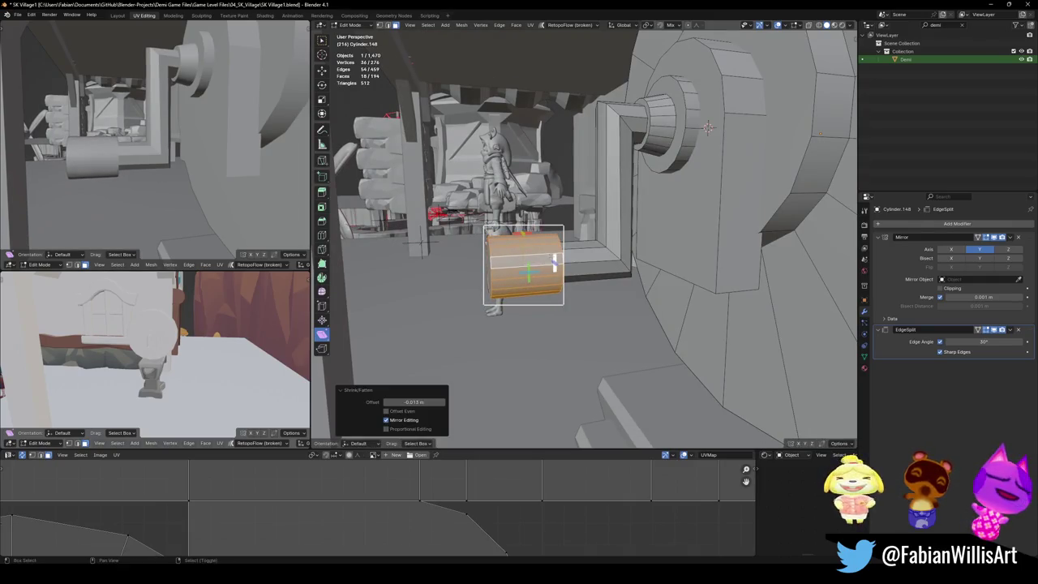
pyautogui.click(707, 127)
# Step: Thicken the post's vertical face strip, finishing with an extra 0.002 m fatten
pyautogui.moveTo(707, 127); pyautogui.dragTo(616, 250, button='middle')
pyautogui.keyDown('alt'); pyautogui.click(615, 249); pyautogui.keyUp('alt')
pyautogui.hotkey('alt', 's')
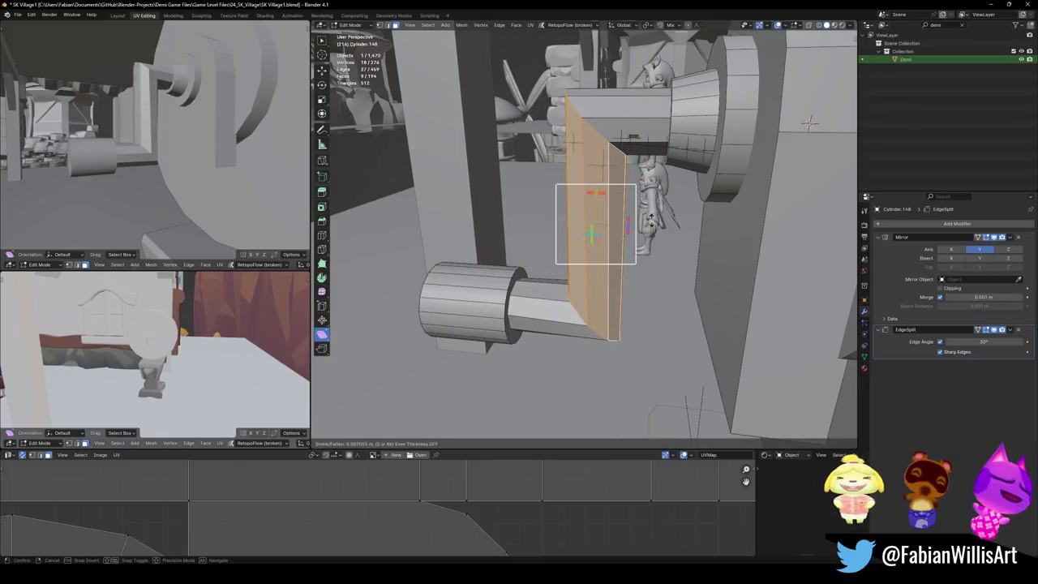
pyautogui.click(651, 217)
pyautogui.keyDown('alt'); pyautogui.keyDown('shift'); pyautogui.click(551, 312); pyautogui.keyUp('shift'); pyautogui.keyUp('alt')
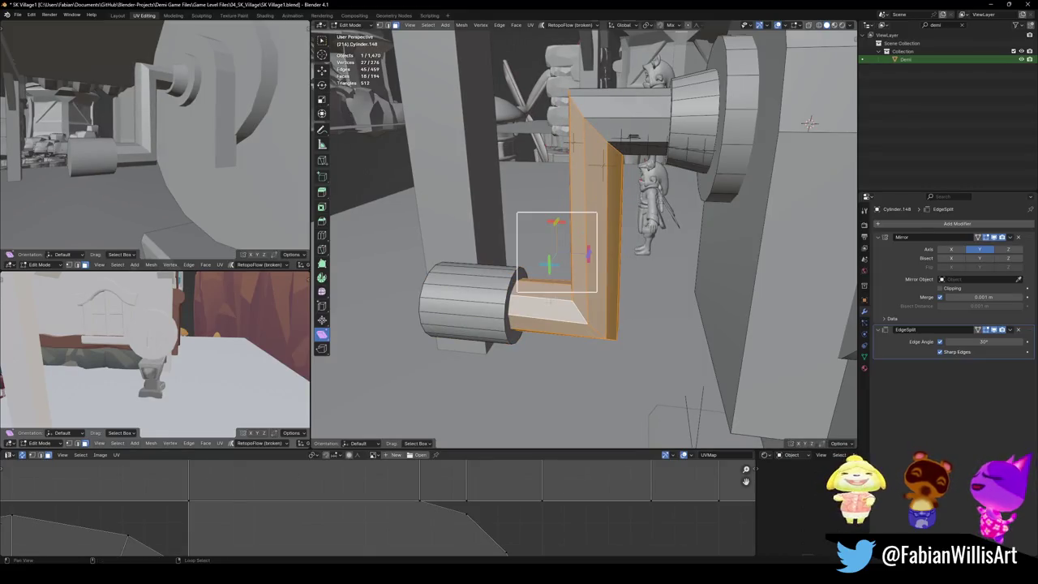
pyautogui.keyDown('alt'); pyautogui.click(624, 247); pyautogui.keyUp('alt')
pyautogui.hotkey('alt', 's')
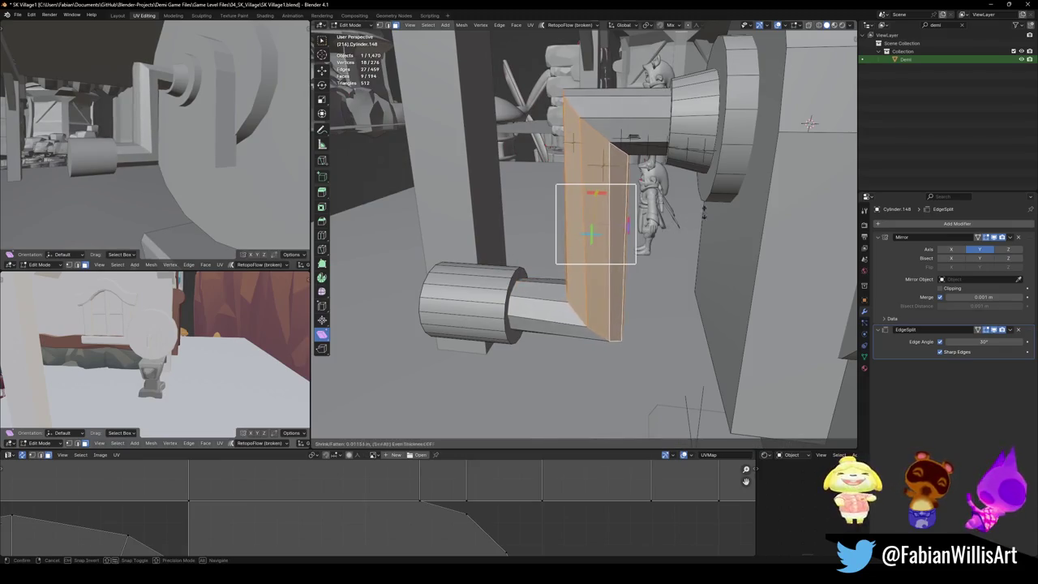
pyautogui.click(698, 180)
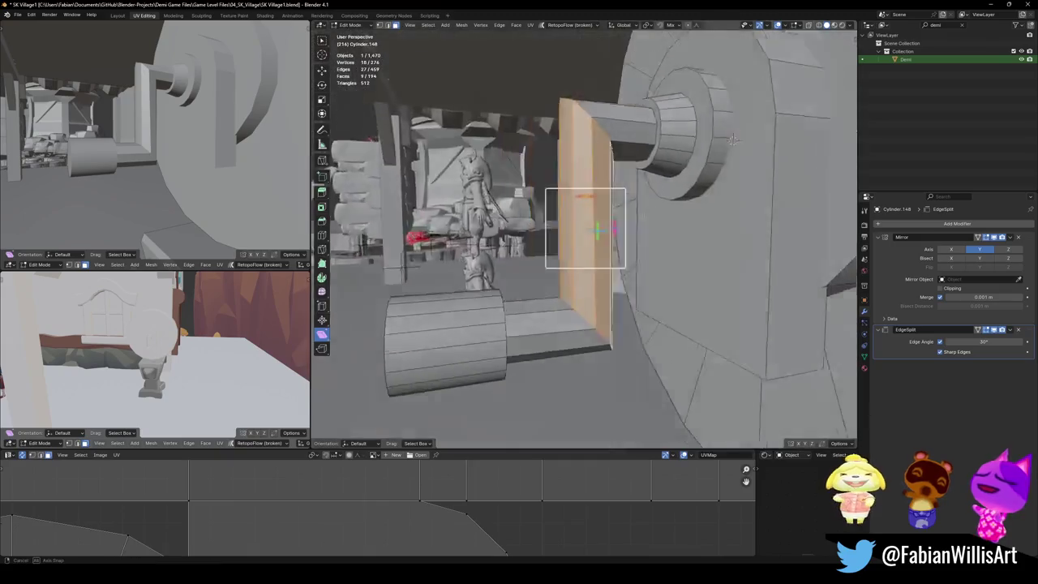
pyautogui.moveTo(699, 180); pyautogui.dragTo(619, 209, button='middle')
pyautogui.hotkey('alt', 's')
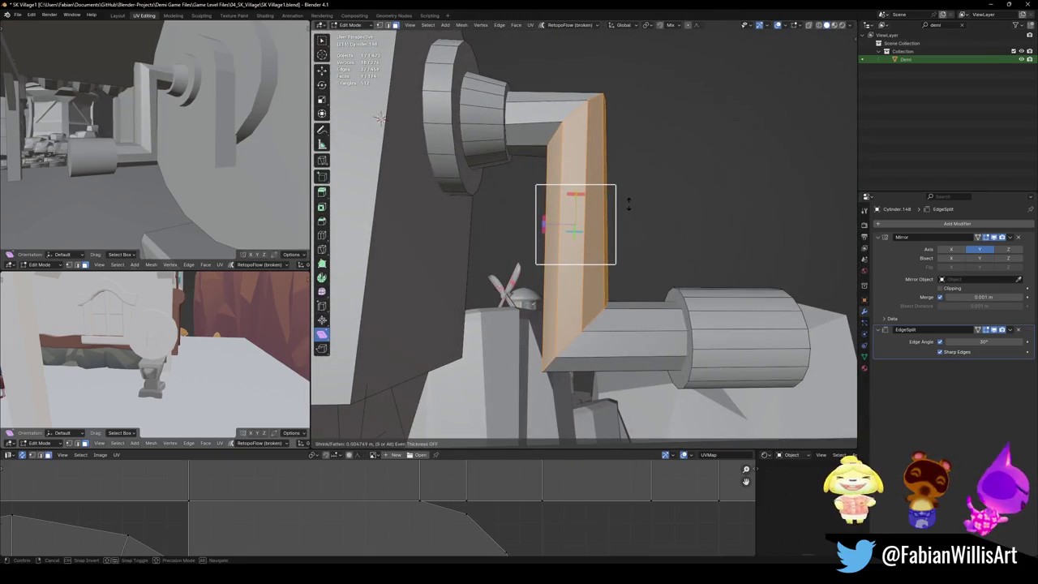
pyautogui.click(615, 211)
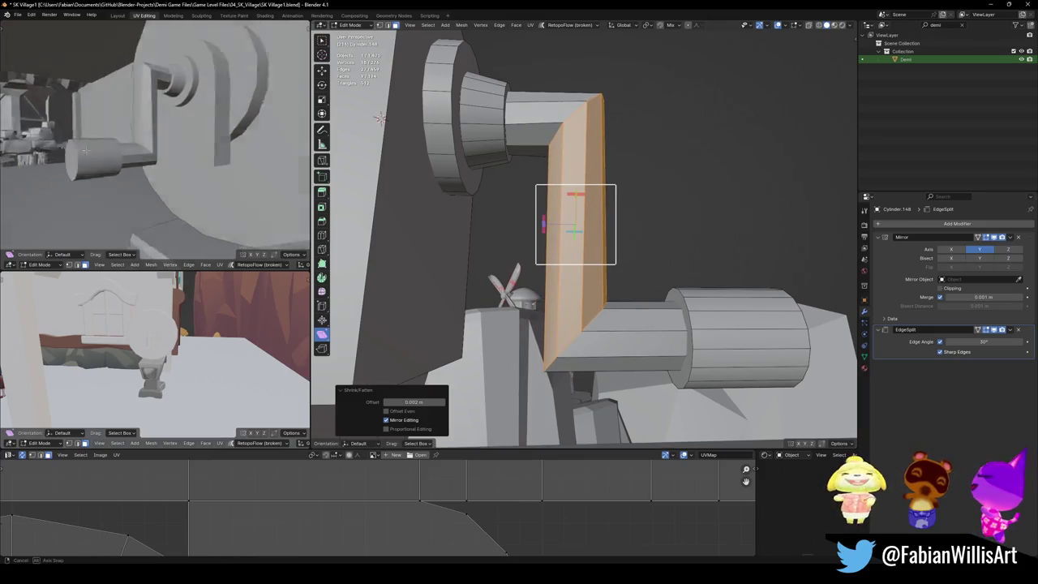
pyautogui.hotkey('alt', 'a')
# Step: Save, then move the crank grip's end ring along Y to lengthen it about 0.08 m
pyautogui.moveTo(162, 162)
pyautogui.mouseDown(button='middle')
pyautogui.moveTo(144, 195)
pyautogui.moveTo(162, 175)
pyautogui.mouseUp(button='middle')
pyautogui.press('F3')
pyautogui.press('Escape')
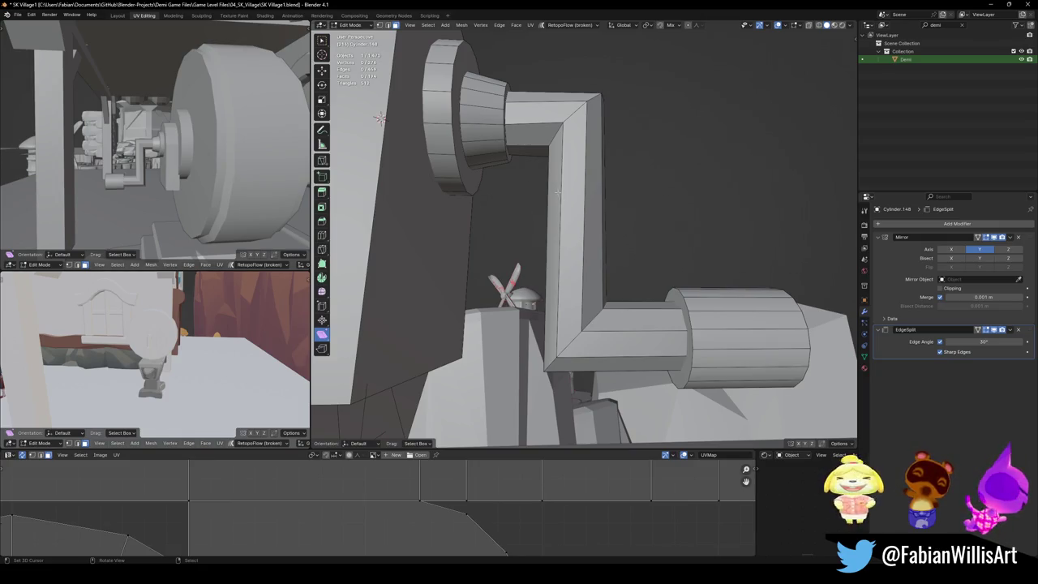
pyautogui.moveTo(379, 118)
pyautogui.mouseDown(button='middle')
pyautogui.moveTo(702, 200)
pyautogui.moveTo(724, 180)
pyautogui.mouseUp(button='middle')
pyautogui.hotkey('ctrl', 's')
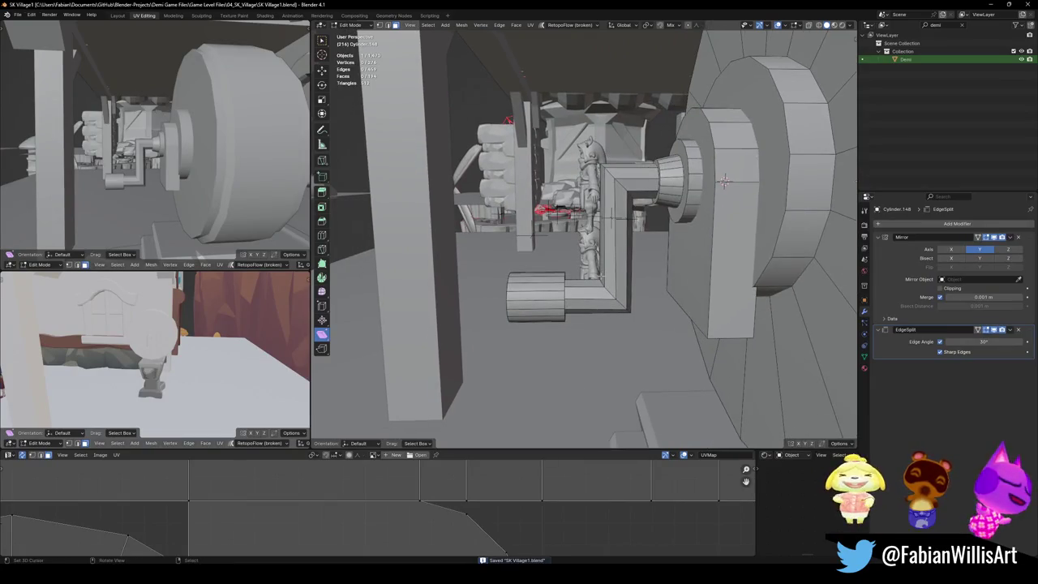
pyautogui.moveTo(724, 180); pyautogui.dragTo(710, 280, button='middle')
pyautogui.click(584, 332)
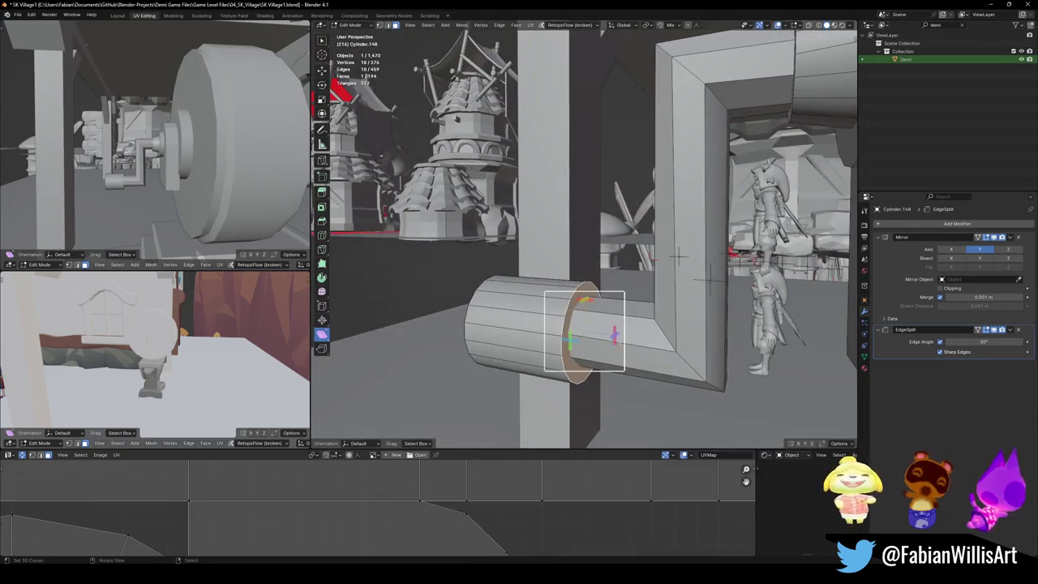
pyautogui.press('g')
pyautogui.press('y')
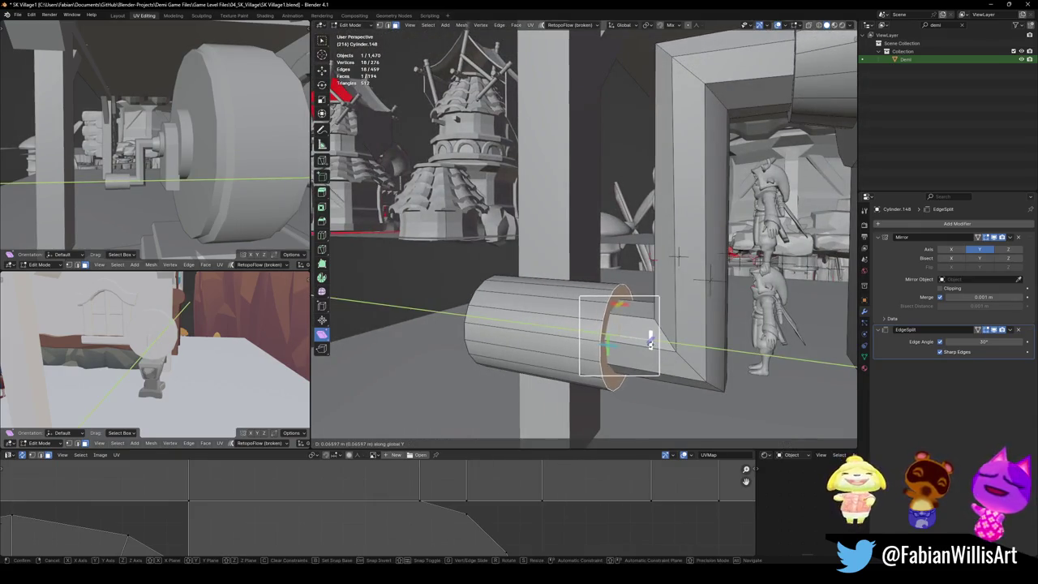
pyautogui.click(654, 340)
pyautogui.moveTo(654, 340)
pyautogui.mouseDown(button='middle')
pyautogui.moveTo(567, 332)
pyautogui.moveTo(607, 323)
pyautogui.moveTo(567, 308)
pyautogui.mouseUp(button='middle')
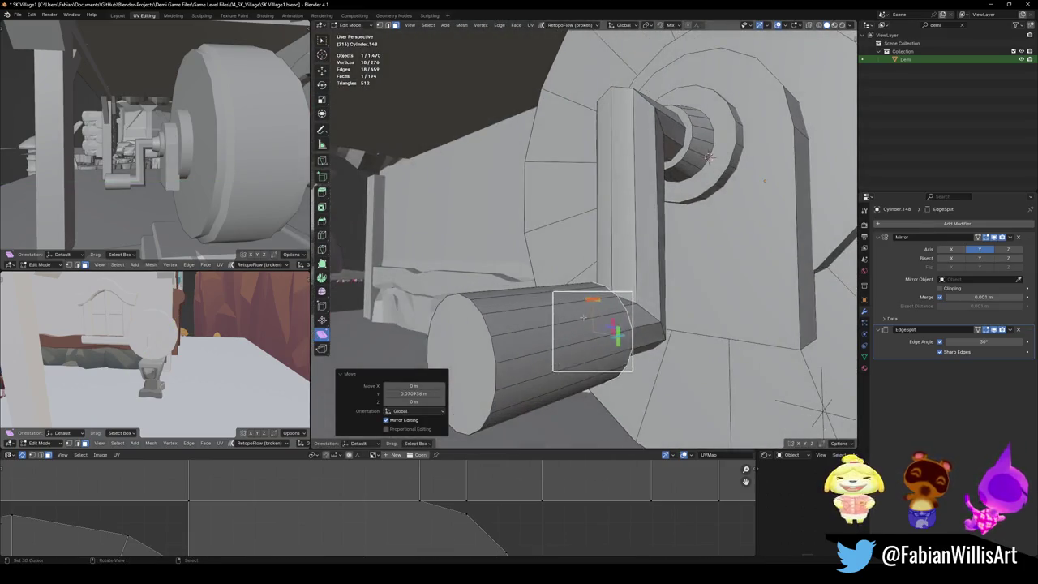
pyautogui.hotkey('alt', 'a')
# Step: Save again, zoom out to the whole grindstone, and return to Object Mode
pyautogui.moveTo(154, 137)
pyautogui.mouseDown(button='middle')
pyautogui.moveTo(187, 138)
pyautogui.moveTo(257, 190)
pyautogui.mouseUp(button='middle')
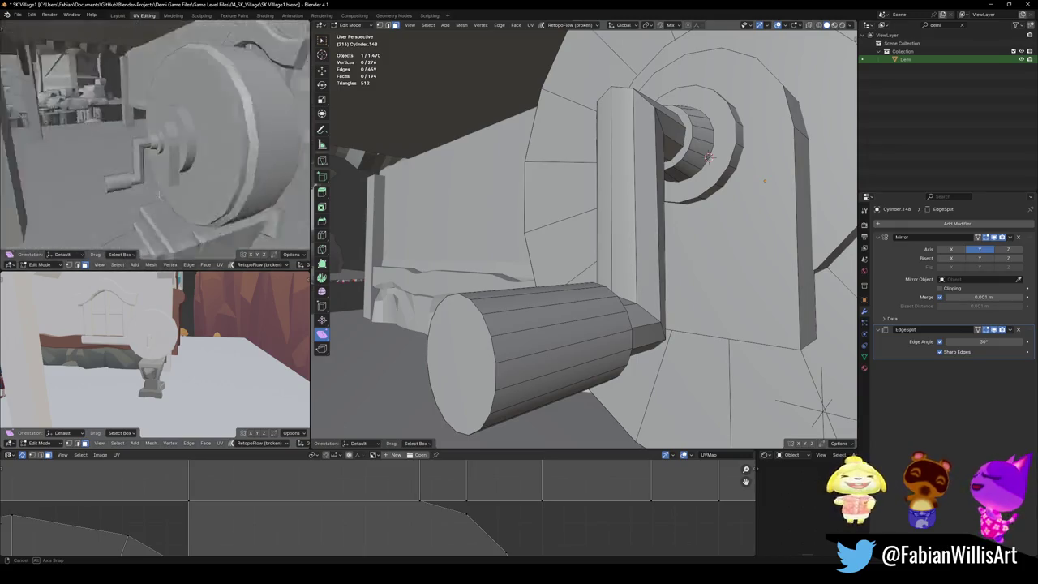
pyautogui.hotkey('ctrl', 's')
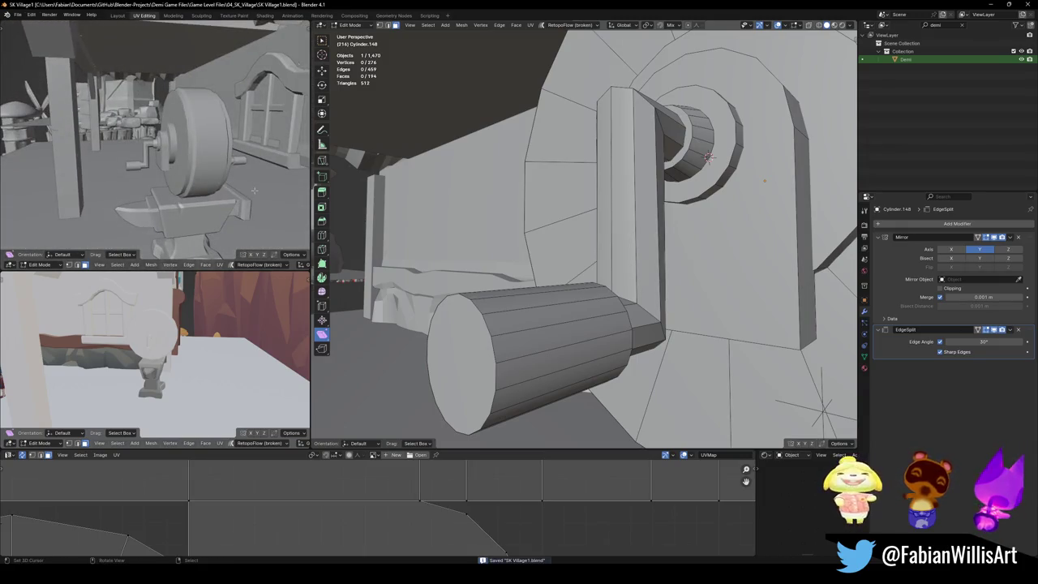
pyautogui.moveTo(600, 215); pyautogui.dragTo(616, 228, button='middle')
pyautogui.scroll(-4, 617, 227)
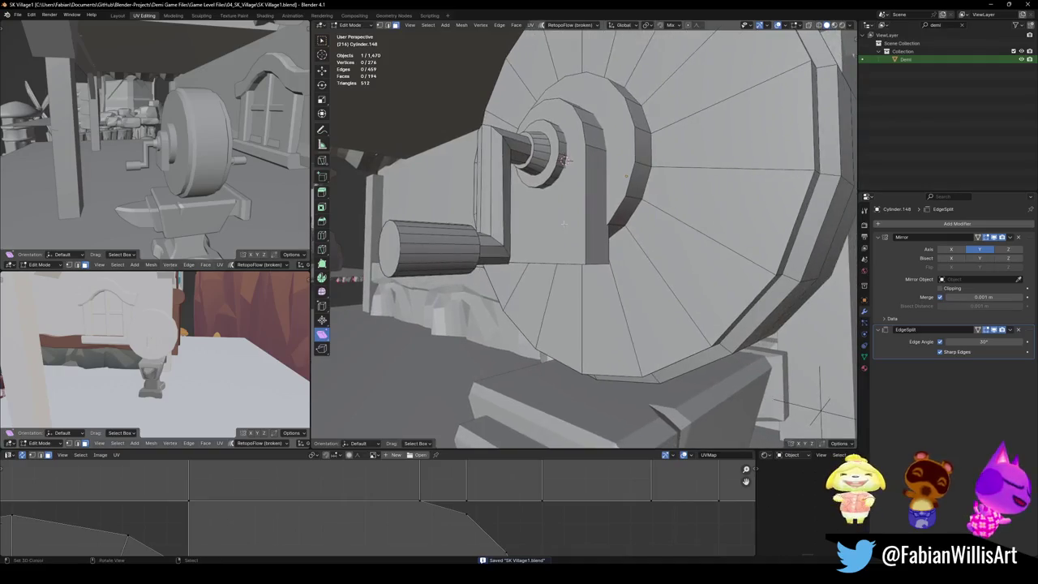
pyautogui.moveTo(572, 197); pyautogui.dragTo(581, 202, button='middle')
pyautogui.scroll(-2, 577, 199)
pyautogui.press('Tab')
pyautogui.scroll(5, 592, 267)
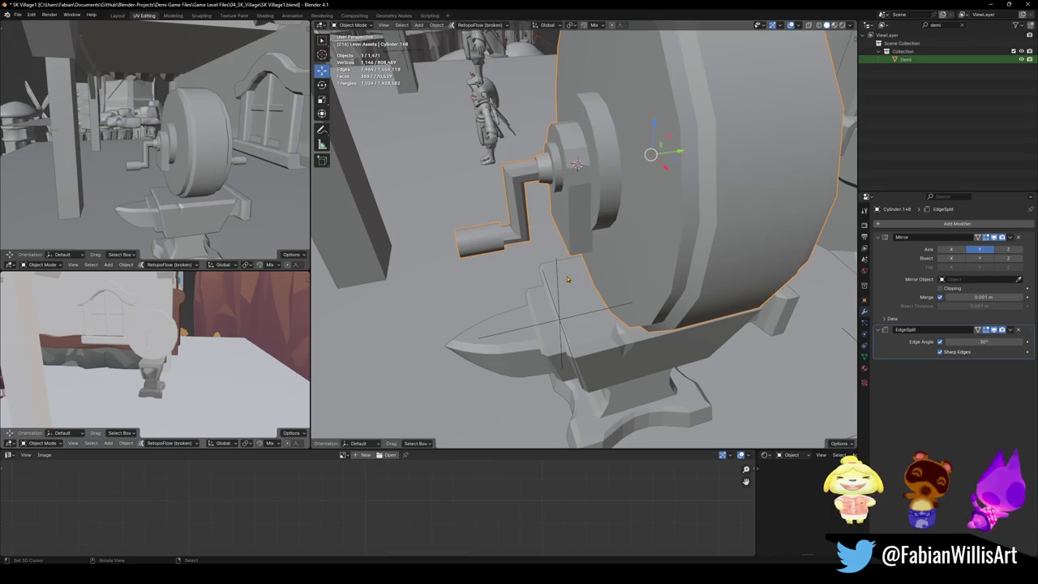
# Step: Try moving the grindstone wheel along X, cancel so it stays put, and save
pyautogui.moveTo(632, 311); pyautogui.dragTo(651, 300, button='middle')
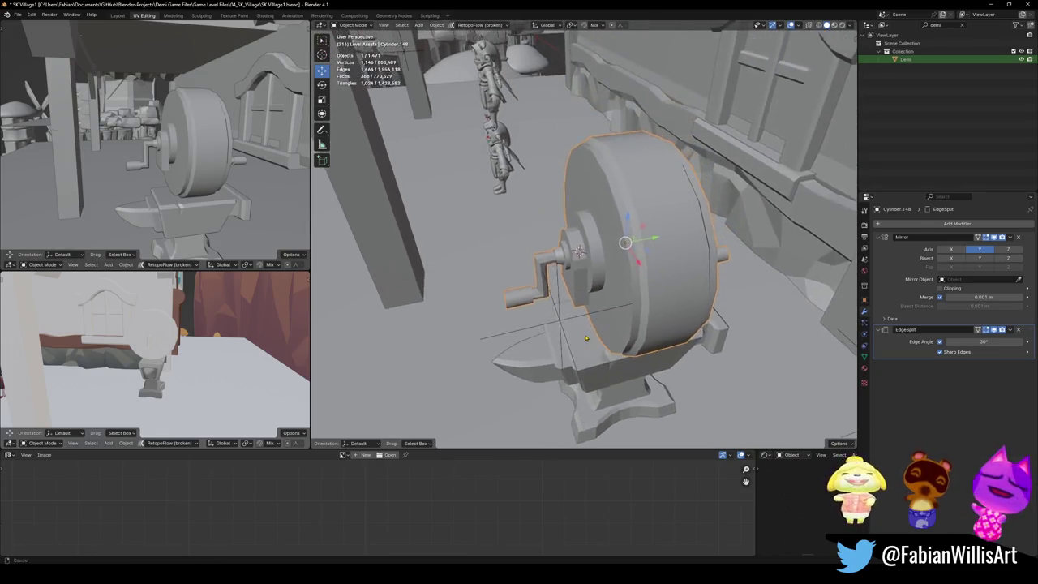
pyautogui.press('g')
pyautogui.press('y')
pyautogui.press('x')
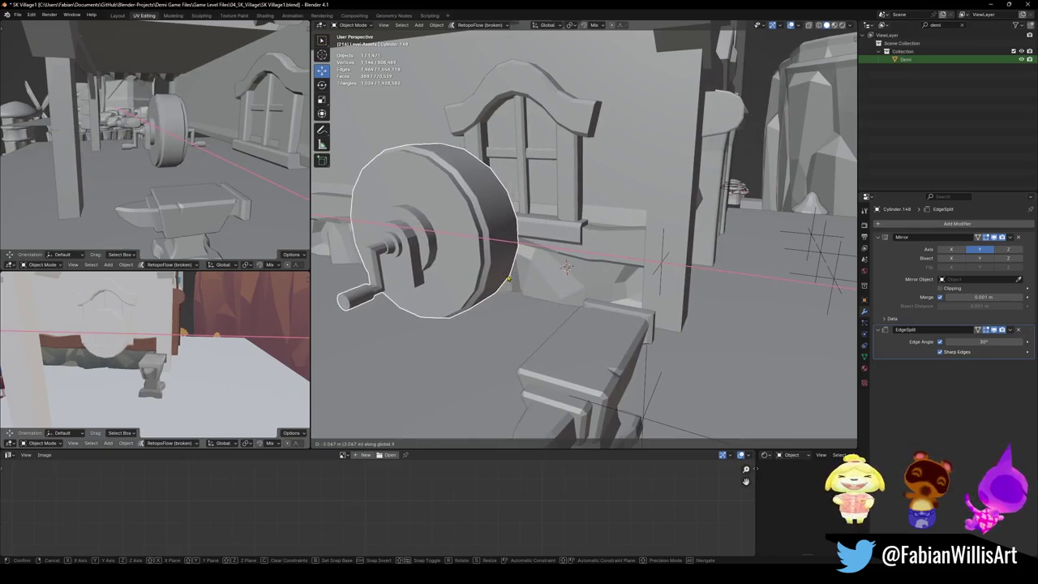
pyautogui.click(459, 247)
pyautogui.hotkey('alt', 'a')
pyautogui.hotkey('ctrl', 's')
# Step: Select and frame the wheel, enter Edit Mode, and pick the face under the hub mount
pyautogui.click(458, 248)
pyautogui.press('KP_Decimal')
pyautogui.press('Tab')
pyautogui.moveTo(459, 248)
pyautogui.mouseDown(button='middle')
pyautogui.moveTo(515, 306)
pyautogui.moveTo(487, 356)
pyautogui.moveTo(632, 290)
pyautogui.moveTo(584, 308)
pyautogui.moveTo(692, 228)
pyautogui.mouseUp(button='middle')
pyautogui.click(491, 361)
# Step: Duplicate the face under the hub in place and scale it up to 2.18
pyautogui.hotkey('shift', 'd')
pyautogui.press('Escape')
pyautogui.press('s')
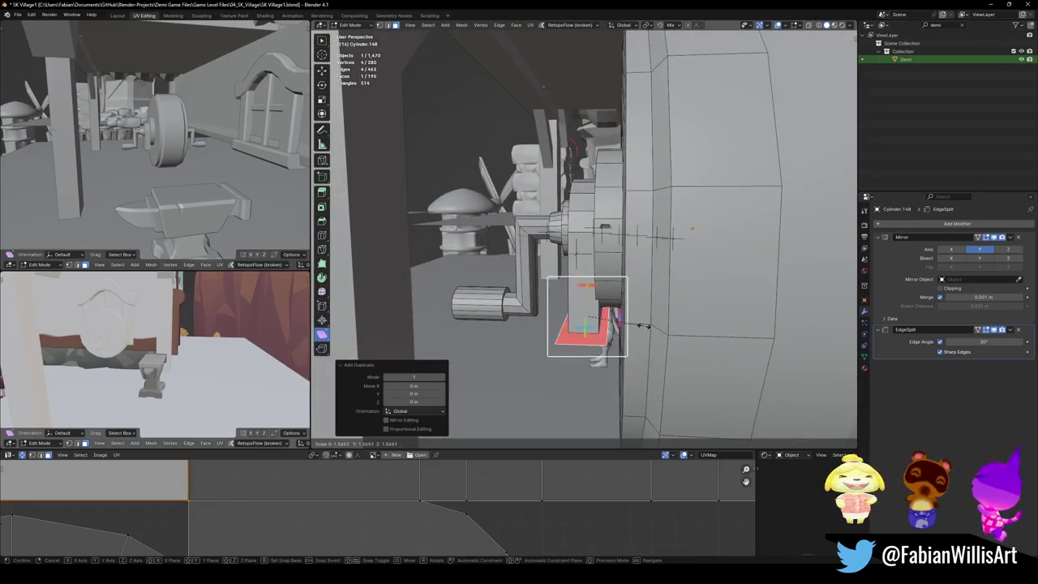
pyautogui.click(666, 323)
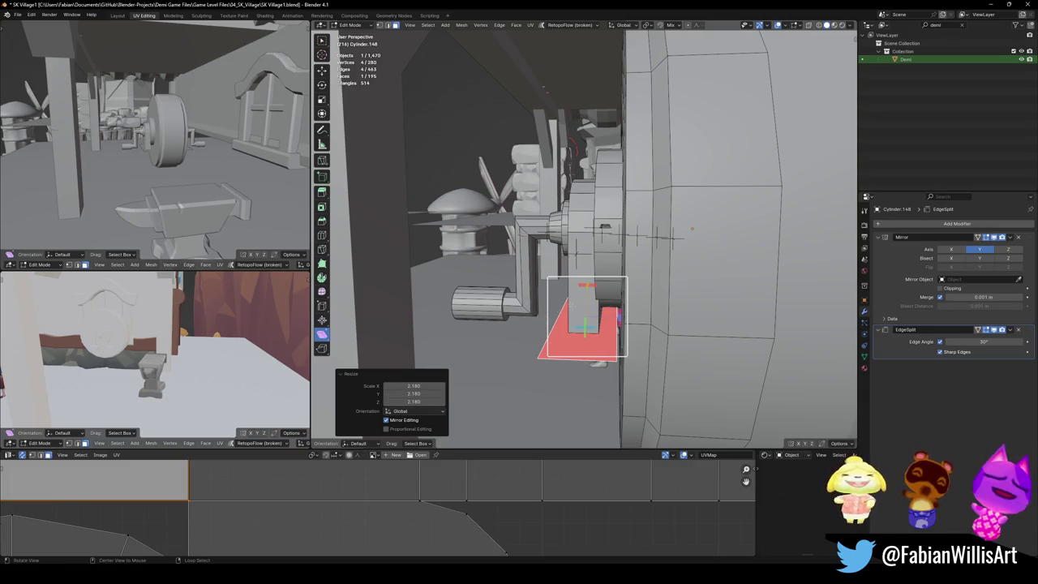
# Step: Stretch the duplicated face to 1.443 along X and save the file
pyautogui.moveTo(565, 290); pyautogui.dragTo(616, 309, button='middle')
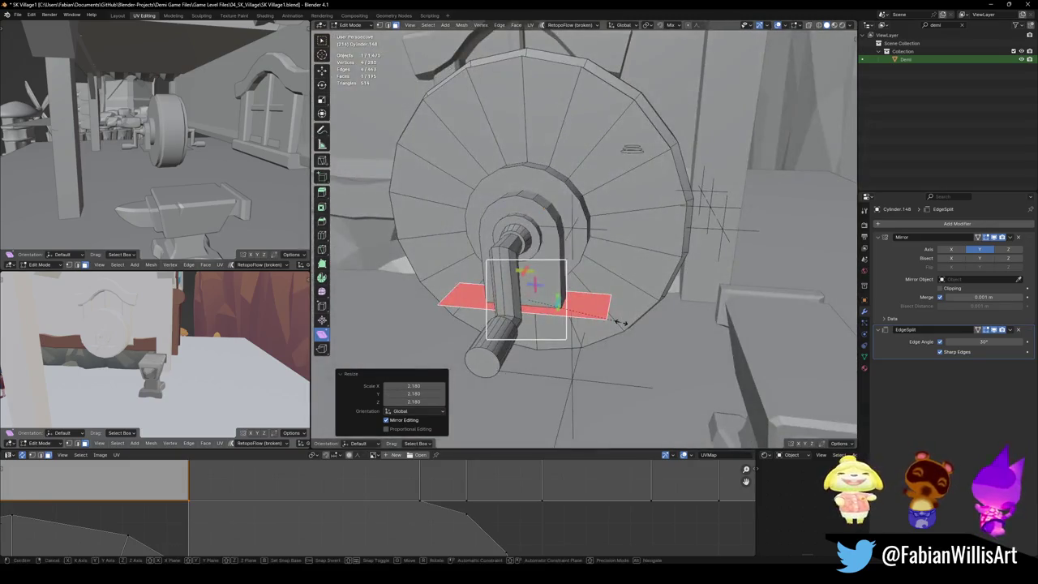
pyautogui.press('s')
pyautogui.press('x')
pyautogui.click(663, 325)
pyautogui.moveTo(663, 325)
pyautogui.mouseDown(button='middle')
pyautogui.moveTo(618, 270)
pyautogui.moveTo(600, 292)
pyautogui.mouseUp(button='middle')
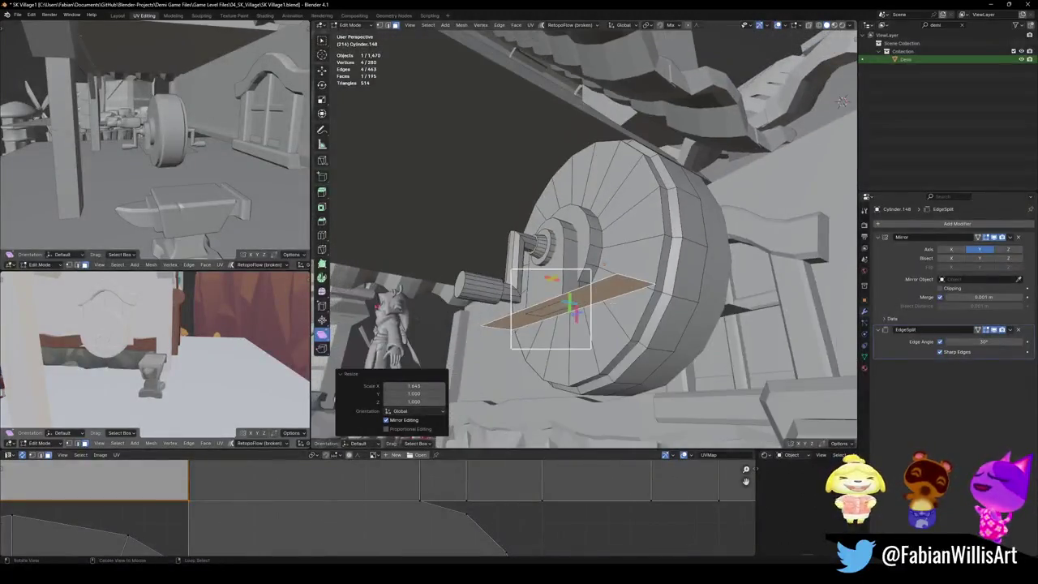
pyautogui.scroll(4, 595, 296)
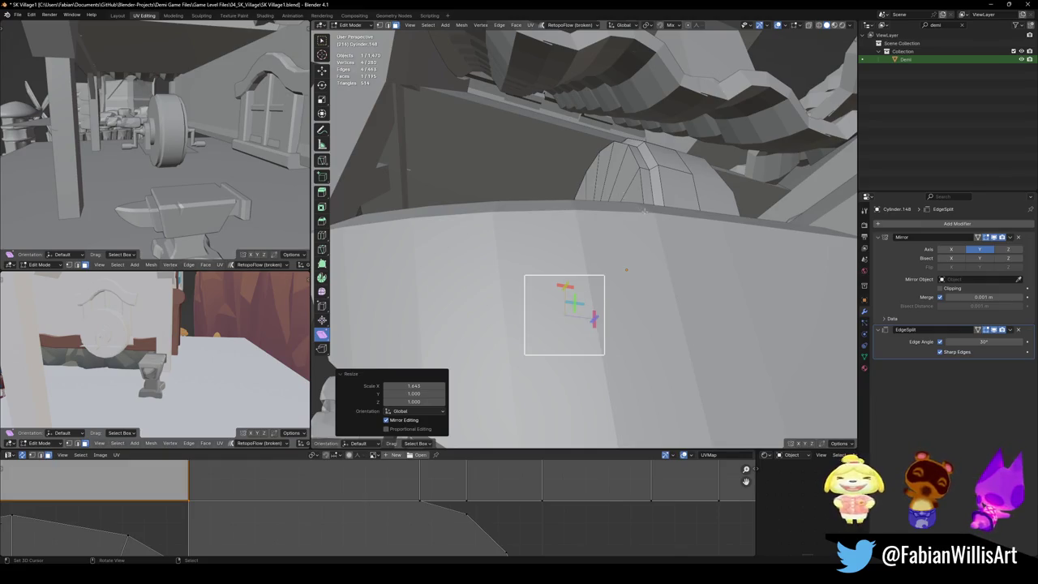
pyautogui.moveTo(645, 211); pyautogui.dragTo(633, 308, button='middle')
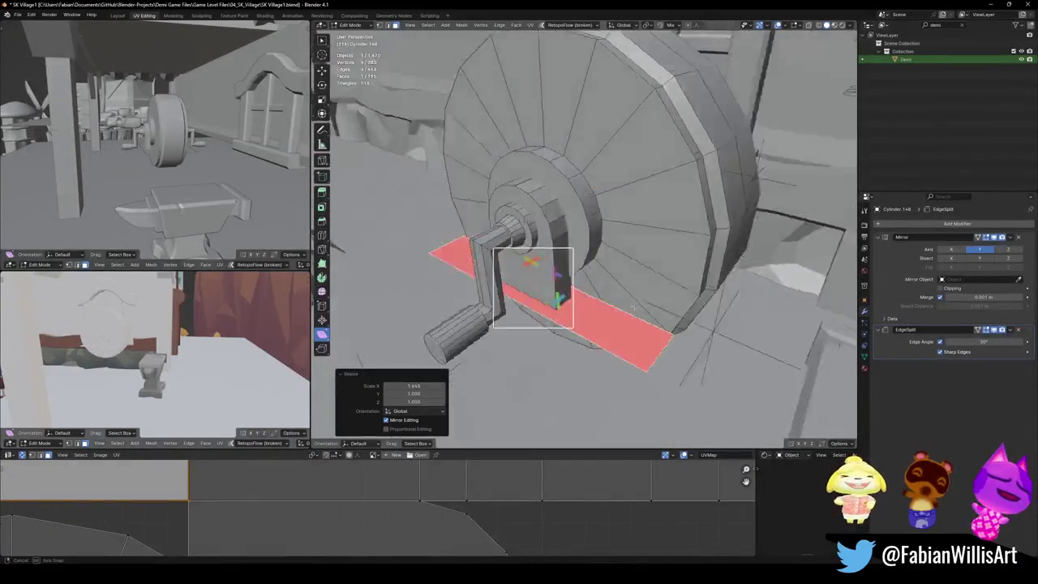
pyautogui.moveTo(634, 308)
pyautogui.mouseDown(button='middle')
pyautogui.moveTo(670, 294)
pyautogui.moveTo(638, 290)
pyautogui.mouseUp(button='middle')
pyautogui.hotkey('ctrl', 's')
# Step: Widen the face slightly more along X, by 1.038
pyautogui.press('s')
pyautogui.press('y')
pyautogui.press('x')
pyautogui.click(671, 292)
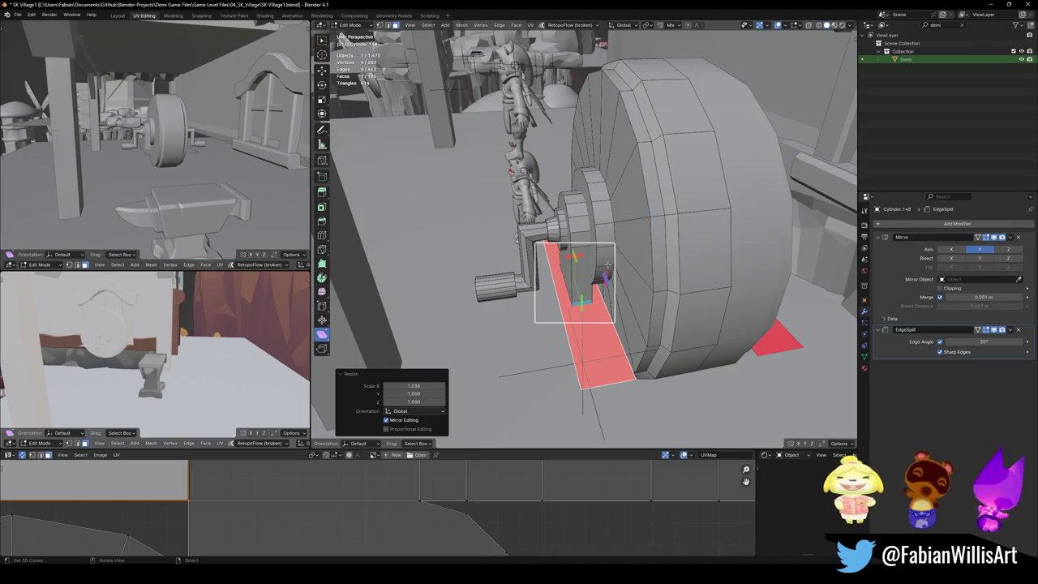
pyautogui.moveTo(618, 301)
pyautogui.mouseDown(button='middle')
pyautogui.moveTo(609, 218)
pyautogui.moveTo(628, 298)
pyautogui.moveTo(600, 251)
pyautogui.mouseUp(button='middle')
pyautogui.scroll(3, 609, 218)
# Step: Lower the face 0.085 m along Z and extrude it 0.172 m into a block
pyautogui.press('g')
pyautogui.press('z')
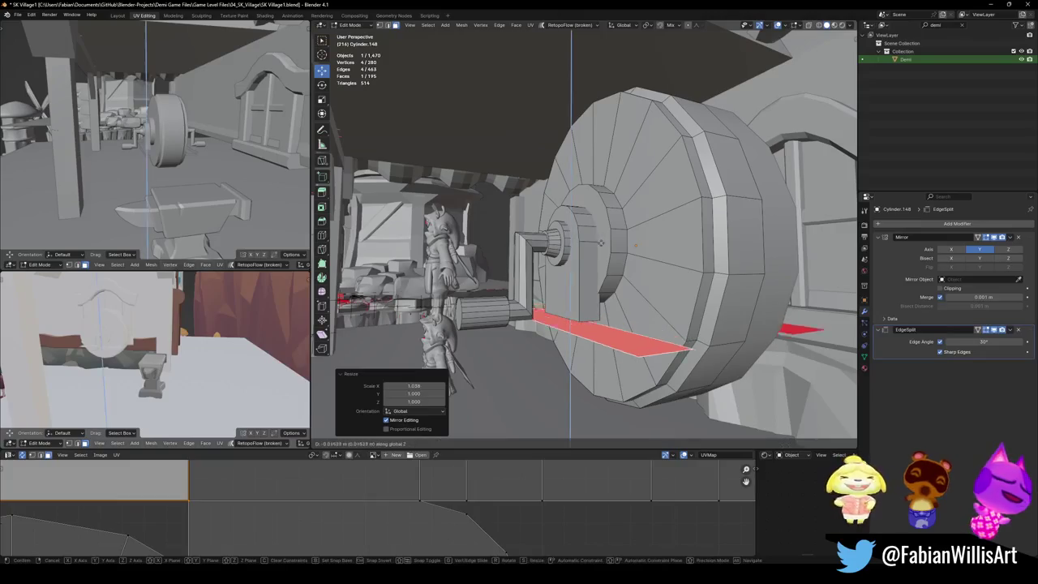
pyautogui.click(604, 293)
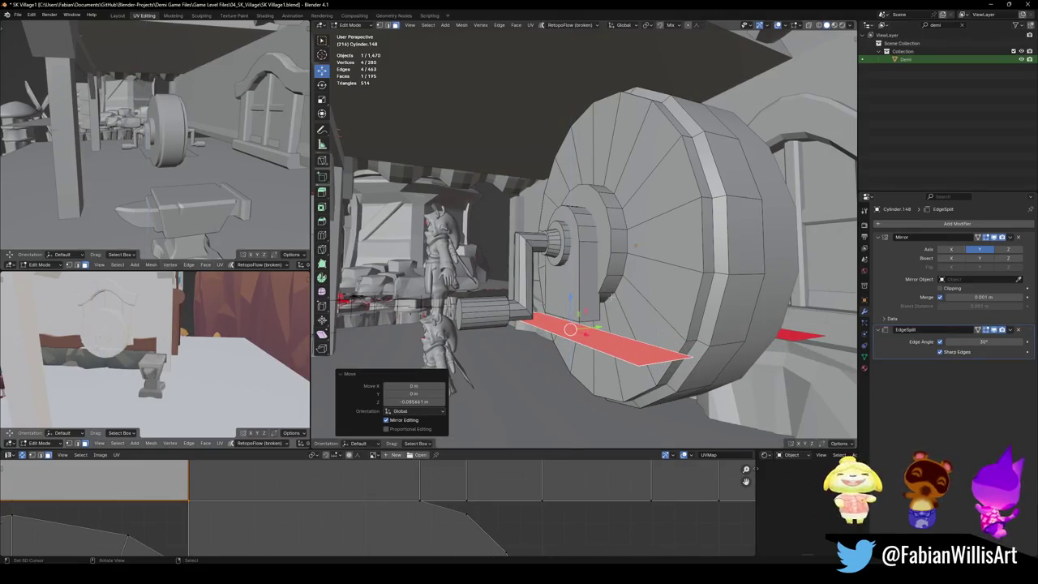
pyautogui.press('e')
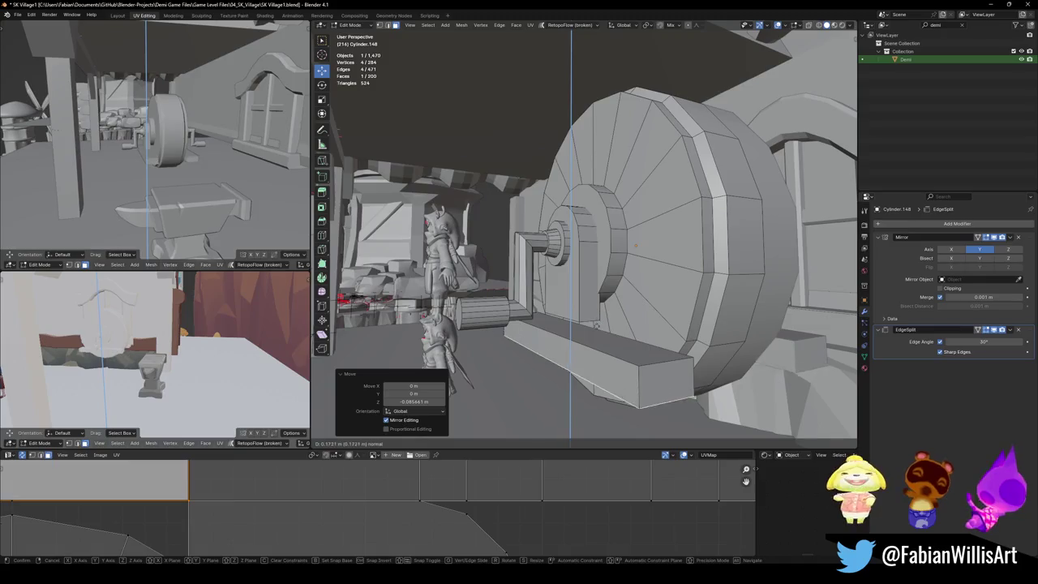
pyautogui.click(635, 366)
# Step: Select the new extruded block and start moving it vertically
pyautogui.hotkey('alt', 'a')
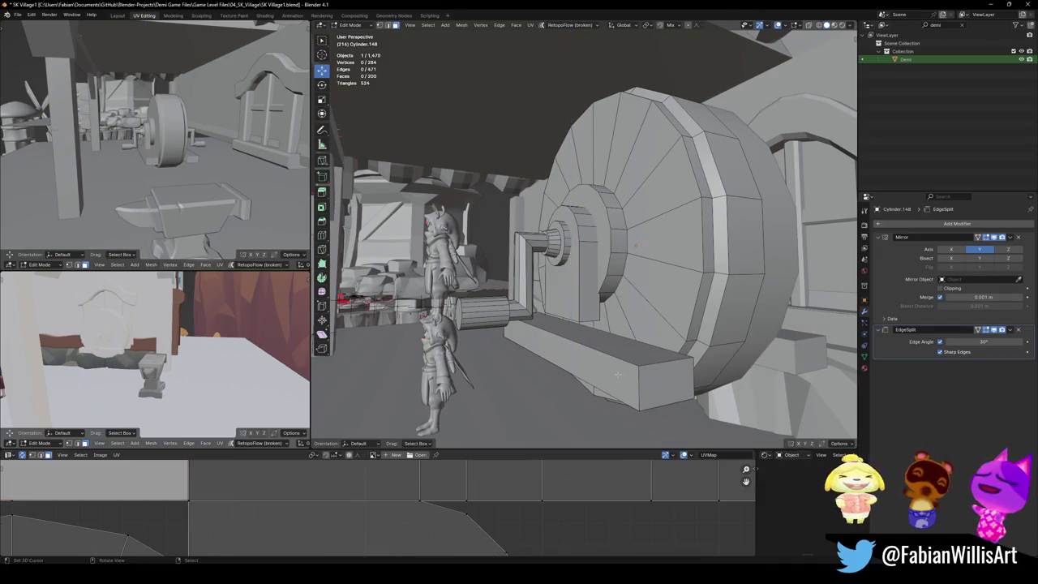
pyautogui.keyDown('alt'); pyautogui.click(612, 354); pyautogui.keyUp('alt')
pyautogui.press('g')
pyautogui.press('z')
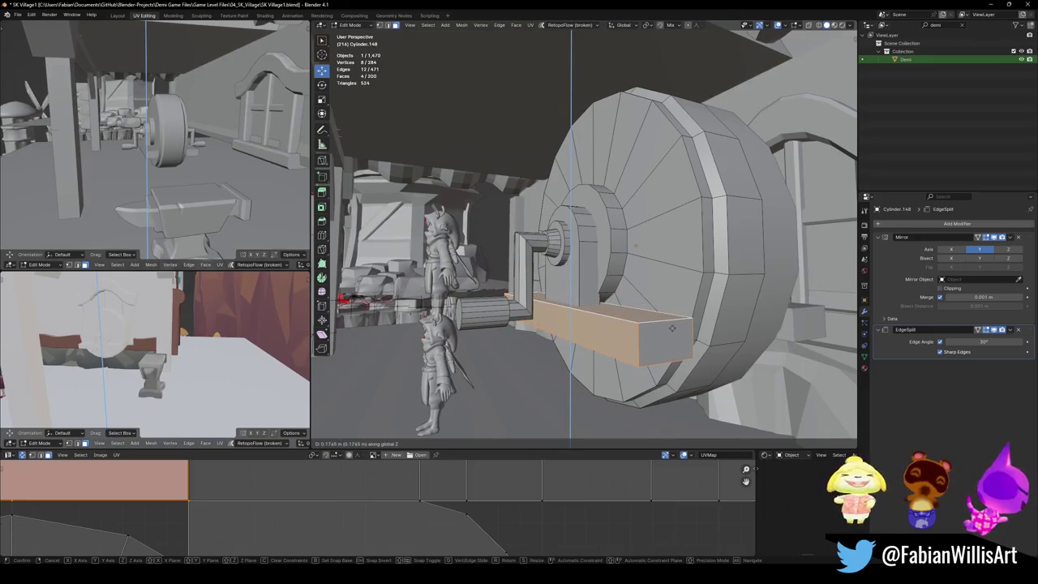
# Step: Raise the beam block 0.174 m along Z under the wheel
pyautogui.click(671, 327)
pyautogui.moveTo(672, 327); pyautogui.dragTo(667, 329, button='middle')
pyautogui.press('g')
pyautogui.press('z')
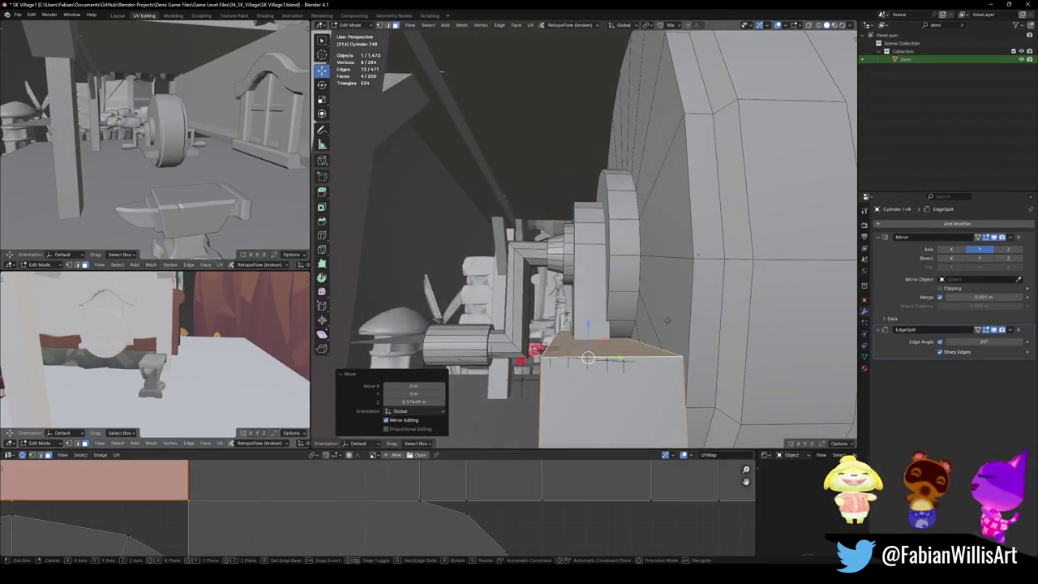
pyautogui.press('Escape')
pyautogui.hotkey('alt', 'a')
pyautogui.moveTo(667, 327)
pyautogui.mouseDown(button='middle')
pyautogui.moveTo(610, 311)
pyautogui.moveTo(560, 259)
pyautogui.mouseUp(button='middle')
# Step: Using X-ray, select the wheel's large round face and shift it -0.0133 m along Y
pyautogui.hotkey('alt', 'z')
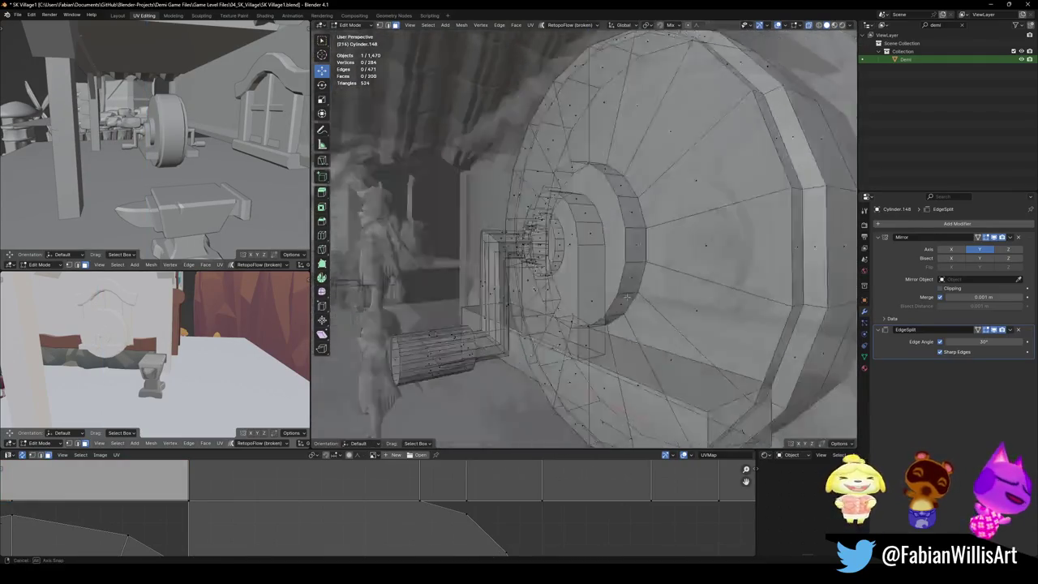
pyautogui.click(556, 256)
pyautogui.moveTo(616, 291)
pyautogui.mouseDown(button='middle')
pyautogui.moveTo(528, 302)
pyautogui.moveTo(610, 243)
pyautogui.moveTo(807, 261)
pyautogui.moveTo(616, 280)
pyautogui.moveTo(755, 296)
pyautogui.moveTo(586, 308)
pyautogui.moveTo(616, 277)
pyautogui.mouseUp(button='middle')
pyautogui.click(610, 244)
pyautogui.hotkey('alt', 'z')
pyautogui.press('g')
pyautogui.press('y')
pyautogui.click(611, 286)
pyautogui.hotkey('alt', 'a')
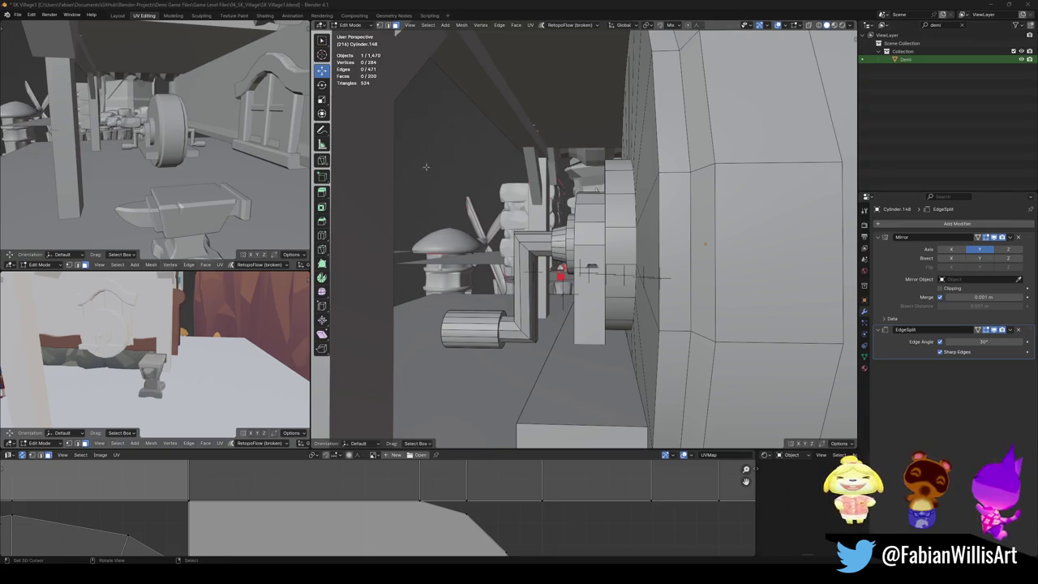
# Step: Zoom in on the wheel and save the village file
pyautogui.scroll(3, 246, 166)
pyautogui.scroll(3, 246, 166)
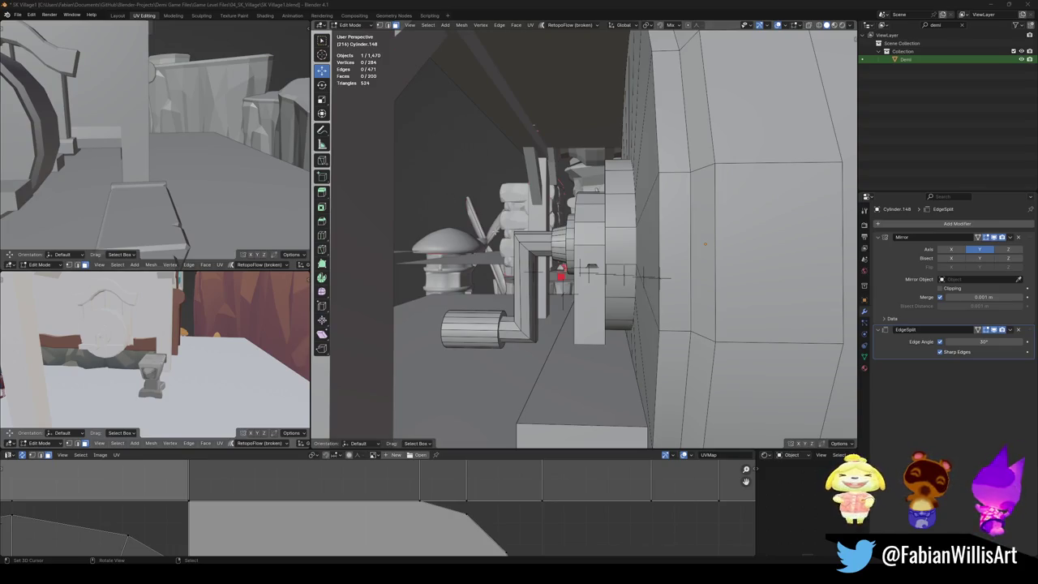
pyautogui.hotkey('ctrl', 's')
pyautogui.moveTo(705, 243)
pyautogui.mouseDown(button='middle')
pyautogui.moveTo(760, 265)
pyautogui.moveTo(606, 262)
pyautogui.mouseUp(button='middle')
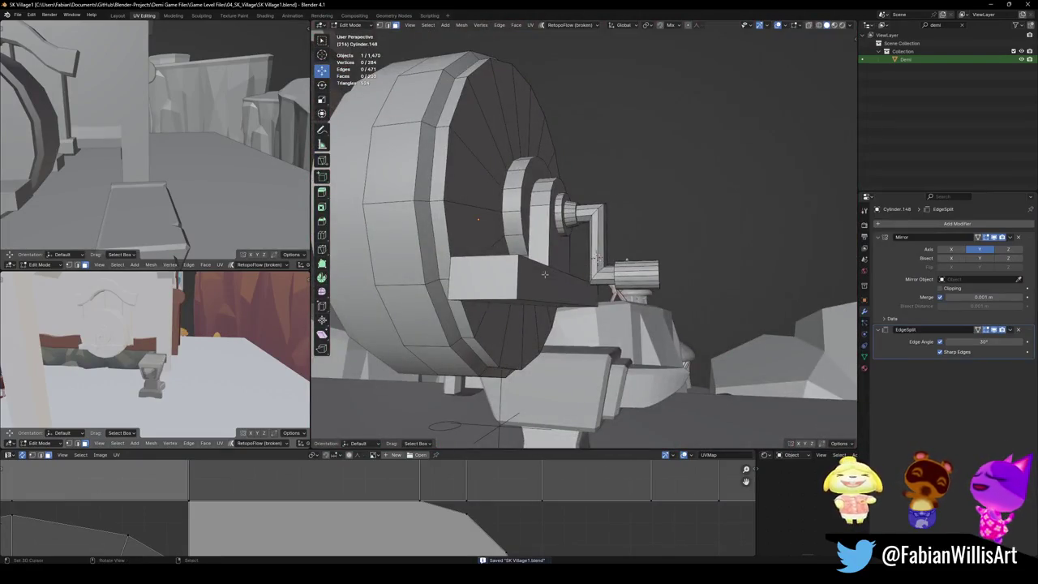
# Step: Lengthen the beam by scaling its face loop along X, then save
pyautogui.moveTo(546, 285); pyautogui.dragTo(674, 211, button='middle')
pyautogui.keyDown('alt'); pyautogui.click(568, 292); pyautogui.keyUp('alt')
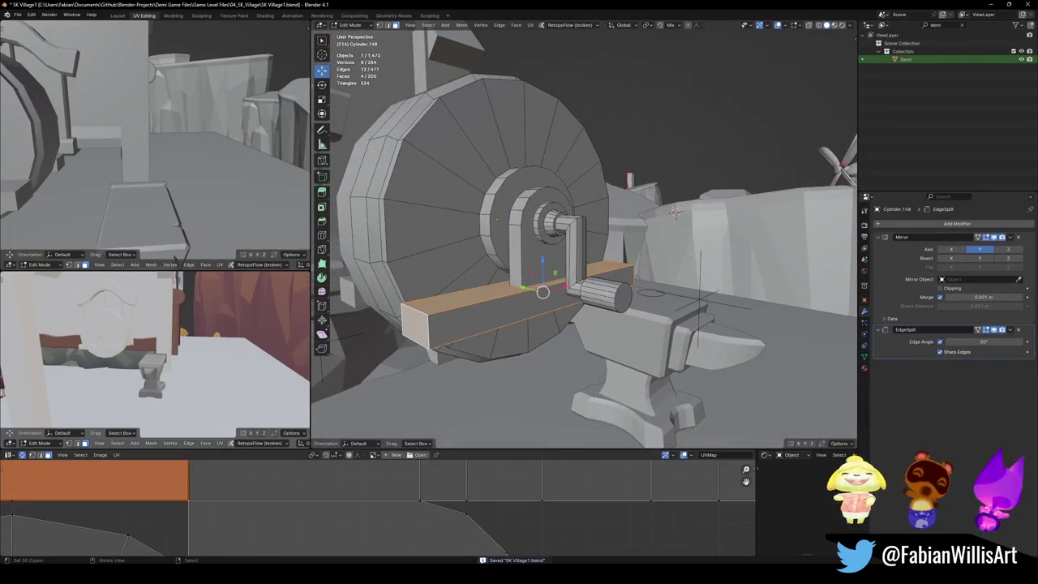
pyautogui.press('s')
pyautogui.press('x')
pyautogui.click(674, 211)
pyautogui.moveTo(674, 212)
pyautogui.mouseDown(button='middle')
pyautogui.moveTo(646, 223)
pyautogui.moveTo(604, 275)
pyautogui.mouseUp(button='middle')
pyautogui.hotkey('alt', 'a')
pyautogui.hotkey('ctrl', 's')
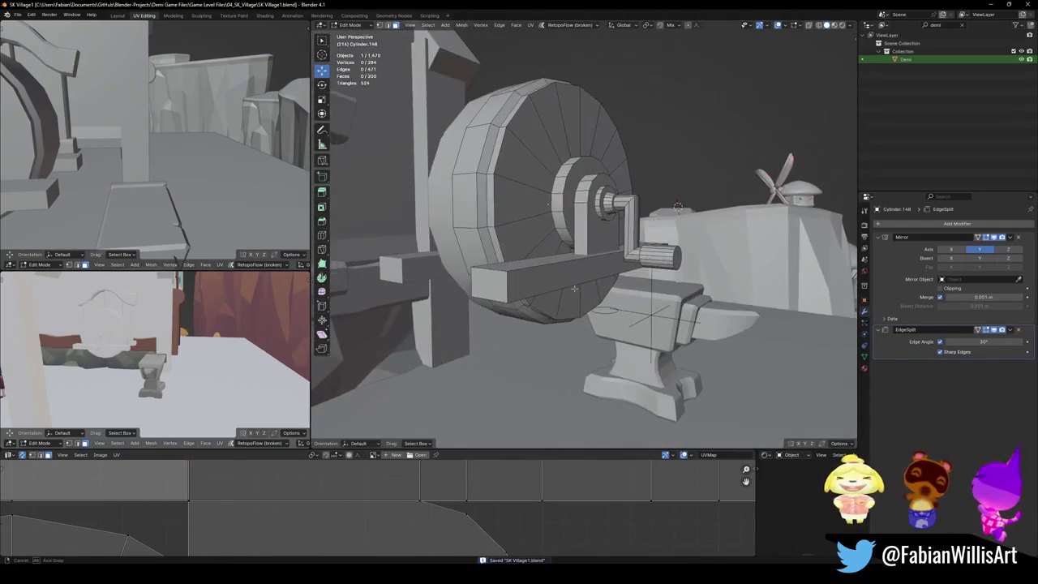
# Step: Move the beam's bottom face to a new height along Z
pyautogui.click(604, 275)
pyautogui.press('g')
pyautogui.press('z')
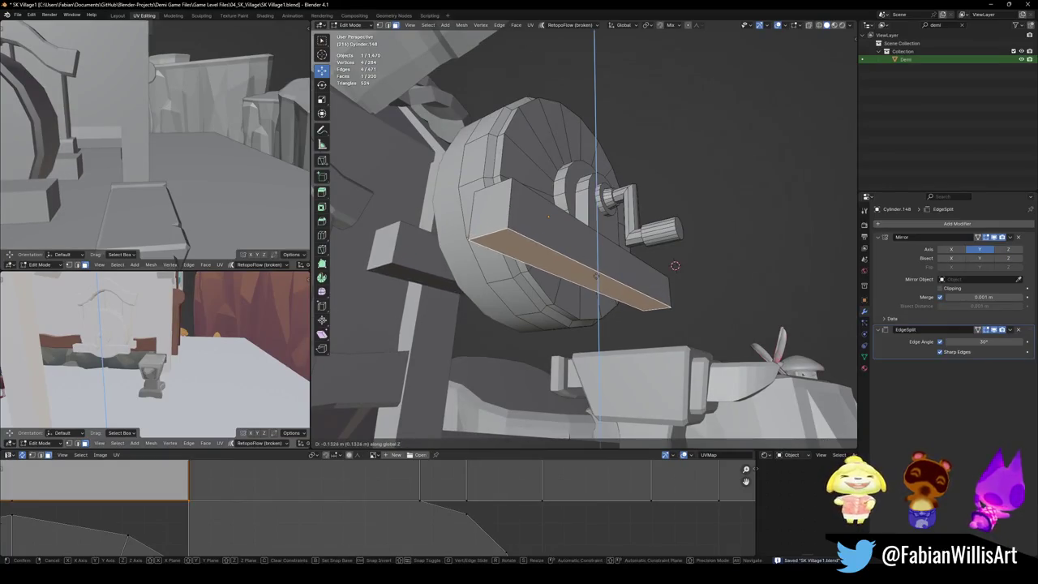
pyautogui.click(596, 274)
pyautogui.moveTo(596, 274)
pyautogui.mouseDown(button='middle')
pyautogui.moveTo(585, 312)
pyautogui.moveTo(572, 286)
pyautogui.moveTo(576, 232)
pyautogui.mouseUp(button='middle')
pyautogui.hotkey('alt', 'a')
# Step: Select the beam's underside and add a new cube mesh
pyautogui.moveTo(537, 262); pyautogui.dragTo(562, 196, button='middle')
pyautogui.click(562, 195)
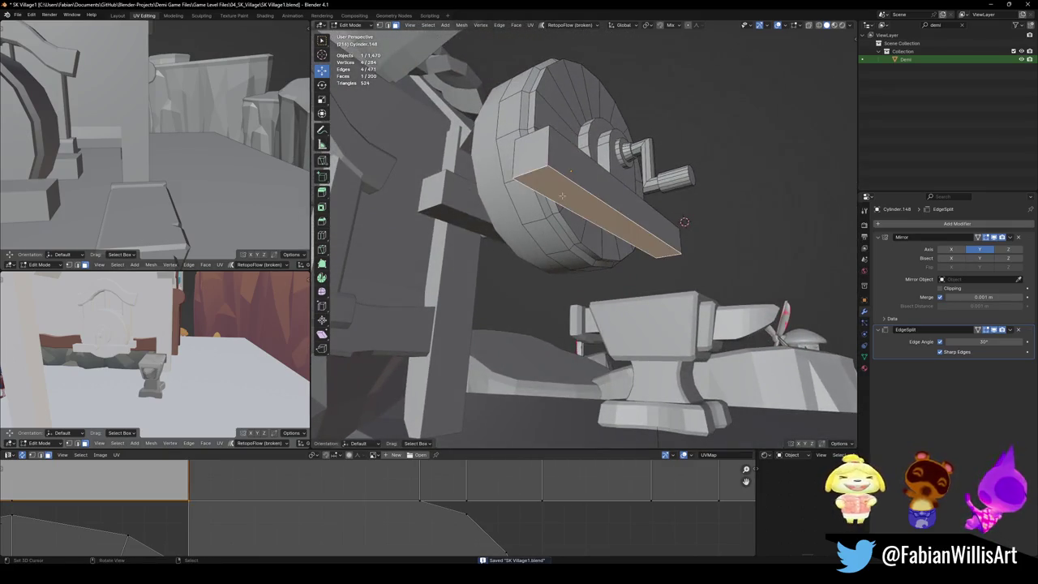
pyautogui.hotkey('shift', 'a')
pyautogui.click(581, 219)
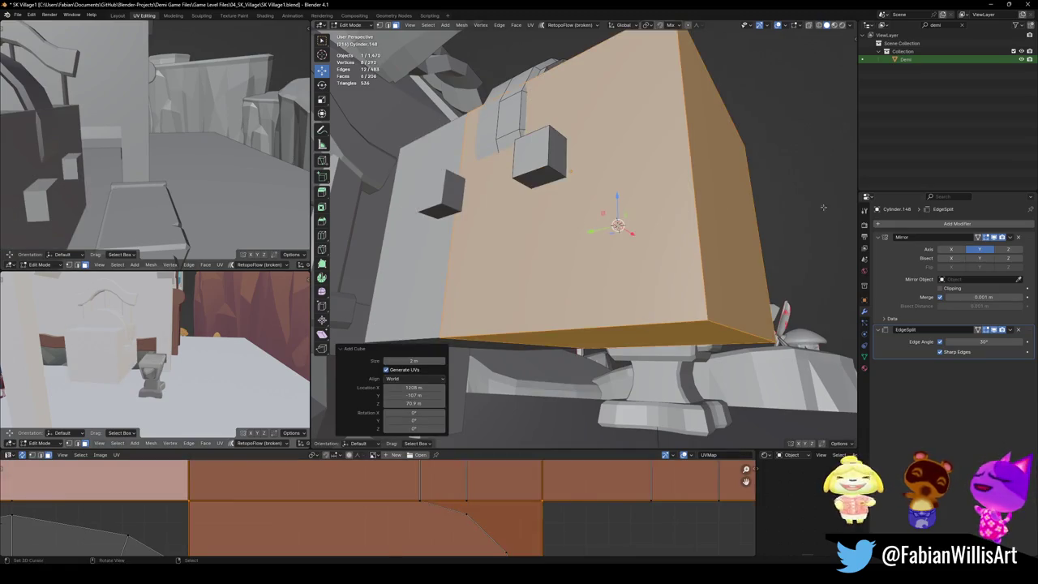
# Step: Shrink the new cube to 0.12 and slide it along X under the beam
pyautogui.press('s')
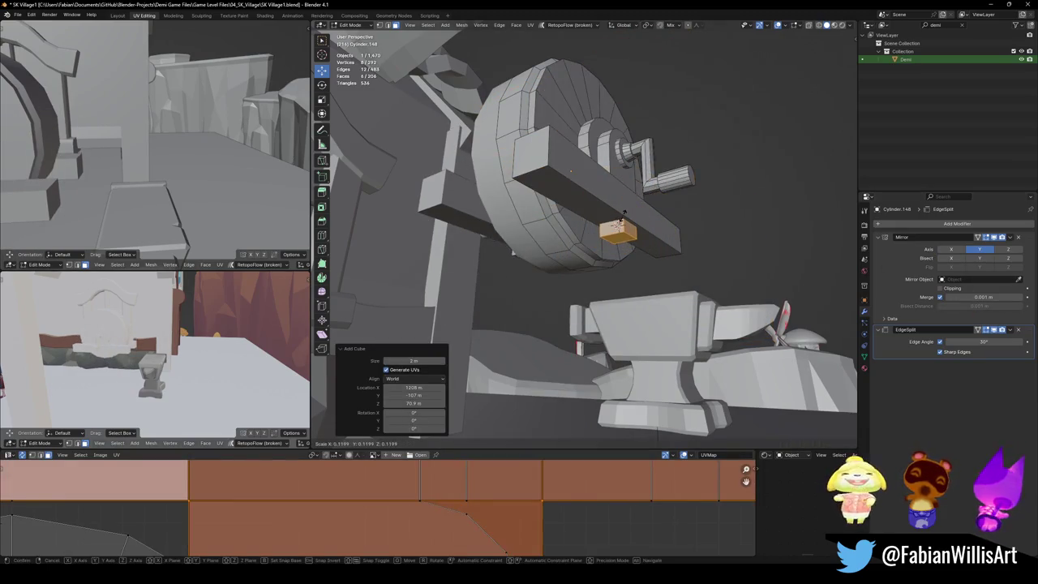
pyautogui.click(623, 212)
pyautogui.scroll(5, 623, 212)
pyautogui.press('g')
pyautogui.press('y')
pyautogui.press('x')
pyautogui.click(474, 209)
pyautogui.moveTo(637, 211); pyautogui.dragTo(629, 212, button='middle')
pyautogui.hotkey('alt', 'a')
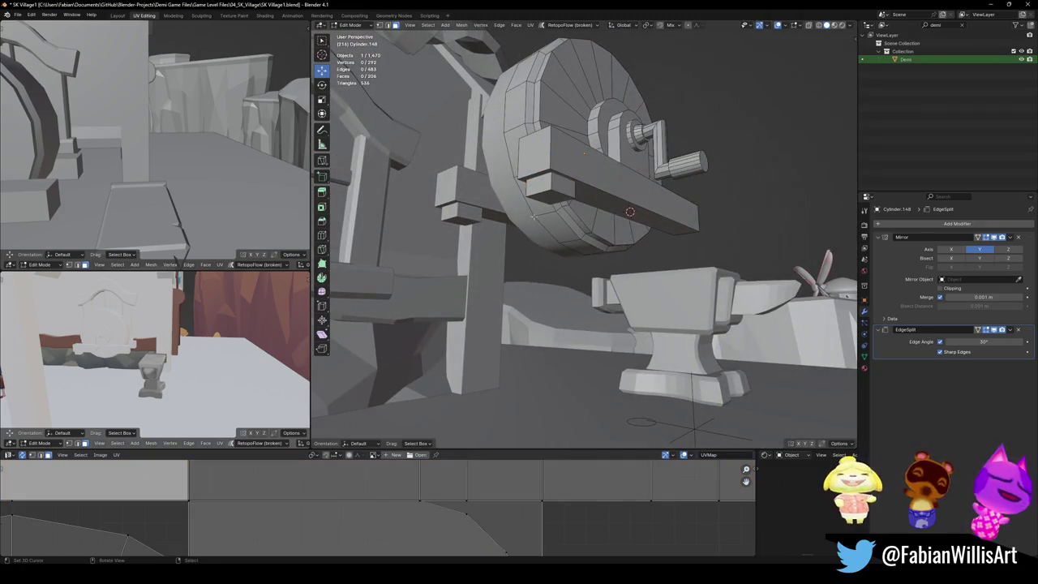
# Step: Select the small box, move it along Y, and narrow it along Y
pyautogui.moveTo(629, 212); pyautogui.dragTo(618, 208, button='middle')
pyautogui.press('l')
pyautogui.hotkey('alt', 'a')
pyautogui.press('l')
pyautogui.press('g')
pyautogui.press('y')
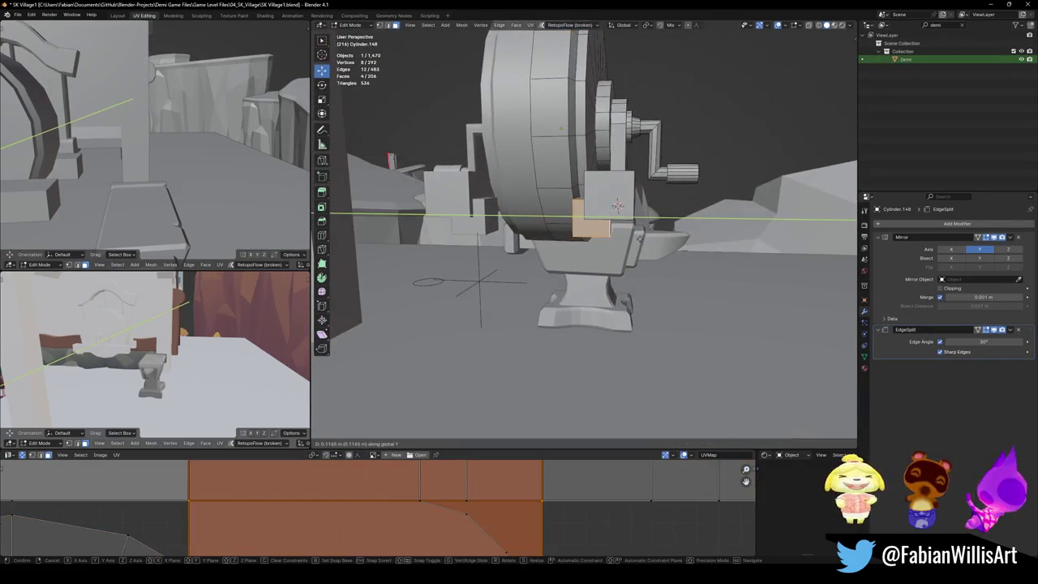
pyautogui.click(636, 240)
pyautogui.press('s')
pyautogui.press('y')
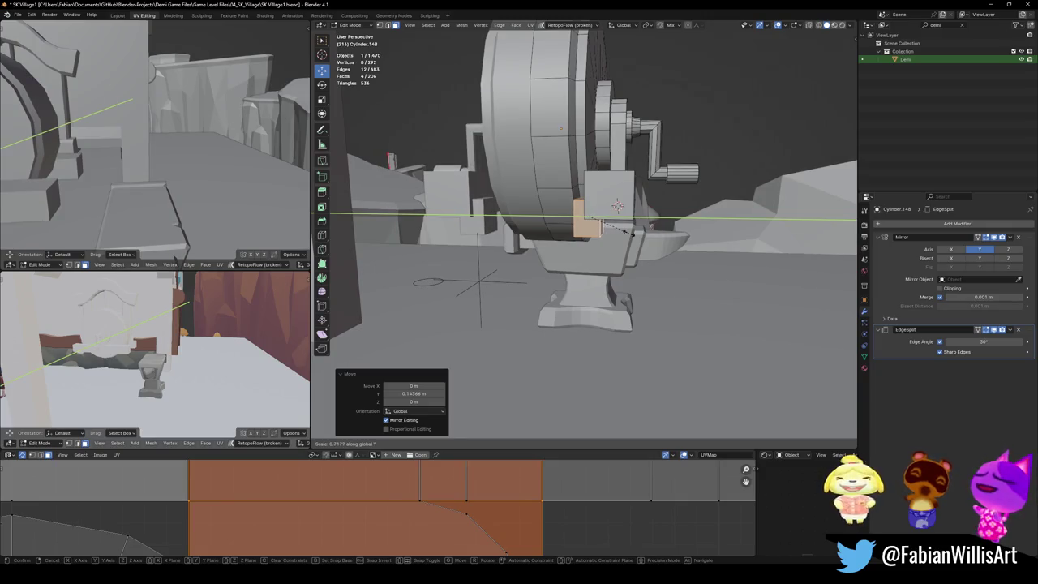
pyautogui.click(632, 233)
# Step: Pull the box's bottom face down along Z and shift it -0.192 m along X into a slanted leg
pyautogui.moveTo(633, 233)
pyautogui.mouseDown(button='middle')
pyautogui.moveTo(565, 221)
pyautogui.moveTo(535, 192)
pyautogui.mouseUp(button='middle')
pyautogui.click(536, 191)
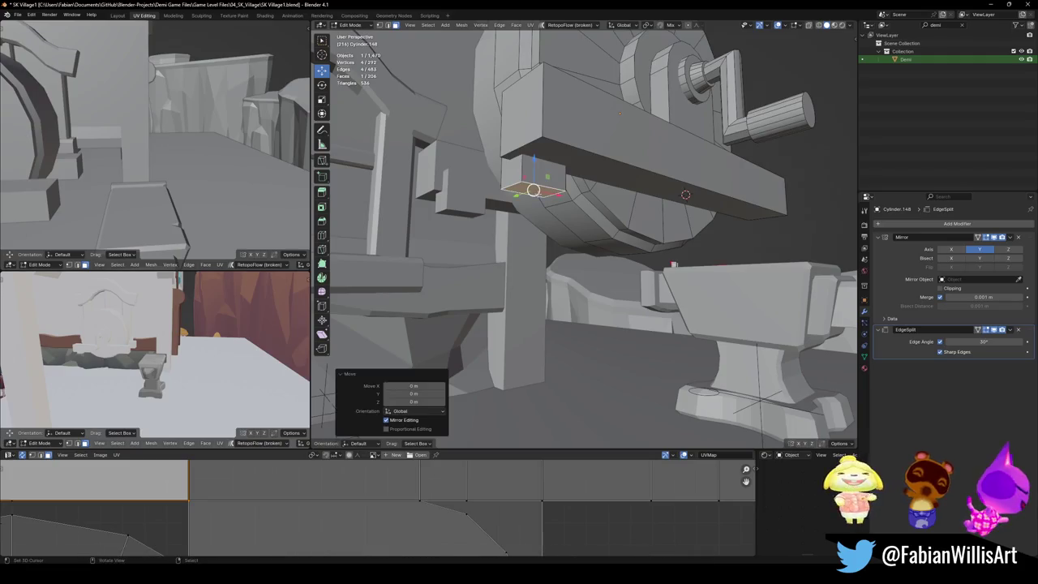
pyautogui.press('g')
pyautogui.press('z')
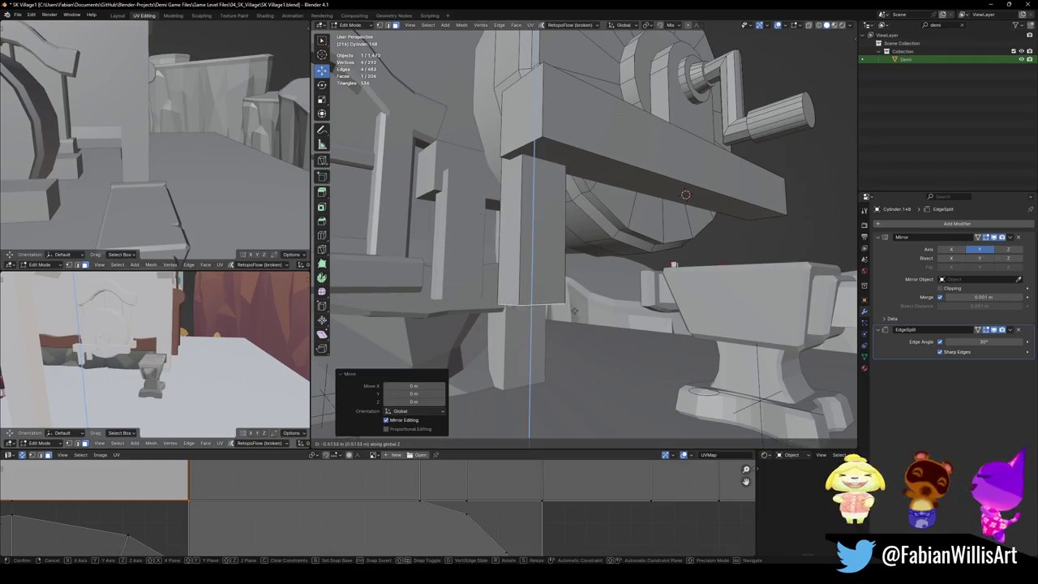
pyautogui.click(568, 325)
pyautogui.moveTo(568, 324); pyautogui.dragTo(591, 263, button='middle')
pyautogui.press('g')
pyautogui.press('x')
pyautogui.click(549, 258)
# Step: Adjust the leg's slant by moving its face along X
pyautogui.moveTo(549, 259)
pyautogui.mouseDown(button='middle')
pyautogui.moveTo(555, 269)
pyautogui.moveTo(549, 236)
pyautogui.mouseUp(button='middle')
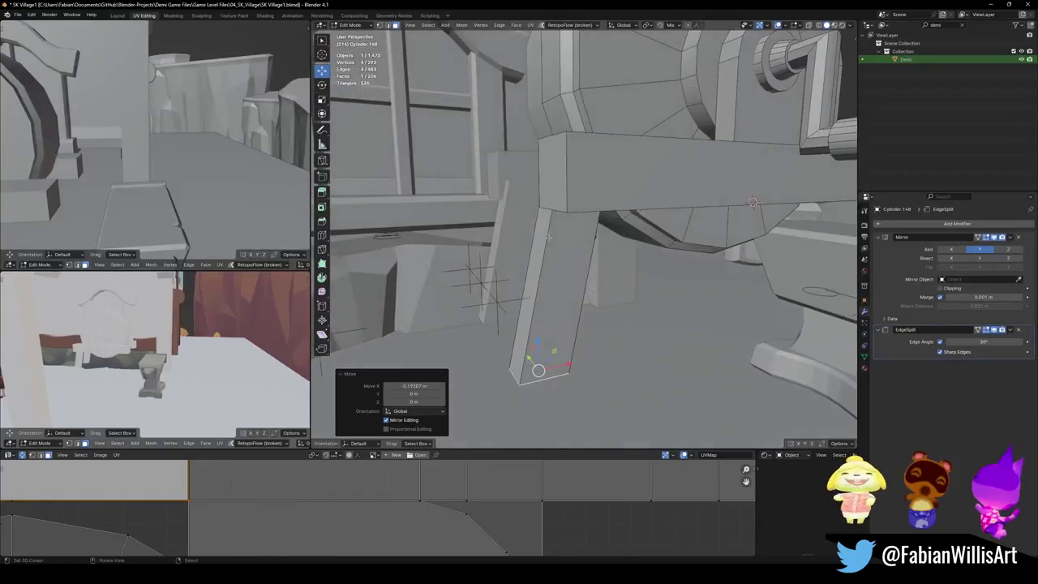
pyautogui.moveTo(564, 272)
pyautogui.mouseDown(button='middle')
pyautogui.moveTo(586, 270)
pyautogui.moveTo(406, 347)
pyautogui.moveTo(633, 272)
pyautogui.moveTo(659, 294)
pyautogui.mouseUp(button='middle')
pyautogui.press('g')
pyautogui.press('x')
pyautogui.click(568, 276)
pyautogui.click(405, 347)
pyautogui.scroll(3, 405, 348)
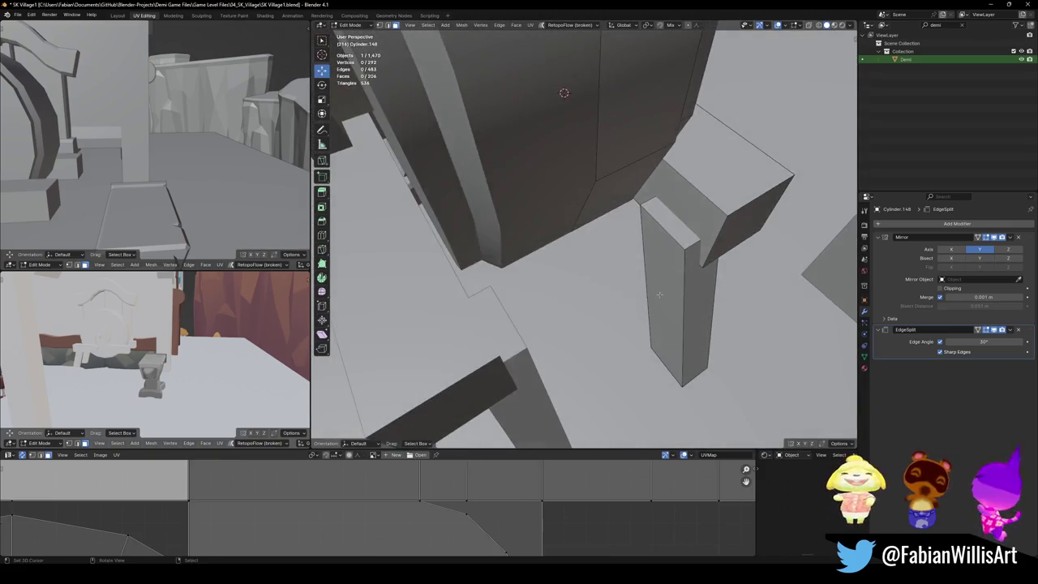
# Step: Shift the leg's top face along X
pyautogui.click(660, 216)
pyautogui.press('g')
pyautogui.press('x')
pyautogui.click(688, 299)
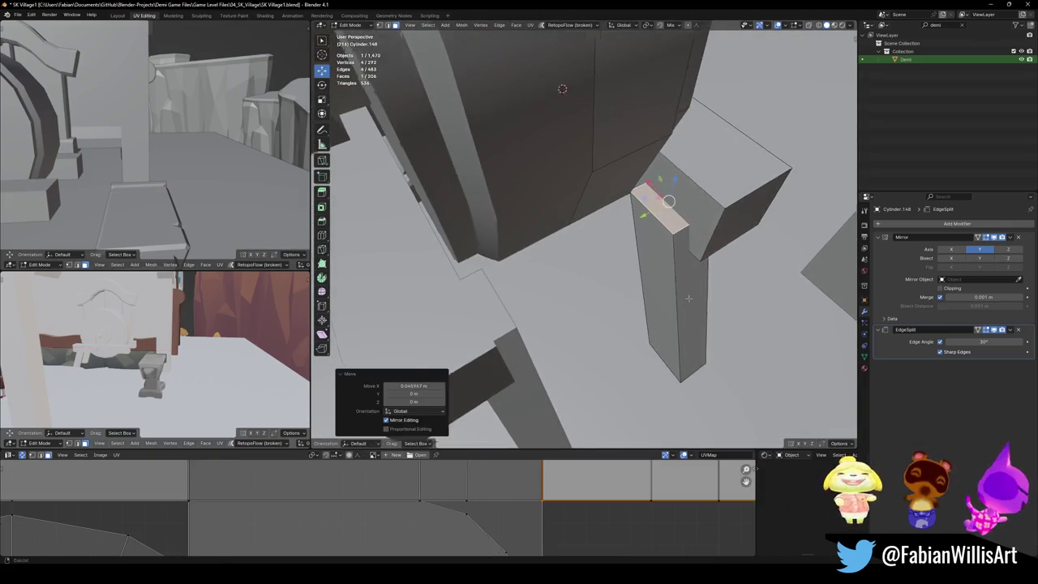
pyautogui.scroll(-4, 689, 298)
pyautogui.moveTo(688, 298); pyautogui.dragTo(621, 325, button='middle')
pyautogui.scroll(4, 621, 324)
pyautogui.hotkey('alt', 'a')
# Step: Move a plank edge along X and save the file
pyautogui.click(570, 269)
pyautogui.moveTo(570, 269)
pyautogui.mouseDown(button='middle')
pyautogui.moveTo(590, 284)
pyautogui.moveTo(557, 235)
pyautogui.mouseUp(button='middle')
pyautogui.press('g')
pyautogui.press('x')
pyautogui.click(601, 290)
pyautogui.hotkey('ctrl', 's')
# Step: Reposition the whole linked plank along Y
pyautogui.moveTo(659, 277)
pyautogui.mouseDown(button='middle')
pyautogui.moveTo(632, 322)
pyautogui.moveTo(616, 312)
pyautogui.mouseUp(button='middle')
pyautogui.press('l')
pyautogui.press('g')
pyautogui.press('y')
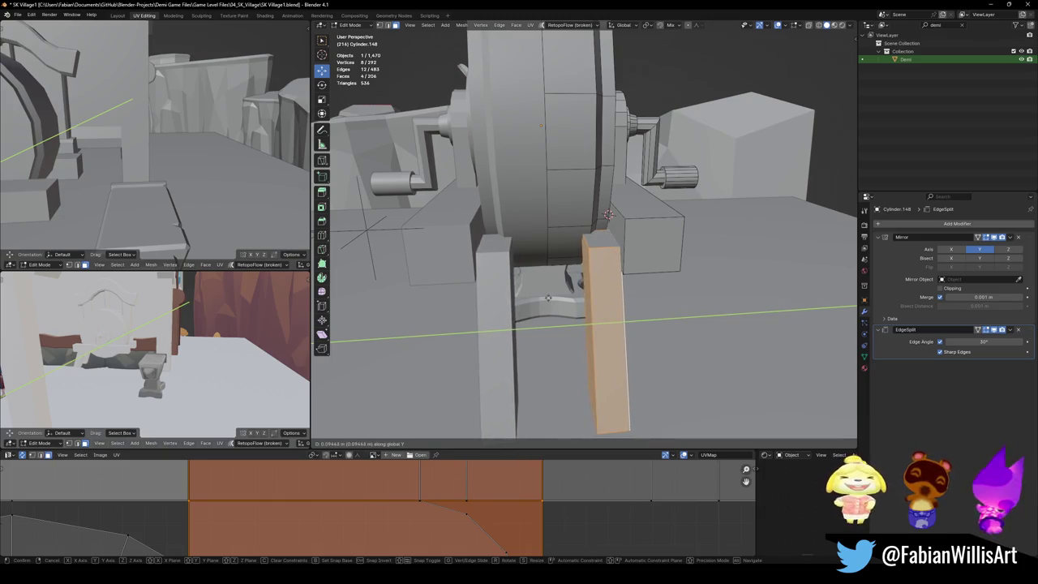
pyautogui.click(548, 298)
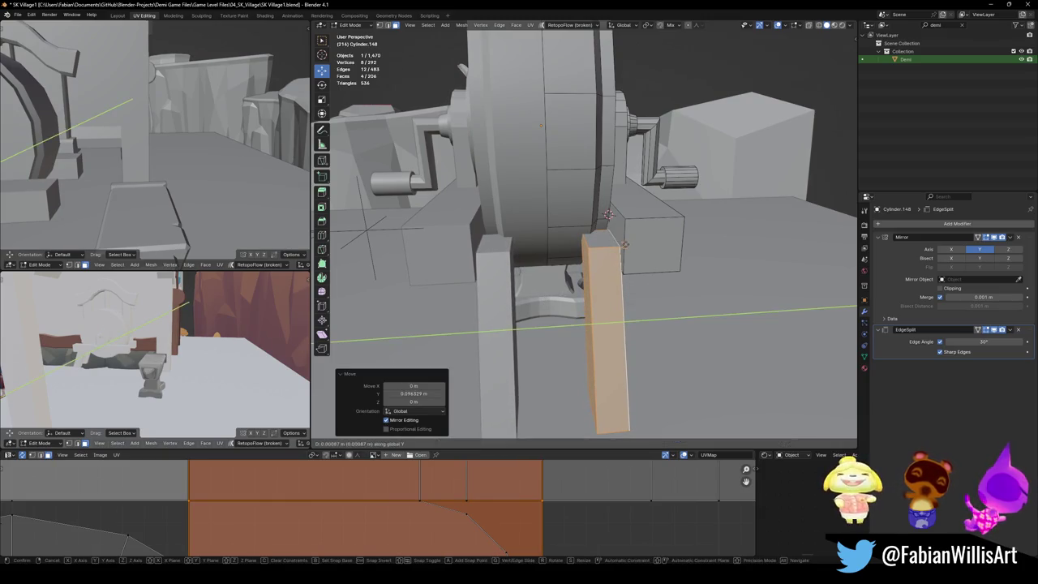
pyautogui.click(635, 259)
# Step: Save the file and select the plank face beside the wheel
pyautogui.scroll(3, 634, 259)
pyautogui.moveTo(635, 260)
pyautogui.mouseDown(button='middle')
pyautogui.moveTo(599, 313)
pyautogui.moveTo(613, 290)
pyautogui.moveTo(528, 324)
pyautogui.mouseUp(button='middle')
pyautogui.hotkey('ctrl', 's')
pyautogui.click(599, 313)
pyautogui.scroll(-2, 528, 320)
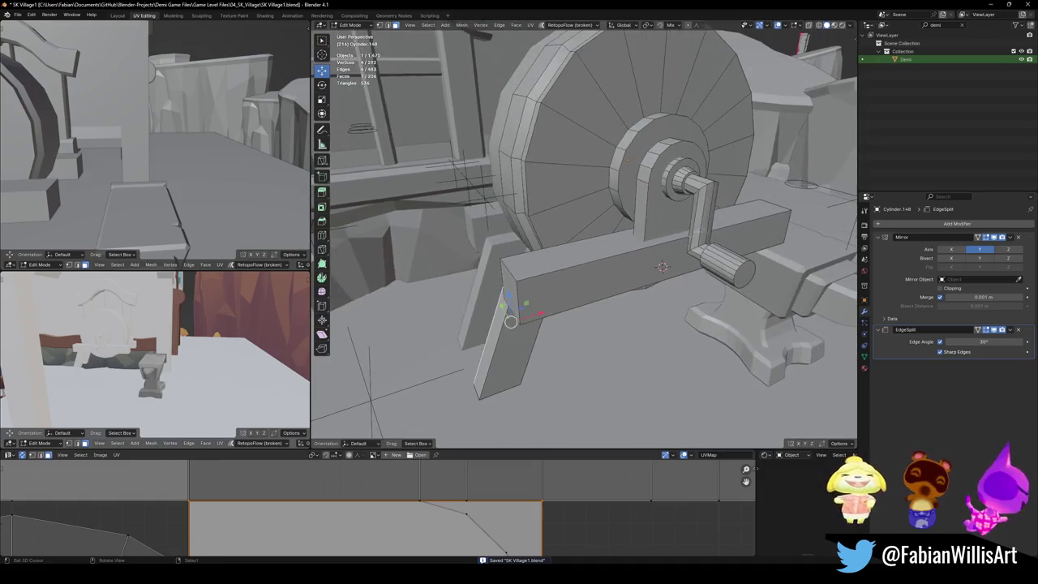
# Step: Select the hub cylinder's end ring and slide it horizontally with the height locked
pyautogui.click(740, 276)
pyautogui.moveTo(655, 295); pyautogui.dragTo(673, 297, button='middle')
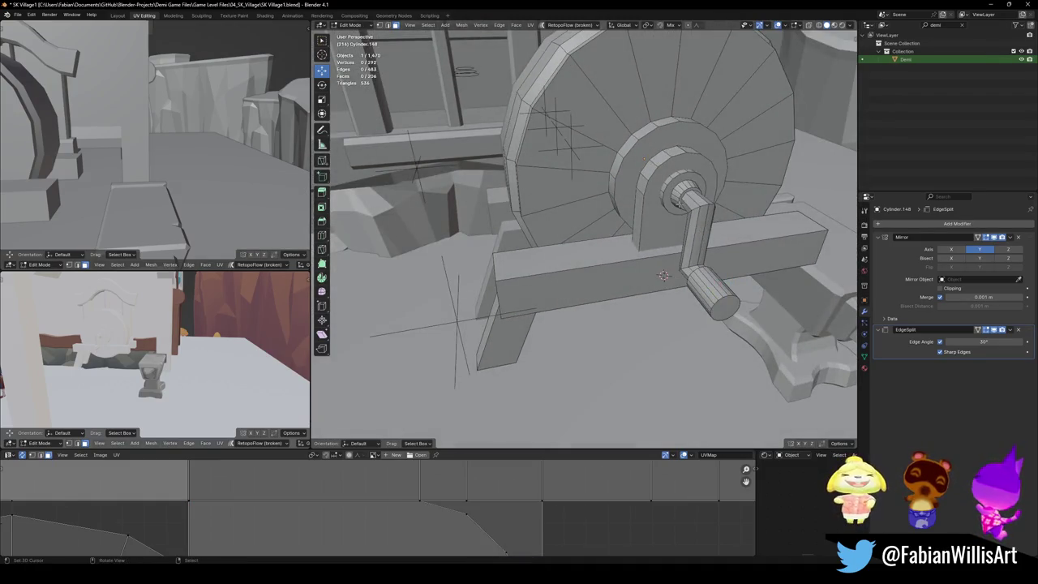
pyautogui.keyDown('alt'); pyautogui.middleClick(646, 159); pyautogui.keyUp('alt')
pyautogui.scroll(4, 488, 200)
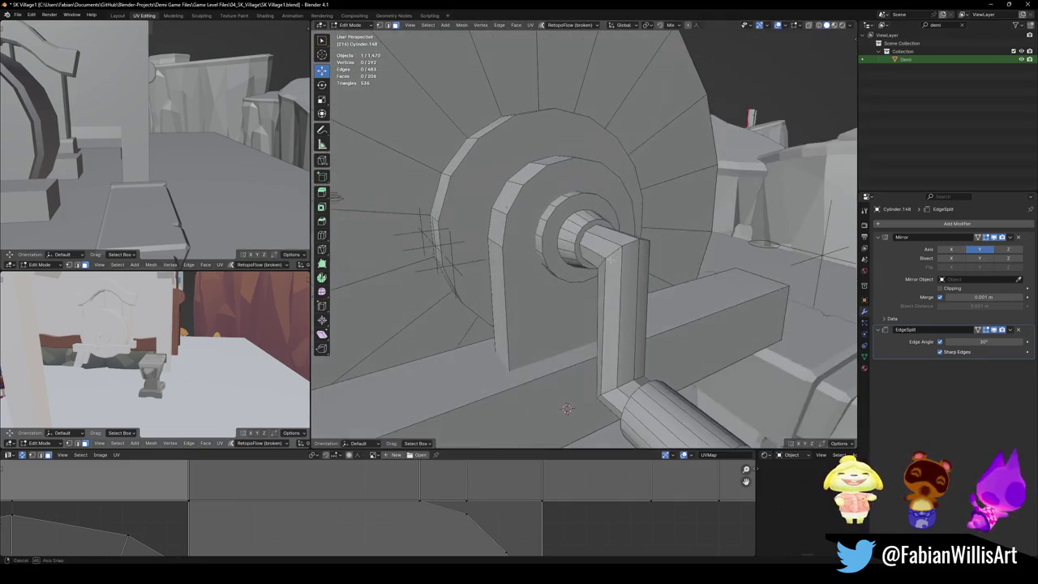
pyautogui.moveTo(478, 203)
pyautogui.mouseDown(button='middle')
pyautogui.moveTo(488, 200)
pyautogui.moveTo(579, 415)
pyautogui.mouseUp(button='middle')
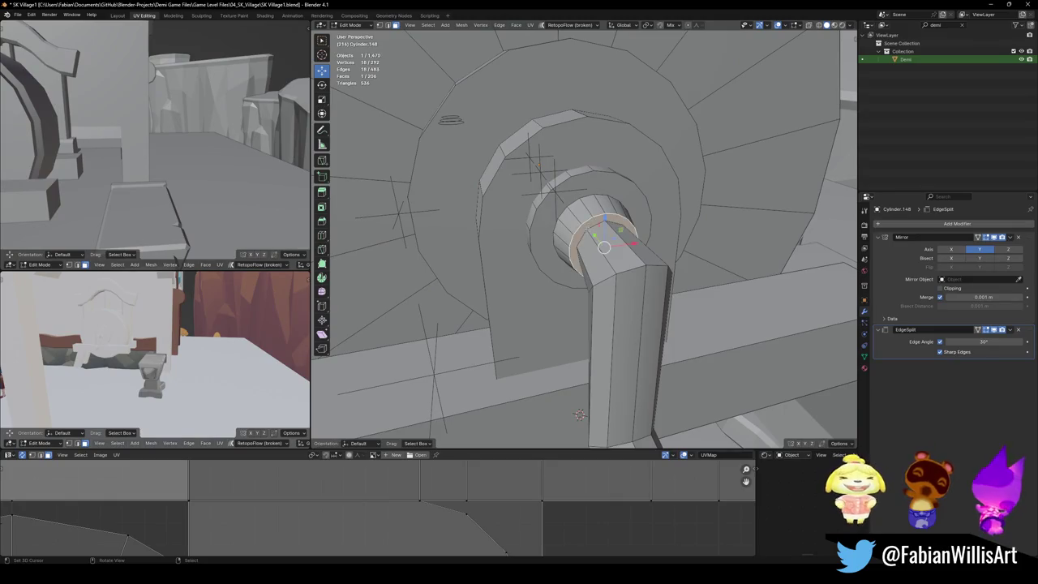
pyautogui.moveTo(579, 414); pyautogui.dragTo(610, 281, button='middle')
pyautogui.press('g')
pyautogui.hotkey('shift', 'z')
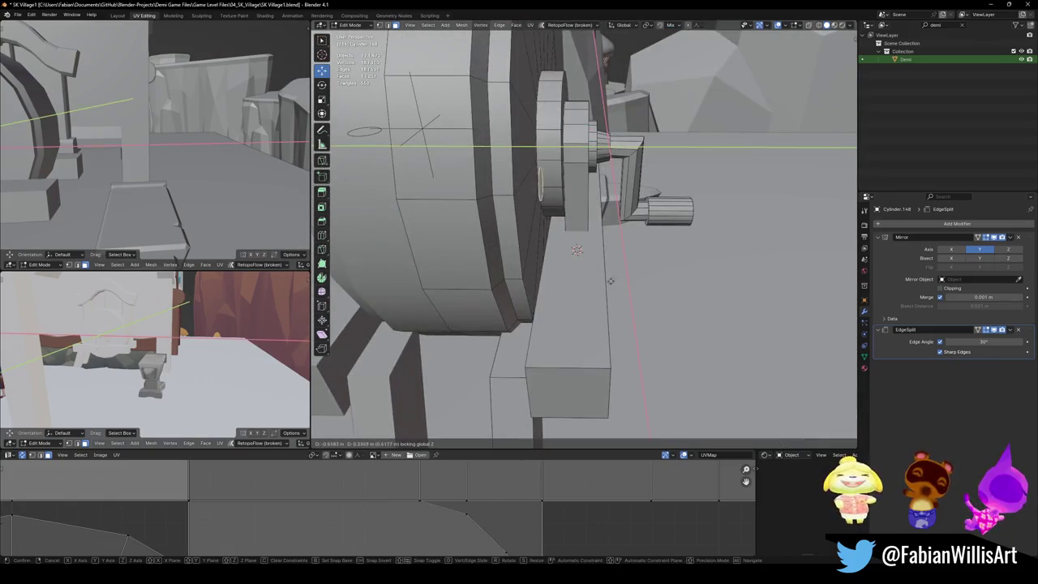
pyautogui.click(576, 250)
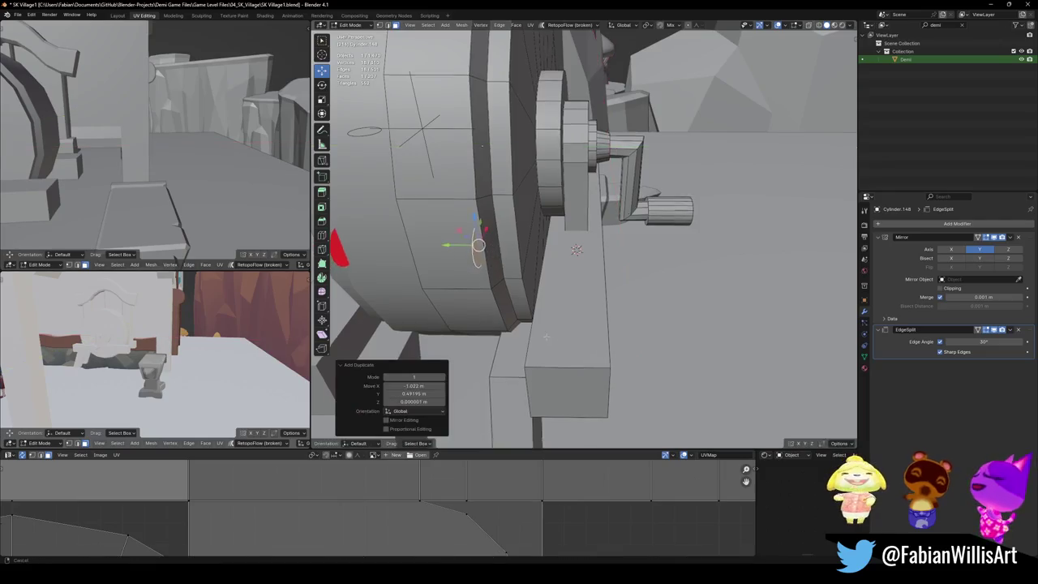
# Step: Lower the ring along Z toward the slanted leg
pyautogui.moveTo(577, 250); pyautogui.dragTo(608, 201, button='middle')
pyautogui.press('g')
pyautogui.press('z')
pyautogui.click(581, 372)
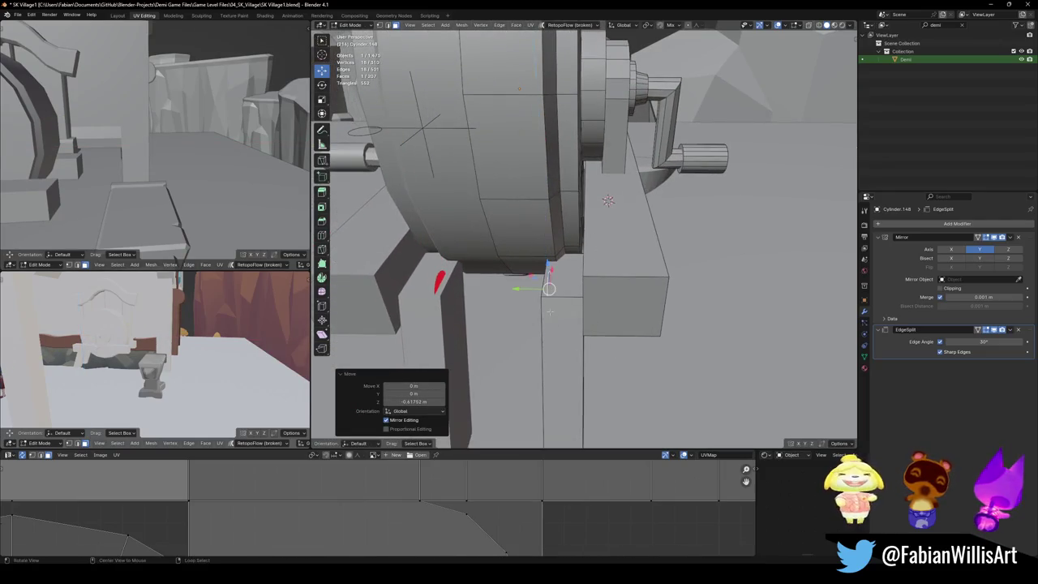
pyautogui.moveTo(582, 372); pyautogui.dragTo(609, 260, button='middle')
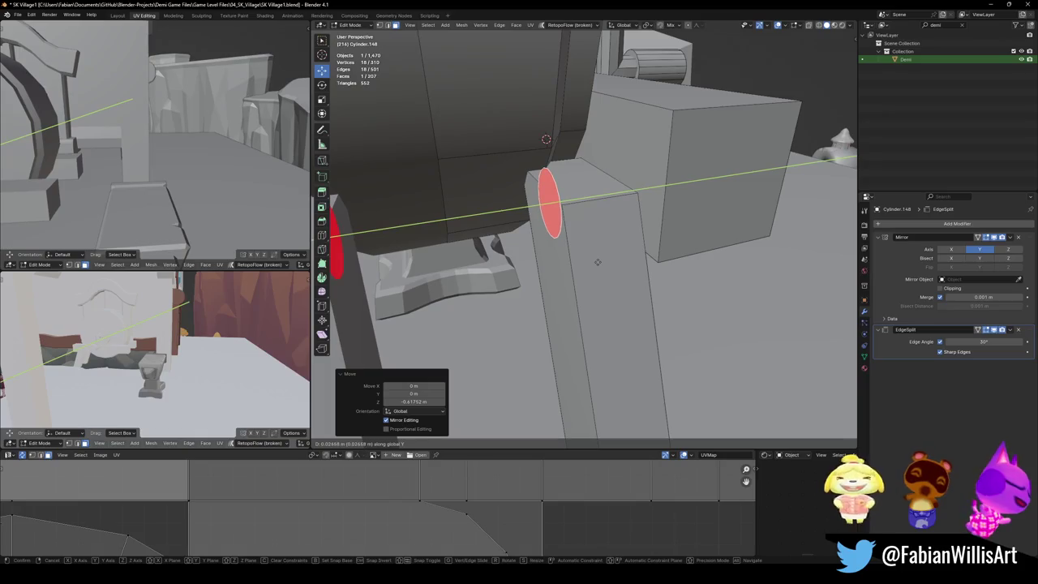
pyautogui.press('z')
pyautogui.click(612, 305)
# Step: Extrude the ring into a new peg cylinder and delete its end face
pyautogui.press('e')
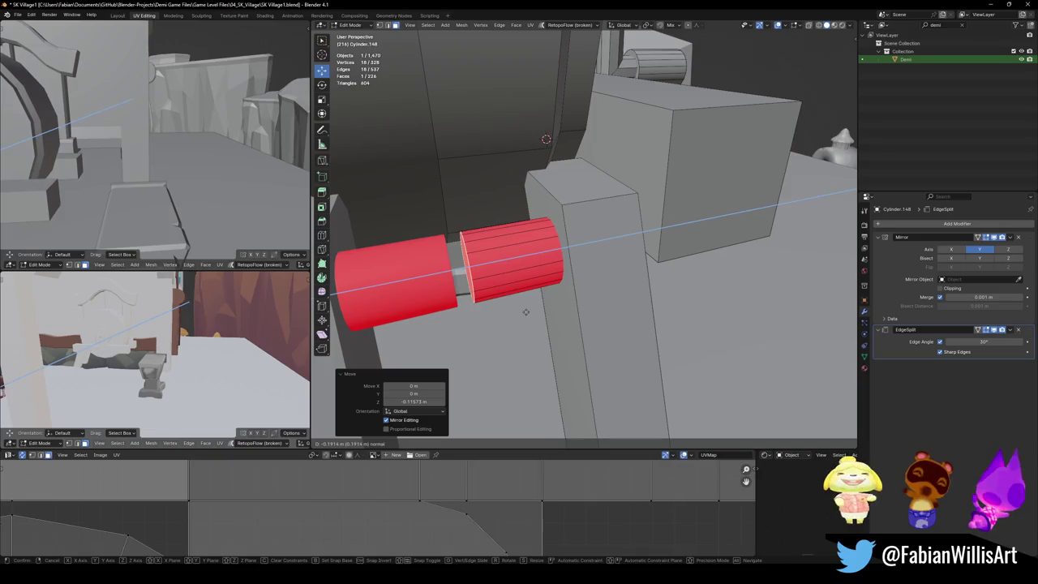
pyautogui.click(525, 312)
pyautogui.rightClick(459, 268)
pyautogui.click(487, 287)
# Step: Flip and recalculate the peg cylinders' face normals outward
pyautogui.keyDown('alt'); pyautogui.click(503, 268); pyautogui.keyUp('alt')
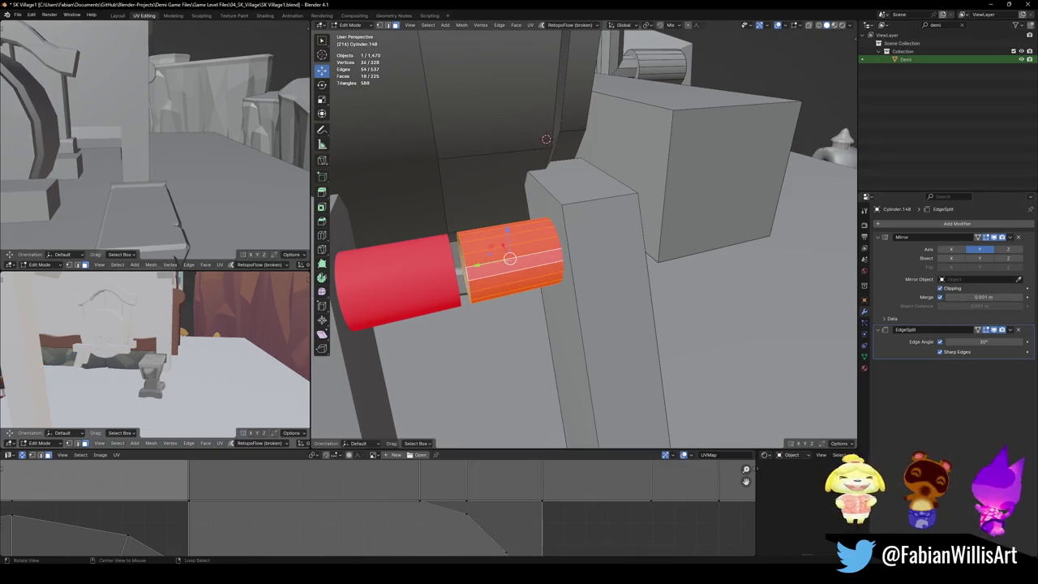
pyautogui.moveTo(502, 269); pyautogui.dragTo(562, 262, button='middle')
pyautogui.hotkey('alt', 'n')
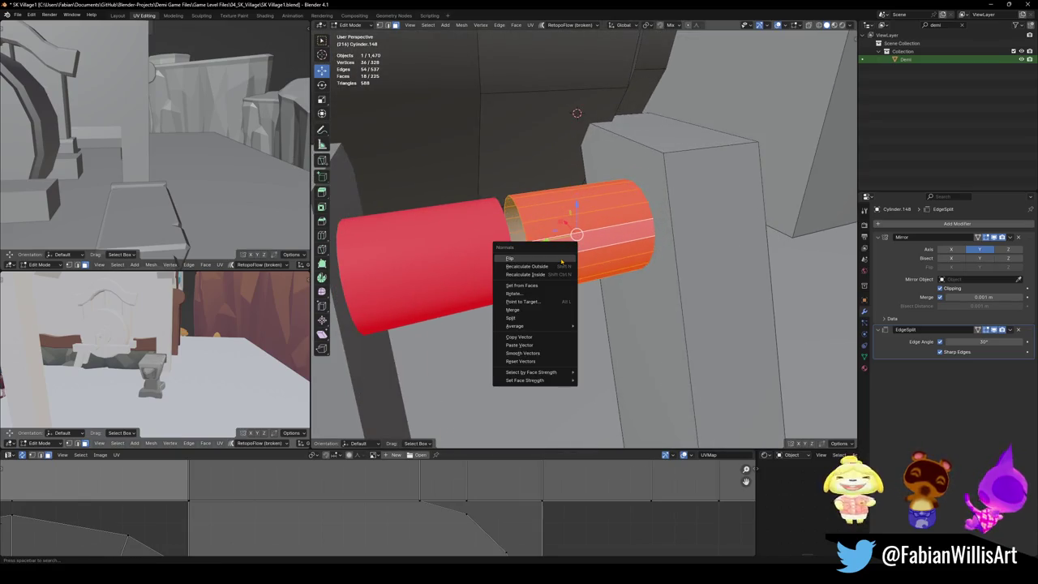
pyautogui.click(561, 260)
pyautogui.hotkey('alt', 'a')
pyautogui.press('l')
pyautogui.hotkey('alt', 'n')
pyautogui.click(523, 243)
# Step: Shrink a band of cylinder faces along their normals to thin the peg
pyautogui.keyDown('alt'); pyautogui.click(516, 245); pyautogui.keyUp('alt')
pyautogui.moveTo(577, 113)
pyautogui.mouseDown(button='middle')
pyautogui.moveTo(617, 162)
pyautogui.moveTo(762, 191)
pyautogui.moveTo(779, 182)
pyautogui.mouseUp(button='middle')
pyautogui.hotkey('alt', 'a')
pyautogui.keyDown('alt'); pyautogui.click(625, 206); pyautogui.keyUp('alt')
pyautogui.hotkey('alt', 's')
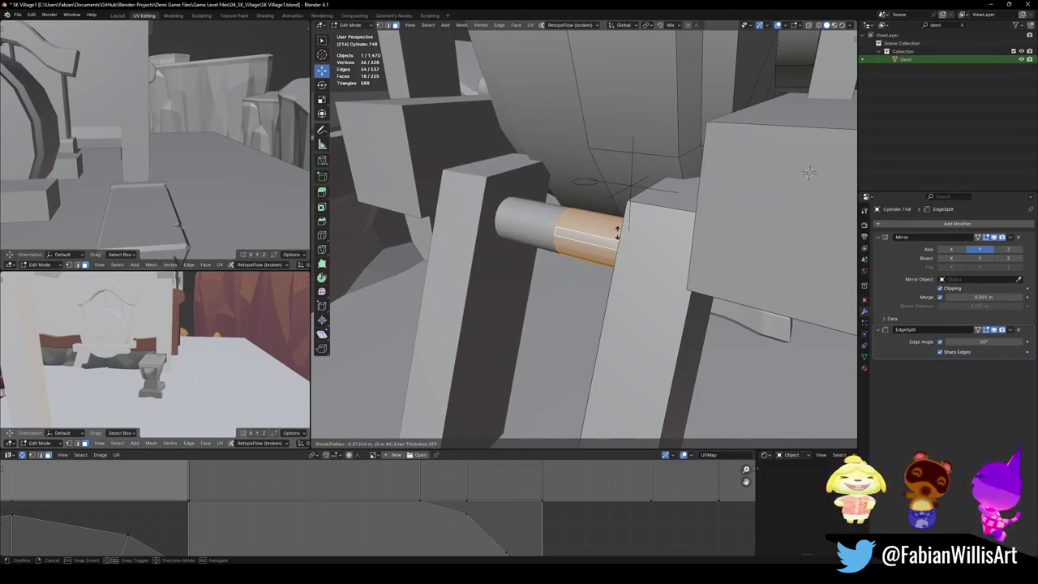
pyautogui.click(623, 211)
# Step: Move the peg faces down along Z, then along Y into the side plank
pyautogui.moveTo(623, 211); pyautogui.dragTo(643, 270, button='middle')
pyautogui.press('g')
pyautogui.press('z')
pyautogui.click(661, 280)
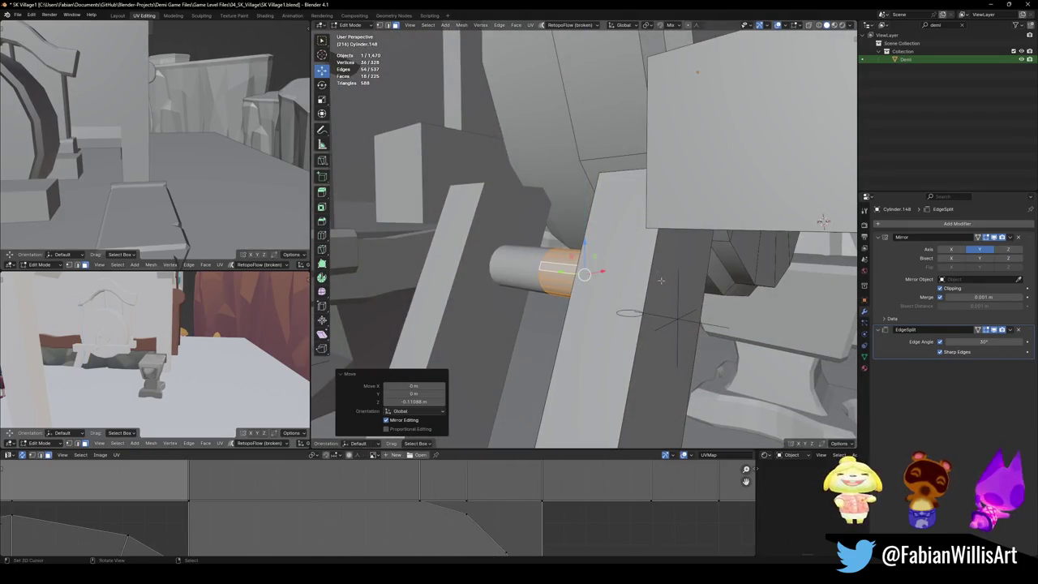
pyautogui.press('g')
pyautogui.press('y')
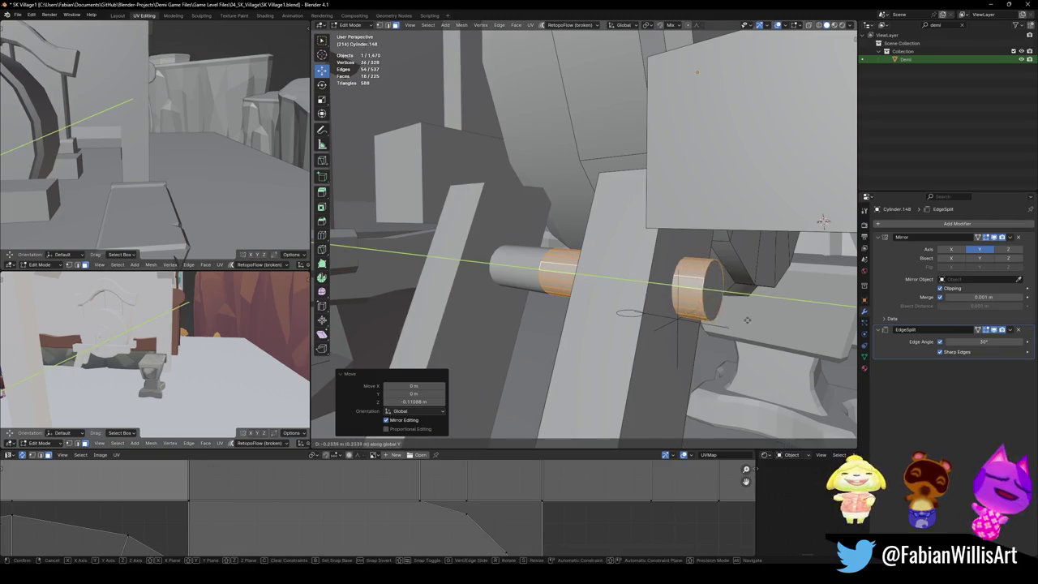
pyautogui.click(742, 319)
pyautogui.moveTo(742, 319)
pyautogui.mouseDown(button='middle')
pyautogui.moveTo(649, 299)
pyautogui.moveTo(683, 224)
pyautogui.mouseUp(button='middle')
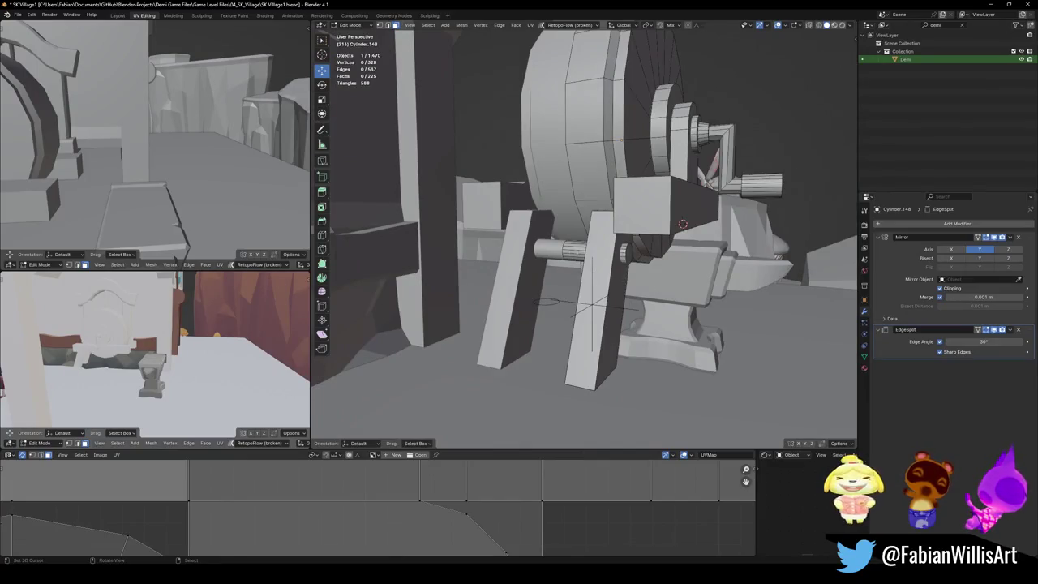
# Step: Duplicate the peg and place the copy lower on the plank, constrained to X
pyautogui.click(574, 251)
pyautogui.moveTo(574, 252); pyautogui.dragTo(608, 259, button='middle')
pyautogui.hotkey('shift', 'd')
pyautogui.press('z')
pyautogui.press('y')
pyautogui.press('x')
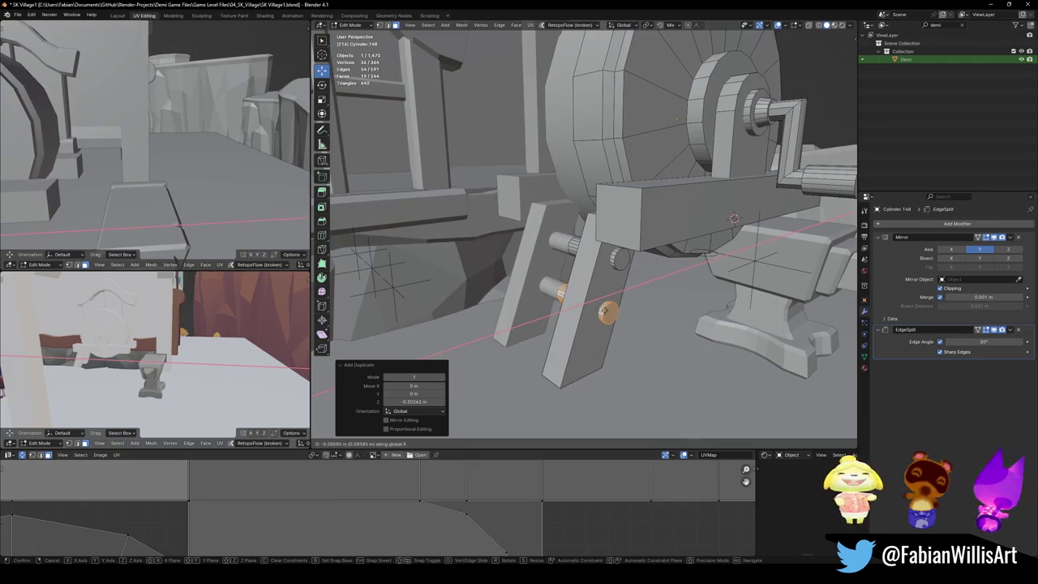
pyautogui.moveTo(733, 218); pyautogui.dragTo(709, 210, button='middle')
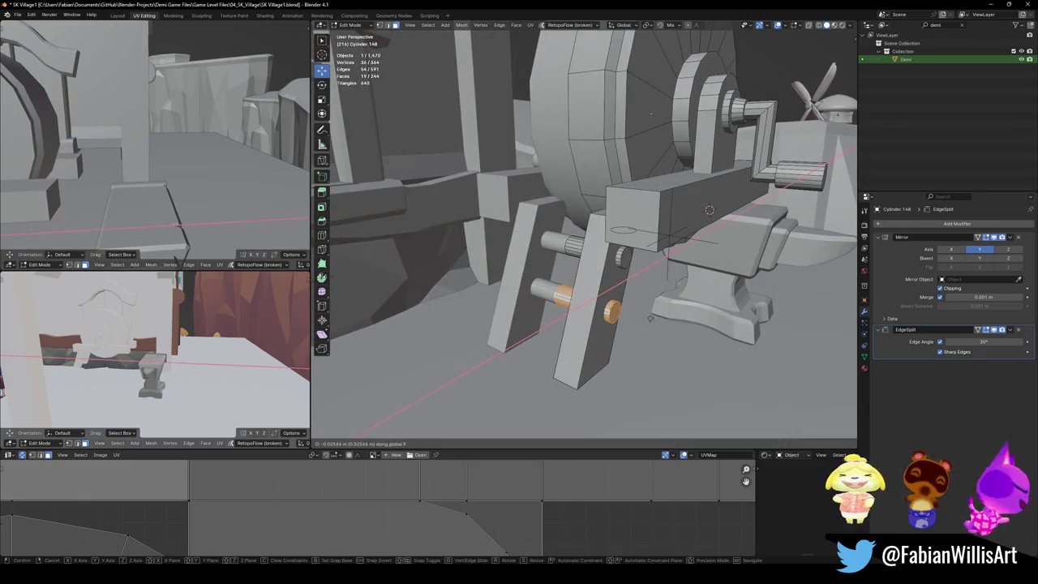
pyautogui.click(651, 318)
pyautogui.hotkey('alt', 'a')
# Step: Save the village file
pyautogui.moveTo(162, 349); pyautogui.dragTo(81, 356, button='middle')
pyautogui.moveTo(129, 162)
pyautogui.keyDown('shift'); pyautogui.mouseDown(button='middle')
pyautogui.moveTo(96, 197)
pyautogui.moveTo(152, 173)
pyautogui.mouseUp(button='middle'); pyautogui.keyUp('shift')
pyautogui.scroll(-4, 95, 197)
pyautogui.scroll(-3, 96, 197)
pyautogui.scroll(3, 152, 173)
pyautogui.hotkey('ctrl', 's')
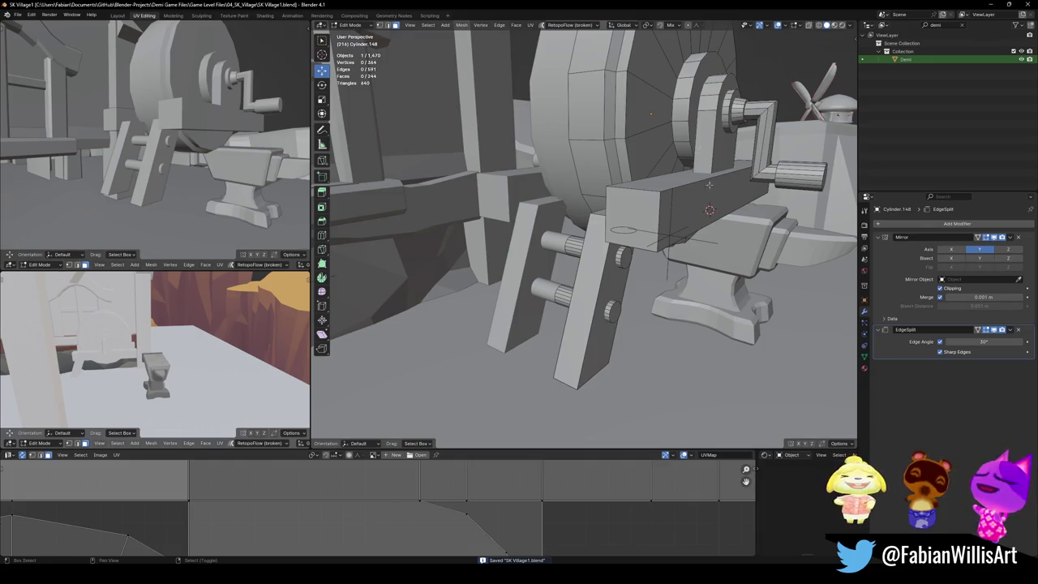
pyautogui.moveTo(709, 185); pyautogui.dragTo(697, 199, button='middle')
# Step: Duplicate the plank with its pegs 2.1054 m along X
pyautogui.press('l')
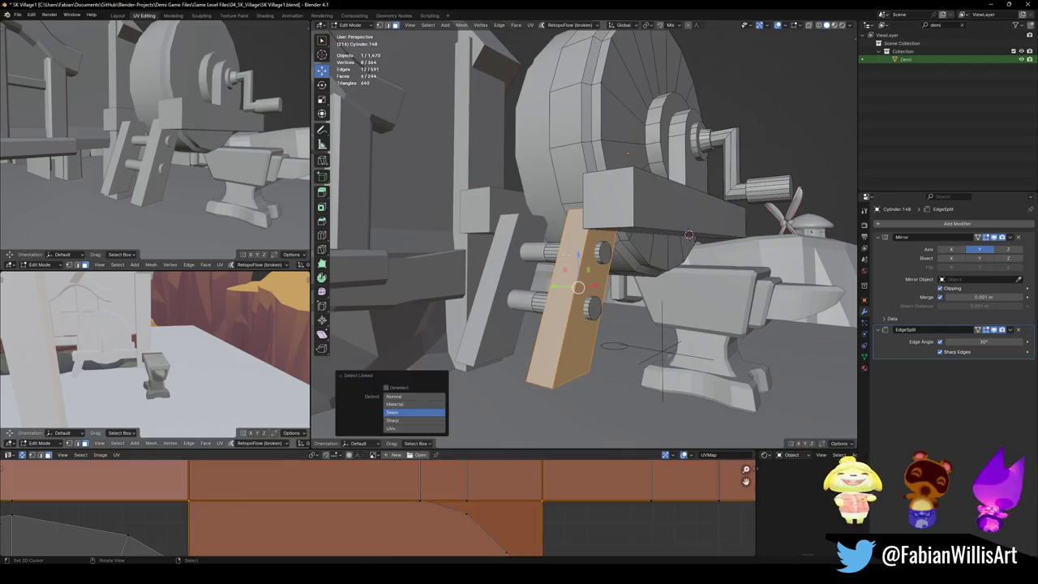
pyautogui.hotkey('shift', 'd')
pyautogui.press('x')
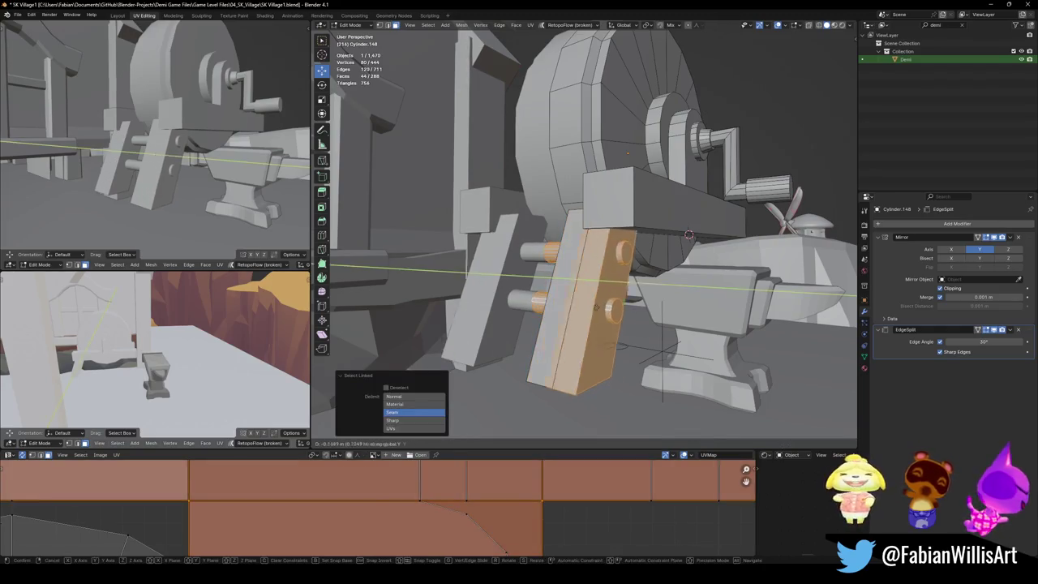
pyautogui.click(662, 288)
pyautogui.press('KP_1')
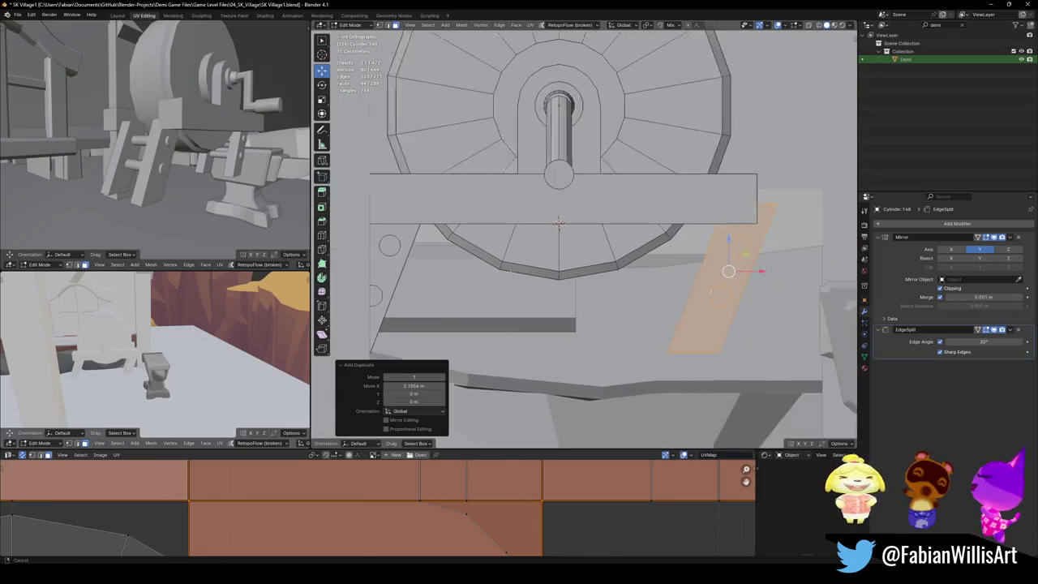
pyautogui.moveTo(662, 288); pyautogui.dragTo(601, 268, button='middle')
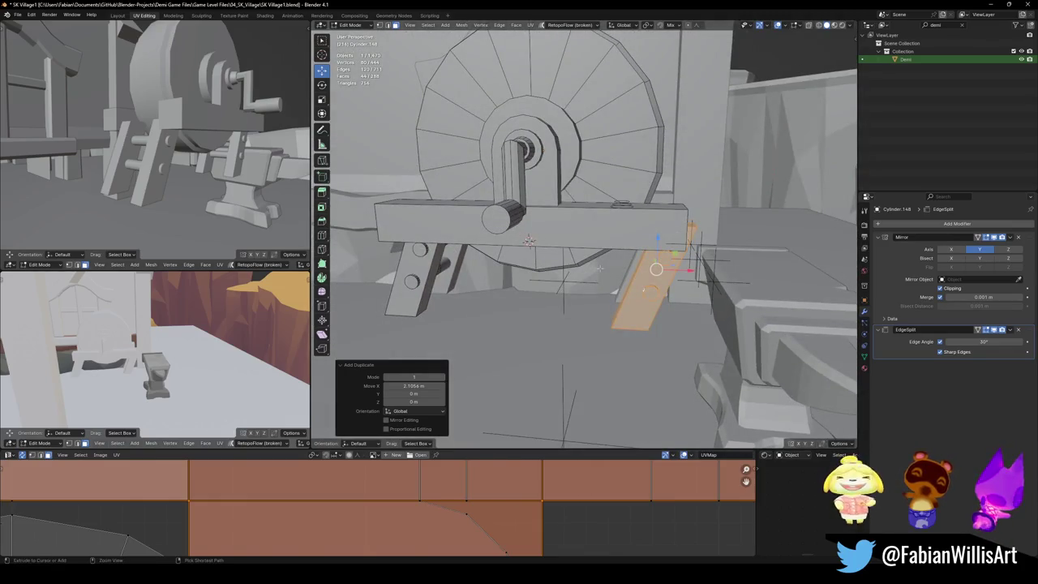
# Step: Mirror the copied plank across X and flip its normals
pyautogui.hotkey('ctrl', 'm')
pyautogui.press('x')
pyautogui.hotkey('alt', 'n')
pyautogui.click(600, 268)
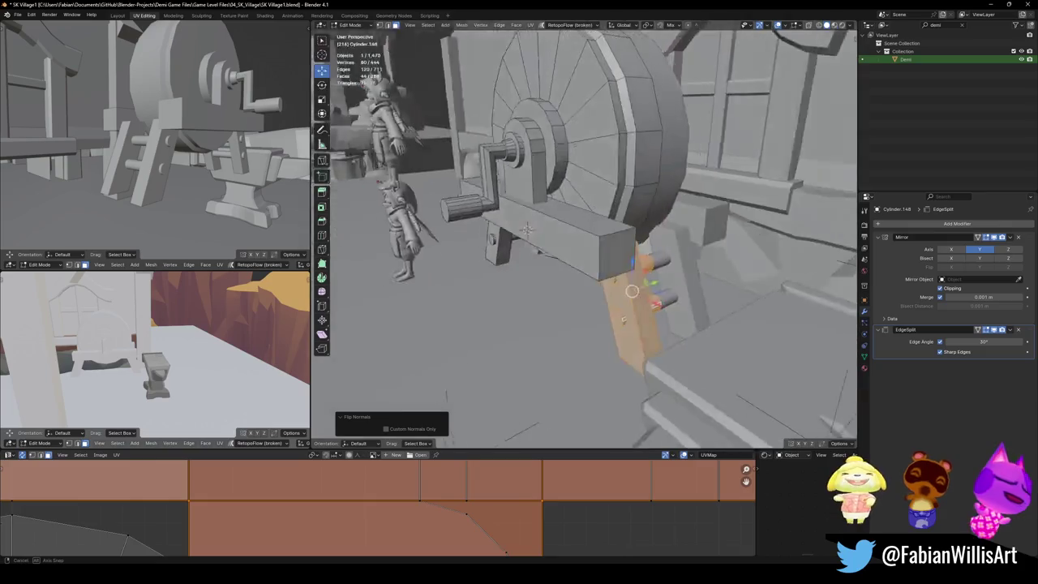
pyautogui.moveTo(600, 268); pyautogui.dragTo(649, 340, button='middle')
pyautogui.moveTo(554, 209)
pyautogui.mouseDown(button='middle')
pyautogui.moveTo(533, 231)
pyautogui.moveTo(746, 285)
pyautogui.moveTo(624, 327)
pyautogui.mouseUp(button='middle')
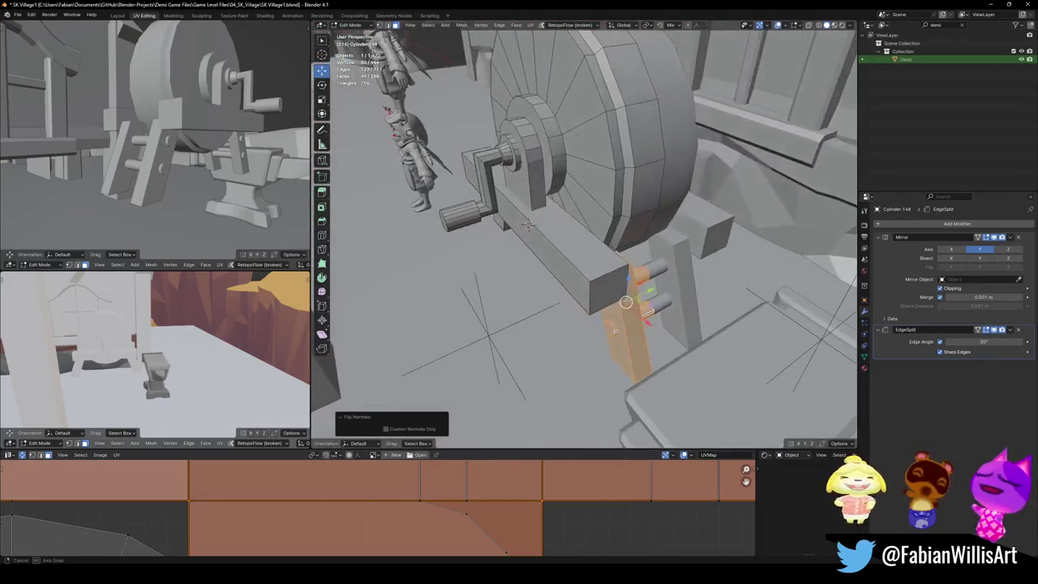
# Step: Shift the copied plank 0.15119 m along X to fit the frame
pyautogui.press('g')
pyautogui.press('y')
pyautogui.press('x')
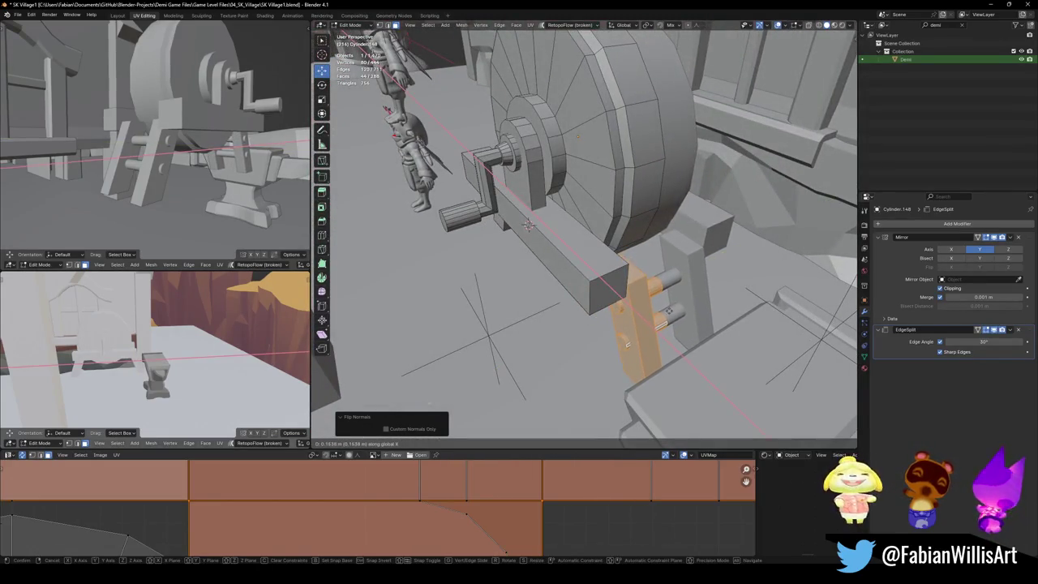
pyautogui.click(668, 311)
pyautogui.moveTo(668, 310)
pyautogui.mouseDown(button='middle')
pyautogui.moveTo(637, 303)
pyautogui.moveTo(544, 147)
pyautogui.mouseUp(button='middle')
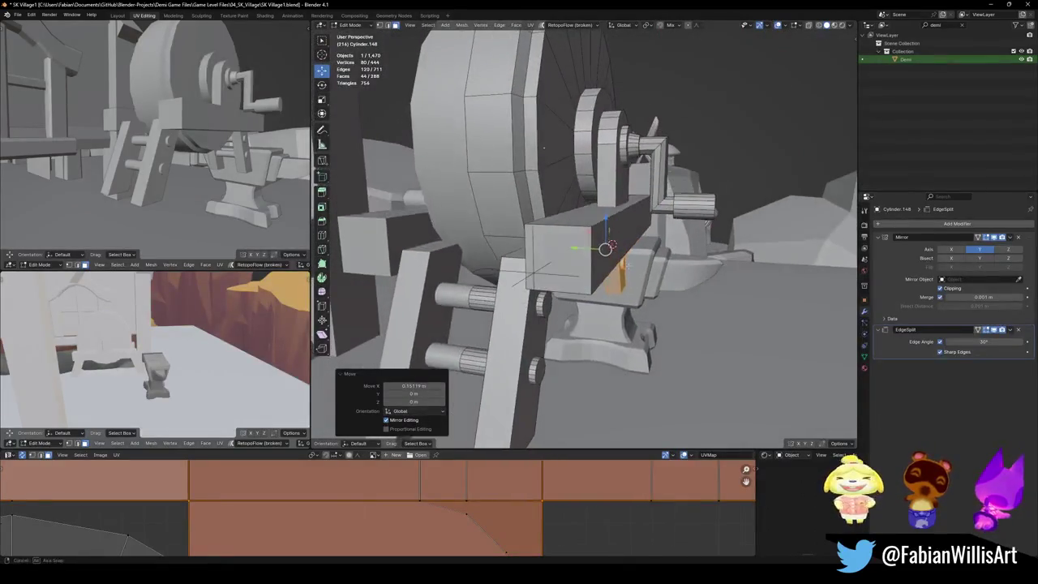
# Step: Check the linked plank piece, clear the selection and save the file
pyautogui.click(546, 313)
pyautogui.press('l')
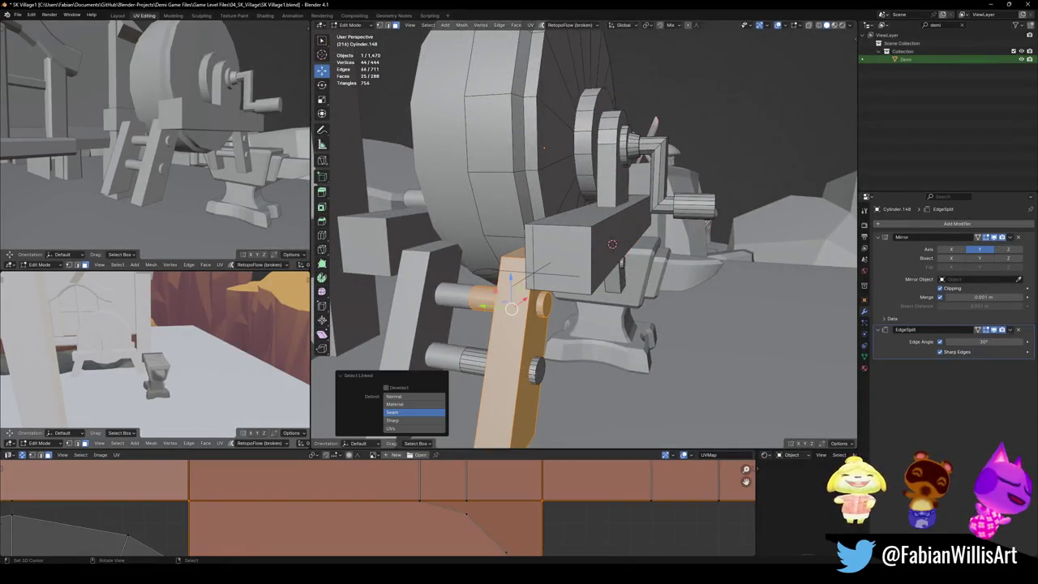
pyautogui.moveTo(565, 333); pyautogui.dragTo(519, 243, button='middle')
pyautogui.hotkey('alt', 'a')
pyautogui.moveTo(579, 295); pyautogui.dragTo(596, 256, button='middle')
pyautogui.hotkey('ctrl', 's')
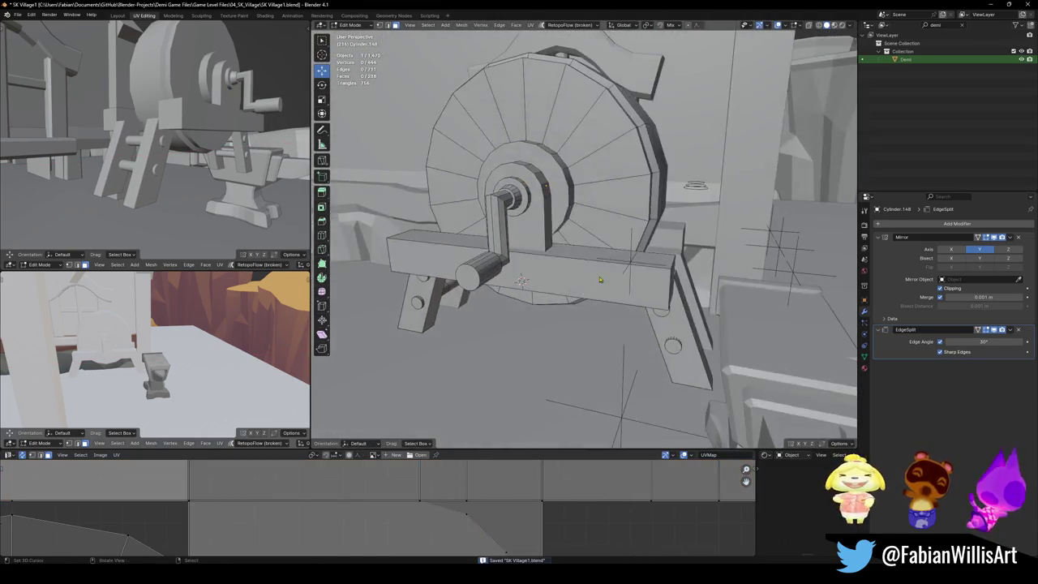
# Step: In Object Mode, start lowering the grindstone assembly about 1.45 m along Z
pyautogui.press('Tab')
pyautogui.press('g')
pyautogui.press('z')
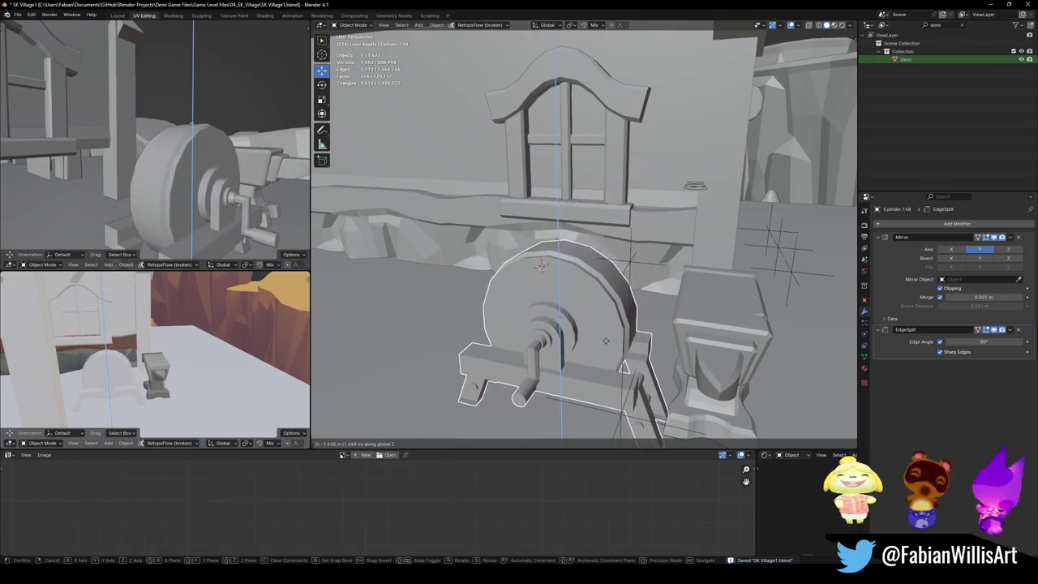
# Step: Finish lowering the grindstone, lower the anvil 0.51 m along Z, and save
pyautogui.click(607, 339)
pyautogui.click(714, 357)
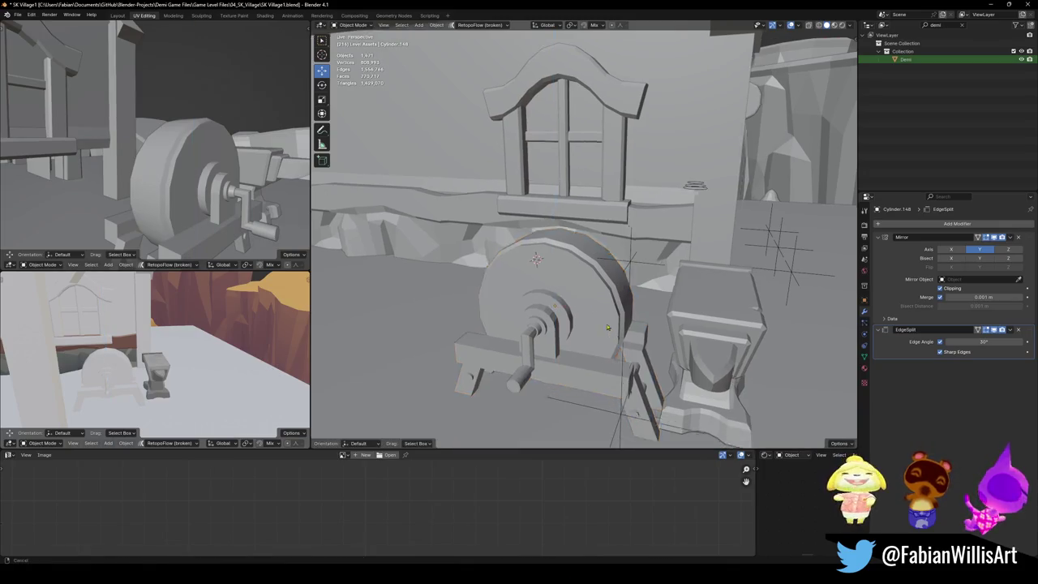
pyautogui.moveTo(713, 357); pyautogui.dragTo(693, 301, button='middle')
pyautogui.press('g')
pyautogui.press('z')
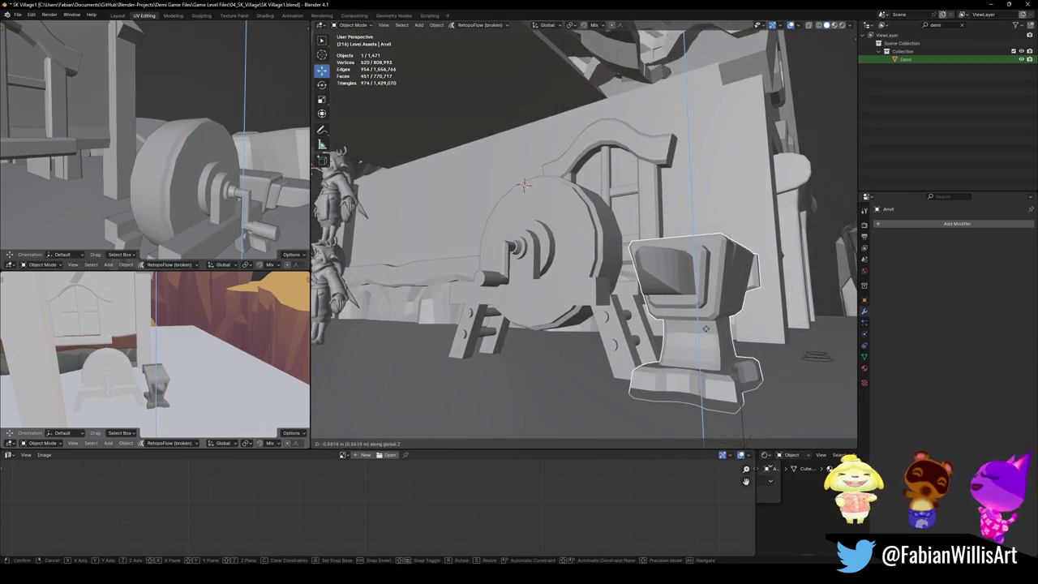
pyautogui.click(689, 349)
pyautogui.moveTo(689, 348); pyautogui.dragTo(671, 278, button='middle')
pyautogui.moveTo(660, 334); pyautogui.dragTo(568, 243, button='middle')
pyautogui.hotkey('ctrl', 's')
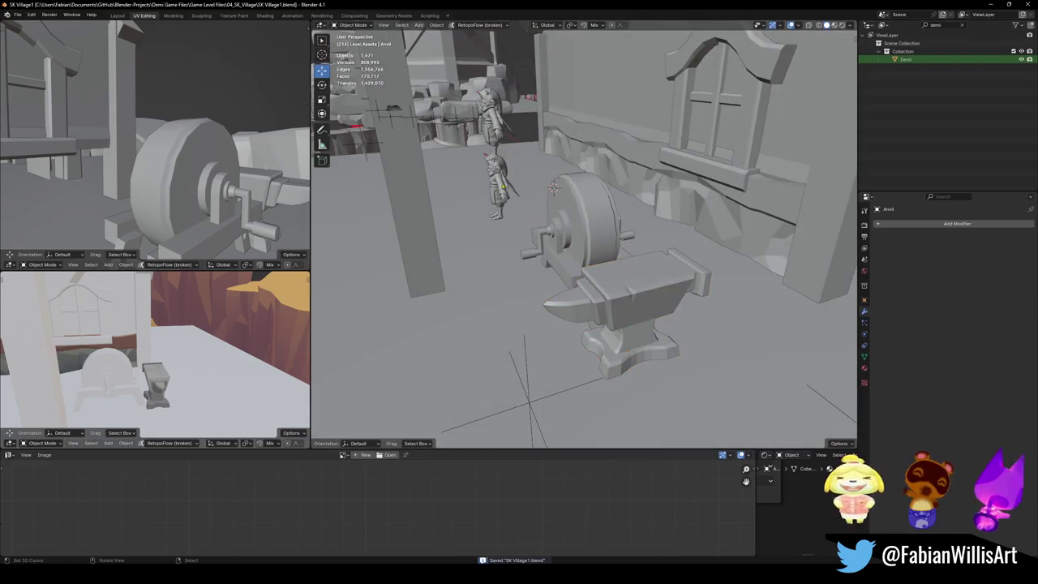
# Step: Move the Demi character off the anvil
pyautogui.click(486, 187)
pyautogui.press('g')
pyautogui.press('z')
pyautogui.click(657, 331)
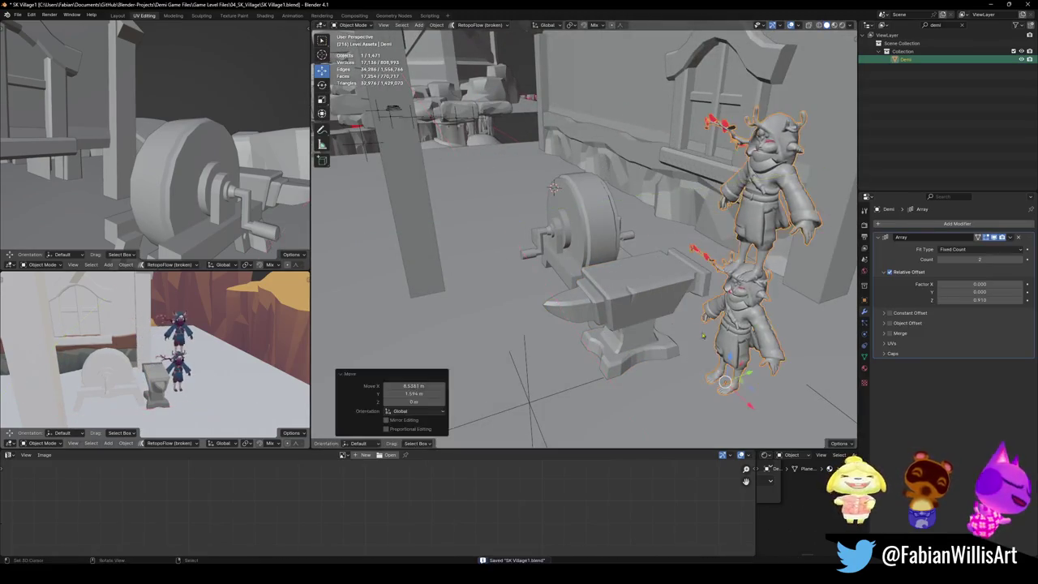
# Step: Fly through the village to the red-roofed house and select Plume.014
pyautogui.moveTo(657, 331)
pyautogui.mouseDown(button='middle')
pyautogui.moveTo(602, 258)
pyautogui.moveTo(535, 311)
pyautogui.mouseUp(button='middle')
pyautogui.scroll(-3, 567, 276)
pyautogui.moveTo(557, 107); pyautogui.dragTo(562, 277, button='middle')
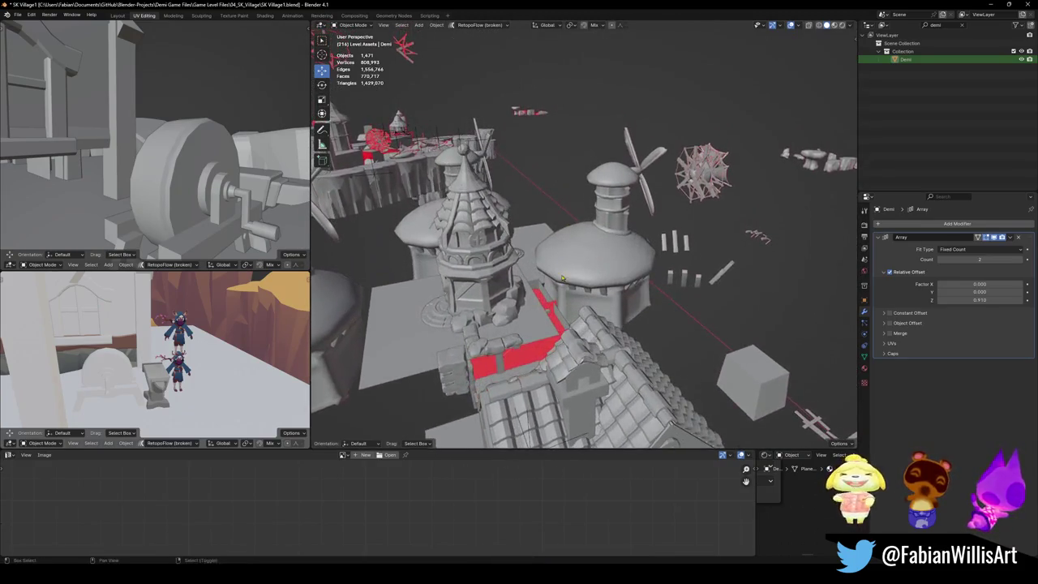
pyautogui.hotkey('shift', '`')
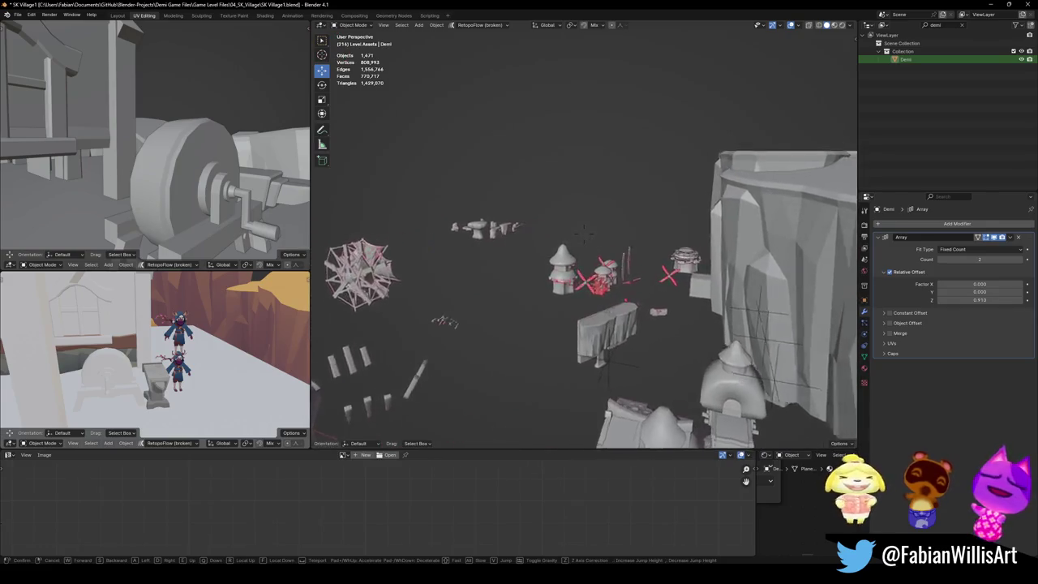
pyautogui.press('w')
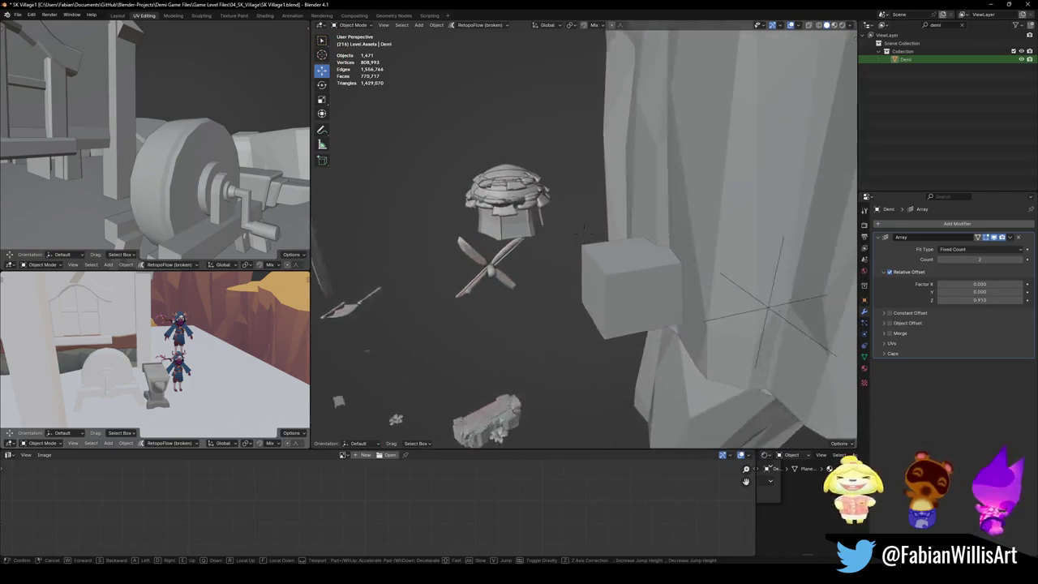
pyautogui.press('w')
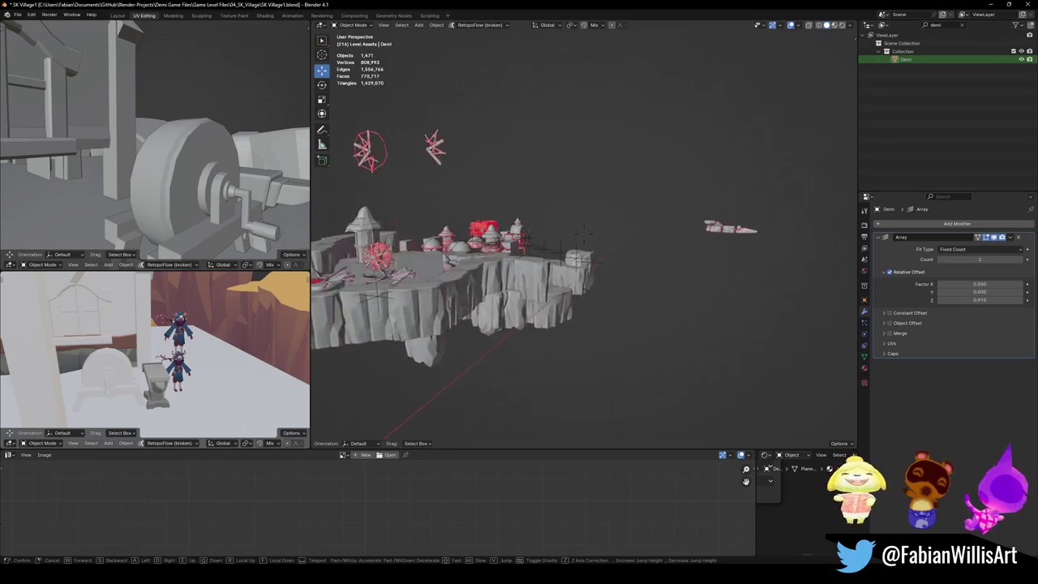
pyautogui.press('w')
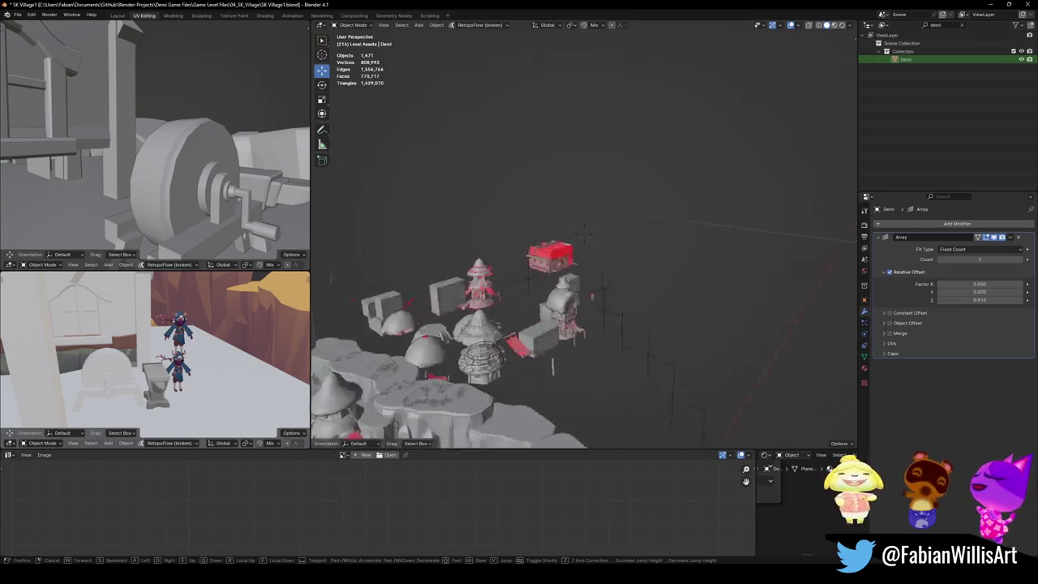
pyautogui.click(700, 301)
pyautogui.keyDown('alt'); pyautogui.middleClick(699, 301); pyautogui.keyUp('alt')
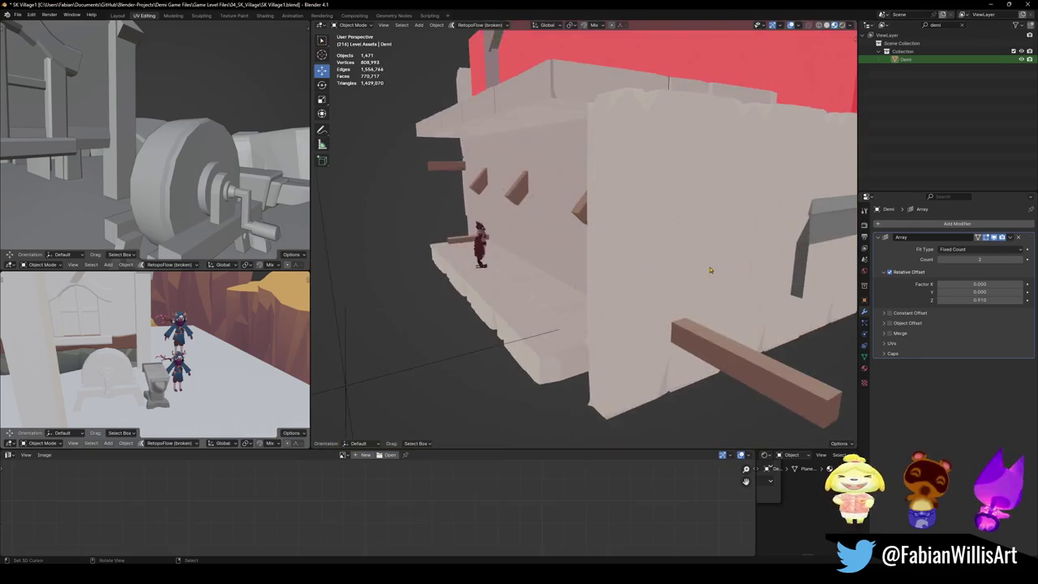
pyautogui.click(459, 253)
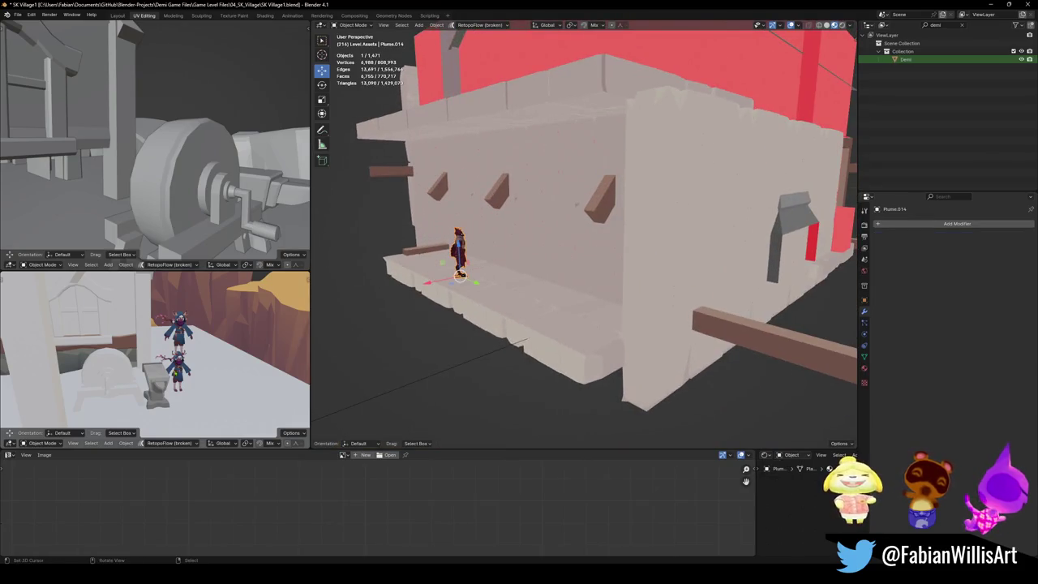
# Step: Snap Plume.014 to the spot beside the anvil and frame it
pyautogui.keyDown('shift'); pyautogui.rightClick(214, 403); pyautogui.keyUp('shift')
pyautogui.hotkey('shift', 's')
pyautogui.press('KP_Decimal')
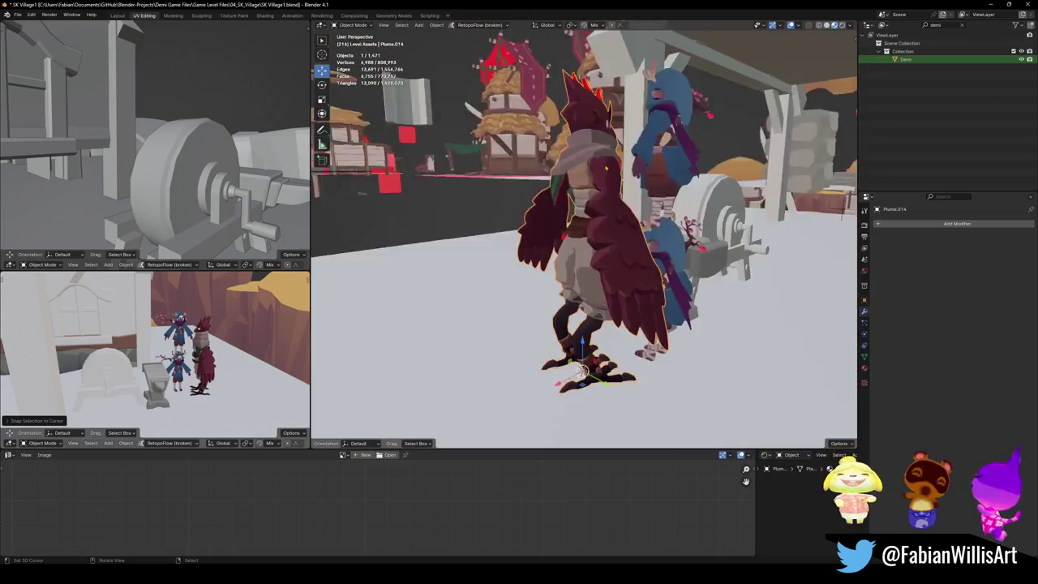
pyautogui.moveTo(582, 369); pyautogui.dragTo(622, 209, button='middle')
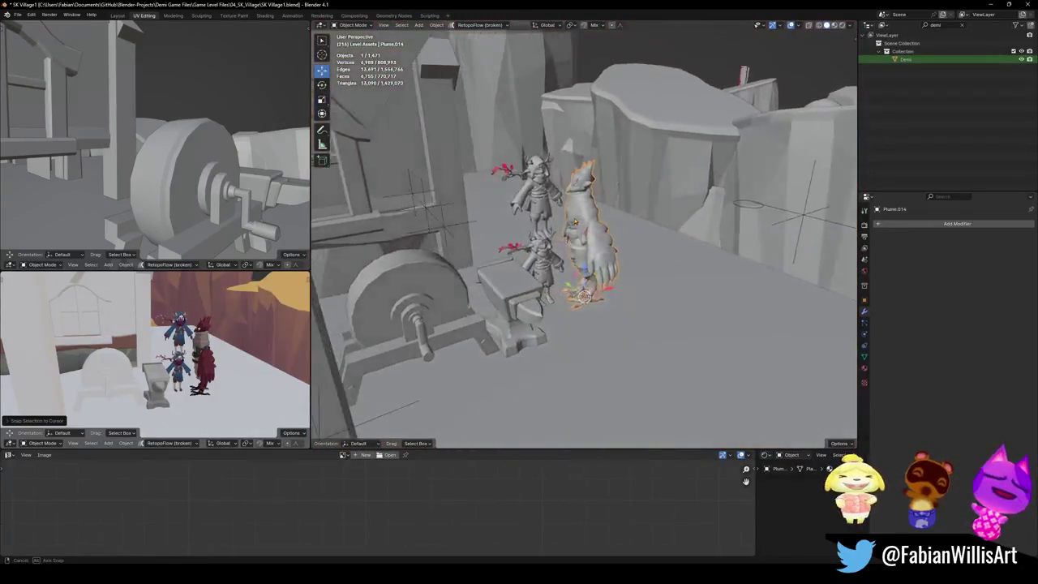
pyautogui.moveTo(622, 209)
pyautogui.mouseDown(button='middle')
pyautogui.moveTo(568, 244)
pyautogui.moveTo(551, 235)
pyautogui.mouseUp(button='middle')
# Step: Slide the character across the ground and turn it 206° around Z
pyautogui.press('g')
pyautogui.hotkey('shift', 'z')
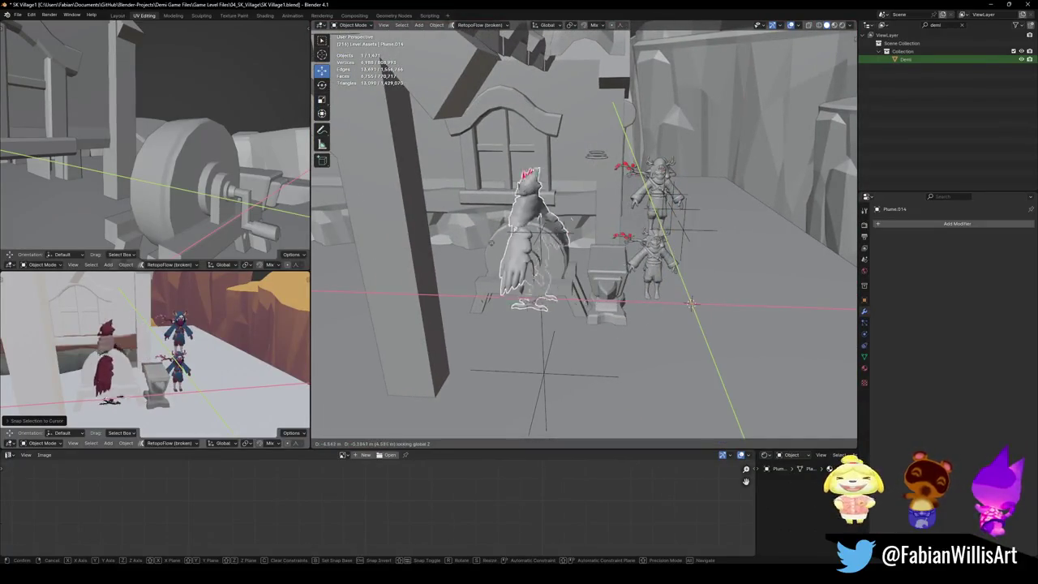
pyautogui.click(690, 303)
pyautogui.moveTo(690, 304); pyautogui.dragTo(549, 248, button='middle')
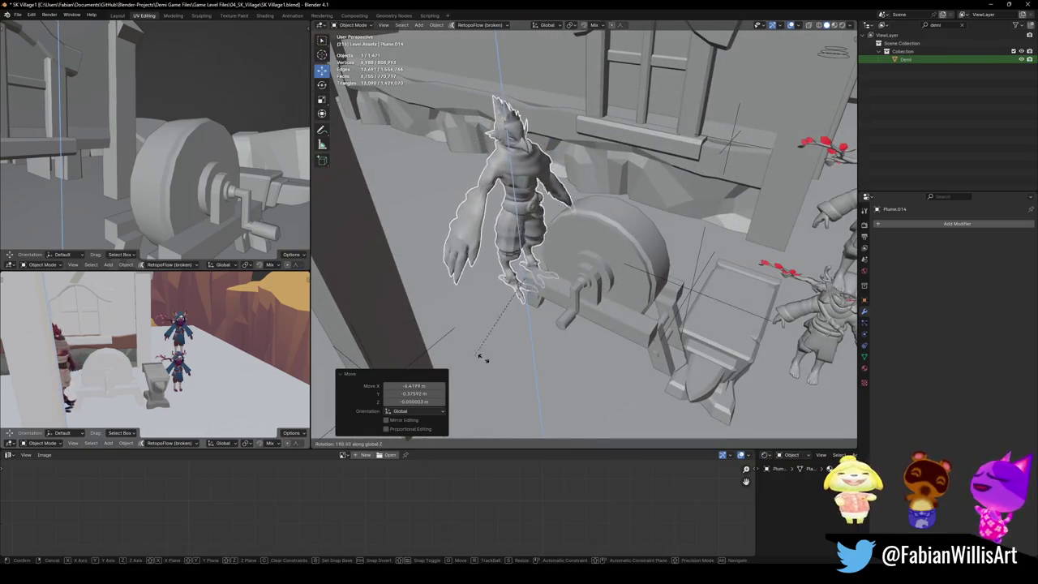
pyautogui.click(581, 271)
pyautogui.moveTo(582, 271)
pyautogui.mouseDown(button='middle')
pyautogui.moveTo(572, 233)
pyautogui.moveTo(553, 248)
pyautogui.moveTo(620, 245)
pyautogui.moveTo(596, 238)
pyautogui.mouseUp(button='middle')
# Step: Save SK Village1.blend and select the grinding wheel with its base
pyautogui.hotkey('alt', 'a')
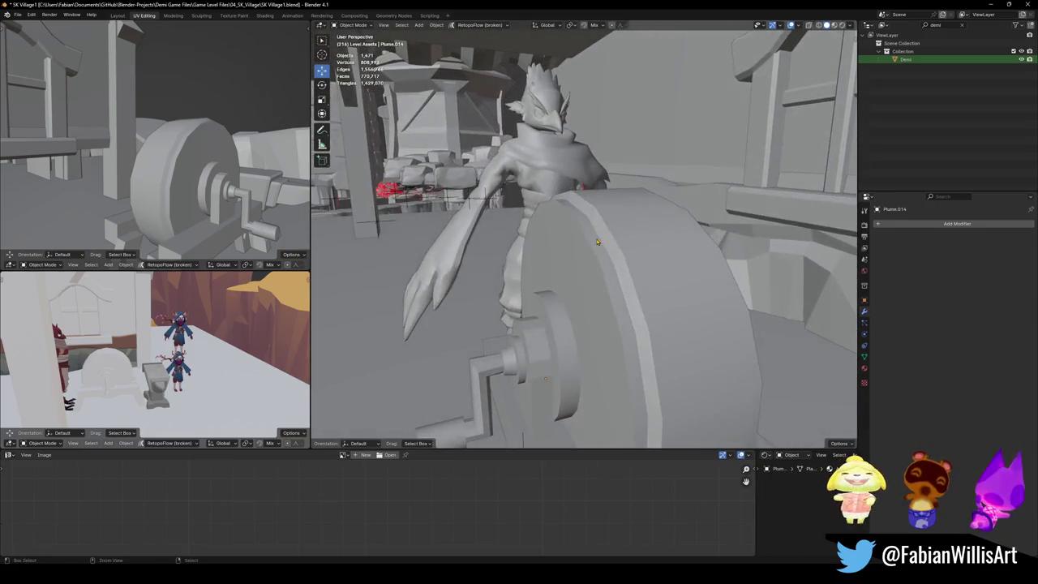
pyautogui.hotkey('ctrl', 's')
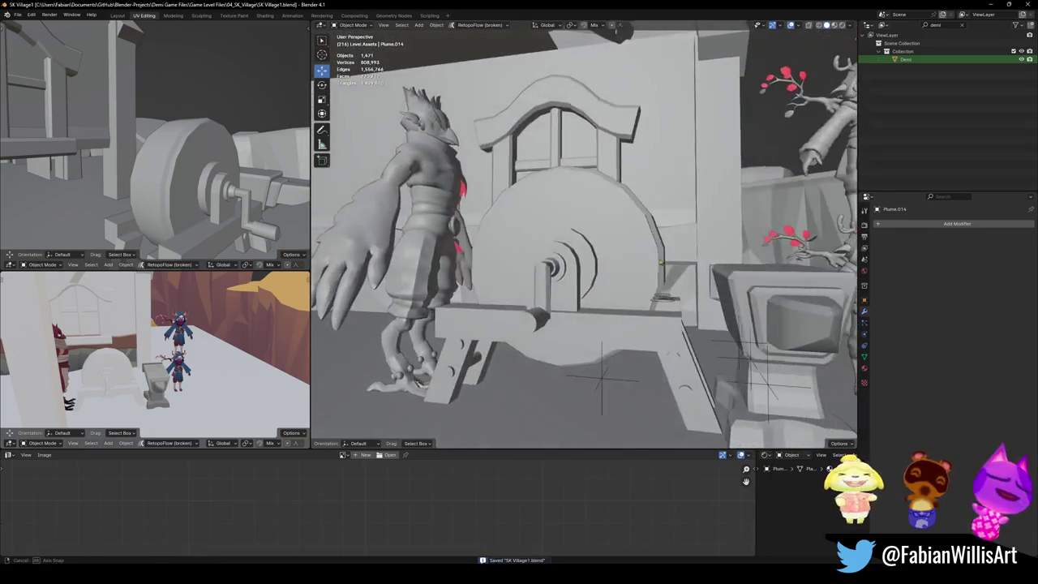
pyautogui.moveTo(596, 238)
pyautogui.mouseDown(button='middle')
pyautogui.moveTo(675, 252)
pyautogui.moveTo(583, 307)
pyautogui.moveTo(677, 235)
pyautogui.moveTo(616, 267)
pyautogui.mouseUp(button='middle')
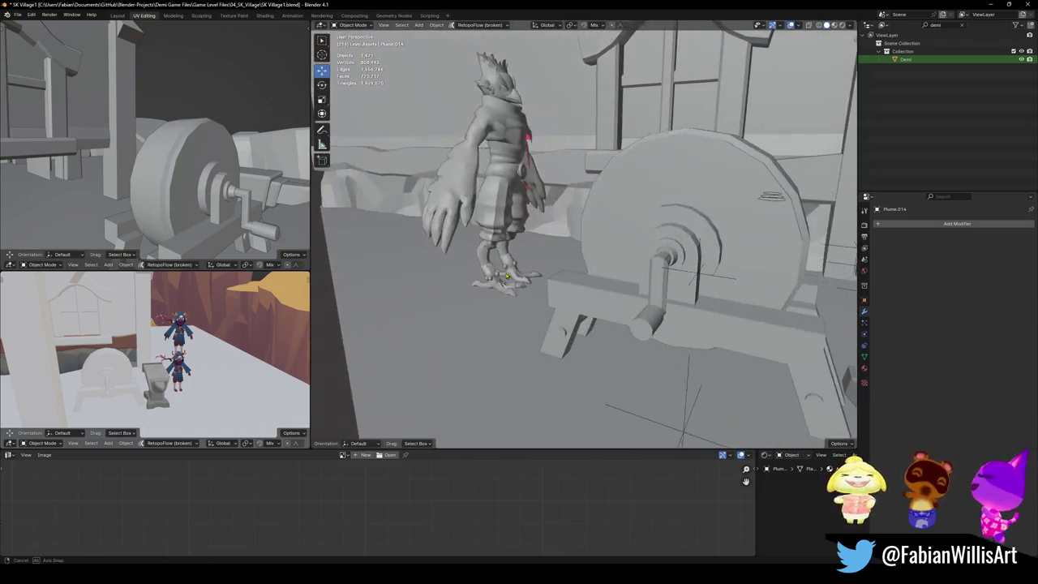
pyautogui.moveTo(506, 276); pyautogui.dragTo(524, 264, button='middle')
pyautogui.hotkey('ctrl', 's')
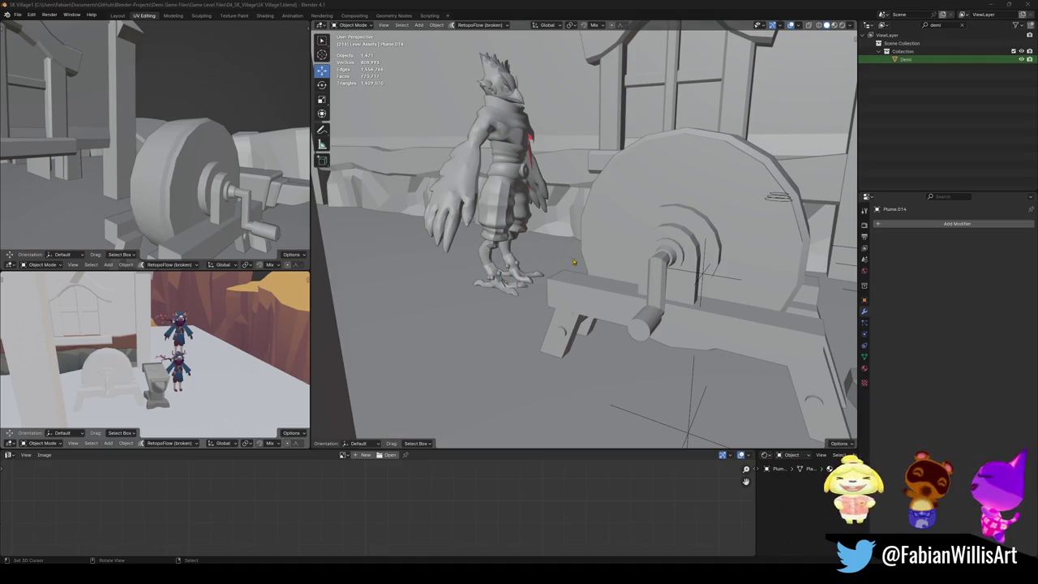
pyautogui.moveTo(573, 261); pyautogui.dragTo(551, 298, button='middle')
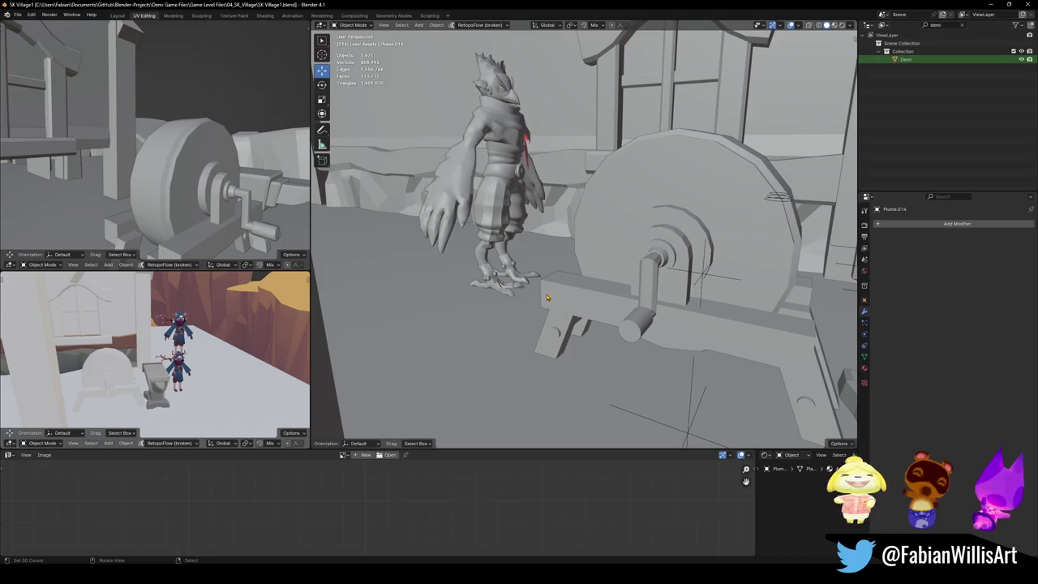
pyautogui.click(599, 305)
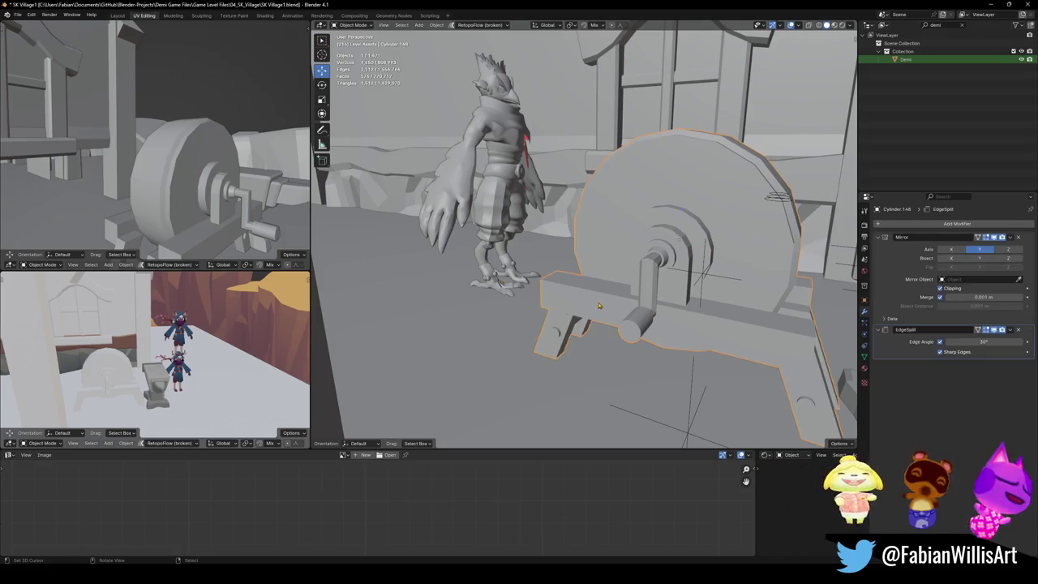
# Step: Add a UV sphere, save the file, and apply Shade Smooth to the sphere
pyautogui.hotkey('shift', 'a')
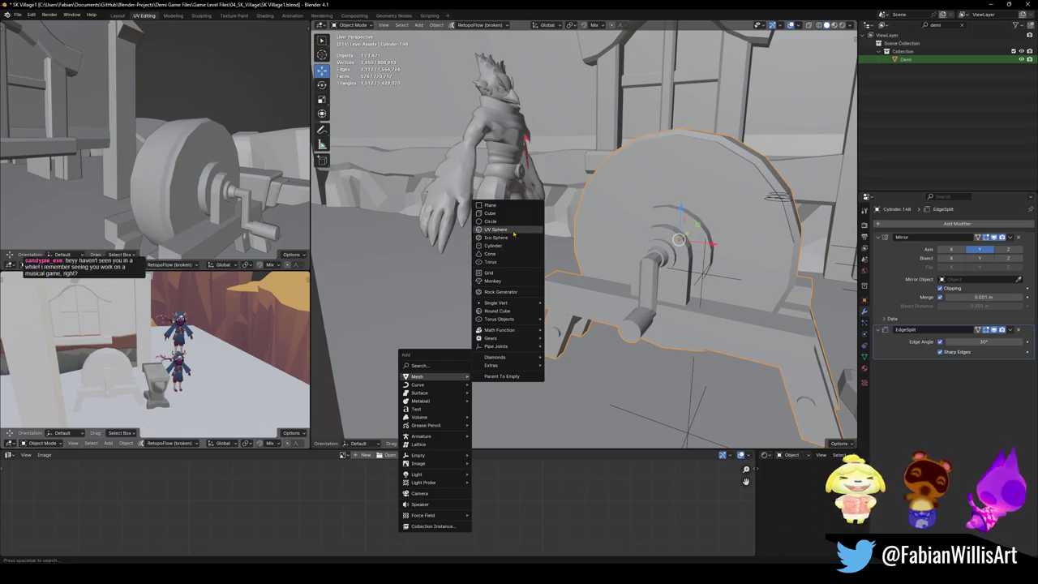
pyautogui.click(513, 232)
pyautogui.hotkey('ctrl', 's')
pyautogui.moveTo(511, 231); pyautogui.dragTo(484, 281, button='middle')
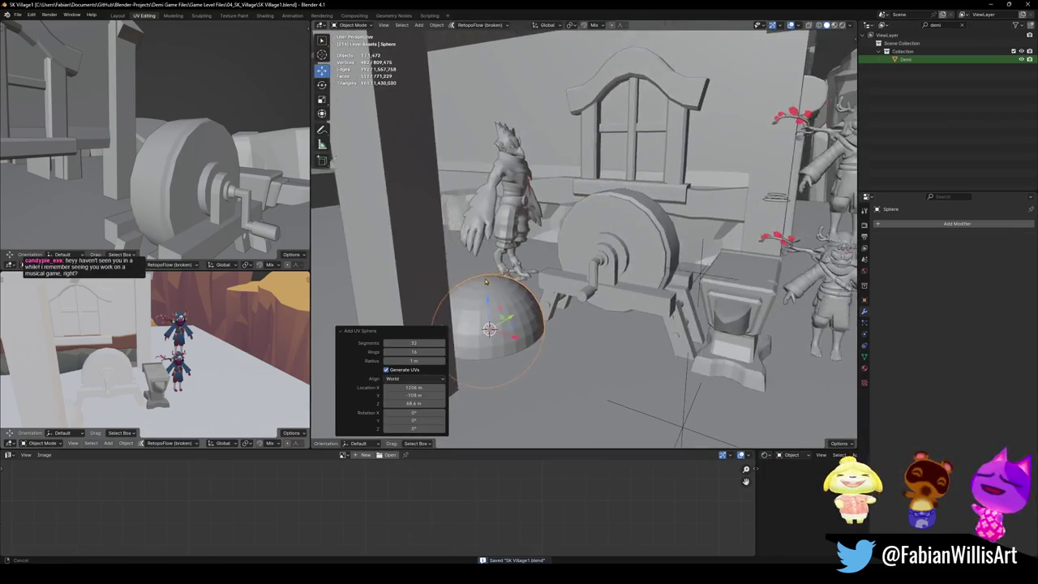
pyautogui.rightClick(485, 281)
pyautogui.click(485, 280)
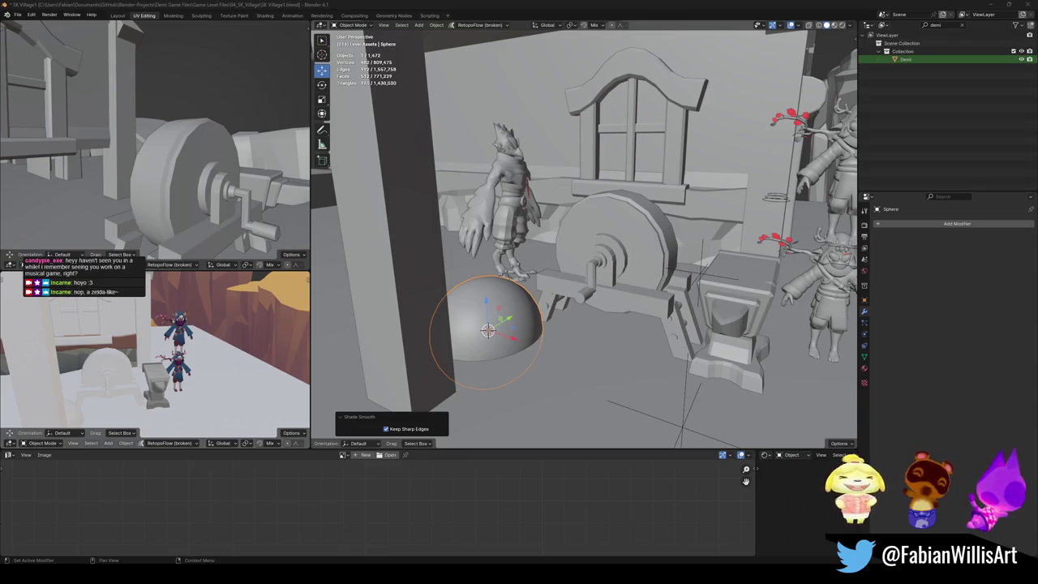
pyautogui.moveTo(510, 314); pyautogui.dragTo(578, 302, button='middle')
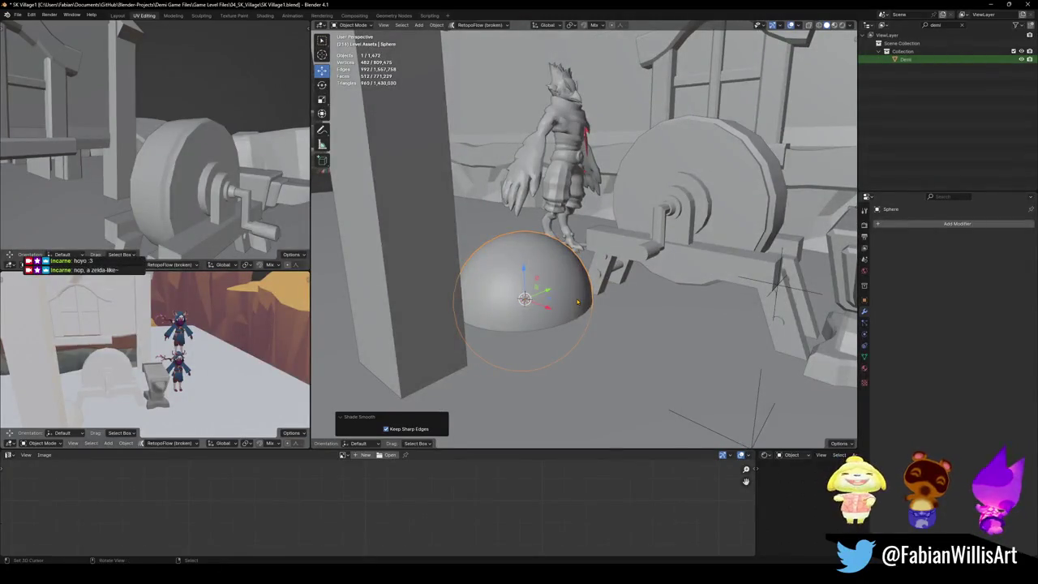
# Step: Loop-cut the sphere at its equator and delete the lower half to leave a dome
pyautogui.press('KP_Decimal')
pyautogui.press('Tab')
pyautogui.hotkey('alt', 'a')
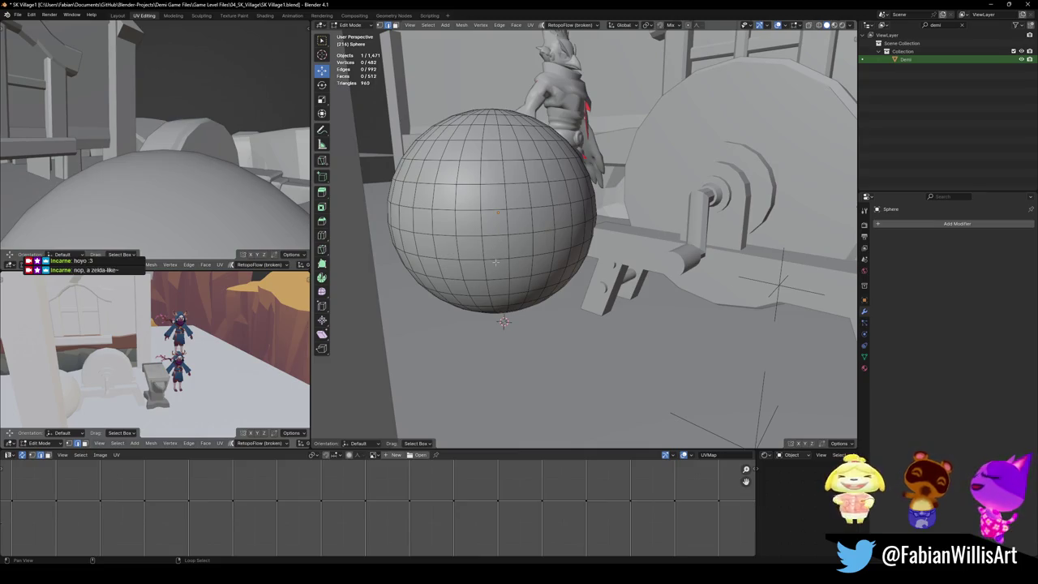
pyautogui.hotkey('ctrl', 'r')
pyautogui.click(523, 267)
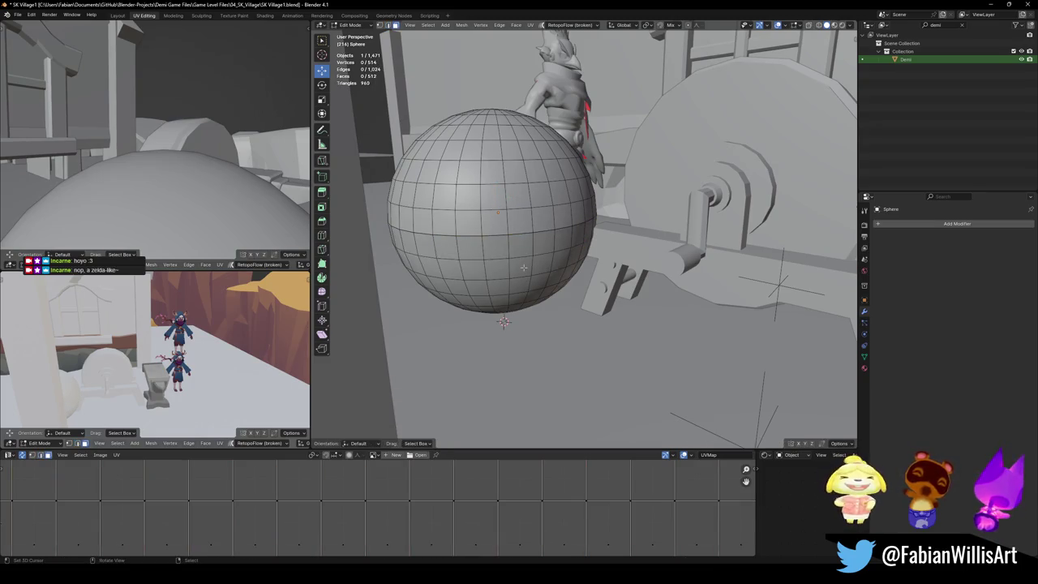
pyautogui.press('x')
pyautogui.click(506, 245)
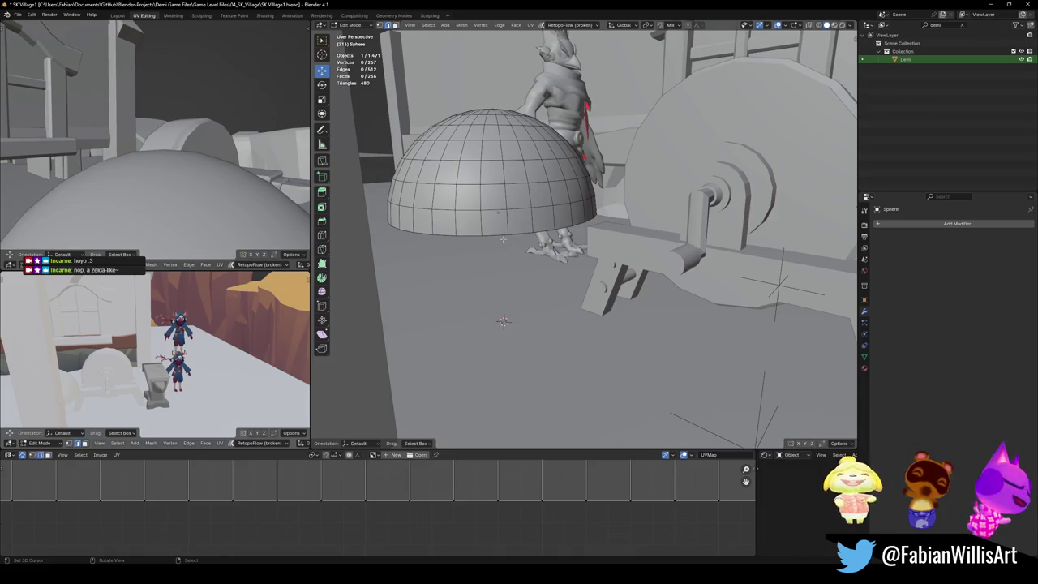
# Step: Move the dome's origin to the 3D cursor at its base centre
pyautogui.hotkey('shift', 's')
pyautogui.press('Tab')
pyautogui.rightClick(486, 260)
pyautogui.click(512, 292)
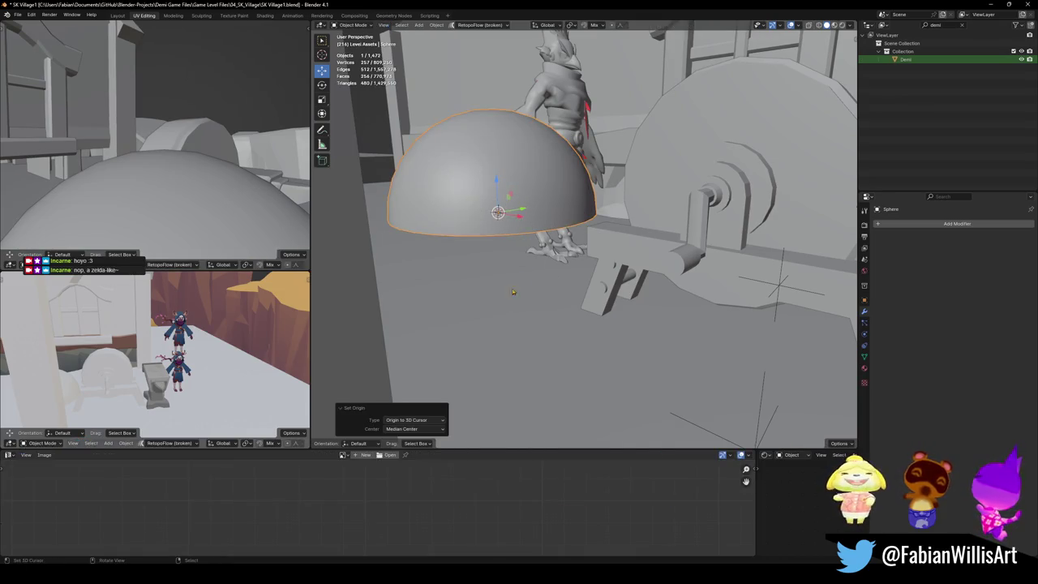
# Step: Scale the dome up about 2.5 times
pyautogui.moveTo(509, 318); pyautogui.dragTo(519, 308, button='middle')
pyautogui.press('s')
pyautogui.click(674, 244)
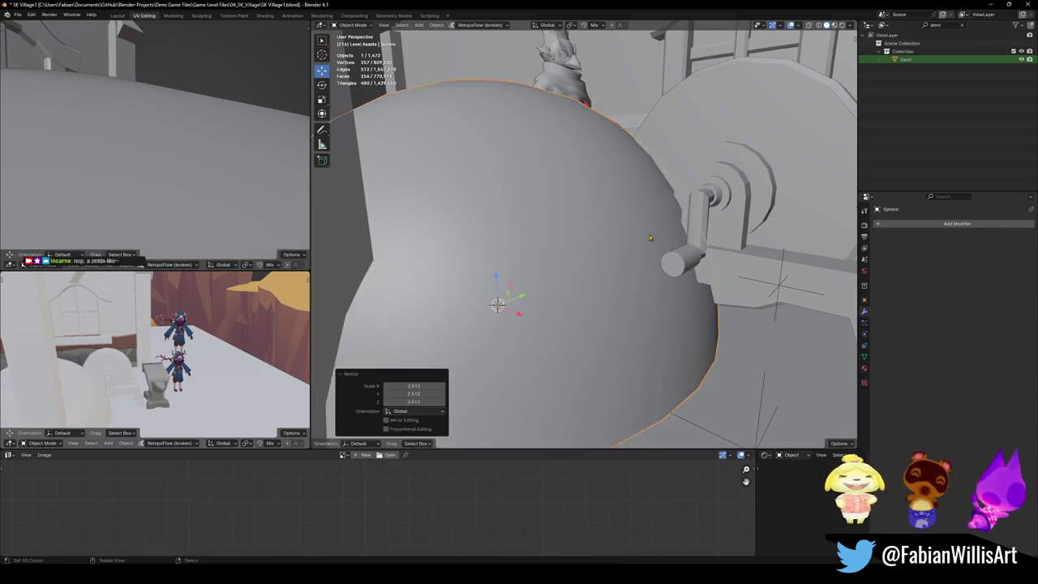
# Step: Move the dome about -4.53 m along X so it sits under the shed
pyautogui.moveTo(673, 243); pyautogui.dragTo(594, 309, button='middle')
pyautogui.press('g')
pyautogui.hotkey('shift', 'z')
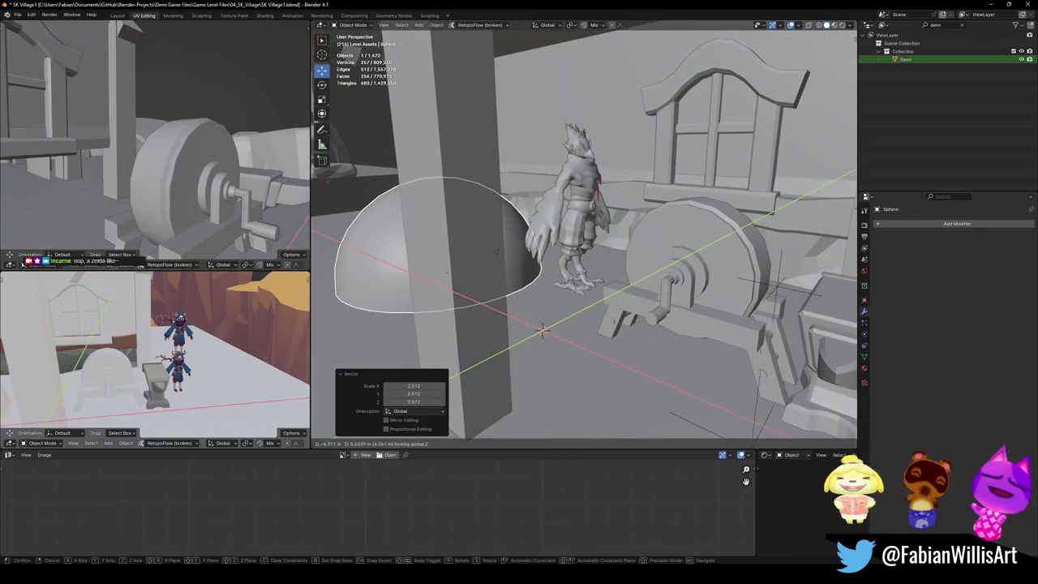
pyautogui.click(543, 330)
pyautogui.moveTo(542, 330)
pyautogui.mouseDown(button='middle')
pyautogui.moveTo(523, 264)
pyautogui.moveTo(533, 258)
pyautogui.mouseUp(button='middle')
pyautogui.scroll(3, 527, 261)
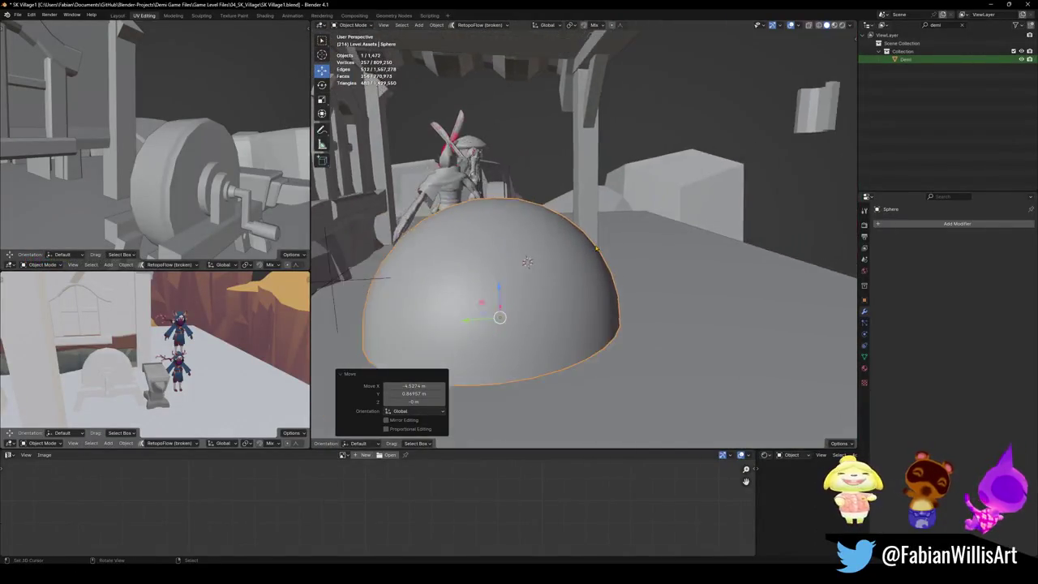
# Step: In Edit Mode, select one of the dome's vertical edge loops and view it from above
pyautogui.press('Tab')
pyautogui.hotkey('alt', 'a')
pyautogui.keyDown('alt'); pyautogui.click(513, 268); pyautogui.keyUp('alt')
pyautogui.scroll(2, 535, 292)
pyautogui.scroll(2, 559, 304)
pyautogui.moveTo(559, 304)
pyautogui.mouseDown(button='middle')
pyautogui.moveTo(560, 348)
pyautogui.moveTo(671, 253)
pyautogui.mouseUp(button='middle')
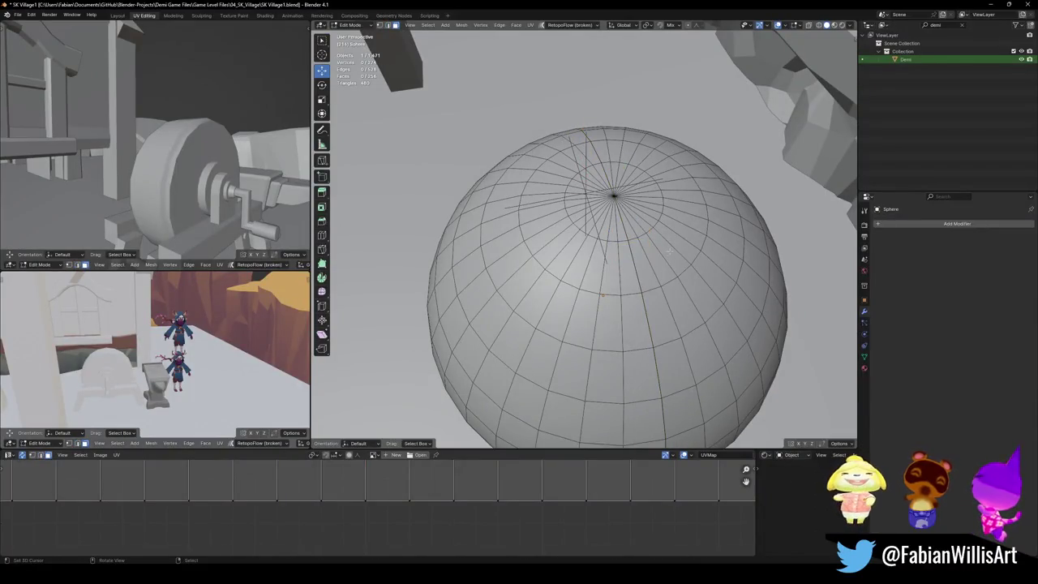
# Step: Dissolve alternate vertical loops to halve the dome's segment count
pyautogui.press('l')
pyautogui.press('x')
pyautogui.press('Tab')
pyautogui.moveTo(600, 276)
pyautogui.mouseDown(button='middle')
pyautogui.moveTo(617, 311)
pyautogui.moveTo(611, 301)
pyautogui.mouseUp(button='middle')
pyautogui.scroll(-5, 611, 301)
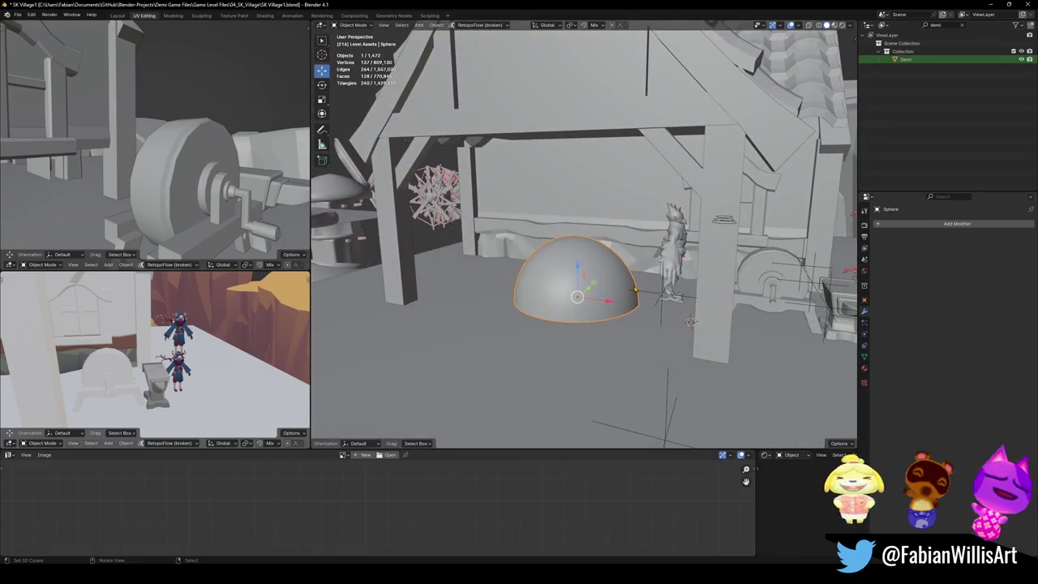
pyautogui.scroll(4, 634, 290)
pyautogui.moveTo(634, 290); pyautogui.dragTo(621, 260, button='middle')
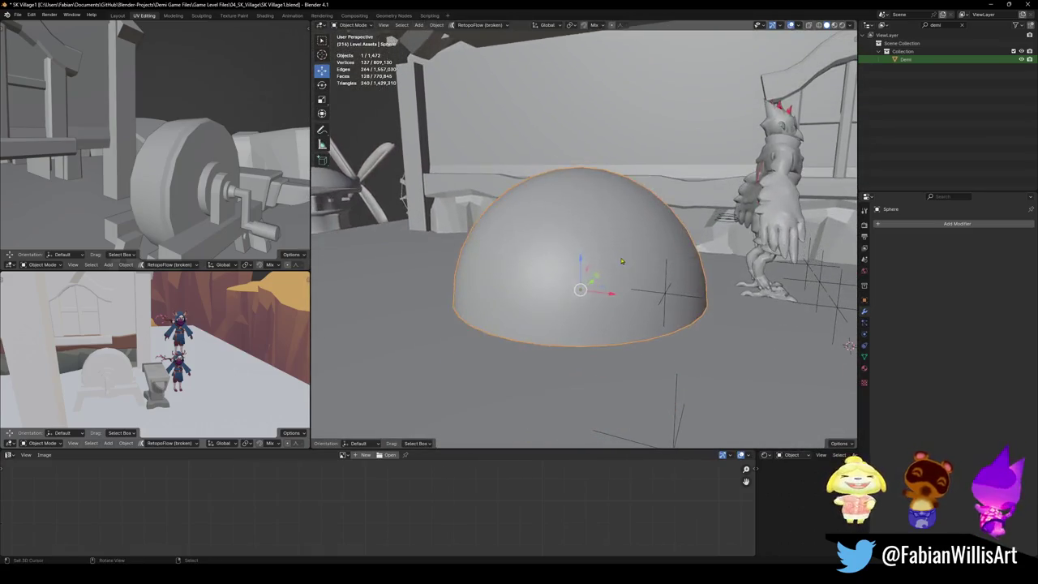
# Step: In Edit Mode, select the dome's front vertical edge loop as the centre meridian
pyautogui.press('Tab')
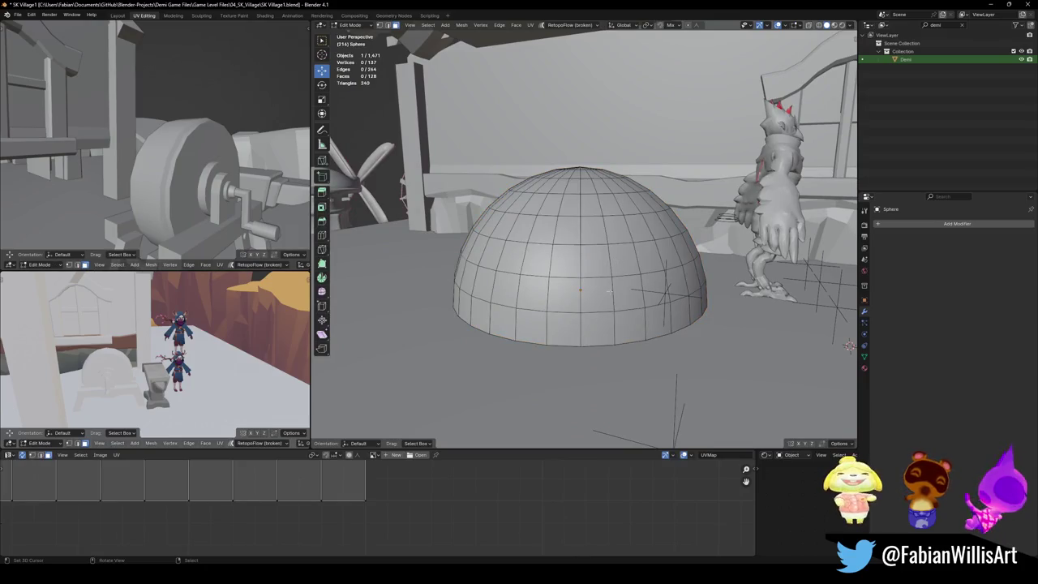
pyautogui.scroll(2, 645, 310)
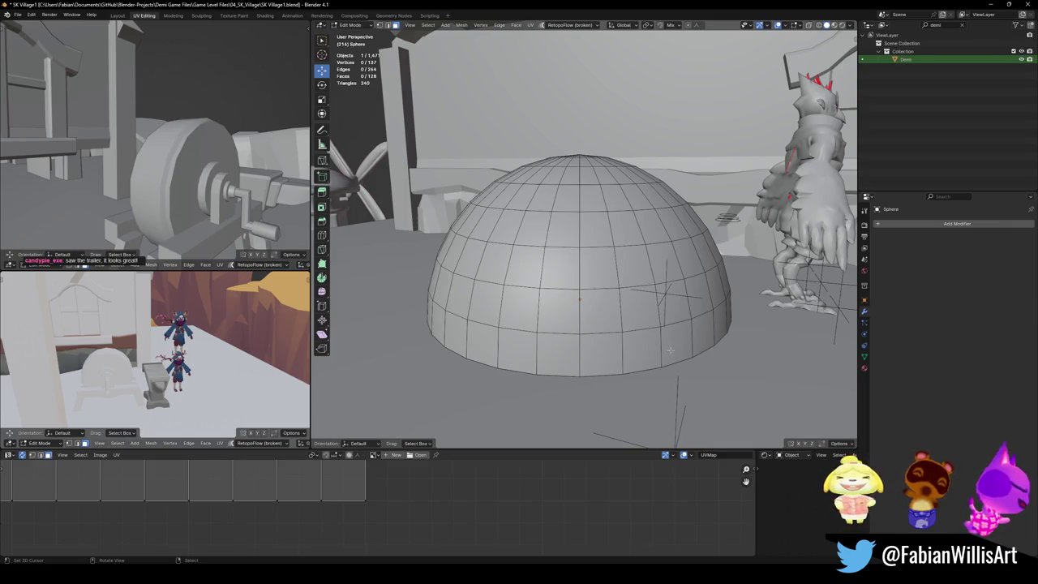
pyautogui.scroll(-2, 621, 276)
pyautogui.moveTo(620, 275); pyautogui.dragTo(608, 300, button='middle')
pyautogui.press('a')
pyautogui.scroll(3, 598, 313)
pyautogui.hotkey('alt', 'a')
pyautogui.keyDown('alt'); pyautogui.click(576, 308); pyautogui.keyUp('alt')
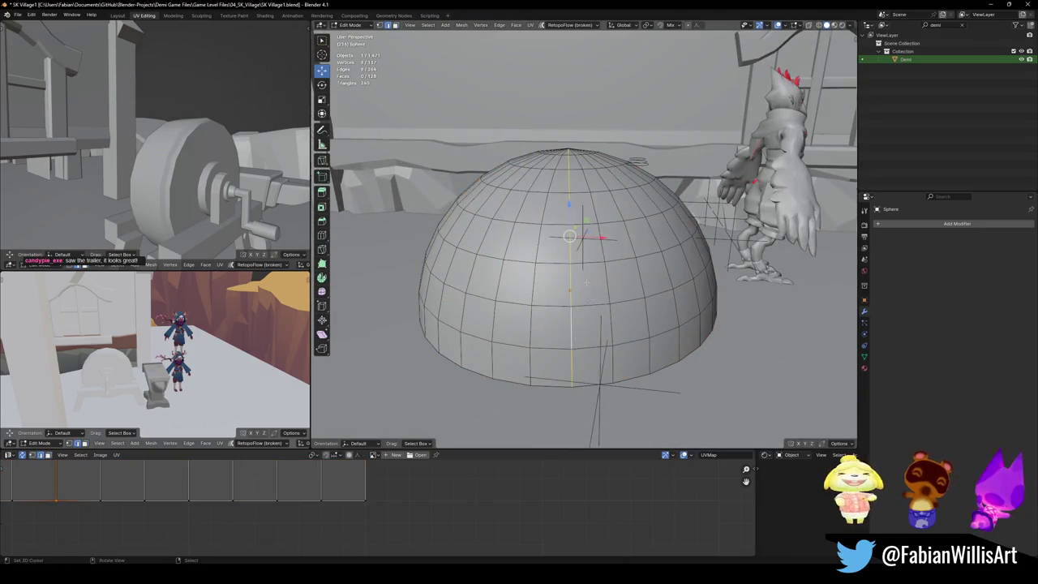
pyautogui.scroll(-2, 585, 278)
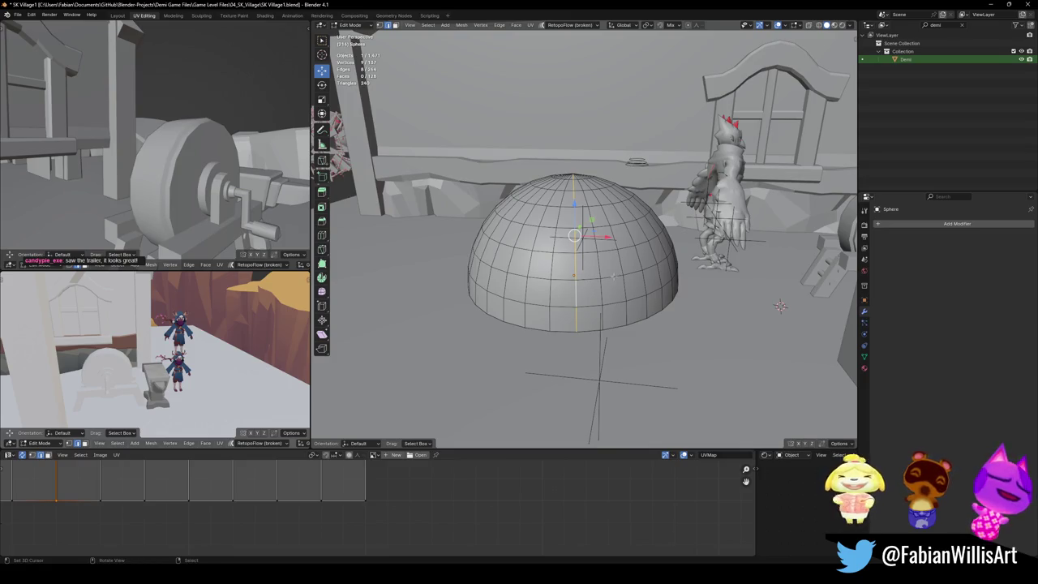
pyautogui.scroll(2, 613, 276)
pyautogui.moveTo(606, 288)
pyautogui.mouseDown(button='middle')
pyautogui.moveTo(585, 255)
pyautogui.moveTo(600, 271)
pyautogui.mouseUp(button='middle')
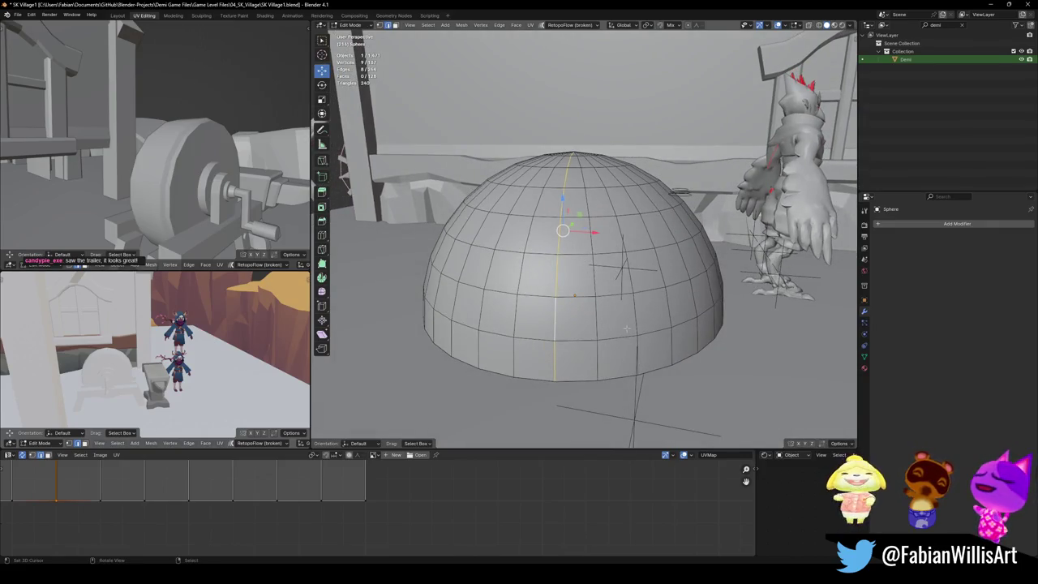
# Step: Box-select the dome's left half, delete its vertices, and return to Object Mode
pyautogui.hotkey('alt', 'a')
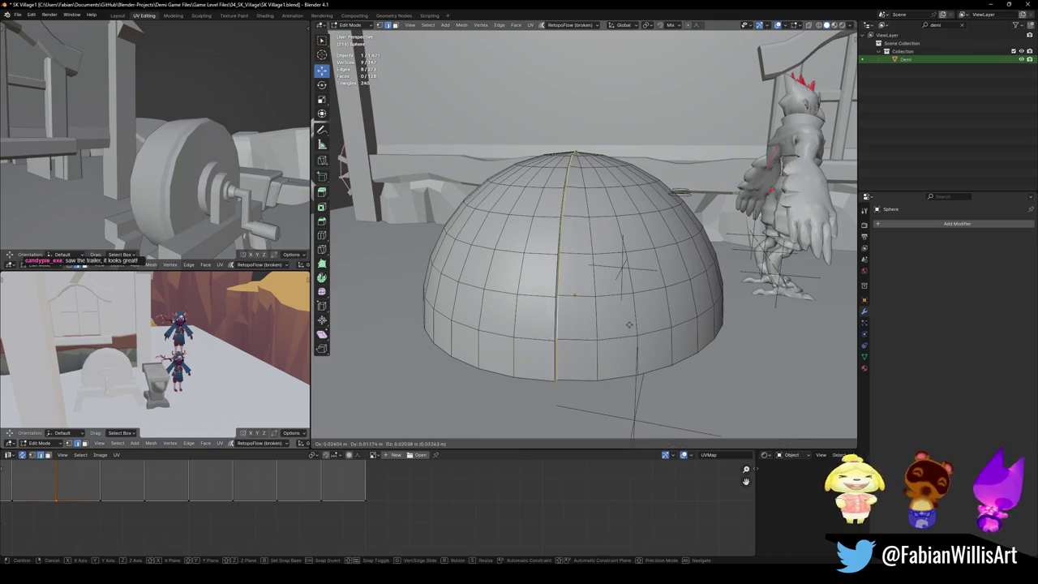
pyautogui.moveTo(406, 142); pyautogui.dragTo(574, 389)
pyautogui.press('x')
pyautogui.click(482, 293)
pyautogui.press('Tab')
# Step: Try mirroring the half-dome, then clear its rotation and undo back to the full sphere
pyautogui.press('w')
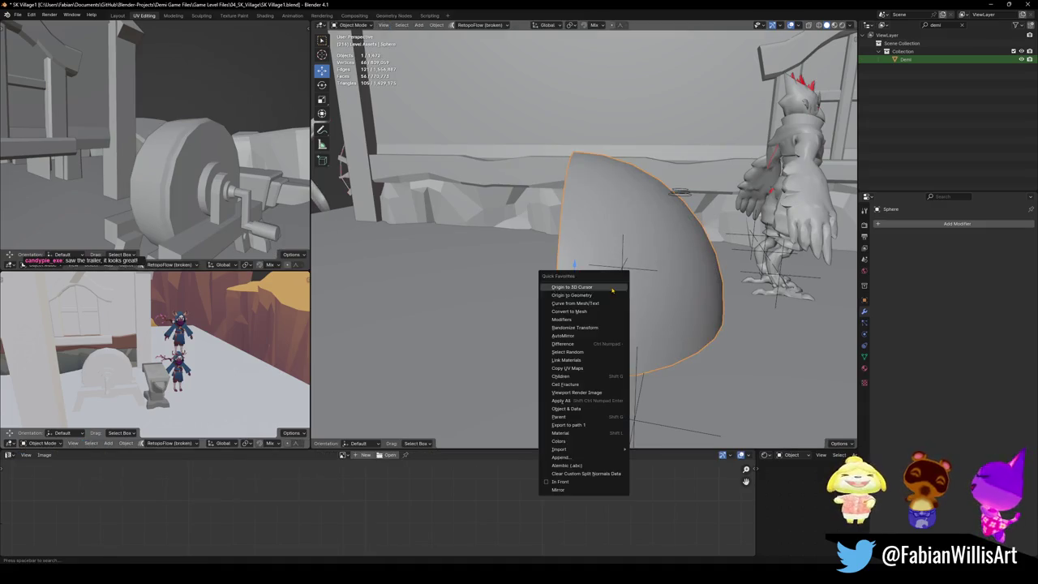
pyautogui.click(583, 489)
pyautogui.moveTo(687, 357); pyautogui.dragTo(660, 302, button='middle')
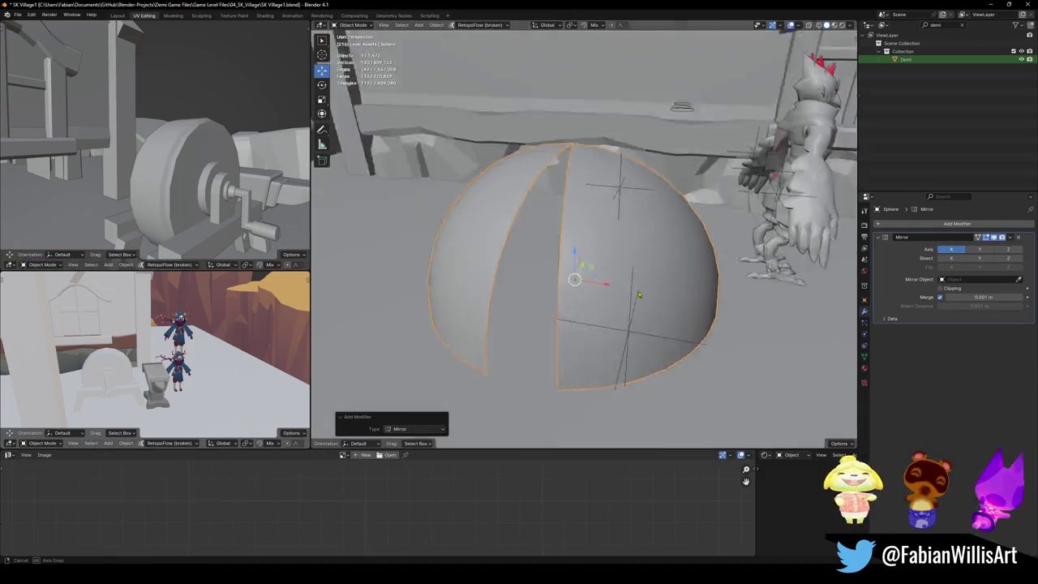
pyautogui.hotkey('alt', 'r')
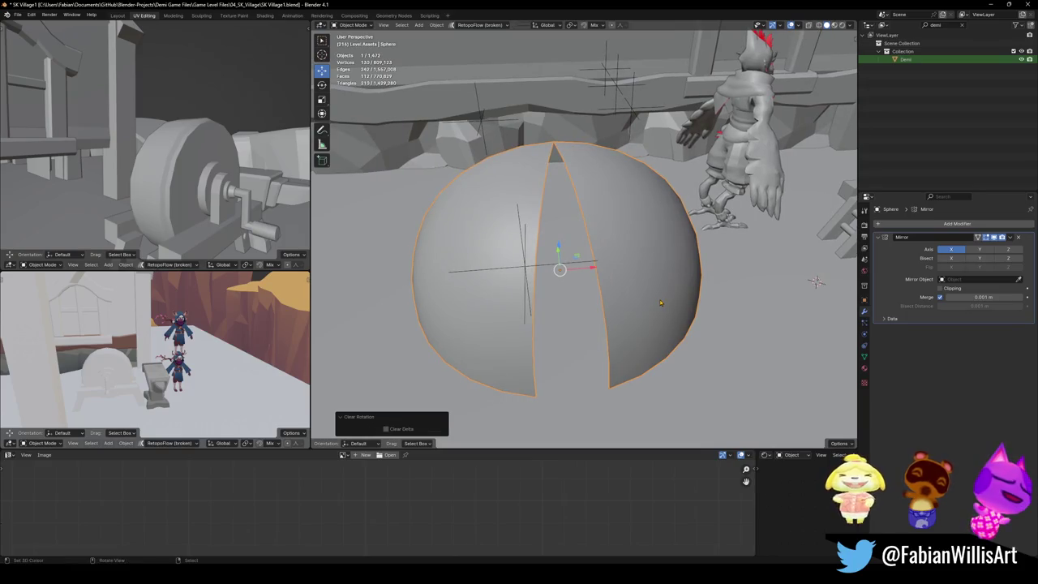
pyautogui.hotkey('ctrl', 'z')
pyautogui.hotkey('ctrl', 'z')
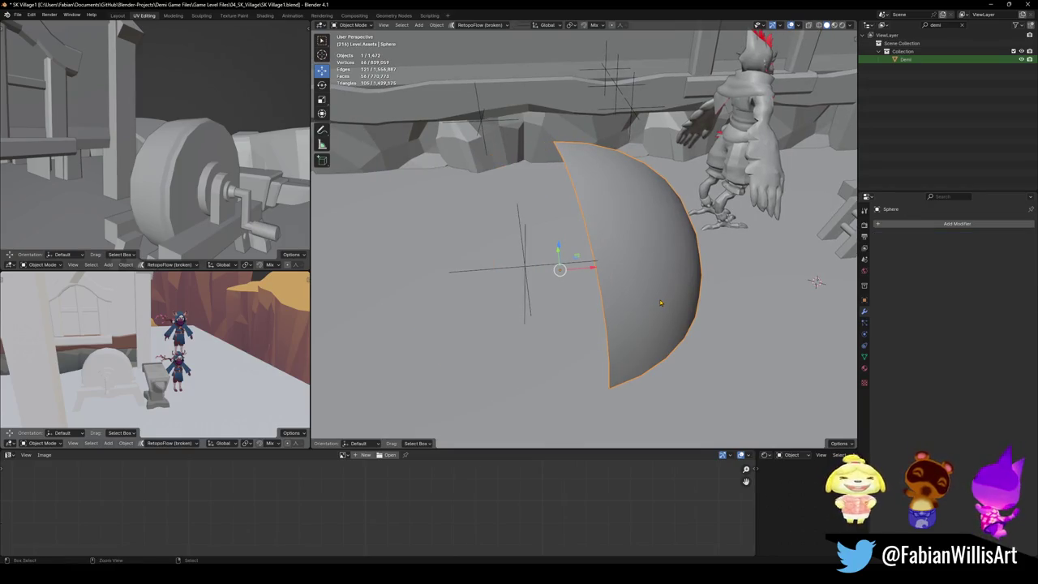
pyautogui.press('Tab')
pyautogui.hotkey('ctrl', 'z')
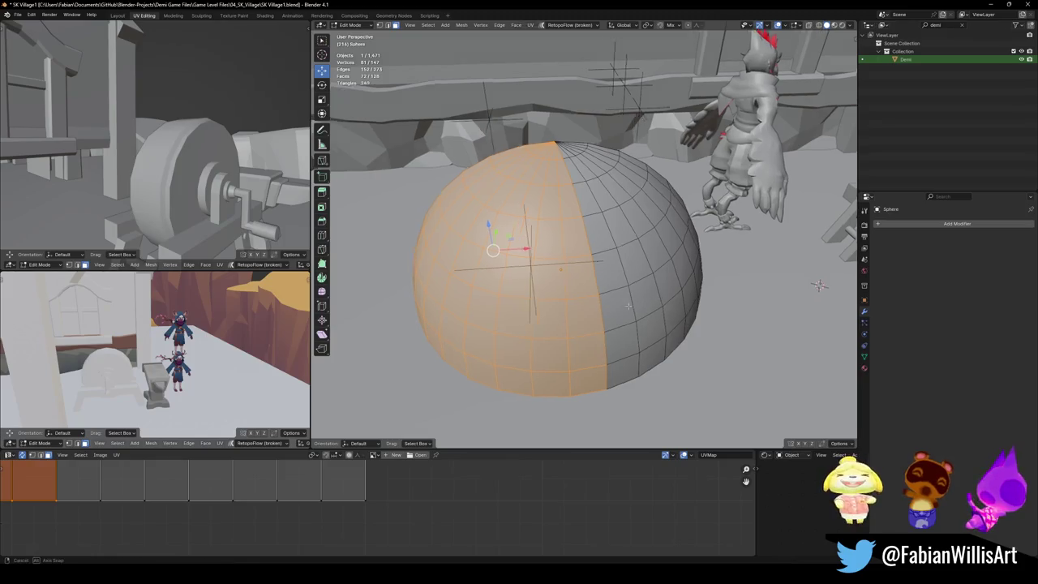
pyautogui.hotkey('ctrl', 'z')
pyautogui.moveTo(754, 275)
pyautogui.mouseDown(button='middle')
pyautogui.moveTo(801, 255)
pyautogui.moveTo(828, 298)
pyautogui.mouseUp(button='middle')
pyautogui.hotkey('ctrl', 'z')
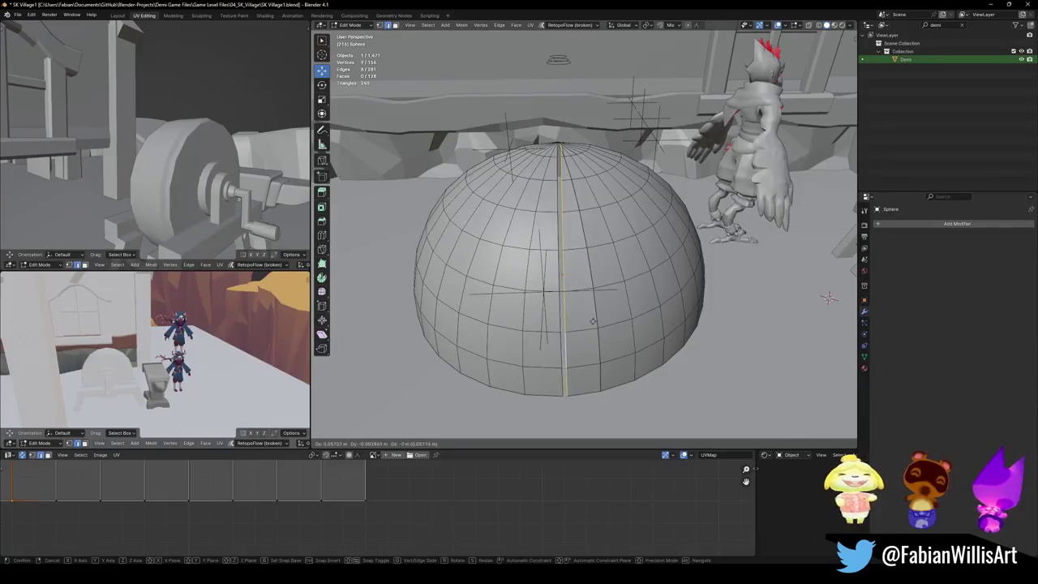
# Step: Delete the sphere's left-half faces and add a Mirror modifier to the remaining half
pyautogui.moveTo(406, 134); pyautogui.dragTo(563, 402)
pyautogui.press('x')
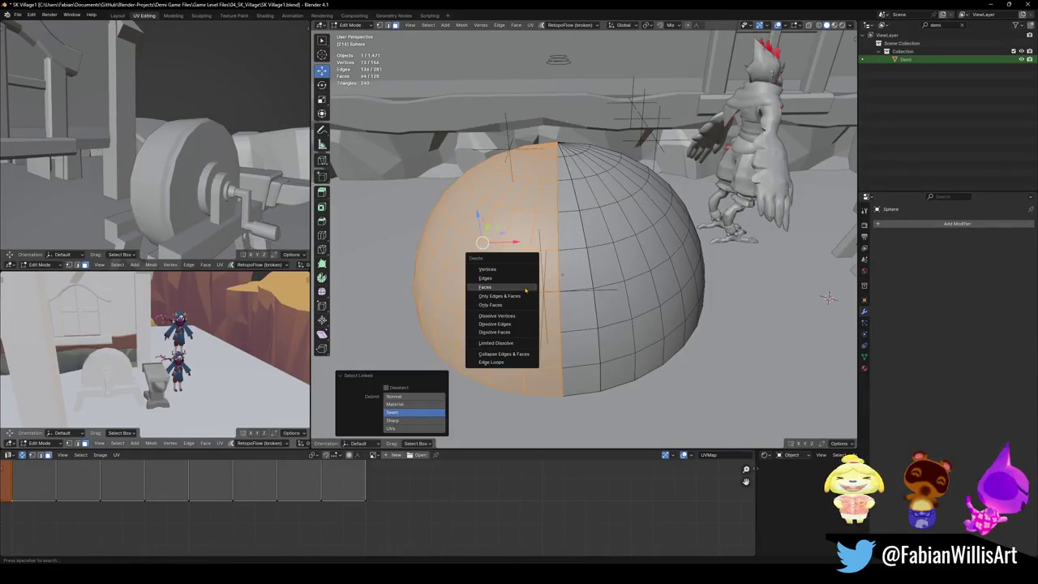
pyautogui.click(503, 261)
pyautogui.press('Tab')
pyautogui.press('q')
pyautogui.click(566, 297)
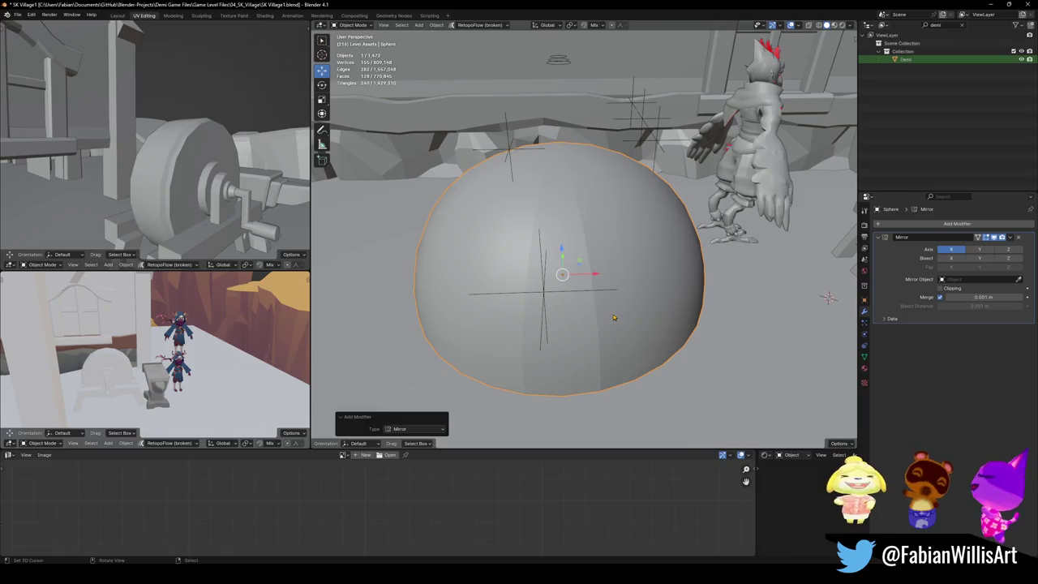
# Step: Weld the mirrored seam with Merge by Distance and save the file
pyautogui.press('Tab')
pyautogui.rightClick(612, 314)
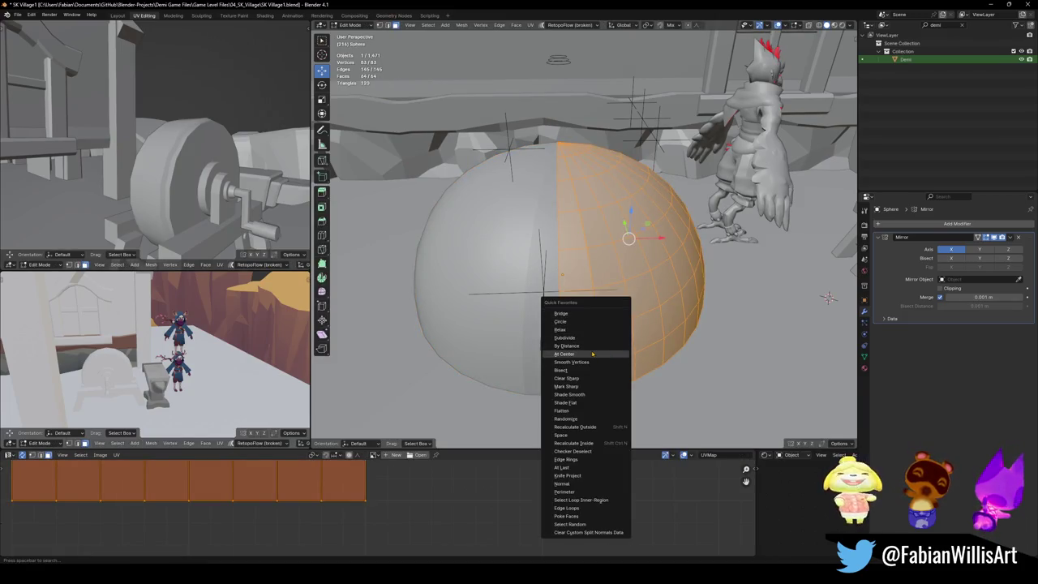
pyautogui.click(591, 344)
pyautogui.hotkey('alt', 'a')
pyautogui.hotkey('ctrl', 's')
pyautogui.press('Tab')
pyautogui.moveTo(610, 347)
pyautogui.mouseDown(button='middle')
pyautogui.moveTo(616, 313)
pyautogui.moveTo(528, 350)
pyautogui.mouseUp(button='middle')
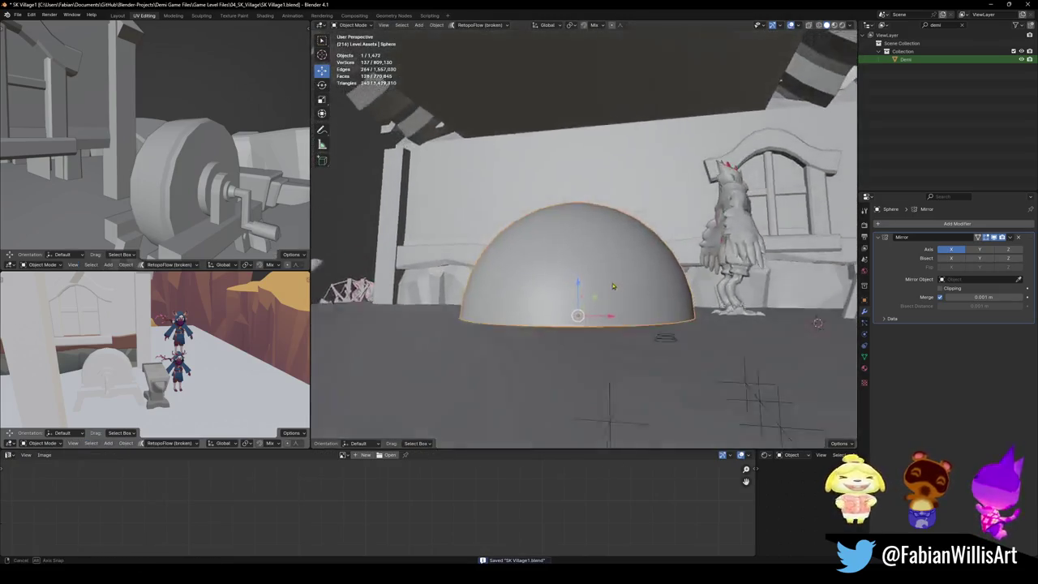
pyautogui.press('Tab')
pyautogui.press('Tab')
pyautogui.rightClick(528, 350)
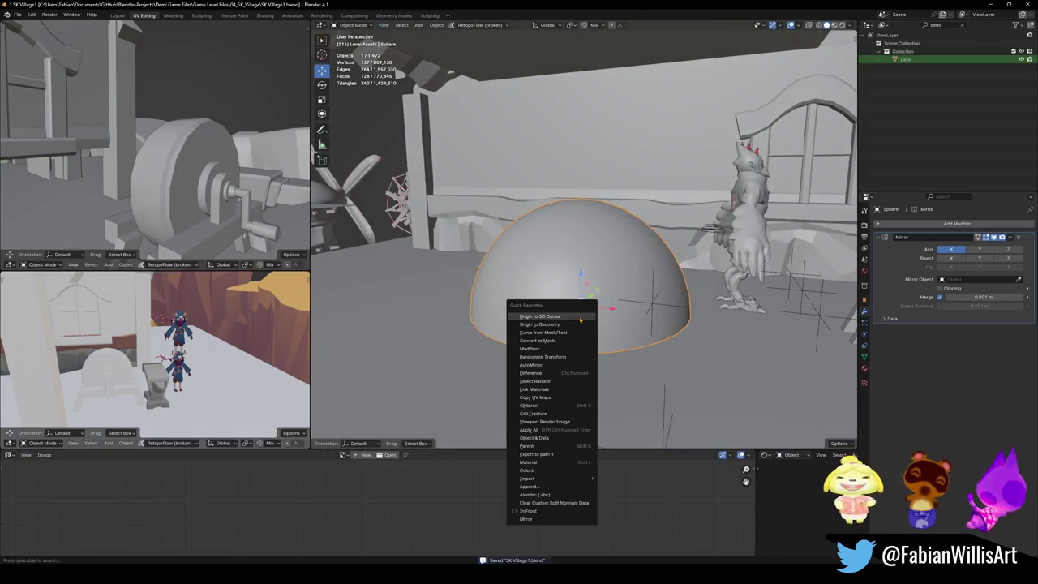
# Step: Set the dome's origin to the 3D cursor and scale it up 1.41 times
pyautogui.click(649, 371)
pyautogui.press('s')
pyautogui.click(646, 306)
pyautogui.moveTo(646, 306); pyautogui.dragTo(592, 252, button='middle')
# Step: Lower the dome along Z onto the ground under the shed and save the file
pyautogui.press('g')
pyautogui.press('z')
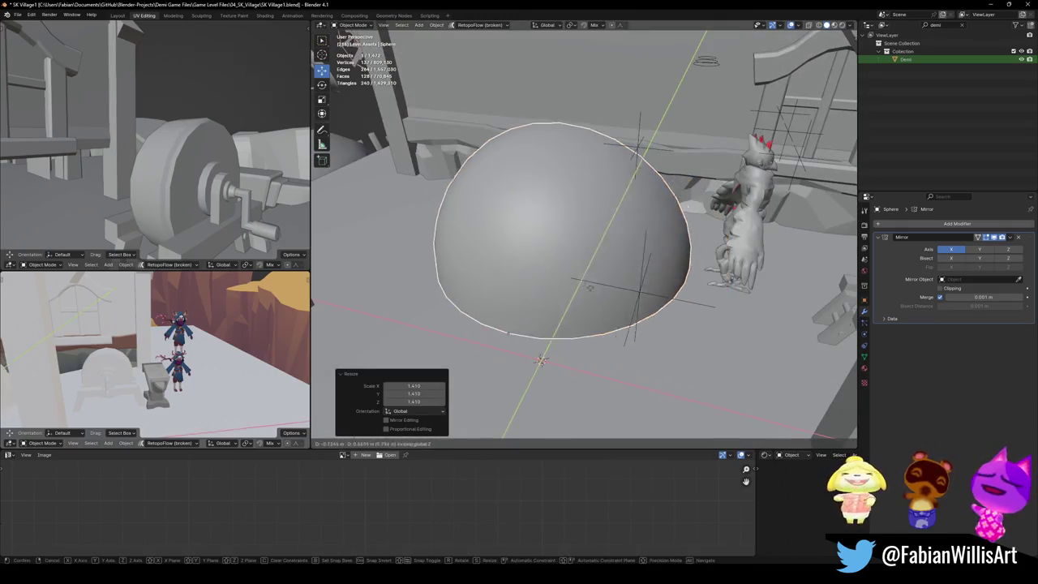
pyautogui.click(546, 194)
pyautogui.moveTo(546, 194)
pyautogui.mouseDown(button='middle')
pyautogui.moveTo(546, 209)
pyautogui.moveTo(658, 254)
pyautogui.moveTo(609, 260)
pyautogui.mouseUp(button='middle')
pyautogui.hotkey('ctrl', 's')
pyautogui.moveTo(162, 357); pyautogui.dragTo(235, 341, button='middle')
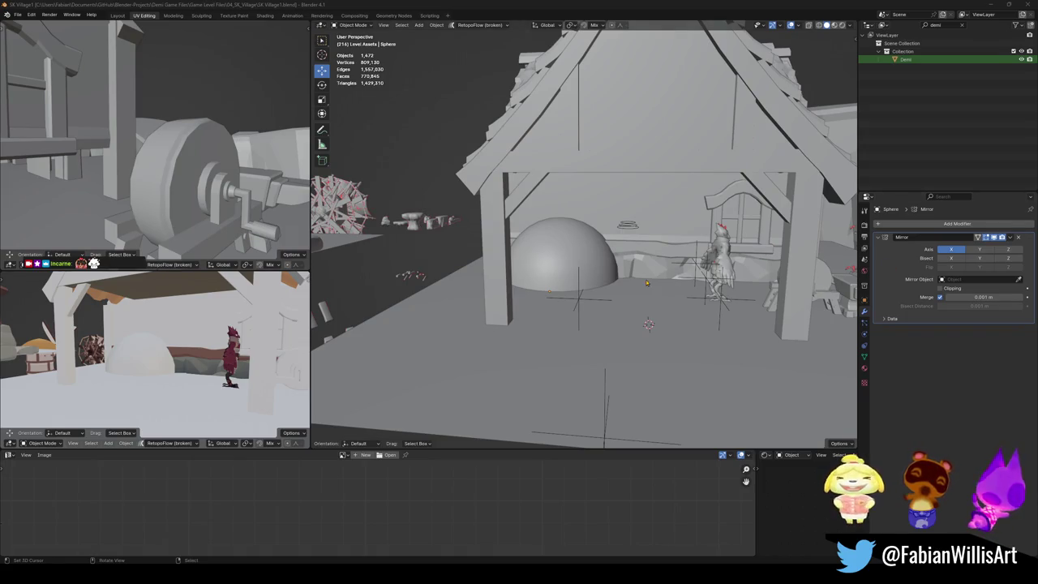
pyautogui.keyDown('ctrl'); pyautogui.moveTo(647, 282); pyautogui.dragTo(633, 257, button='middle'); pyautogui.keyUp('ctrl')
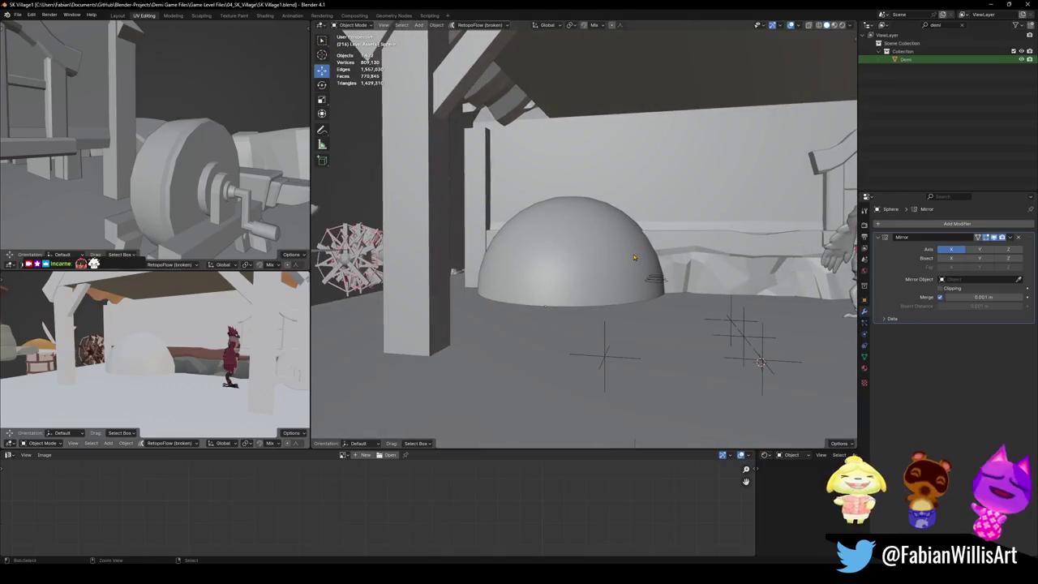
# Step: Select a 2x3 block of faces on the dome's front and dissolve them into one doorway face
pyautogui.press('KP_Decimal')
pyautogui.hotkey('ctrl', 's')
pyautogui.press('Tab')
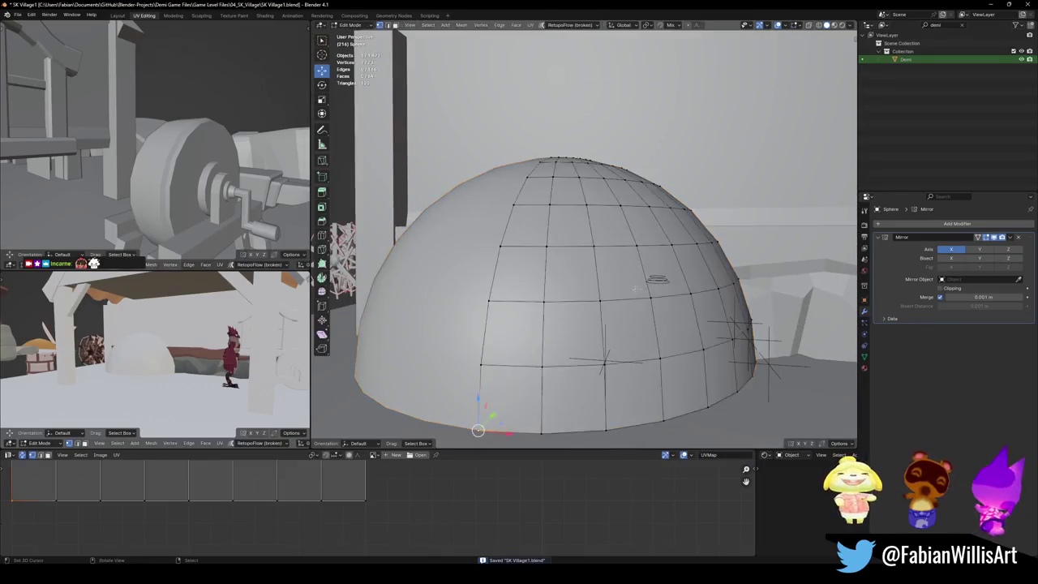
pyautogui.scroll(-3, 637, 288)
pyautogui.click(583, 348)
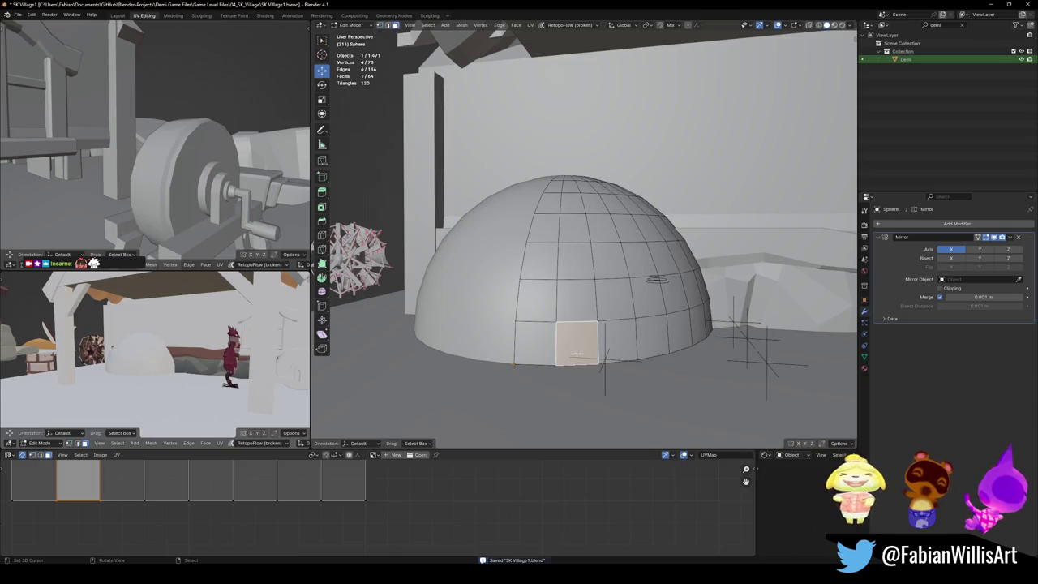
pyautogui.keyDown('ctrl'); pyautogui.click(576, 298); pyautogui.keyUp('ctrl')
pyautogui.keyDown('ctrl'); pyautogui.click(575, 264); pyautogui.keyUp('ctrl')
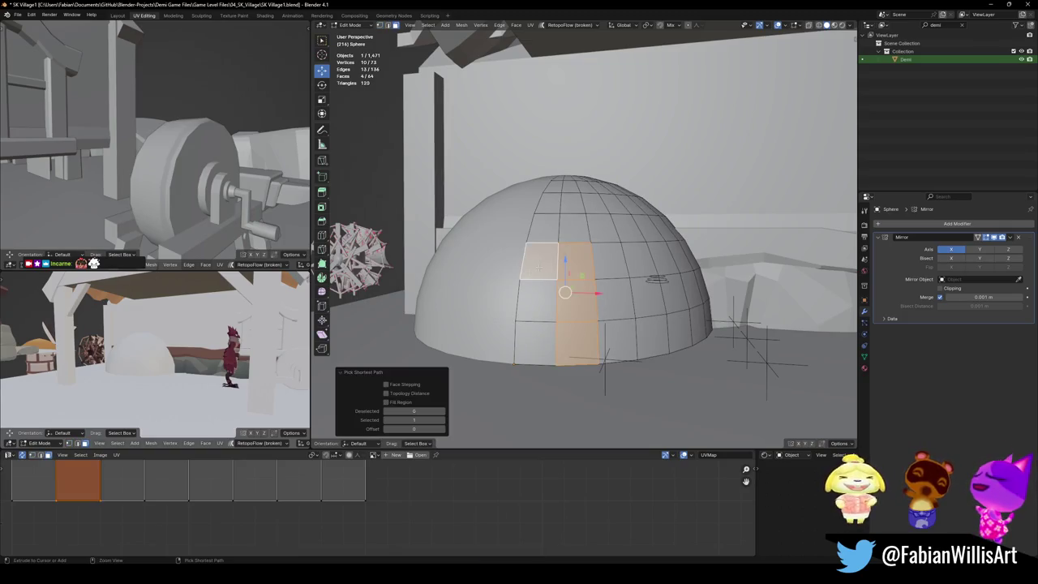
pyautogui.keyDown('ctrl'); pyautogui.click(535, 343); pyautogui.keyUp('ctrl')
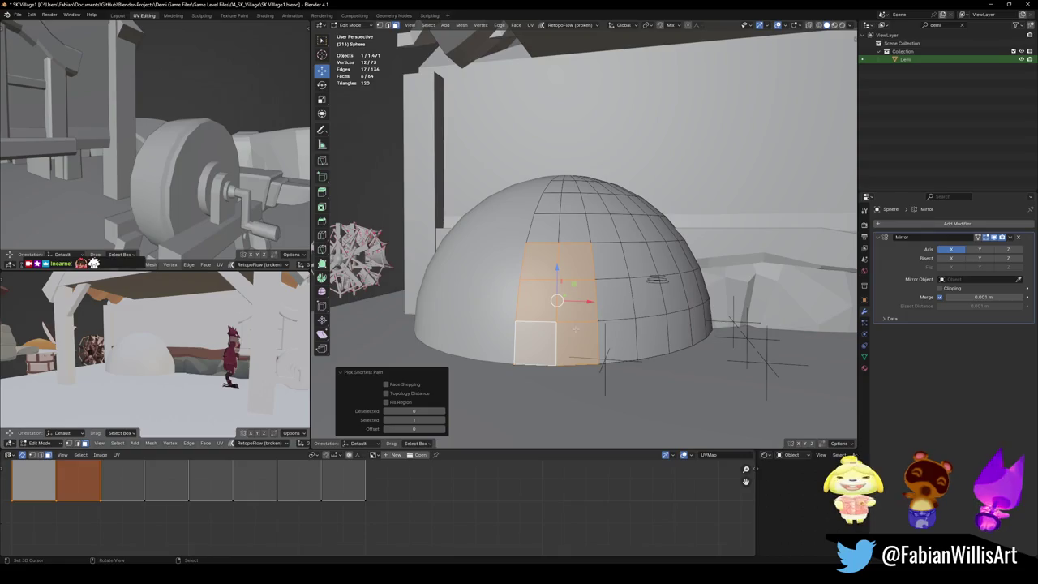
pyautogui.hotkey('ctrl', 'x')
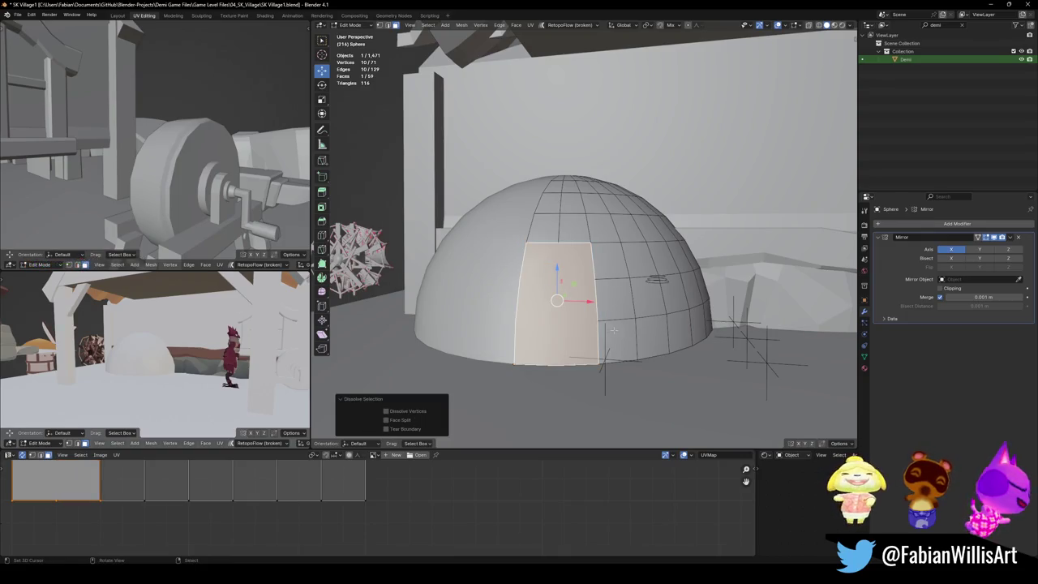
# Step: Dissolve the stray vertices along the doorway's left edge
pyautogui.press('q')
pyautogui.click(597, 354)
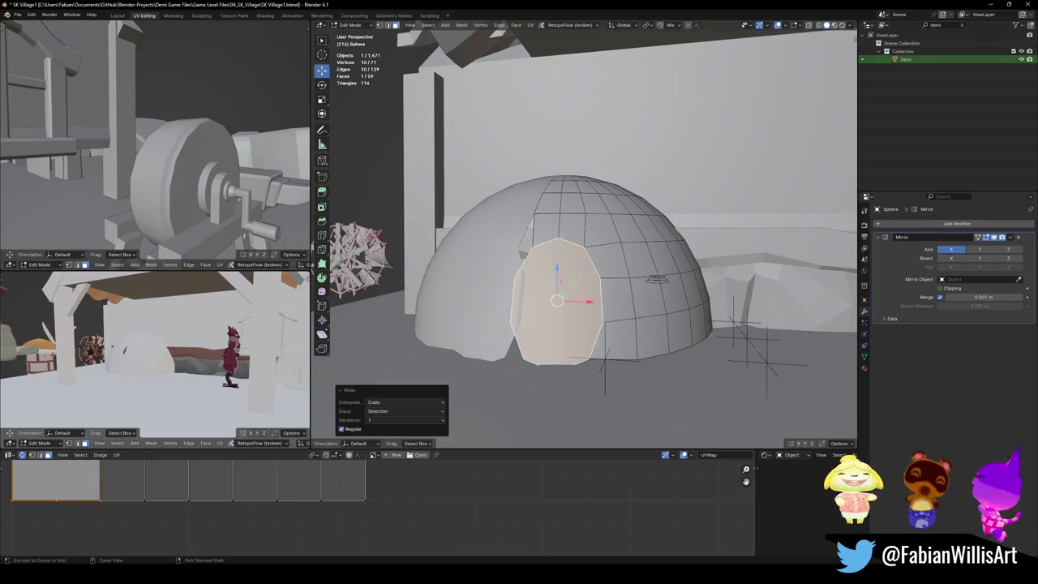
pyautogui.hotkey('ctrl', 'z')
pyautogui.hotkey('alt', 'a')
pyautogui.press('1')
pyautogui.moveTo(551, 347); pyautogui.dragTo(511, 284)
pyautogui.hotkey('ctrl', 'x')
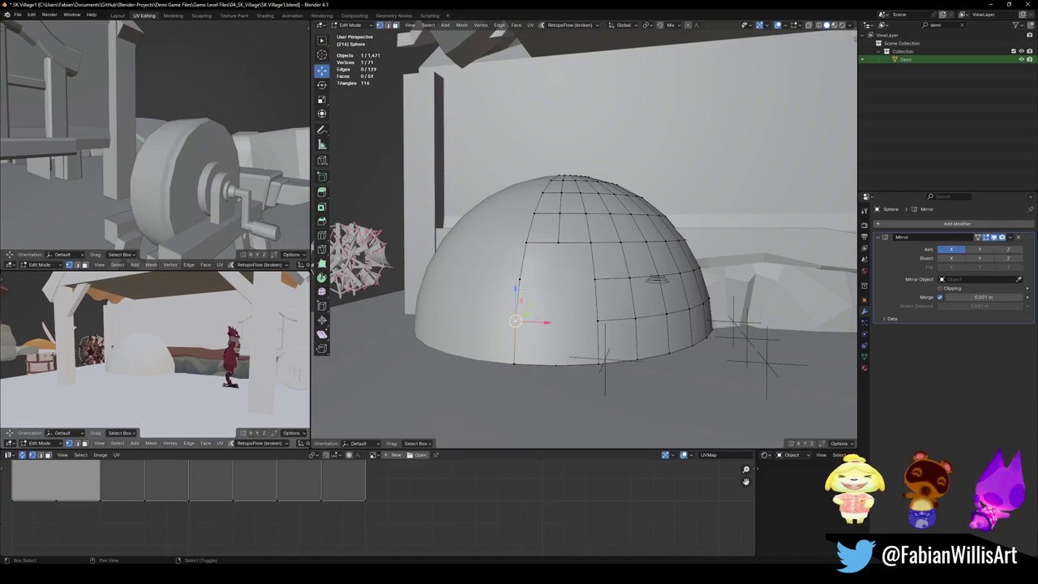
# Step: Select the doorway's side and top outline, relax it with LoopTools, and save
pyautogui.click(599, 360)
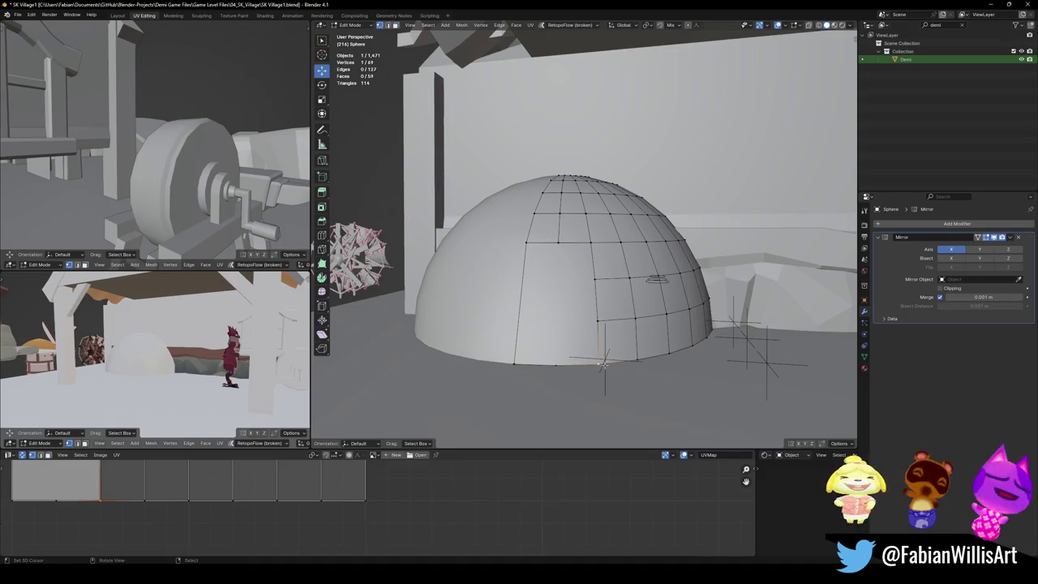
pyautogui.keyDown('ctrl'); pyautogui.click(598, 242); pyautogui.keyUp('ctrl')
pyautogui.keyDown('ctrl'); pyautogui.click(526, 242); pyautogui.keyUp('ctrl')
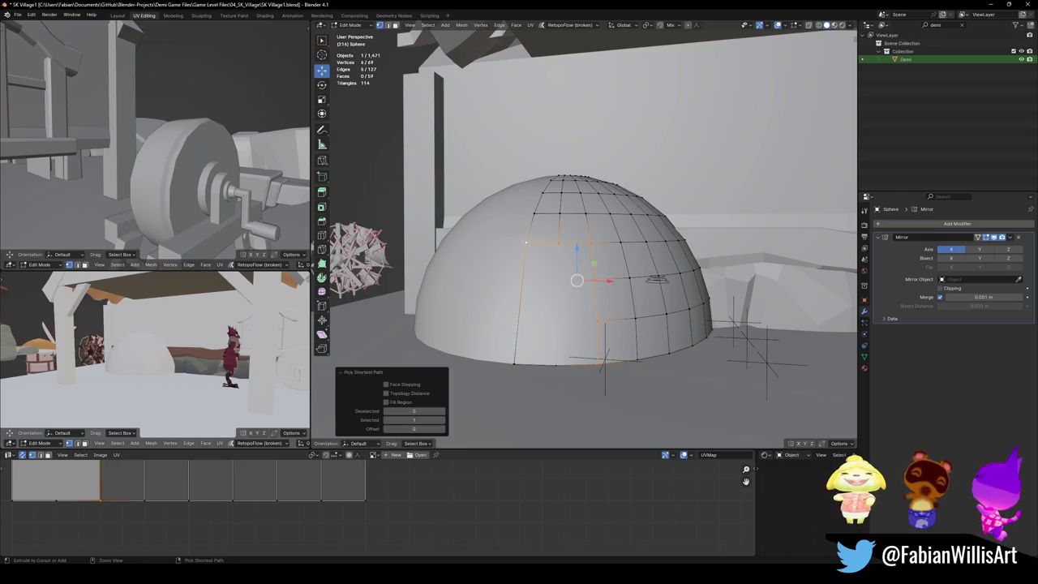
pyautogui.press('q')
pyautogui.click(567, 292)
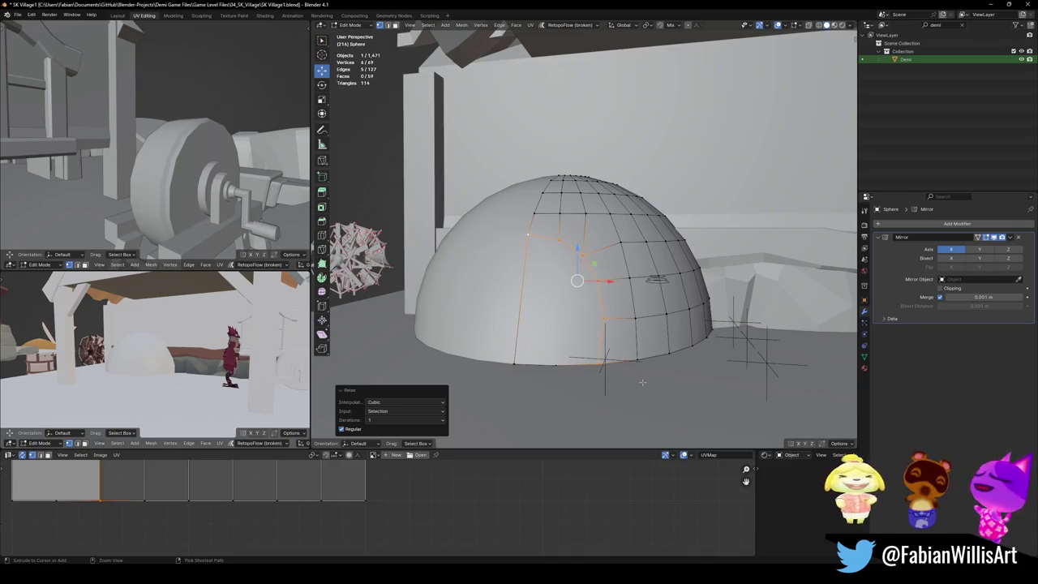
pyautogui.hotkey('ctrl', 's')
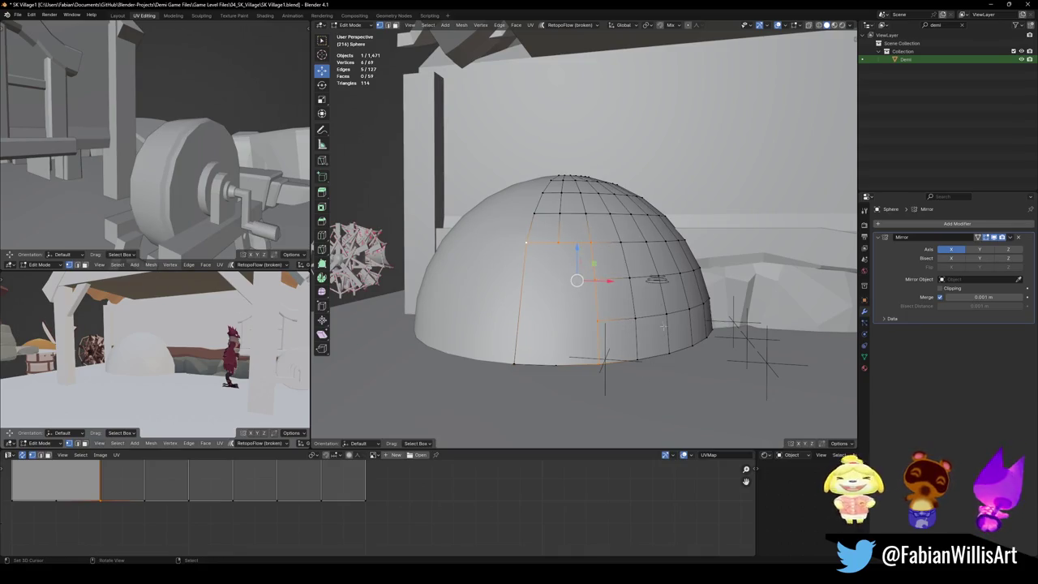
# Step: Abandon a bevel, then vertex-slide a vertex near the doorway's top to start the arch
pyautogui.scroll(3, 643, 372)
pyautogui.hotkey('ctrl', 'b')
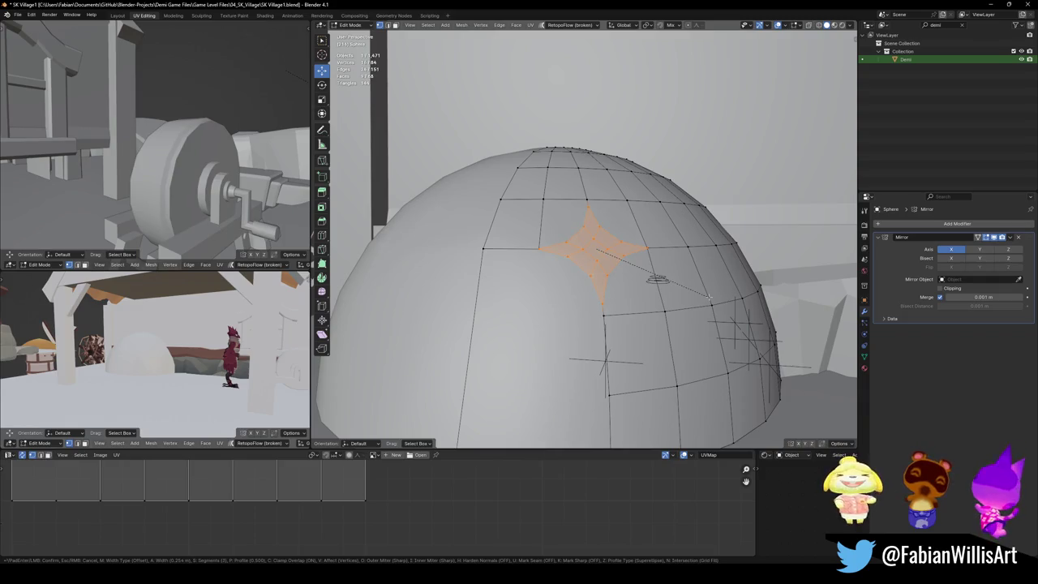
pyautogui.press('Escape')
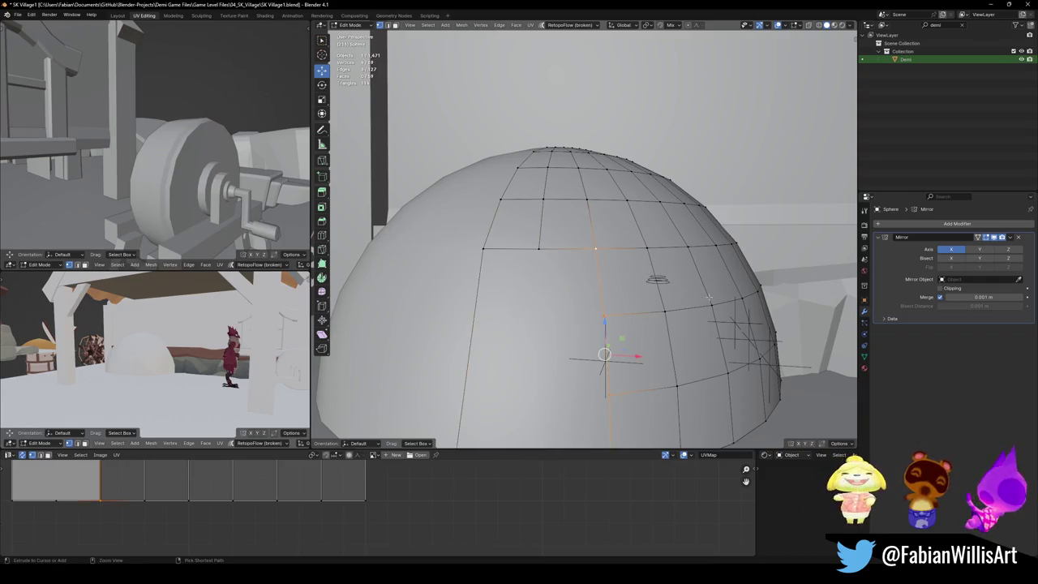
pyautogui.keyDown('ctrl'); pyautogui.moveTo(708, 297); pyautogui.dragTo(697, 325, button='middle'); pyautogui.keyUp('ctrl')
pyautogui.moveTo(649, 268); pyautogui.dragTo(616, 243, button='middle')
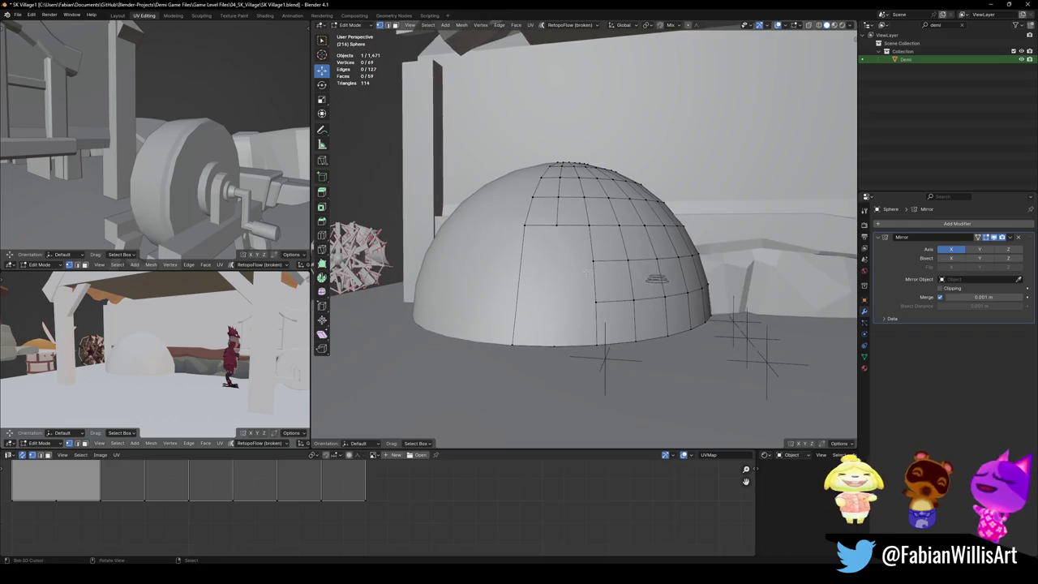
pyautogui.scroll(2, 597, 236)
pyautogui.click(595, 232)
pyautogui.hotkey('shift', 'v')
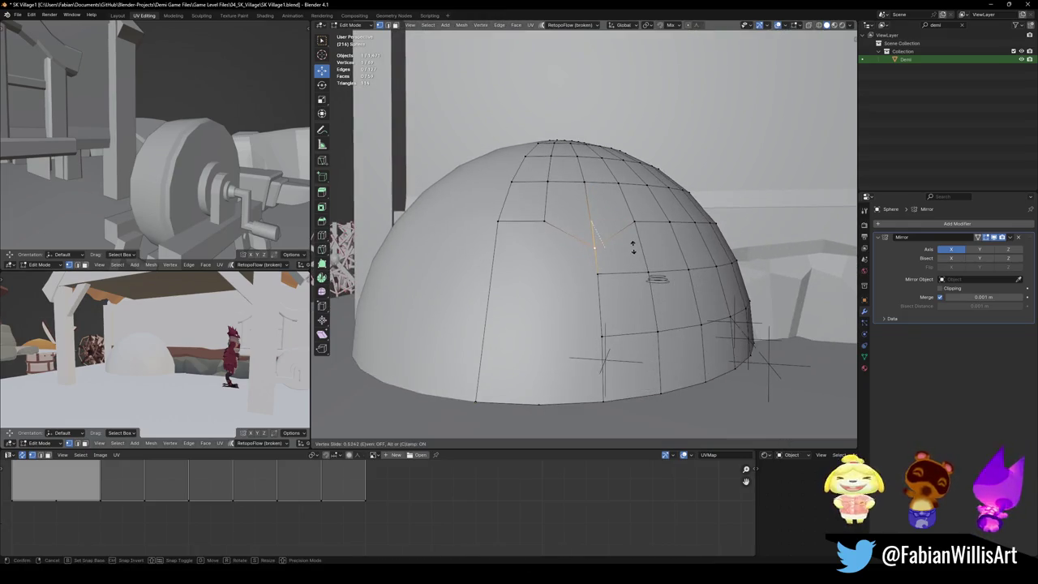
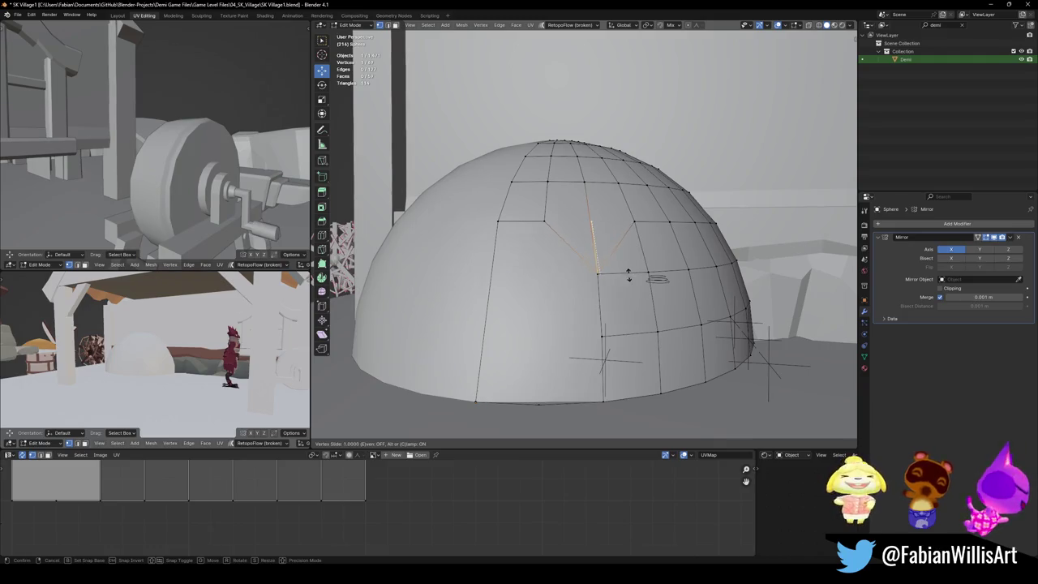
# Step: Slide a dome vertex down its edge, then undo back to the original mesh
pyautogui.click(625, 278)
pyautogui.moveTo(626, 278); pyautogui.dragTo(624, 289, button='middle')
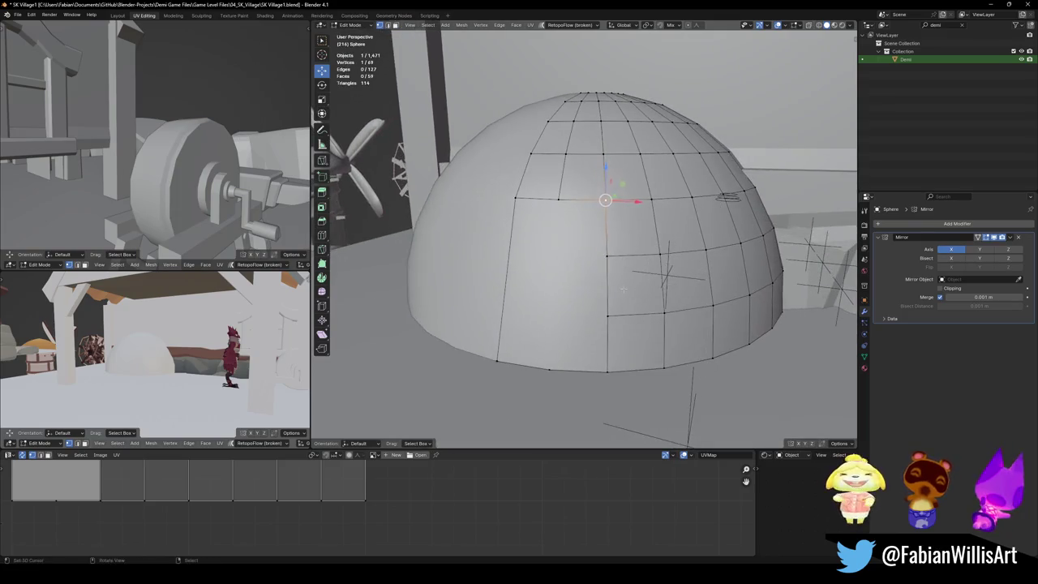
pyautogui.hotkey('ctrl', 'z')
pyautogui.hotkey('ctrl', 'z')
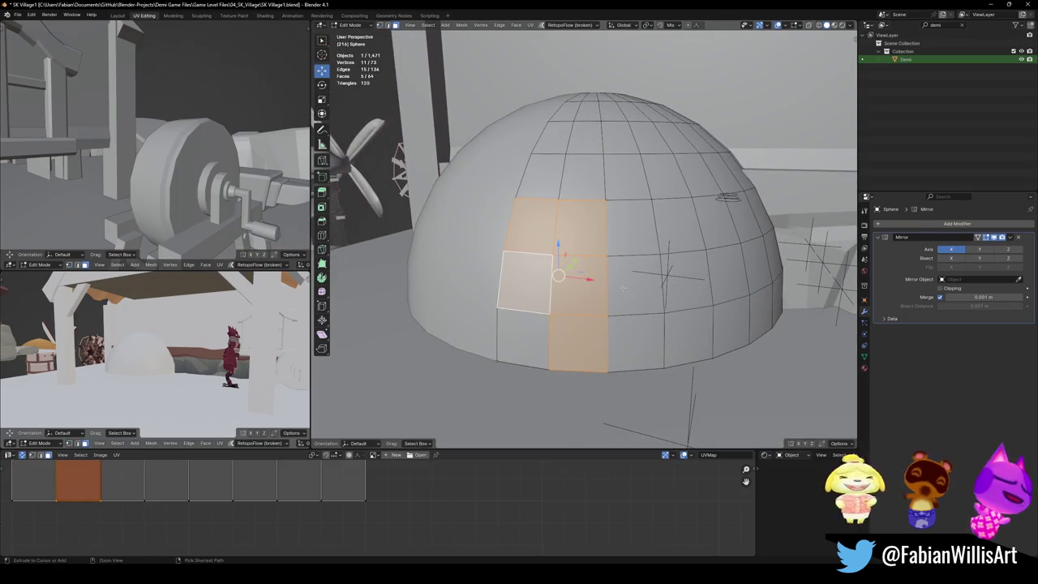
pyautogui.hotkey('ctrl', 'z')
pyautogui.press('g')
pyautogui.press('g')
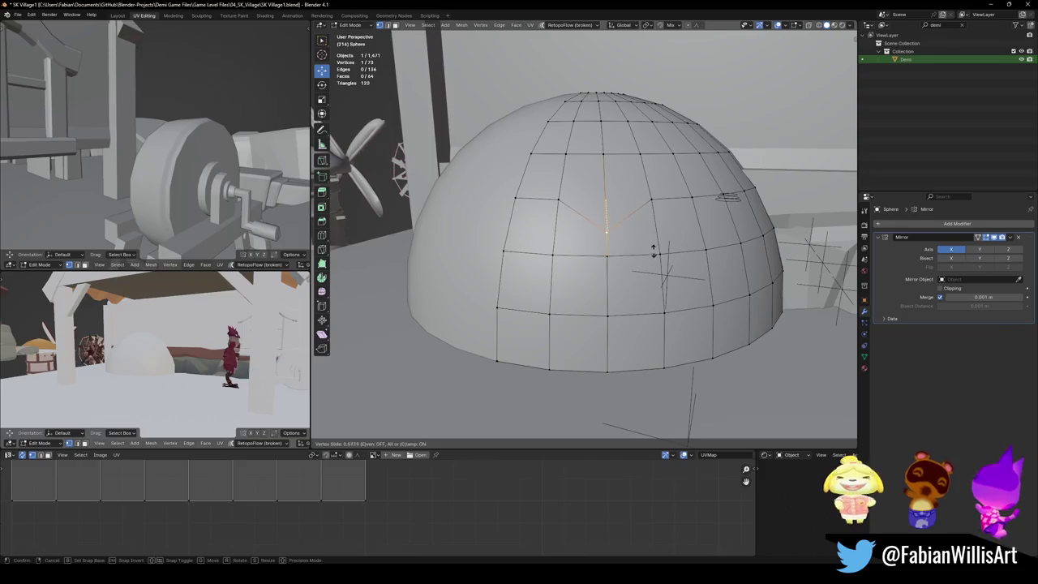
pyautogui.click(603, 217)
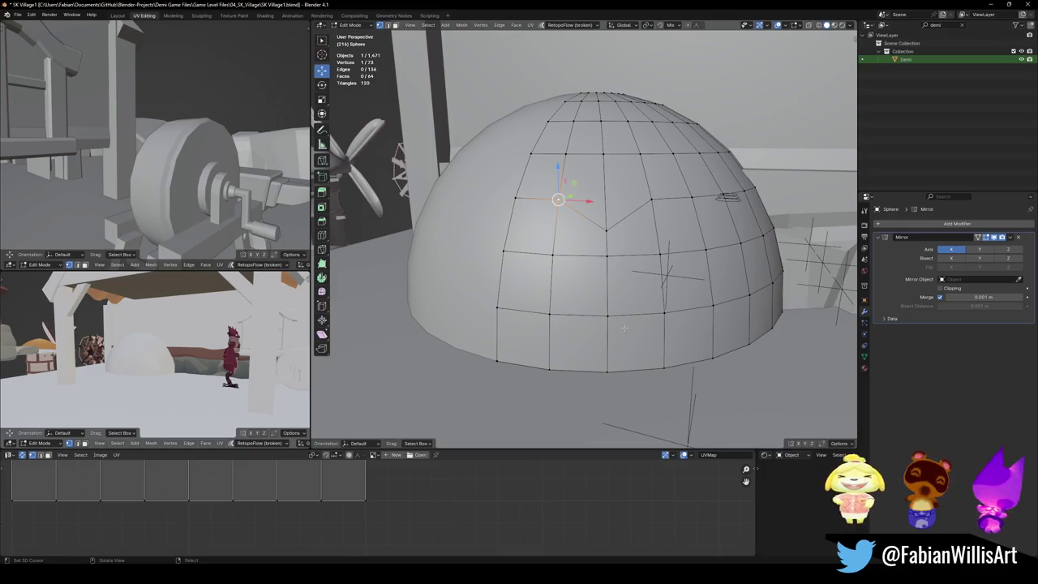
pyautogui.hotkey('ctrl', 'z')
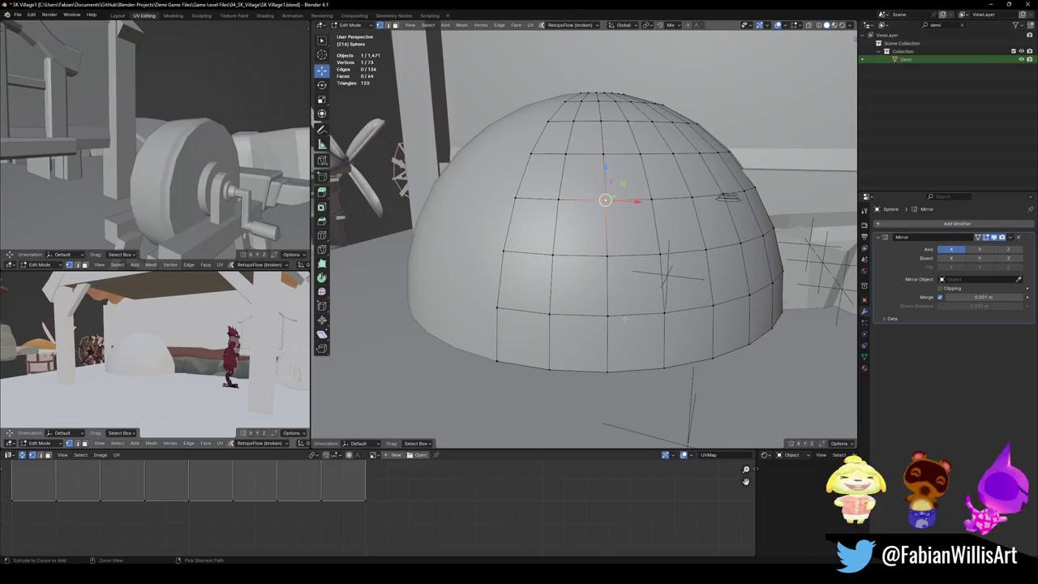
pyautogui.hotkey('ctrl', 'z')
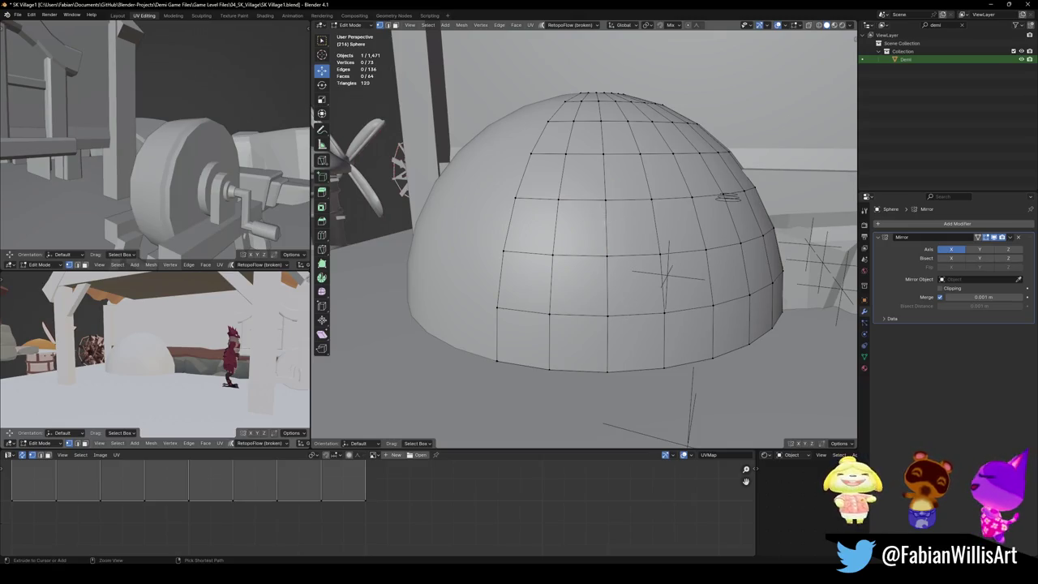
# Step: Try a vertex bevel on the dome (cancelled), then slide an upper edge lower down
pyautogui.click(604, 199)
pyautogui.hotkey('ctrl', 'shift', 'b')
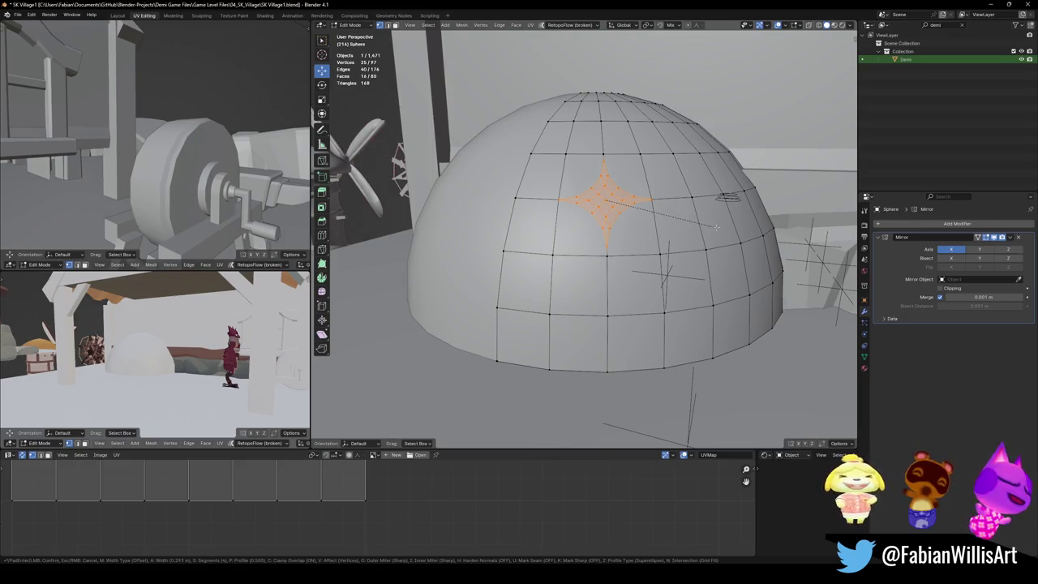
pyautogui.press('Escape')
pyautogui.click(582, 195)
pyautogui.press('g')
pyautogui.press('g')
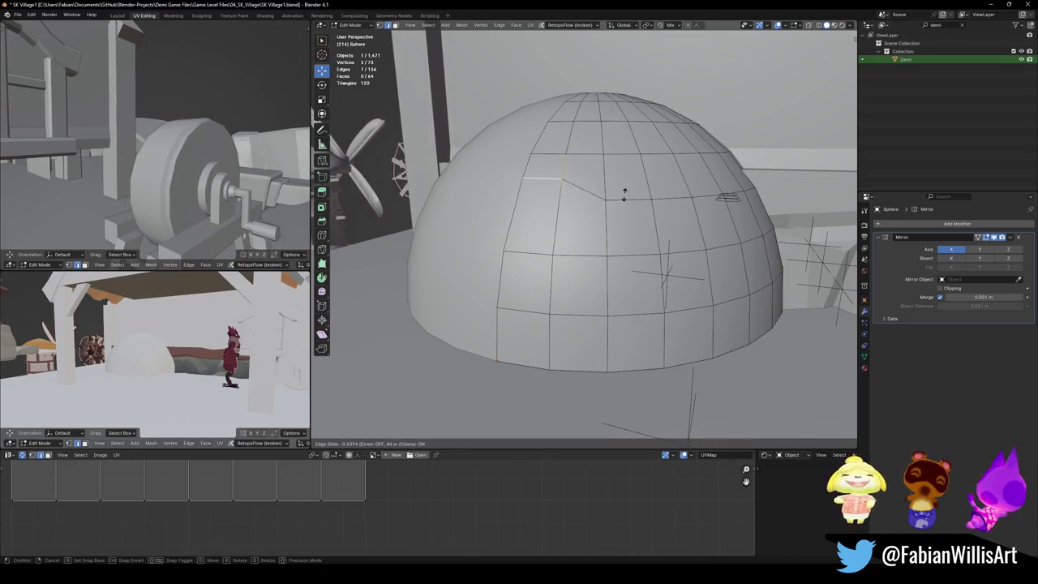
pyautogui.click(615, 208)
pyautogui.hotkey('alt', 'a')
# Step: Slide a vertex in the dome's upper row a little way down its edge
pyautogui.click(558, 188)
pyautogui.keyDown('ctrl'); pyautogui.click(521, 186); pyautogui.keyUp('ctrl')
pyautogui.click(520, 187)
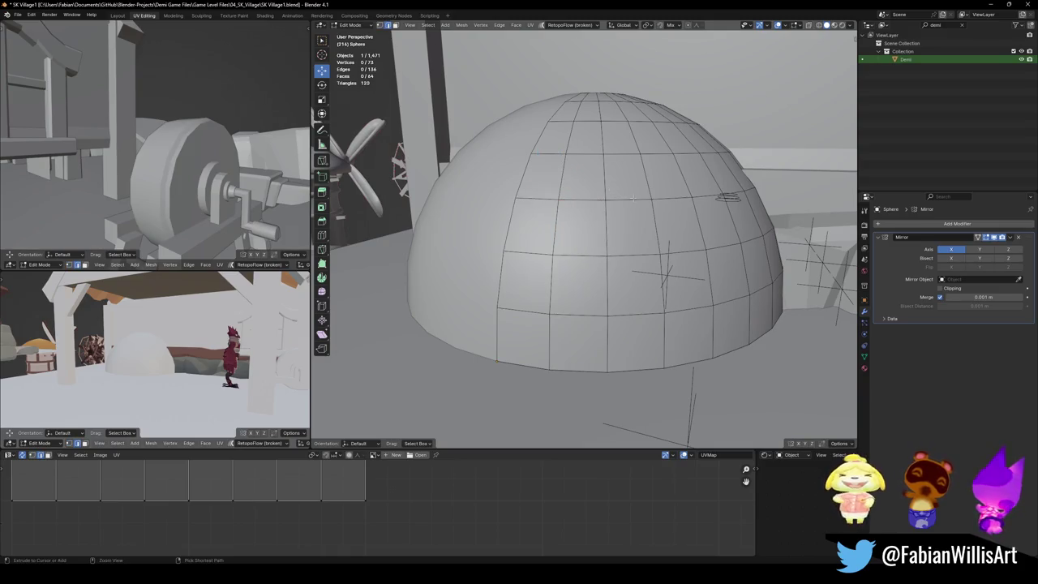
pyautogui.hotkey('shift', 'v')
pyautogui.click(526, 209)
pyautogui.hotkey('alt', 'a')
pyautogui.moveTo(605, 200); pyautogui.dragTo(654, 212)
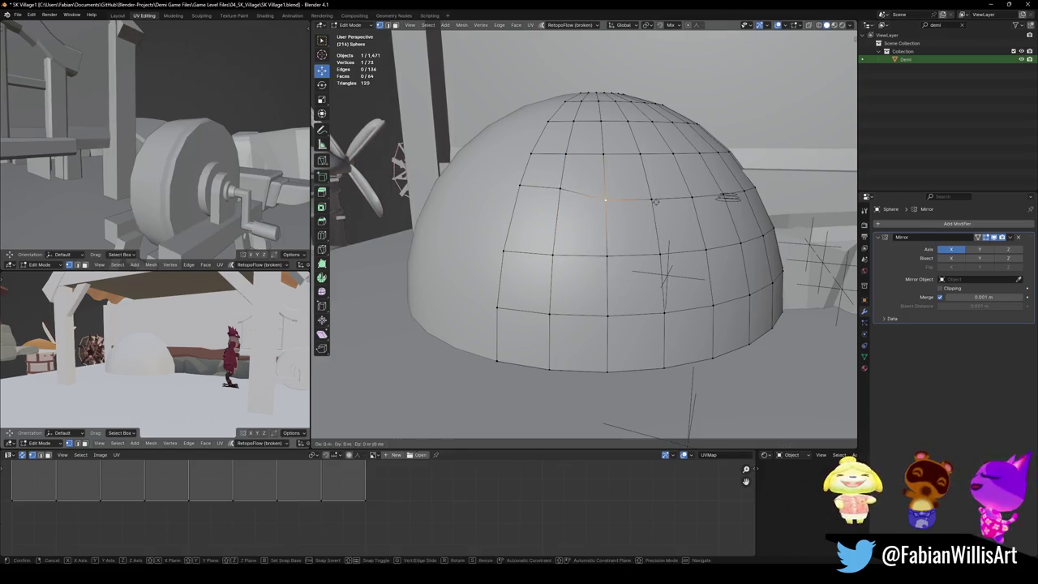
# Step: Cut a vertical edge loop through the dome, then undo the loop cut
pyautogui.keyDown('shift'); pyautogui.rightClick(559, 186); pyautogui.keyUp('shift')
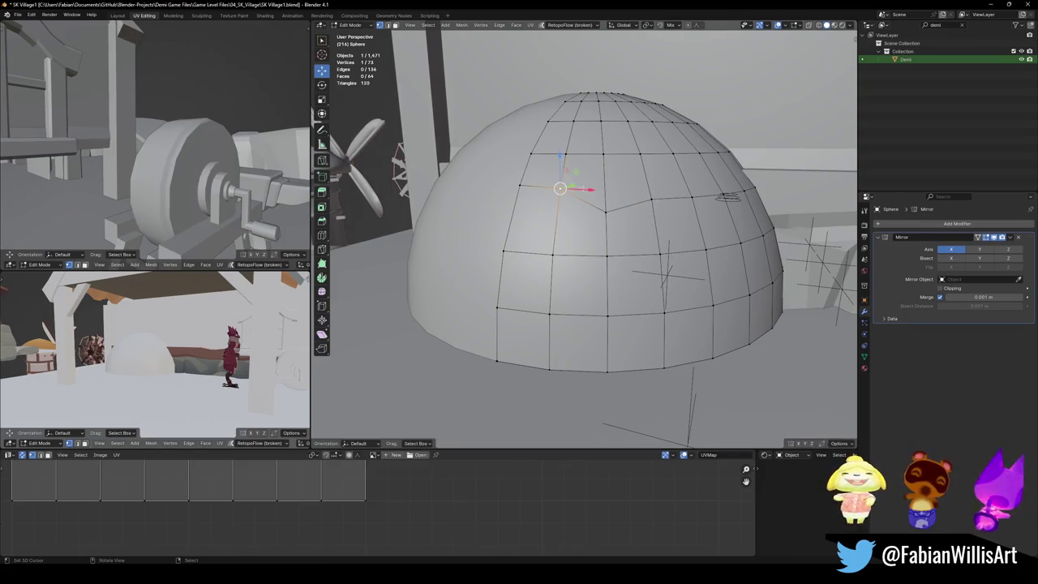
pyautogui.hotkey('ctrl', 'z')
pyautogui.hotkey('ctrl', 'r')
pyautogui.click(593, 209)
pyautogui.rightClick(592, 209)
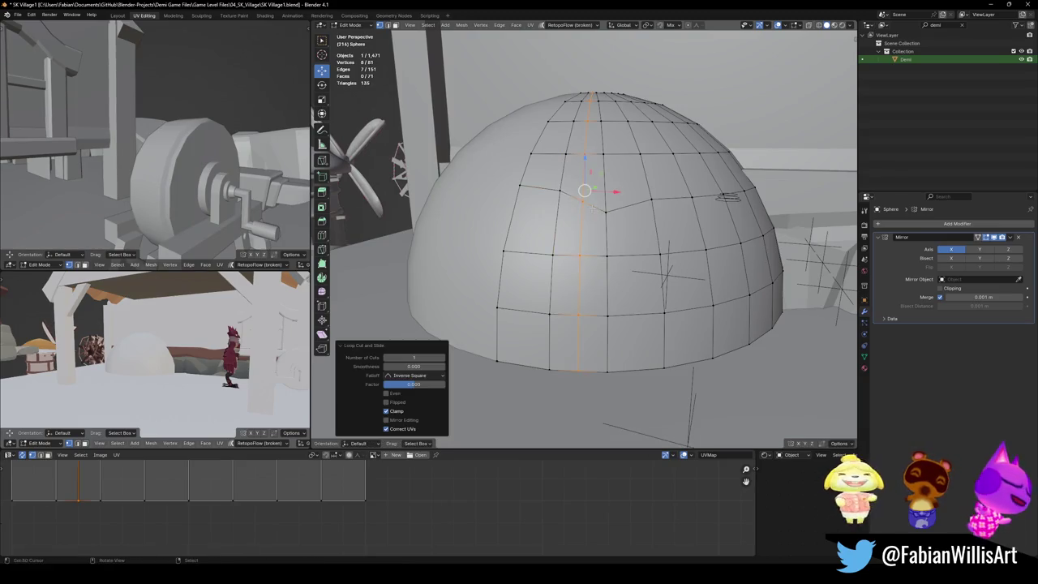
pyautogui.click(612, 265)
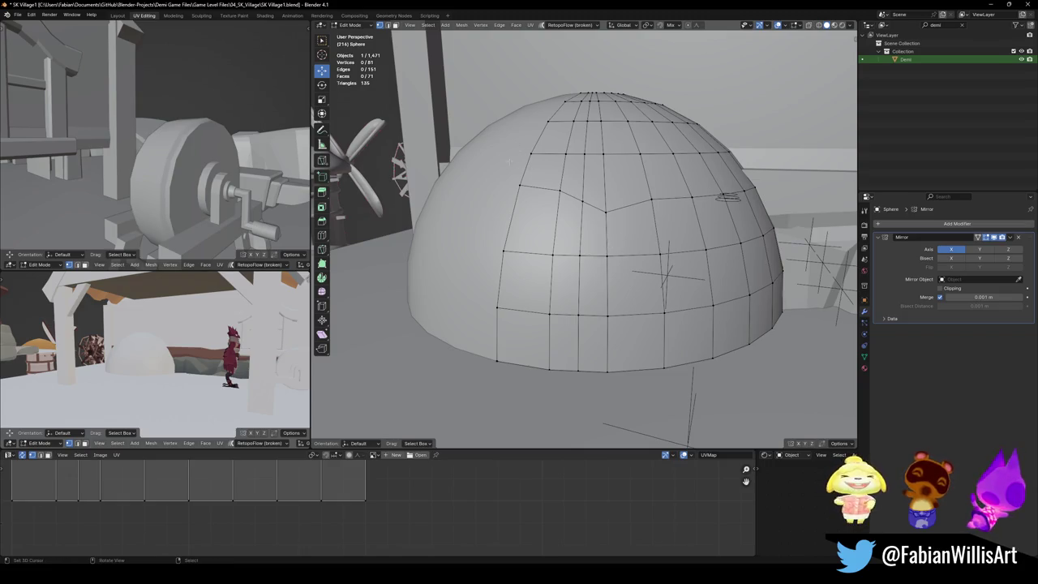
pyautogui.hotkey('ctrl', 'z')
pyautogui.hotkey('ctrl', 'z')
pyautogui.hotkey('ctrl', 'z')
pyautogui.hotkey('ctrl', 'z')
pyautogui.hotkey('ctrl', 'z')
pyautogui.hotkey('ctrl', 'z')
pyautogui.hotkey('ctrl', 'z')
pyautogui.scroll(2, 626, 222)
pyautogui.scroll(1, 626, 222)
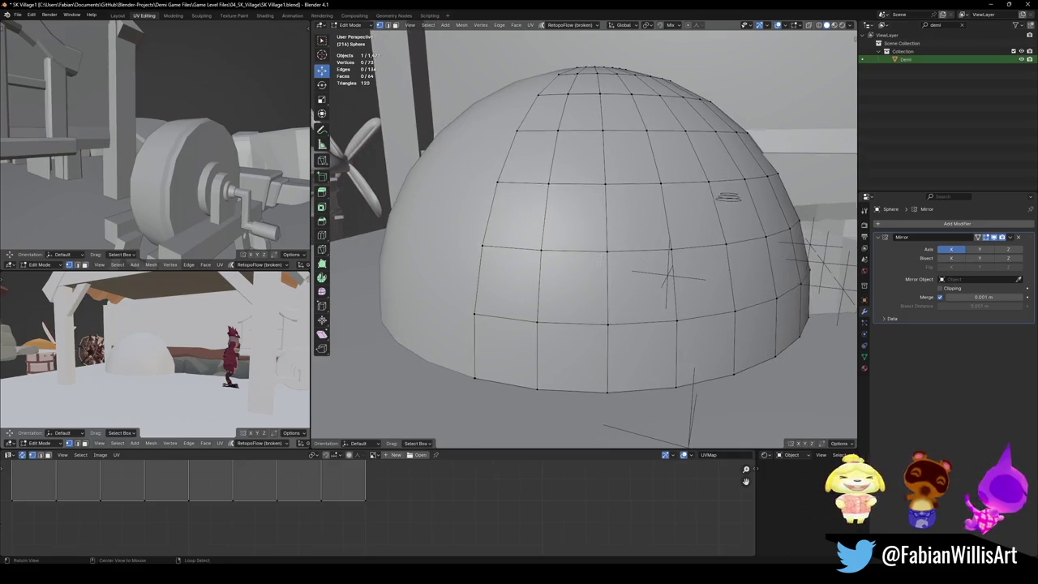
# Step: Save SK Village1.blend and orbit in closer around the dome
pyautogui.moveTo(626, 222); pyautogui.dragTo(600, 266, button='middle')
pyautogui.hotkey('ctrl', 's')
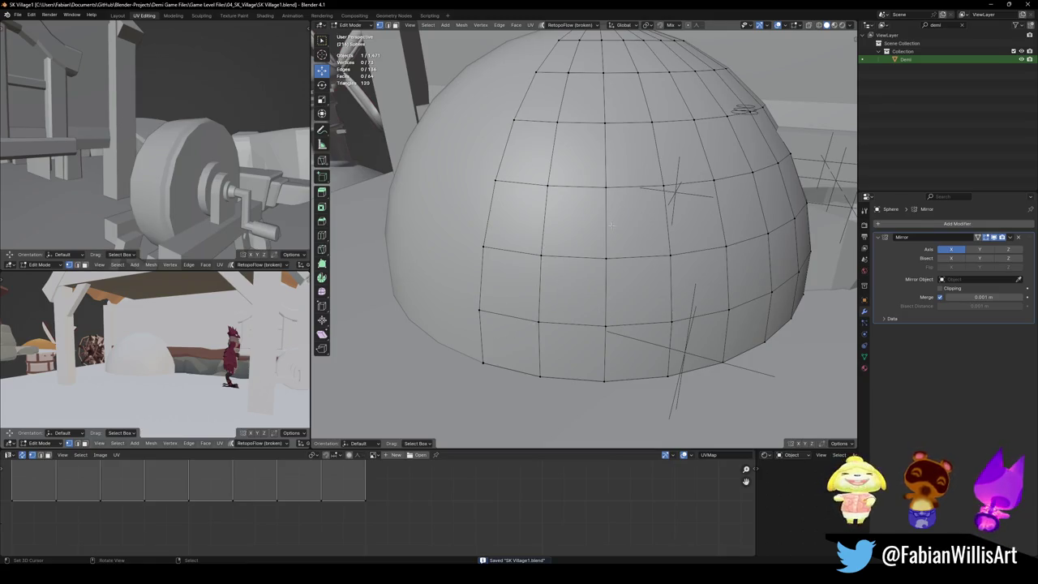
pyautogui.scroll(2, 603, 261)
pyautogui.scroll(-3, 602, 261)
pyautogui.moveTo(602, 262)
pyautogui.mouseDown(button='middle')
pyautogui.moveTo(616, 289)
pyautogui.moveTo(595, 254)
pyautogui.moveTo(634, 242)
pyautogui.moveTo(600, 254)
pyautogui.mouseUp(button='middle')
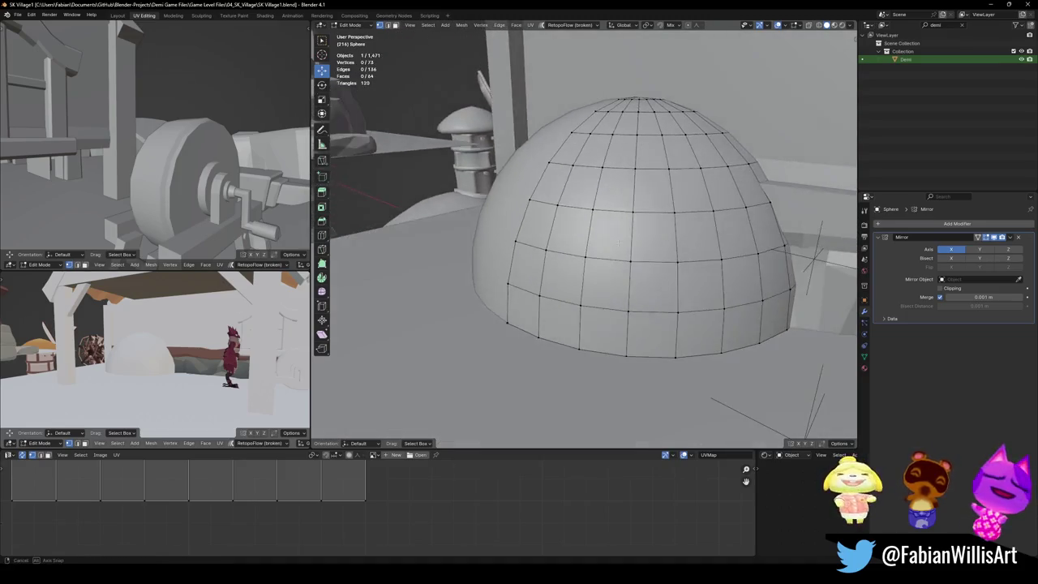
pyautogui.press('s')
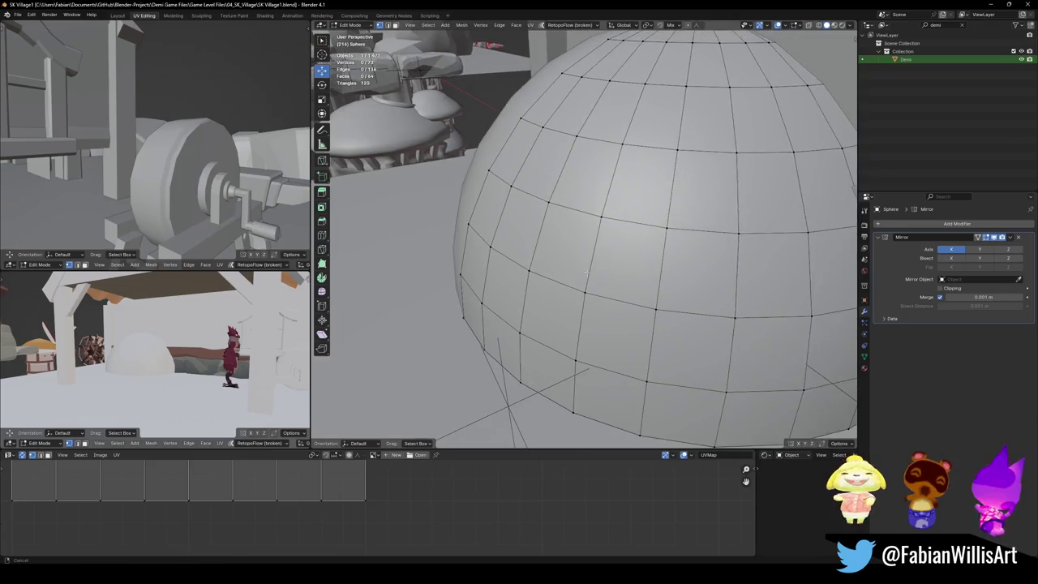
pyautogui.click(583, 252)
pyautogui.moveTo(543, 262)
pyautogui.mouseDown(button='middle')
pyautogui.moveTo(550, 224)
pyautogui.moveTo(561, 256)
pyautogui.moveTo(578, 209)
pyautogui.mouseUp(button='middle')
pyautogui.scroll(2, 547, 247)
# Step: Select a front dome vertex, cancel a vertex slide, and start beveling it into a star
pyautogui.click(578, 208)
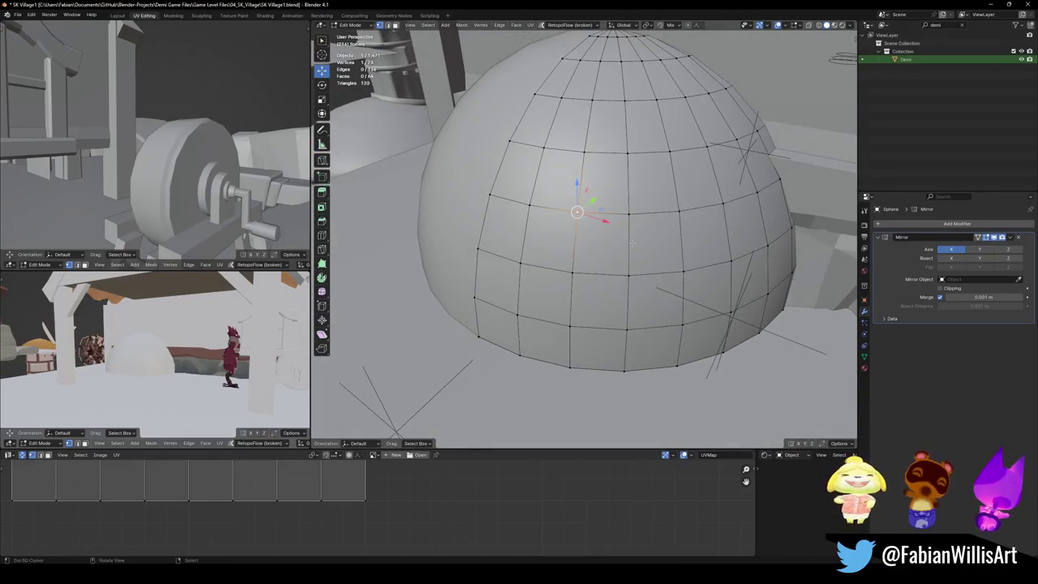
pyautogui.hotkey('shift', 'v')
pyautogui.rightClick(630, 259)
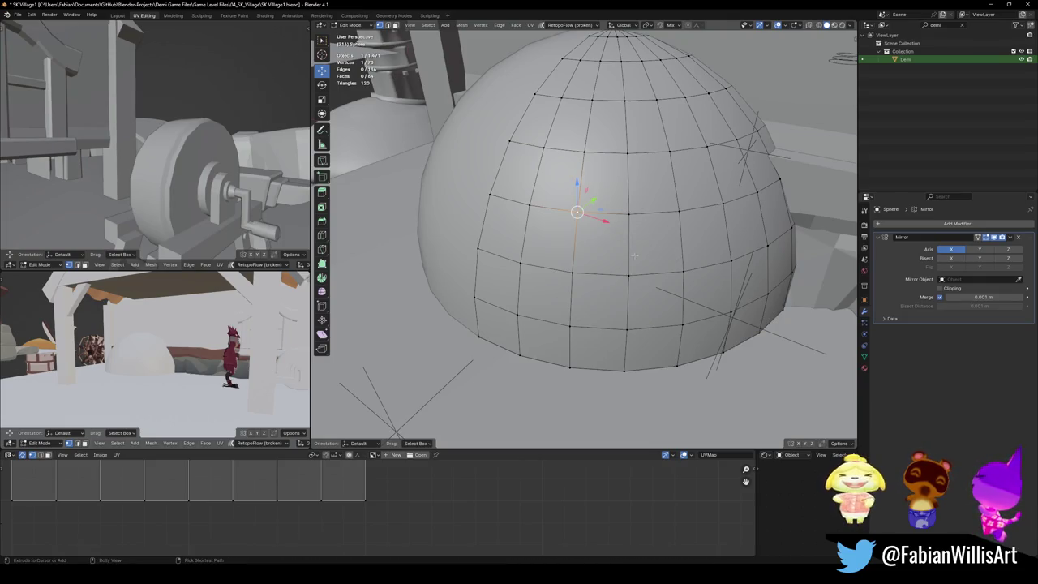
pyautogui.hotkey('ctrl', 'shift', 'b')
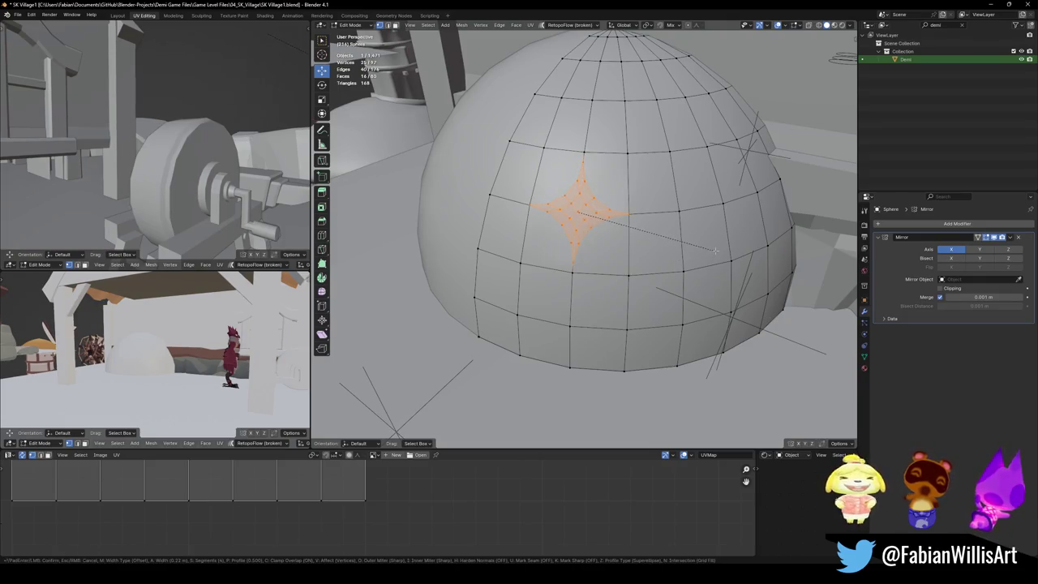
# Step: Confirm the four-pointed star bevel on the dome vertex and clear the selection
pyautogui.click(616, 256)
pyautogui.scroll(4, 610, 260)
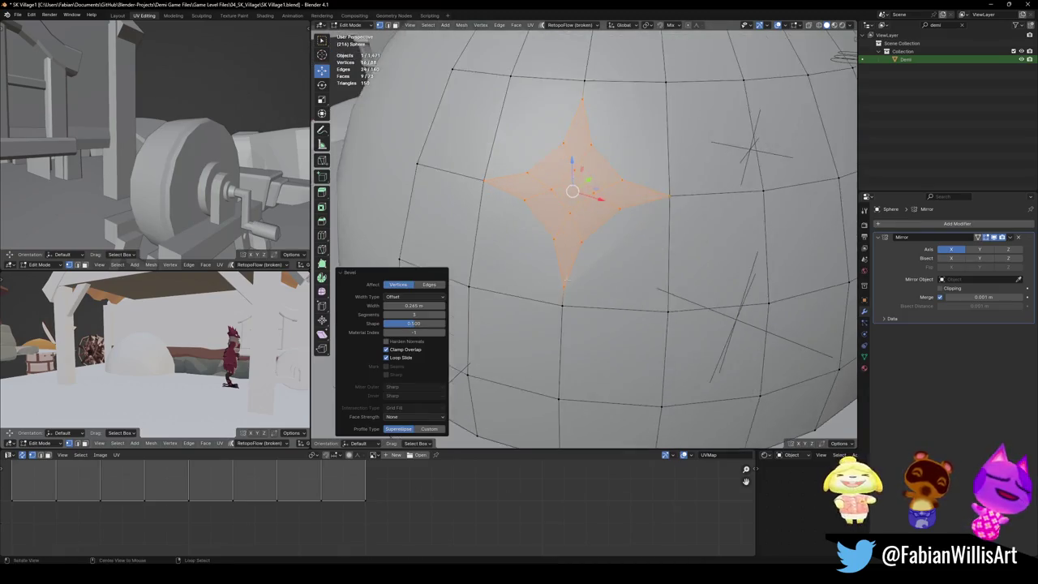
pyautogui.hotkey('alt', 'a')
pyautogui.moveTo(609, 259); pyautogui.dragTo(582, 319, button='middle')
# Step: Delete a block of faces at the dome's base to open a doorway
pyautogui.click(578, 399)
pyautogui.scroll(-3, 579, 399)
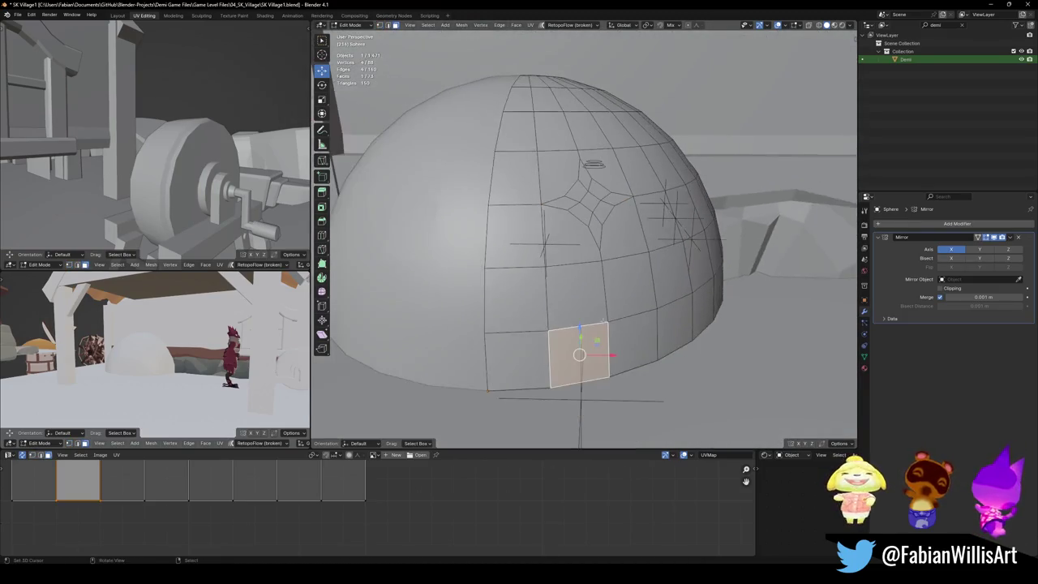
pyautogui.keyDown('shift'); pyautogui.moveTo(578, 399); pyautogui.dragTo(588, 396, button='middle'); pyautogui.keyUp('shift')
pyautogui.keyDown('ctrl'); pyautogui.click(593, 240); pyautogui.keyUp('ctrl')
pyautogui.keyDown('ctrl'); pyautogui.click(529, 229); pyautogui.keyUp('ctrl')
pyautogui.keyDown('ctrl'); pyautogui.click(528, 290); pyautogui.keyUp('ctrl')
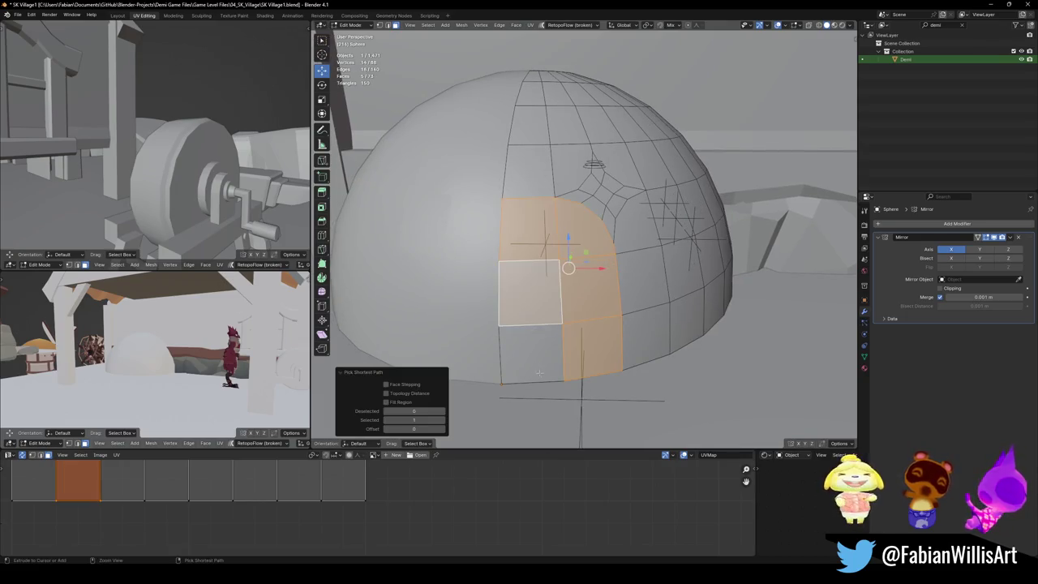
pyautogui.keyDown('ctrl'); pyautogui.click(529, 353); pyautogui.keyUp('ctrl')
pyautogui.press('x')
pyautogui.click(576, 349)
pyautogui.moveTo(576, 350)
pyautogui.mouseDown(button='middle')
pyautogui.moveTo(616, 278)
pyautogui.moveTo(596, 359)
pyautogui.mouseUp(button='middle')
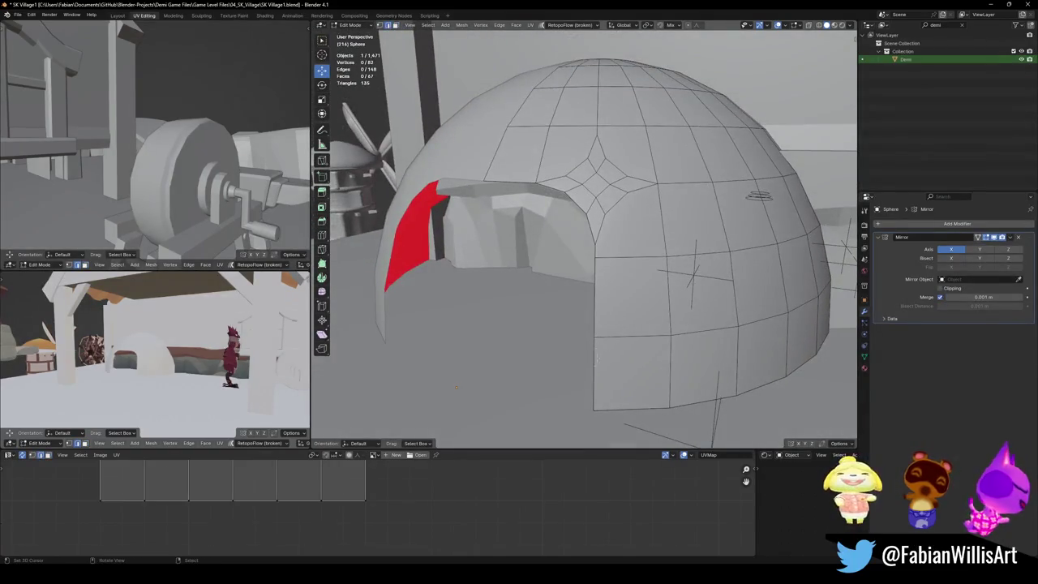
# Step: Relax the doorway's top edges and merge overlapping vertices across the whole mesh
pyautogui.keyDown('ctrl'); pyautogui.click(559, 202); pyautogui.keyUp('ctrl')
pyautogui.press('q')
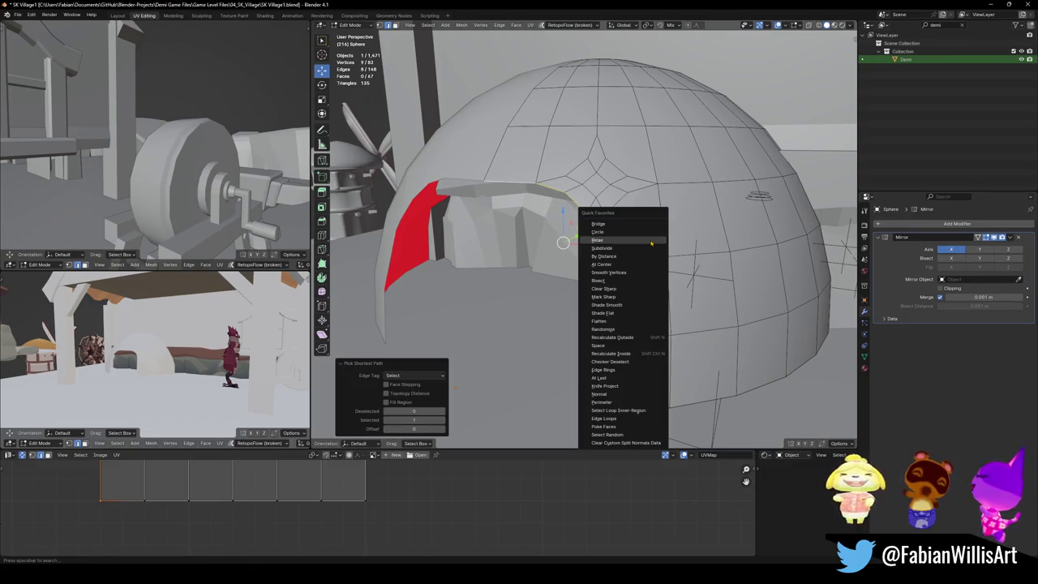
pyautogui.click(650, 243)
pyautogui.moveTo(619, 243); pyautogui.dragTo(626, 258, button='middle')
pyautogui.press('a')
pyautogui.press('q')
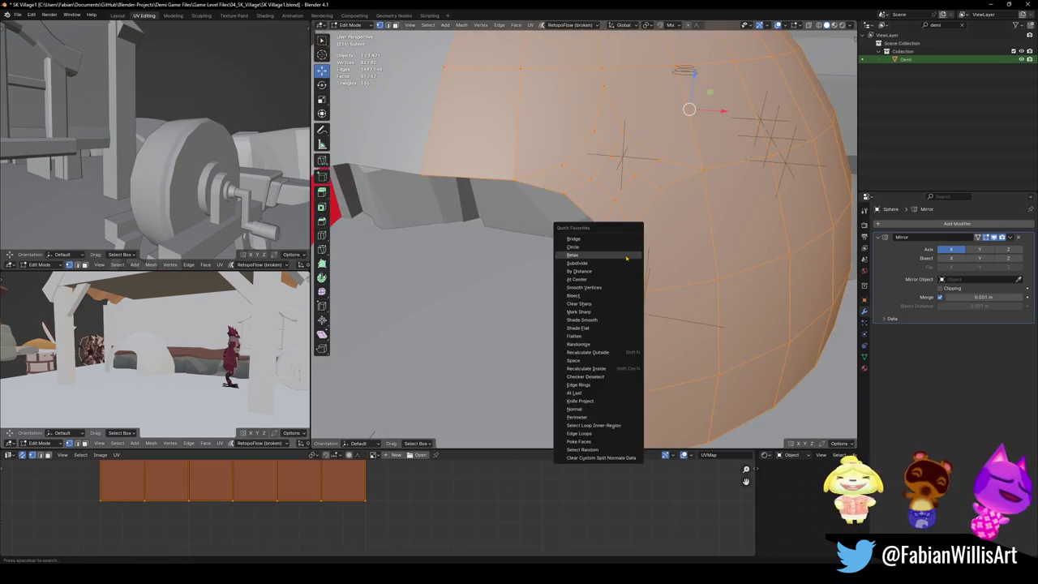
pyautogui.click(621, 271)
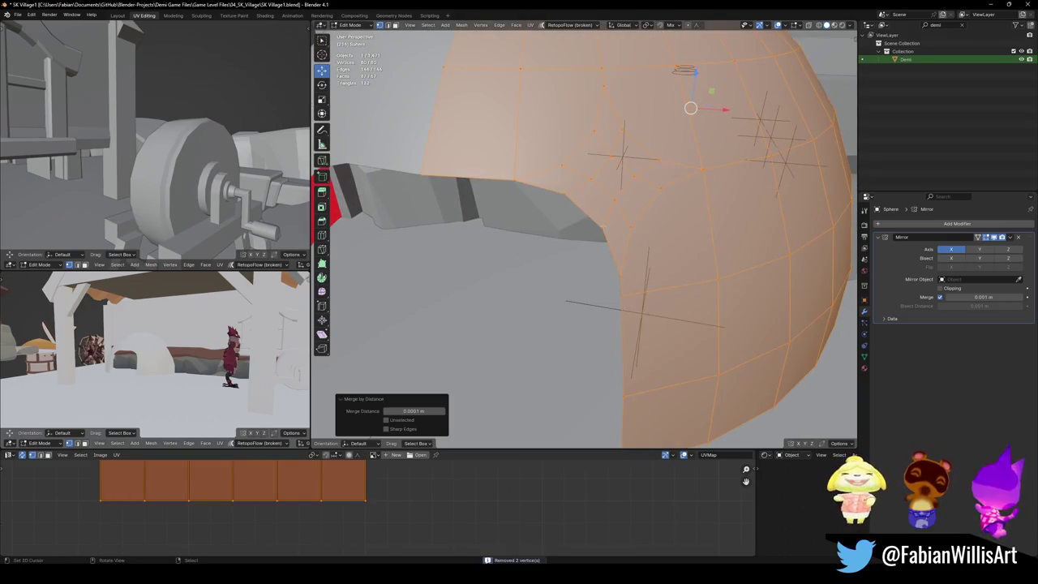
# Step: Relax the doorway's boundary edge loop via Quick Favorites and inspect the opening
pyautogui.hotkey('alt', 'a')
pyautogui.keyDown('alt'); pyautogui.click(623, 298); pyautogui.keyUp('alt')
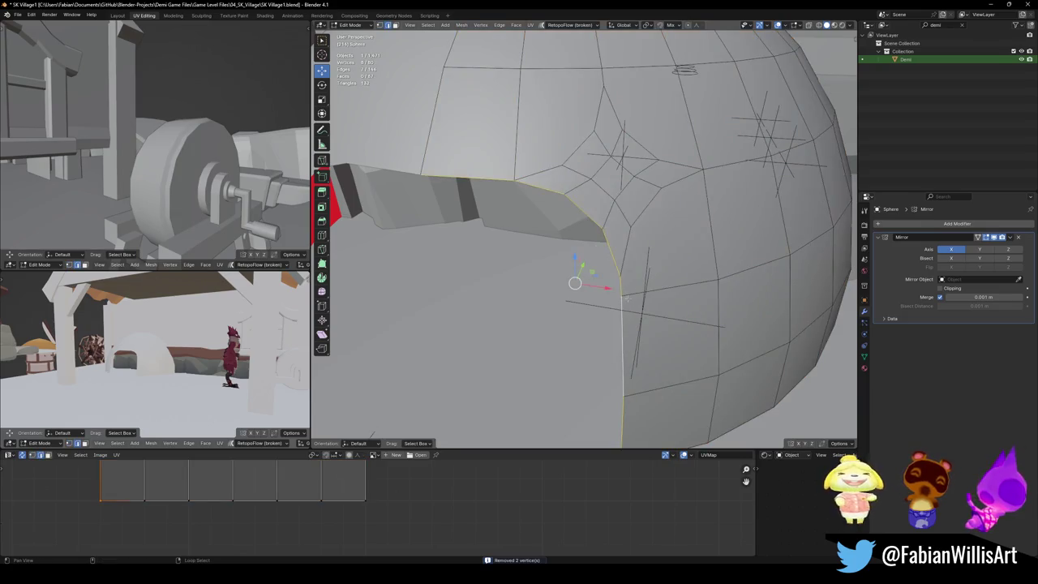
pyautogui.press('q')
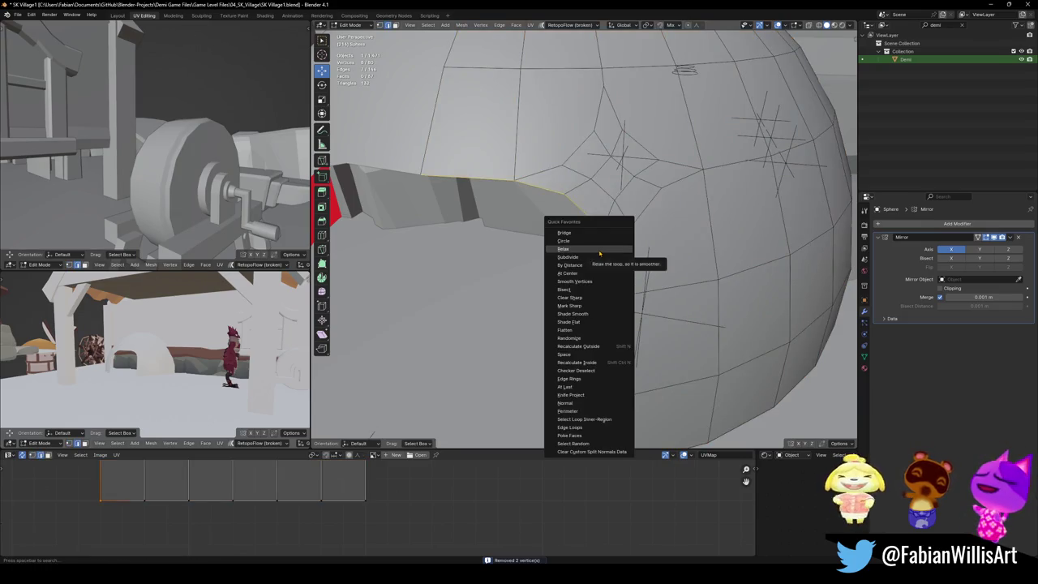
pyautogui.click(599, 254)
pyautogui.scroll(-4, 623, 262)
pyautogui.scroll(-3, 624, 262)
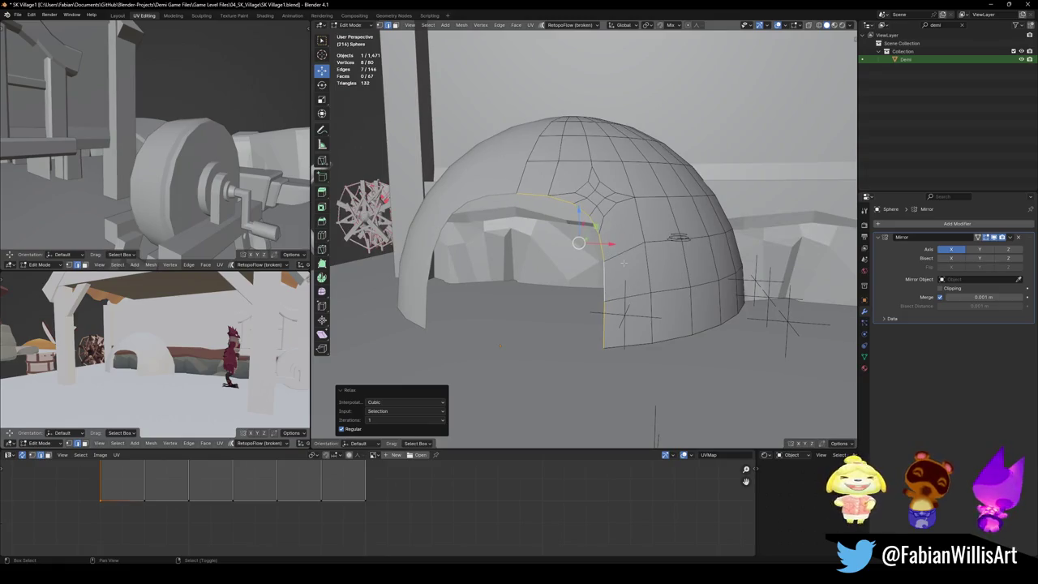
pyautogui.moveTo(621, 276); pyautogui.dragTo(621, 284, button='middle')
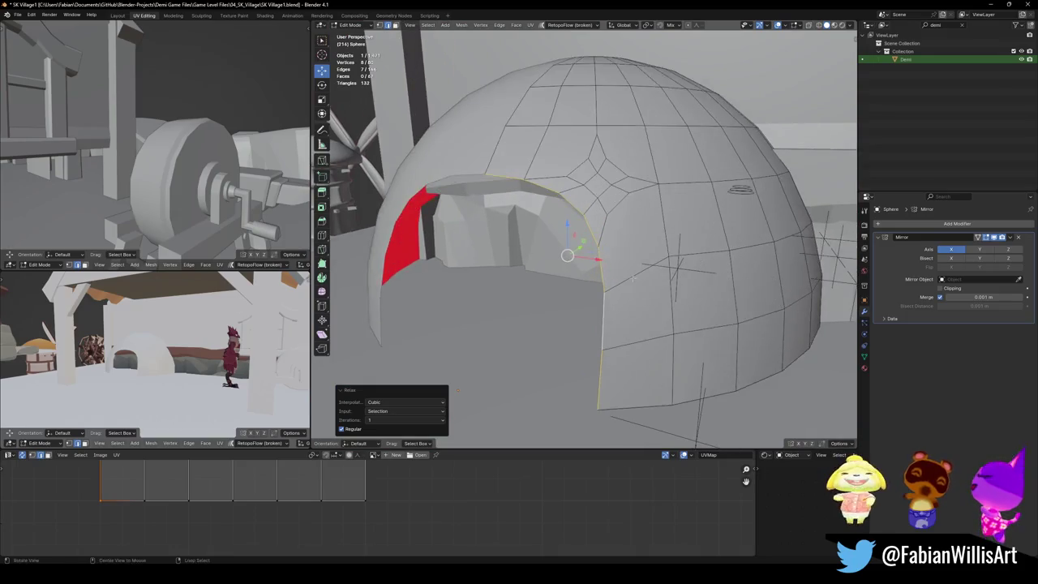
pyautogui.scroll(3, 614, 288)
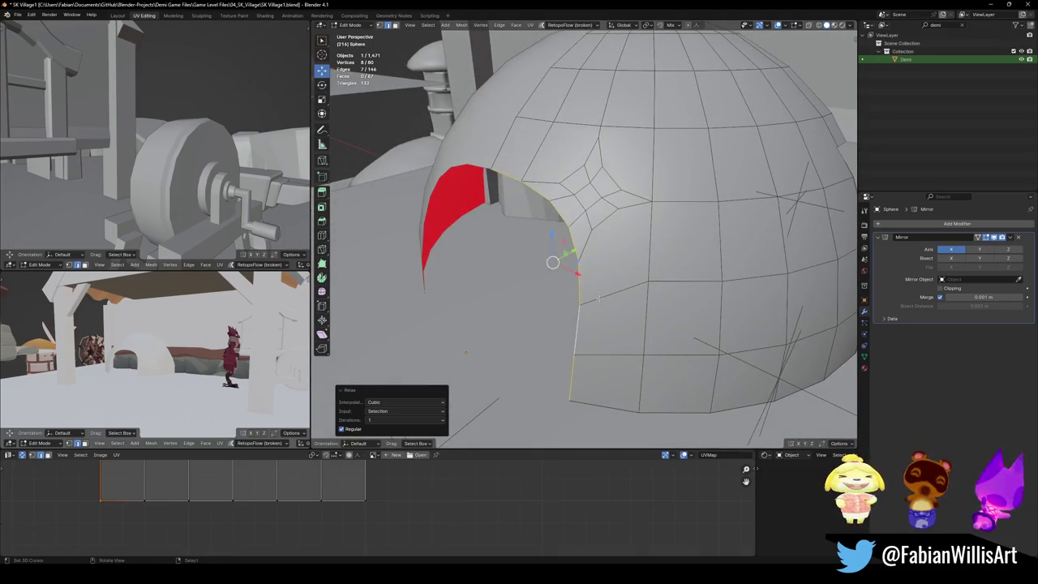
# Step: Extrude the doorway loop 0.75 m along Y into a tunnel and thicken the arch
pyautogui.press('e')
pyautogui.press('y')
pyautogui.click(649, 284)
pyautogui.moveTo(650, 284)
pyautogui.mouseDown(button='middle')
pyautogui.moveTo(675, 264)
pyautogui.moveTo(670, 251)
pyautogui.mouseUp(button='middle')
pyautogui.hotkey('alt', 's')
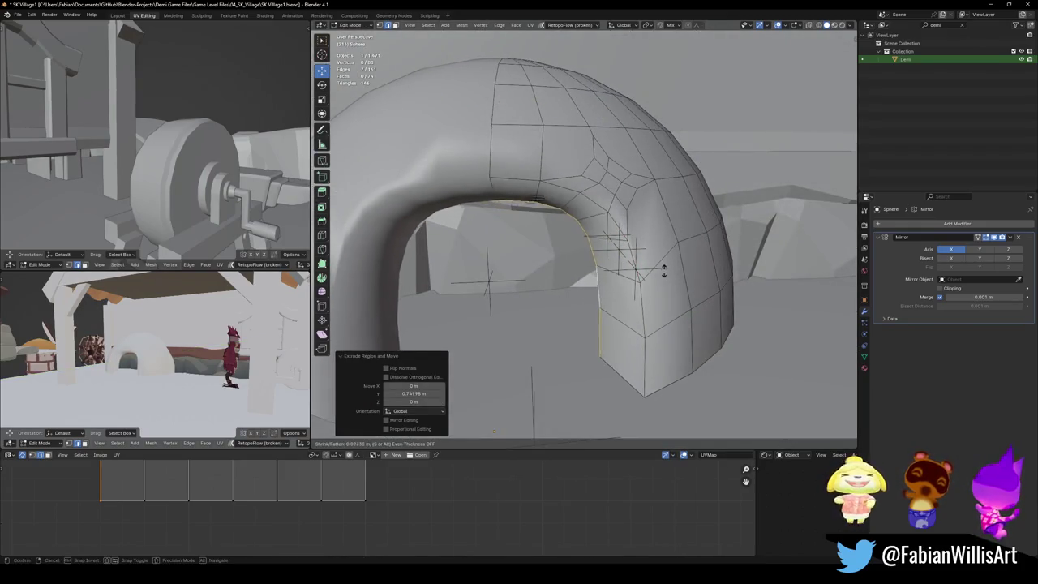
pyautogui.click(663, 276)
pyautogui.moveTo(662, 276); pyautogui.dragTo(583, 276, button='middle')
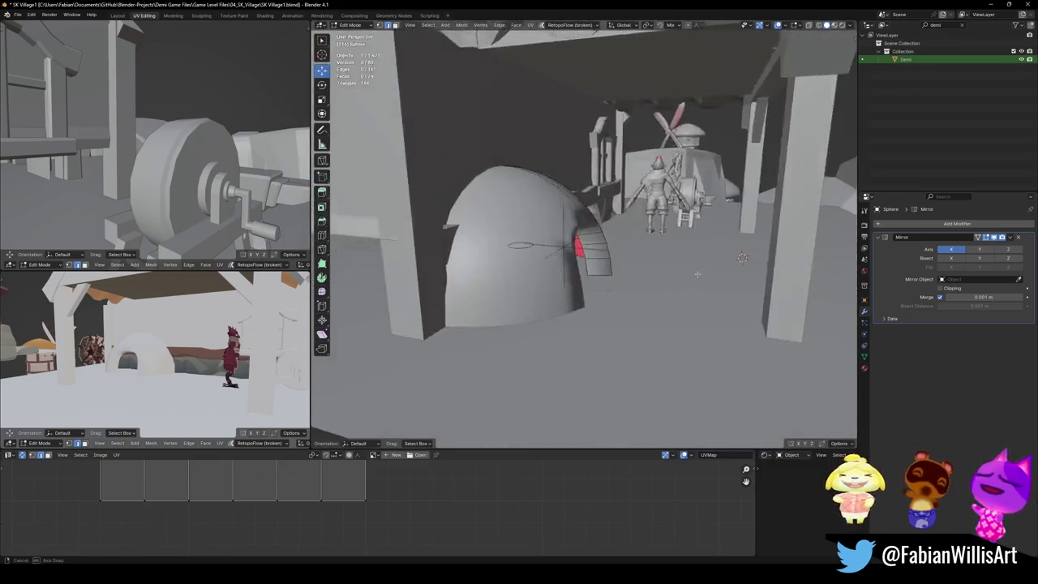
pyautogui.scroll(3, 662, 273)
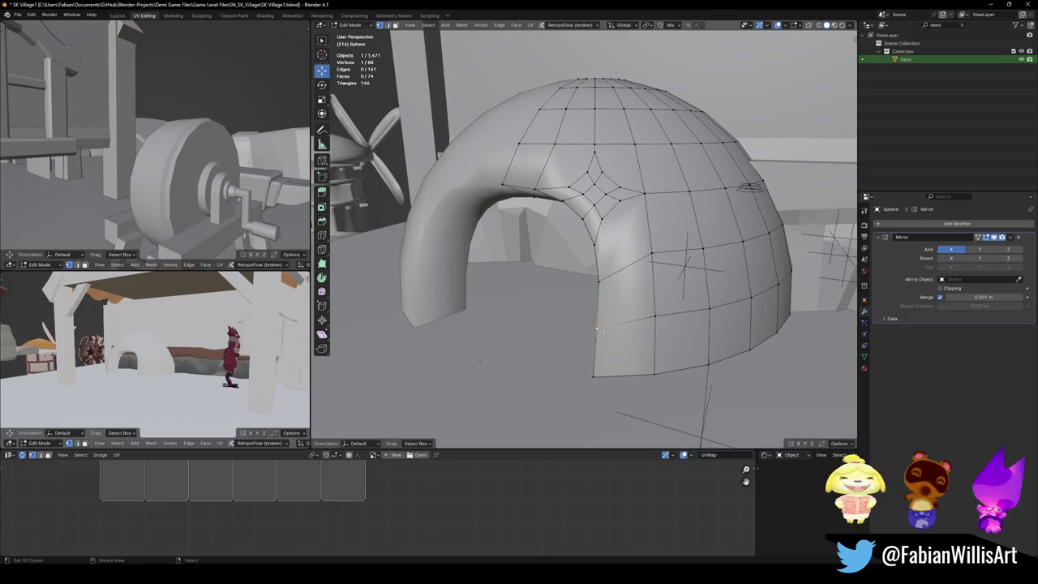
pyautogui.moveTo(598, 329); pyautogui.dragTo(632, 324, button='middle')
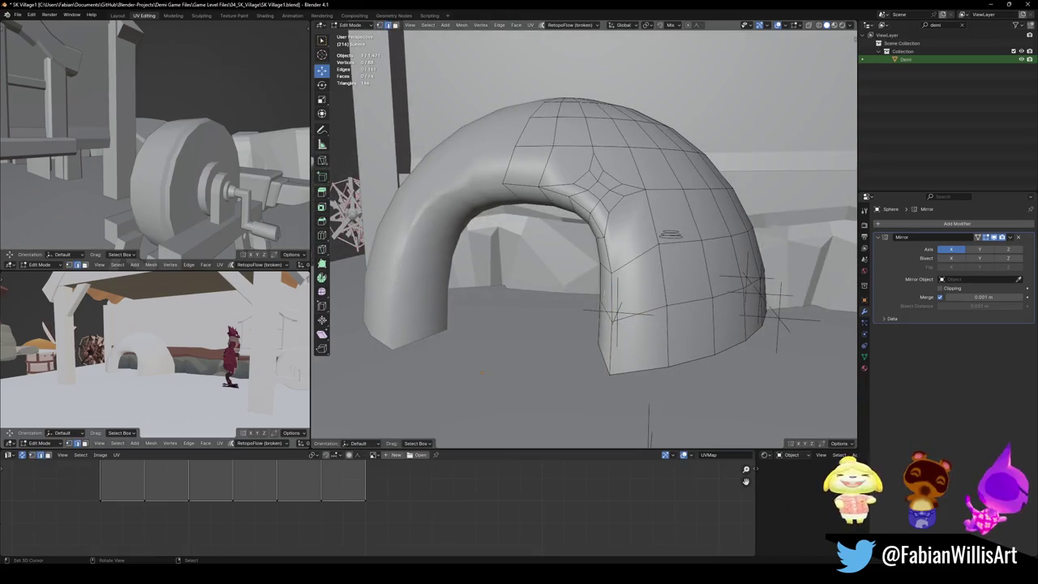
# Step: Slide an edge loop along the igloo and select the bottom ring of faces
pyautogui.press('g')
pyautogui.press('g')
pyautogui.click(661, 274)
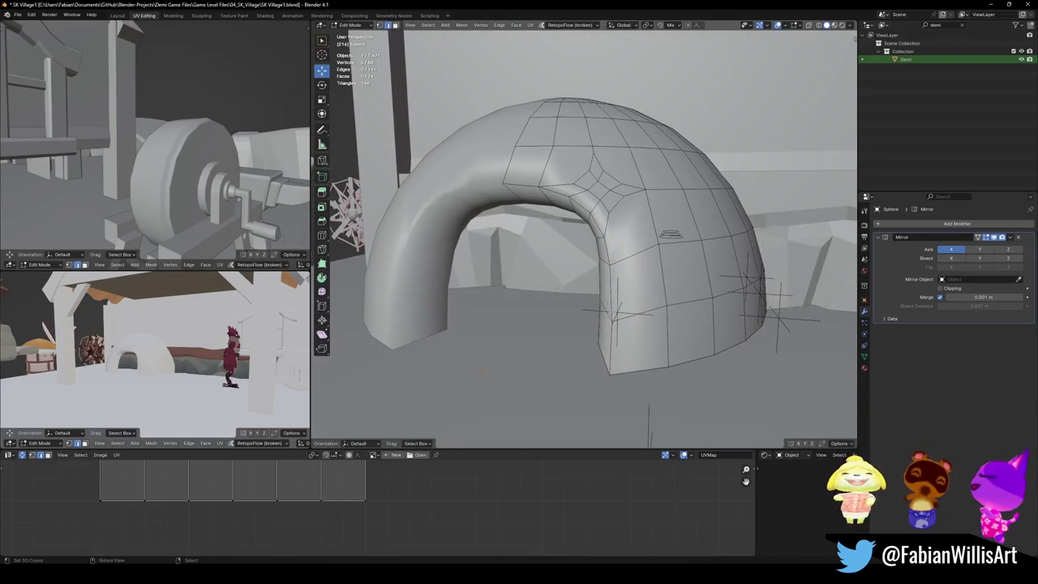
pyautogui.keyDown('alt'); pyautogui.middleClick(630, 307); pyautogui.keyUp('alt')
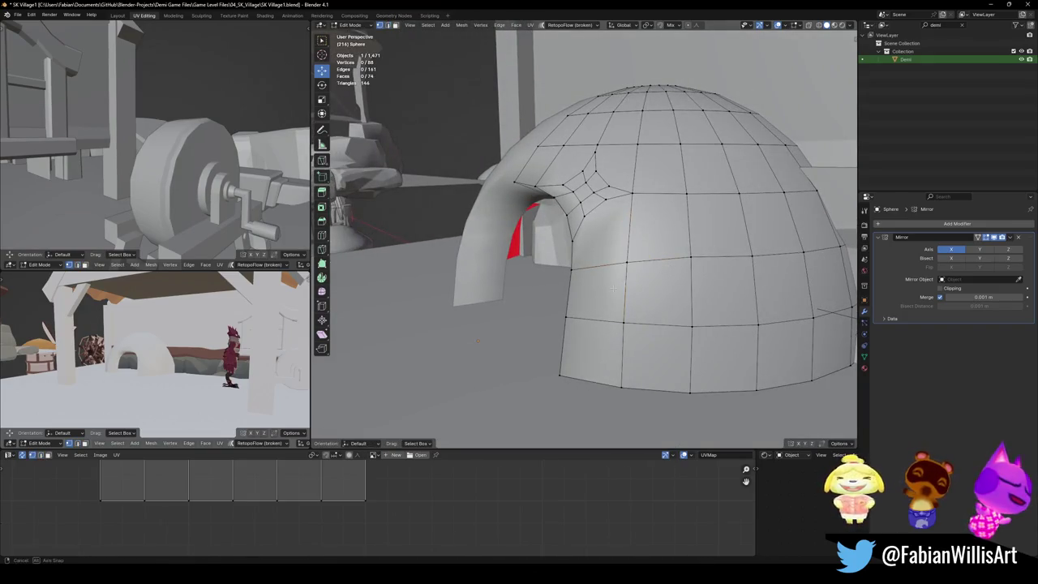
pyautogui.moveTo(632, 268); pyautogui.dragTo(665, 302, button='middle')
pyautogui.press('3')
pyautogui.keyDown('alt'); pyautogui.click(657, 346); pyautogui.keyUp('alt')
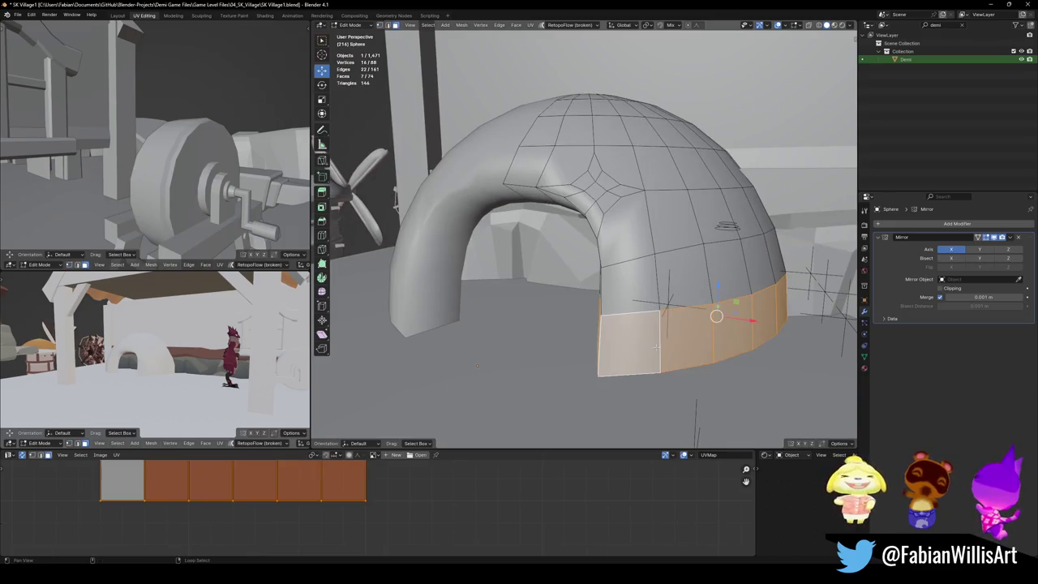
pyautogui.moveTo(657, 346); pyautogui.dragTo(678, 299, button='middle')
pyautogui.moveTo(640, 326)
pyautogui.mouseDown(button='middle')
pyautogui.moveTo(622, 332)
pyautogui.moveTo(670, 333)
pyautogui.mouseUp(button='middle')
# Step: Loop cut near the base and inflate the bottom face ring into a thicker rim
pyautogui.hotkey('alt', 'a')
pyautogui.hotkey('ctrl', 'r')
pyautogui.click(670, 344)
pyautogui.hotkey('alt', 'a')
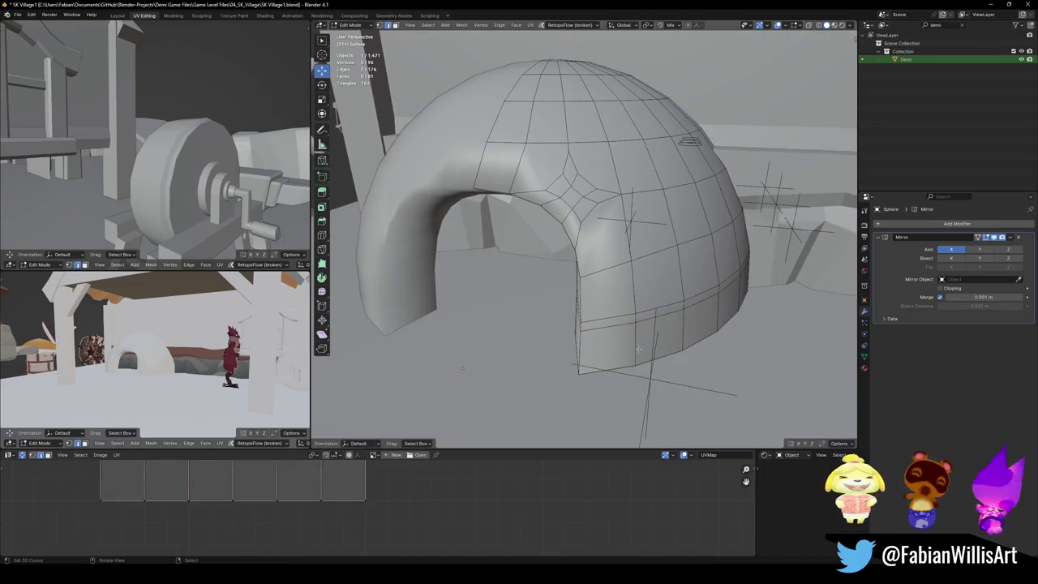
pyautogui.keyDown('alt'); pyautogui.click(684, 329); pyautogui.keyUp('alt')
pyautogui.hotkey('alt', 's')
pyautogui.click(697, 301)
pyautogui.hotkey('alt', 'a')
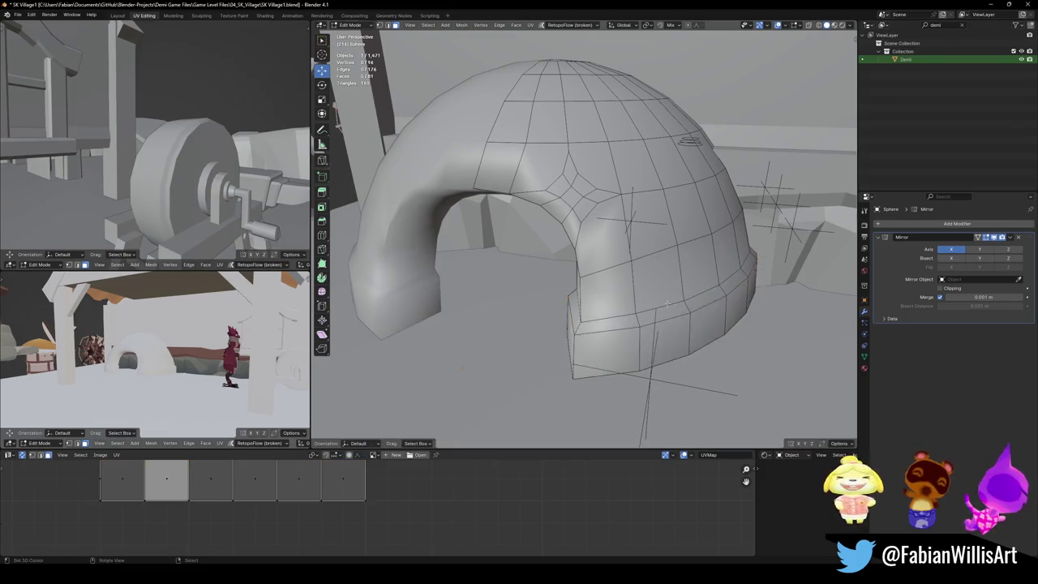
pyautogui.moveTo(697, 304); pyautogui.dragTo(645, 304, button='middle')
pyautogui.press('Tab')
pyautogui.rightClick(645, 304)
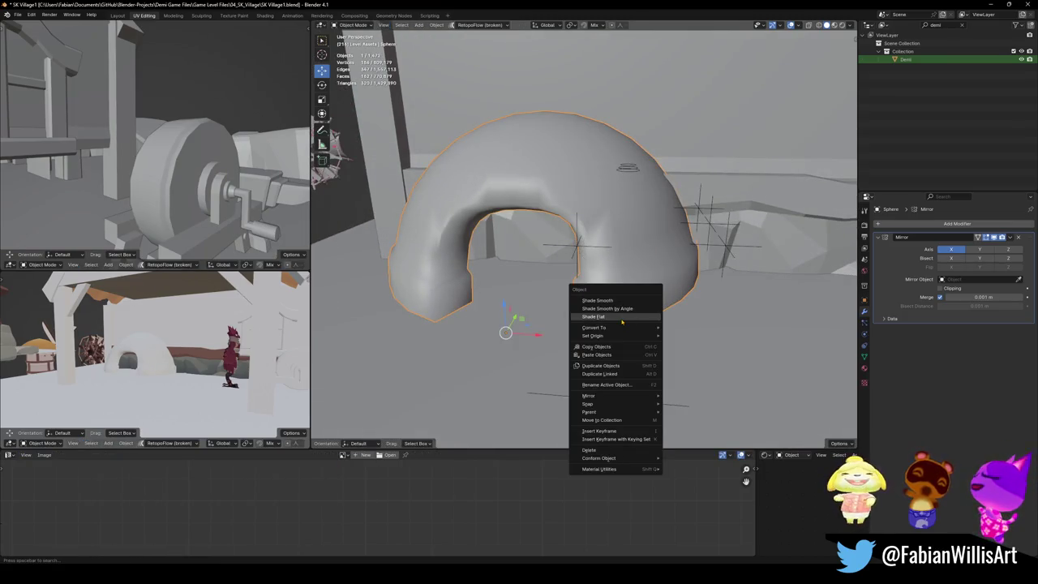
# Step: Set the igloo's shading to Shade Smooth
pyautogui.click(649, 316)
pyautogui.scroll(3, 649, 318)
pyautogui.click(647, 308)
pyautogui.rightClick(646, 308)
pyautogui.click(645, 308)
pyautogui.press('Tab')
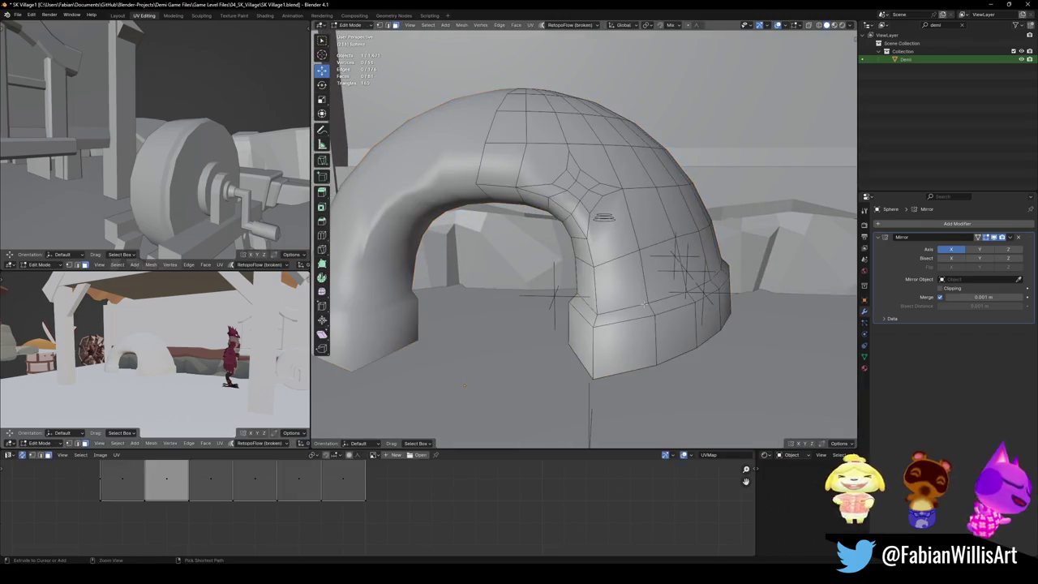
pyautogui.press('Tab')
# Step: Add a 30° Edge Split modifier to the igloo and save the file
pyautogui.click(901, 223)
pyautogui.write('ed')
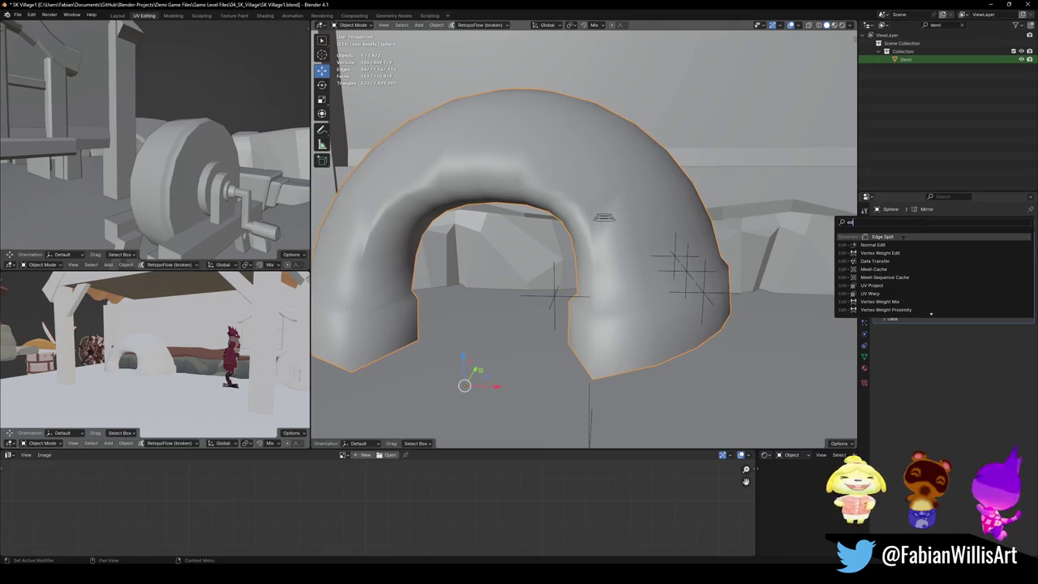
pyautogui.click(901, 236)
pyautogui.scroll(-3, 669, 269)
pyautogui.moveTo(617, 267)
pyautogui.mouseDown(button='middle')
pyautogui.moveTo(669, 269)
pyautogui.moveTo(666, 279)
pyautogui.mouseUp(button='middle')
pyautogui.scroll(4, 667, 279)
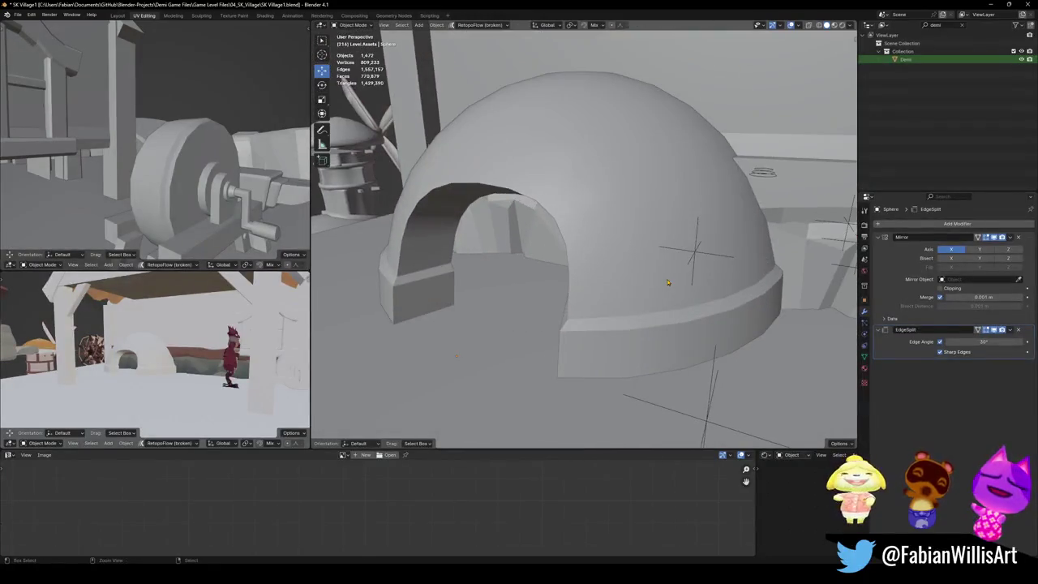
pyautogui.hotkey('ctrl', 's')
# Step: Slide the edge loop above the base rim slightly lower and save again
pyautogui.press('Tab')
pyautogui.hotkey('alt', 'a')
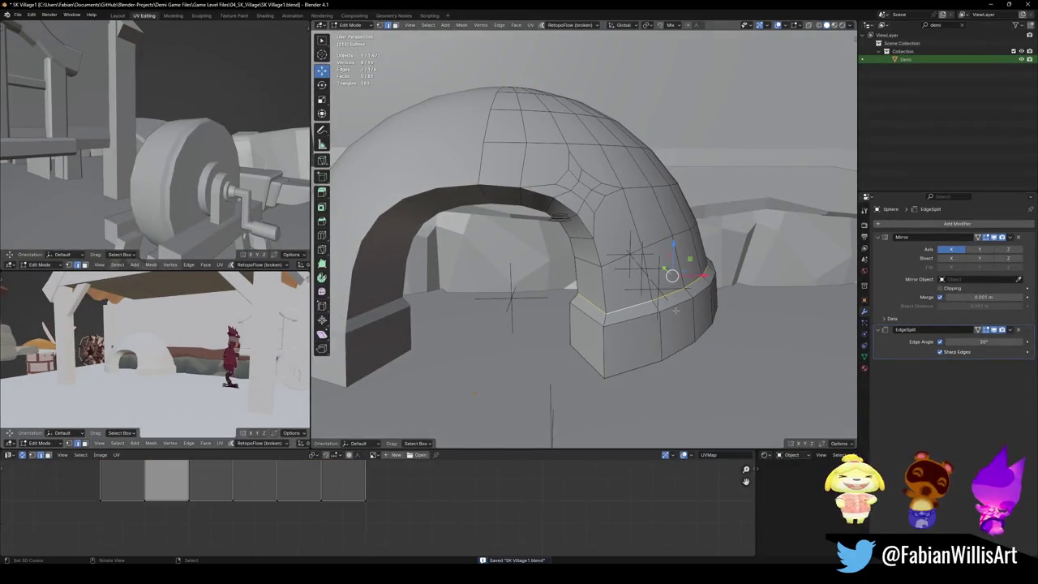
pyautogui.press('g')
pyautogui.press('g')
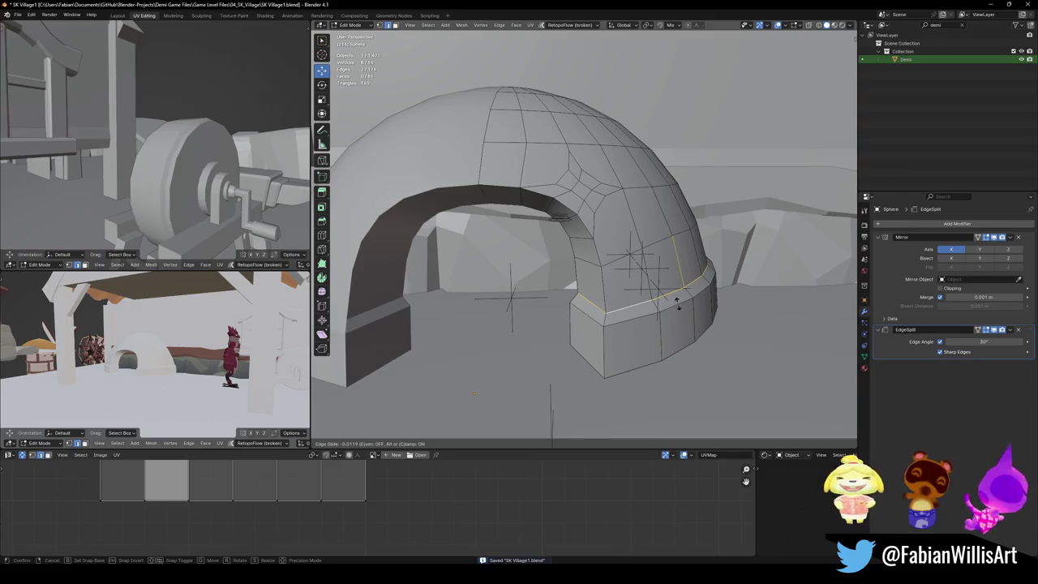
pyautogui.click(678, 299)
pyautogui.press('Tab')
pyautogui.scroll(-5, 653, 268)
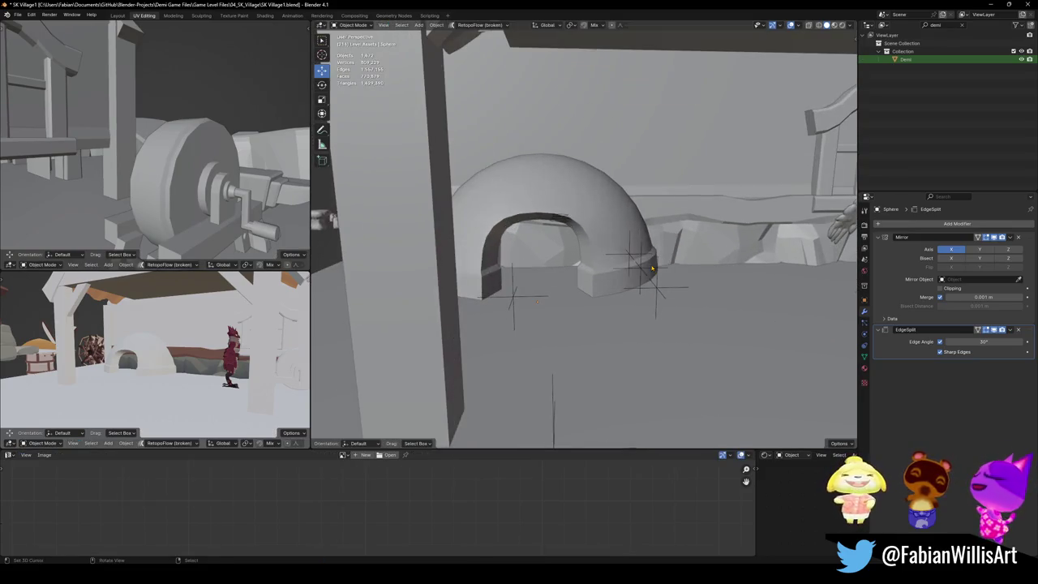
pyautogui.hotkey('ctrl', 's')
# Step: Orbit around the igloo, select it and enter Edit Mode
pyautogui.scroll(3, 643, 268)
pyautogui.moveTo(644, 267)
pyautogui.mouseDown(button='middle')
pyautogui.moveTo(611, 184)
pyautogui.moveTo(617, 237)
pyautogui.mouseUp(button='middle')
pyautogui.click(612, 185)
pyautogui.press('Tab')
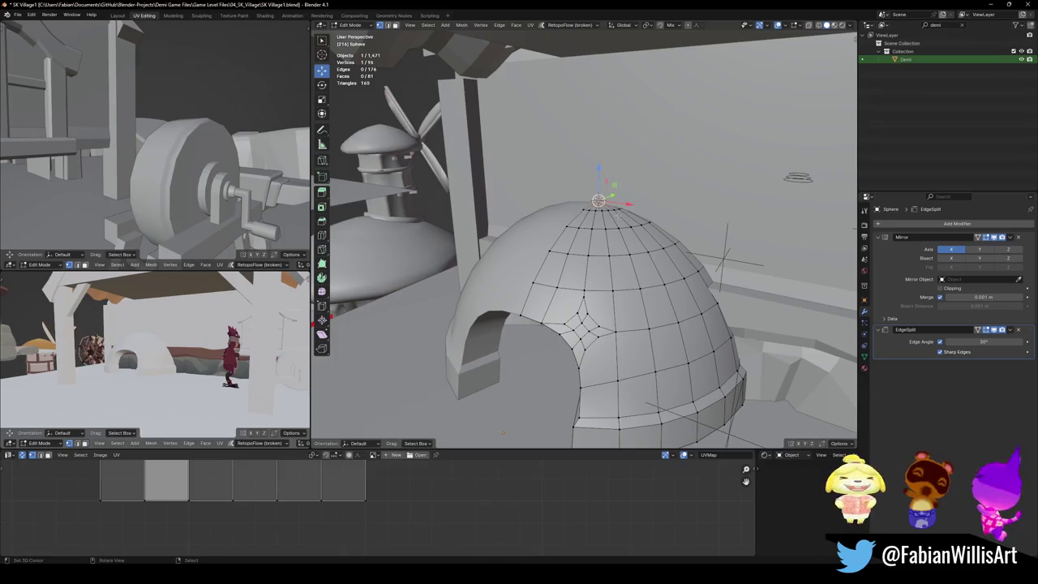
# Step: Extrude the dome's top edge ring upward into a collar
pyautogui.moveTo(600, 203); pyautogui.dragTo(623, 225, button='middle')
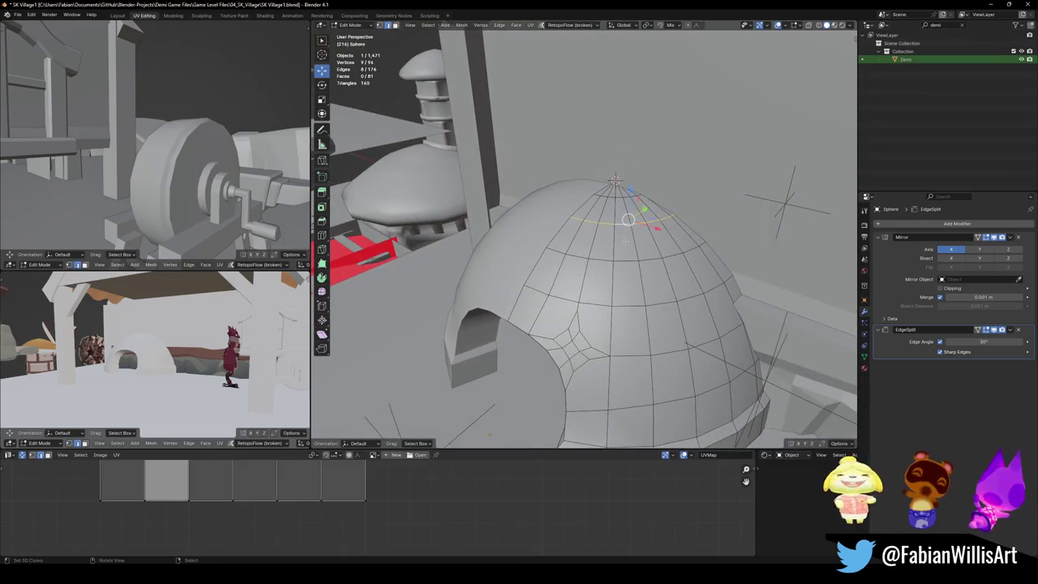
pyautogui.press('e')
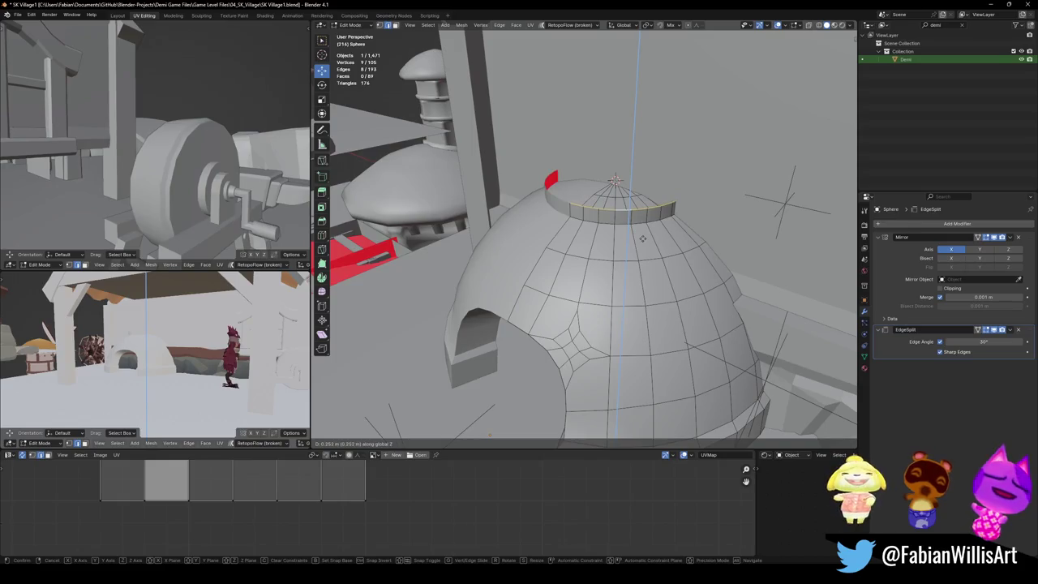
pyautogui.click(648, 218)
pyautogui.moveTo(648, 217)
pyautogui.mouseDown(button='middle')
pyautogui.moveTo(634, 266)
pyautogui.moveTo(669, 268)
pyautogui.mouseUp(button='middle')
# Step: Separate the collar band into its own object and apply its Mirror modifier
pyautogui.hotkey('alt', 'z')
pyautogui.hotkey('alt', 'z')
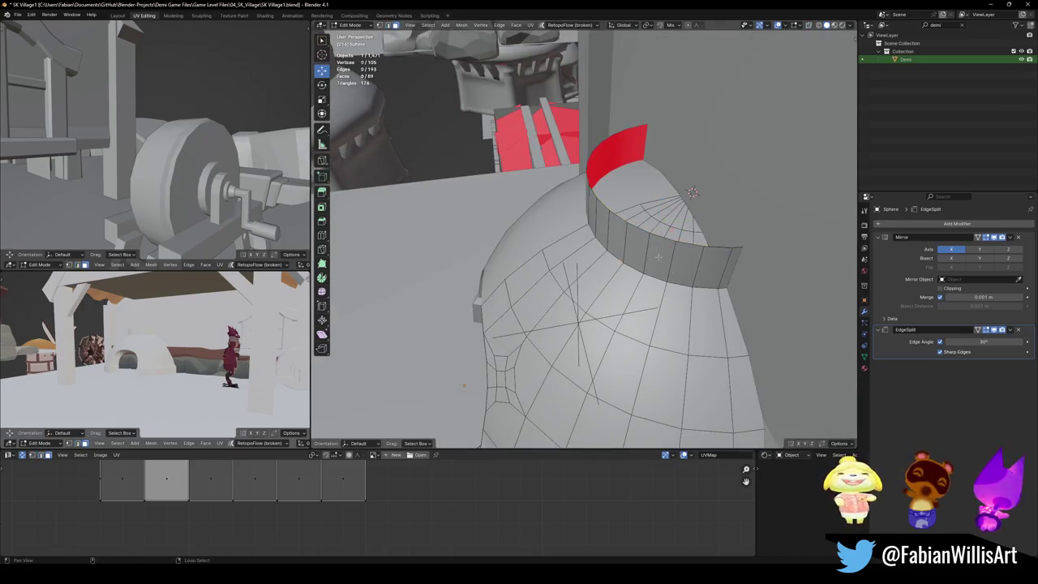
pyautogui.press('l')
pyautogui.press('p')
pyautogui.click(658, 258)
pyautogui.press('Tab')
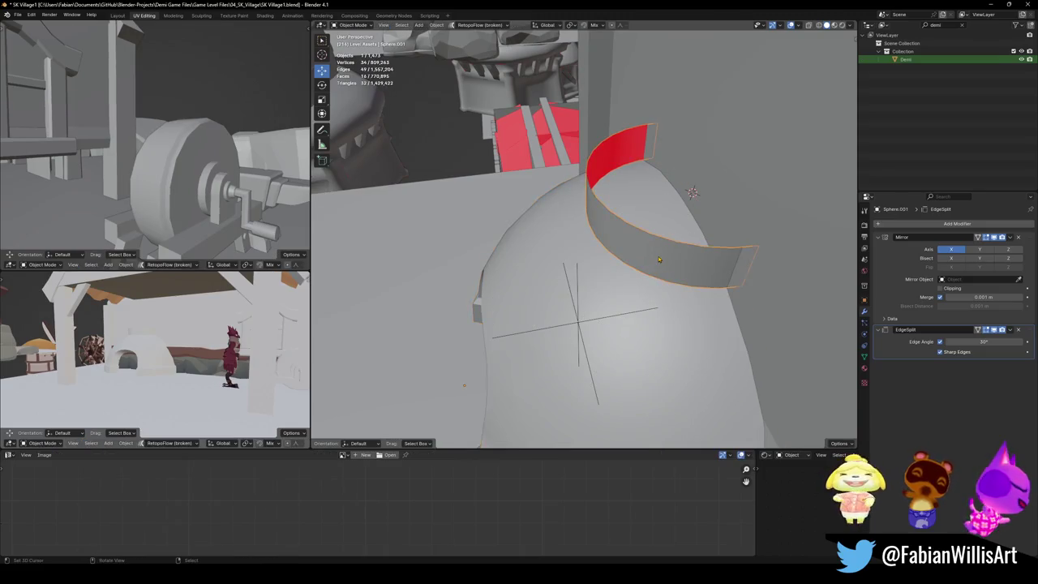
pyautogui.hotkey('ctrl', 'a')
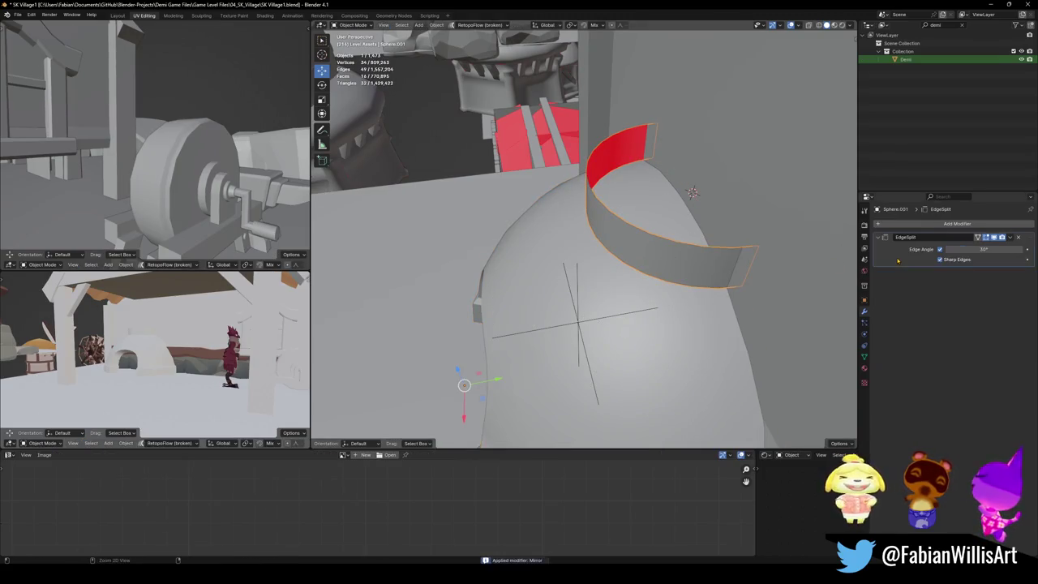
# Step: Fill the collar's open top edge with a cap face
pyautogui.press('Tab')
pyautogui.keyDown('alt'); pyautogui.click(659, 238); pyautogui.keyUp('alt')
pyautogui.press('f')
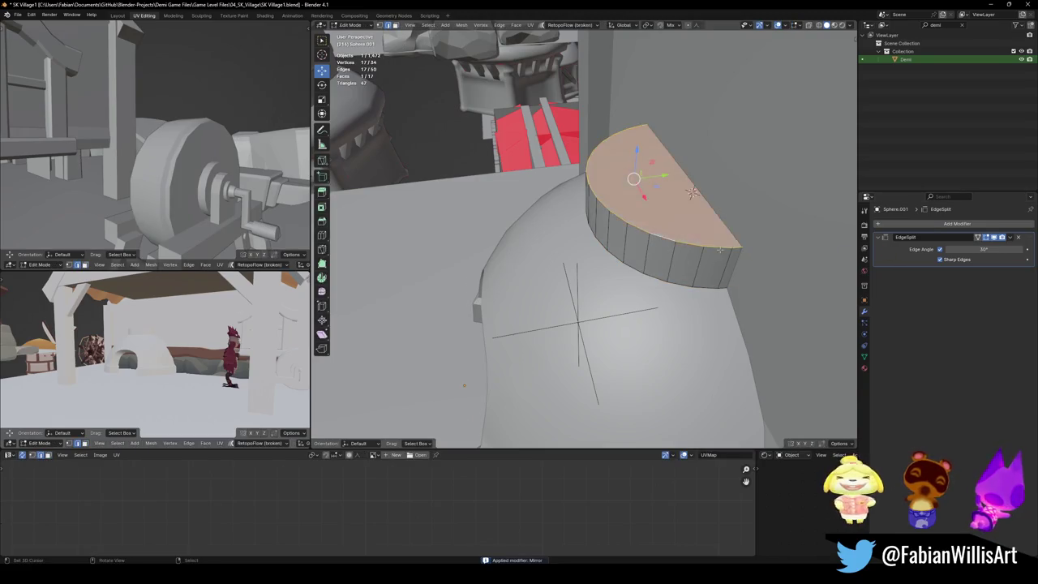
pyautogui.moveTo(659, 238); pyautogui.dragTo(607, 191, button='middle')
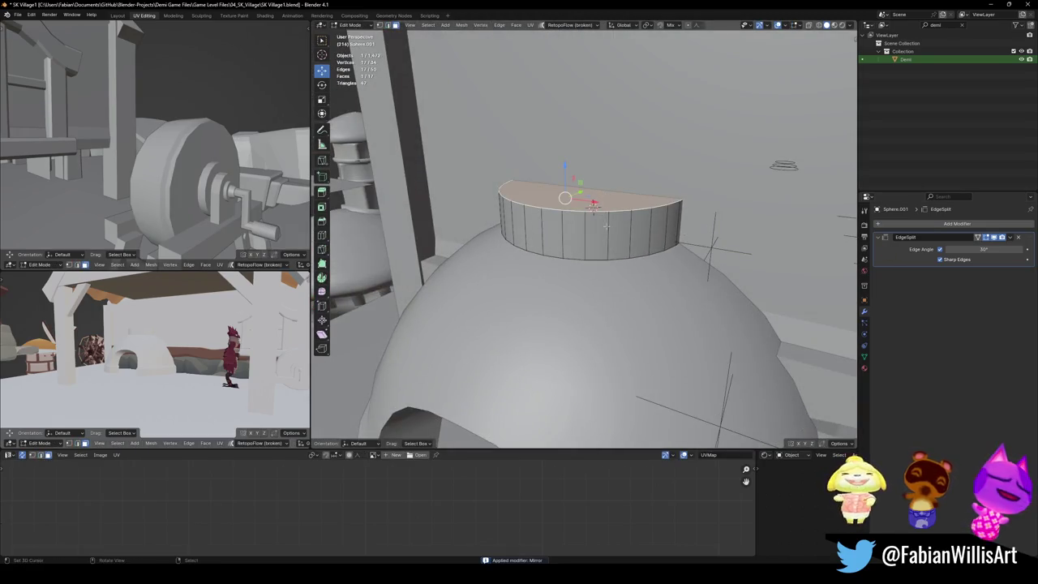
pyautogui.moveTo(608, 237)
pyautogui.mouseDown(button='middle')
pyautogui.moveTo(595, 224)
pyautogui.moveTo(596, 174)
pyautogui.mouseUp(button='middle')
# Step: Duplicate and scale the collar's cap face, then delete the unwanted duplicate
pyautogui.hotkey('alt', 'a')
pyautogui.click(596, 174)
pyautogui.hotkey('shift', 'd')
pyautogui.press('Escape')
pyautogui.press('s')
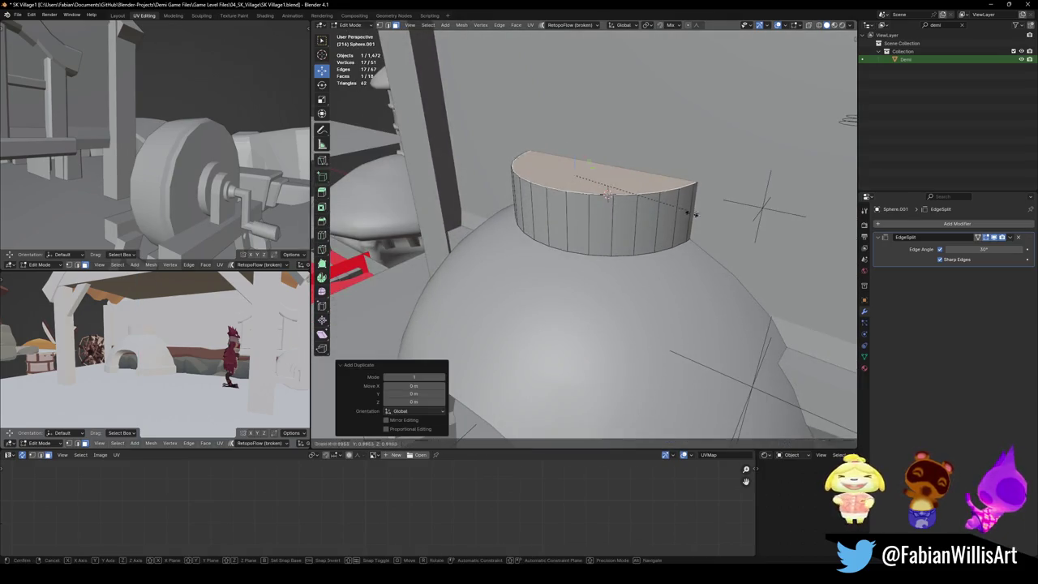
pyautogui.click(663, 211)
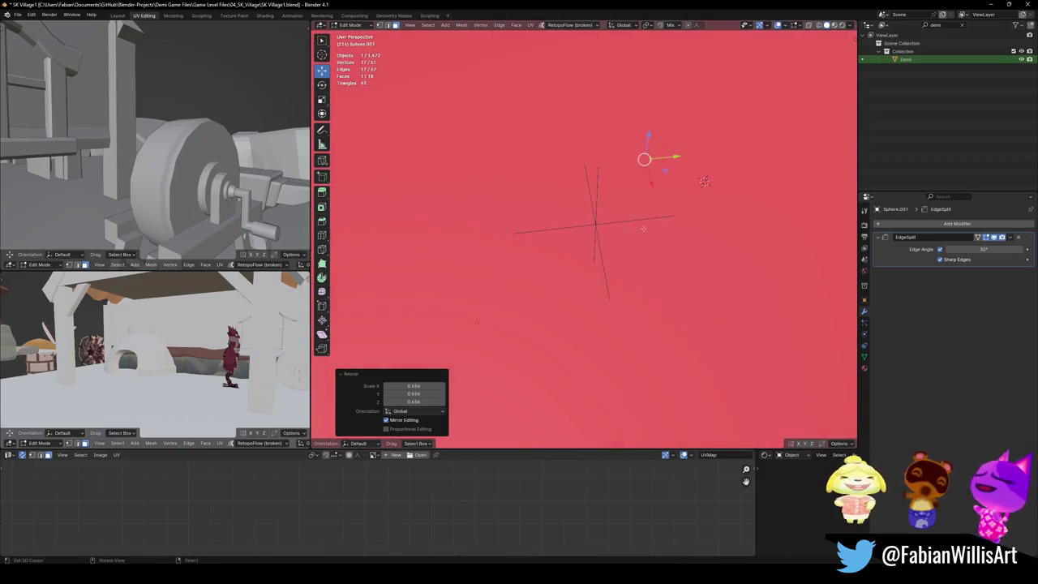
pyautogui.moveTo(644, 157)
pyautogui.mouseDown(button='middle')
pyautogui.moveTo(659, 233)
pyautogui.moveTo(596, 217)
pyautogui.mouseUp(button='middle')
pyautogui.press('x')
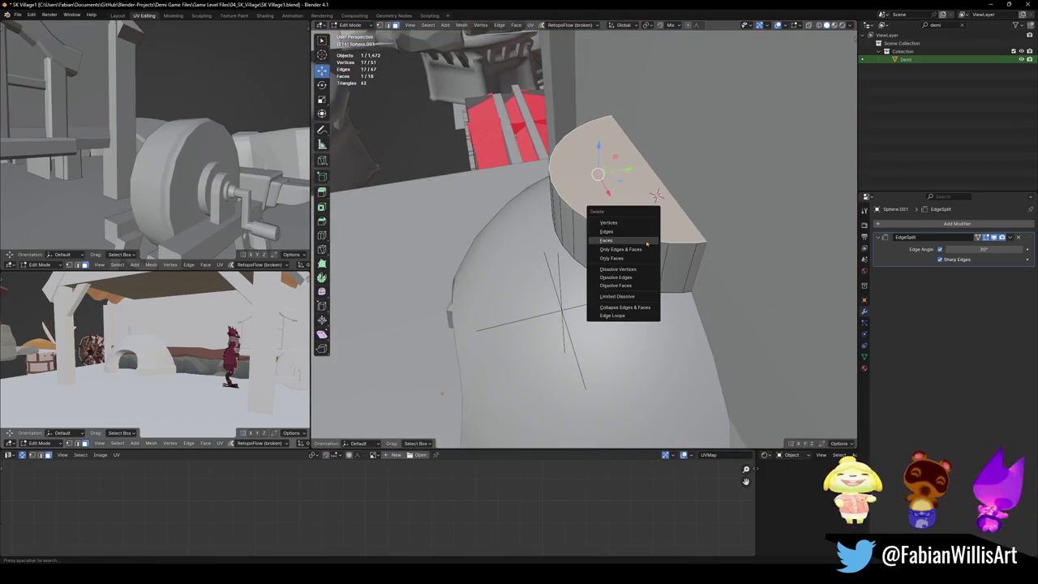
pyautogui.click(600, 221)
# Step: Duplicate the ring's top face, shrink it to 0.764, and extrude it up 1.1707 m
pyautogui.moveTo(656, 194); pyautogui.dragTo(646, 167, button='middle')
pyautogui.click(629, 192)
pyautogui.hotkey('shift', 'd')
pyautogui.press('Escape')
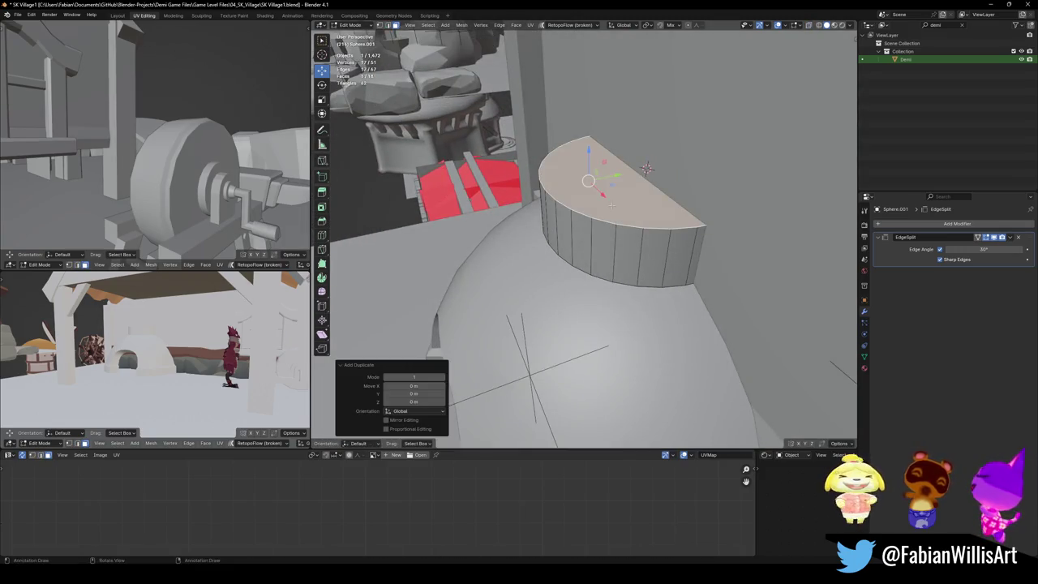
pyautogui.press('s')
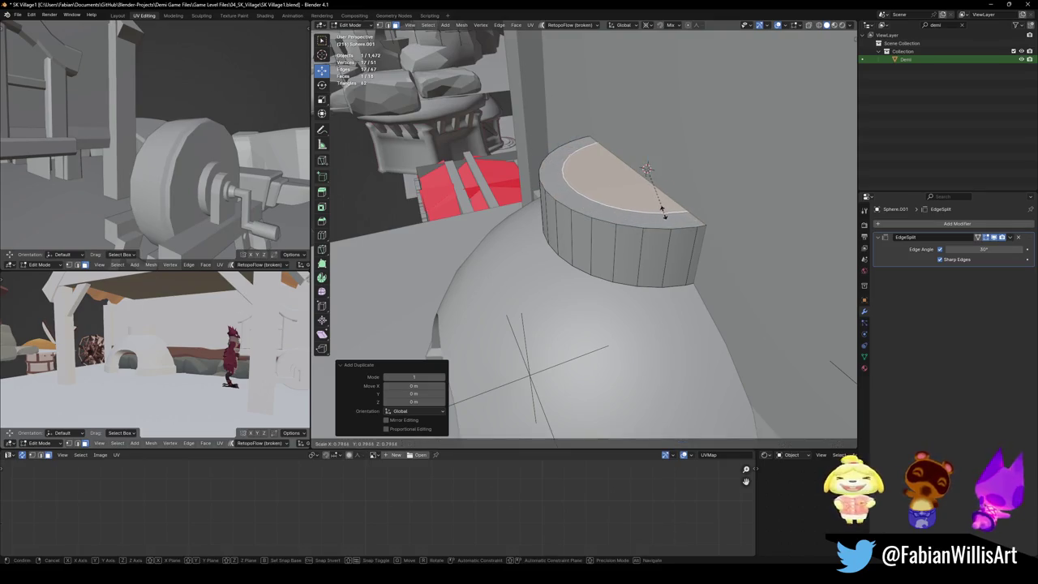
pyautogui.click(665, 213)
pyautogui.press('e')
pyautogui.moveTo(665, 213)
pyautogui.mouseDown(button='middle')
pyautogui.moveTo(617, 203)
pyautogui.moveTo(621, 246)
pyautogui.moveTo(610, 244)
pyautogui.moveTo(636, 243)
pyautogui.mouseUp(button='middle')
pyautogui.click(624, 205)
pyautogui.hotkey('alt', 'a')
# Step: Copy the wide base ring up to the column top as a cap and fill the gap with a face
pyautogui.press('l')
pyautogui.press('e')
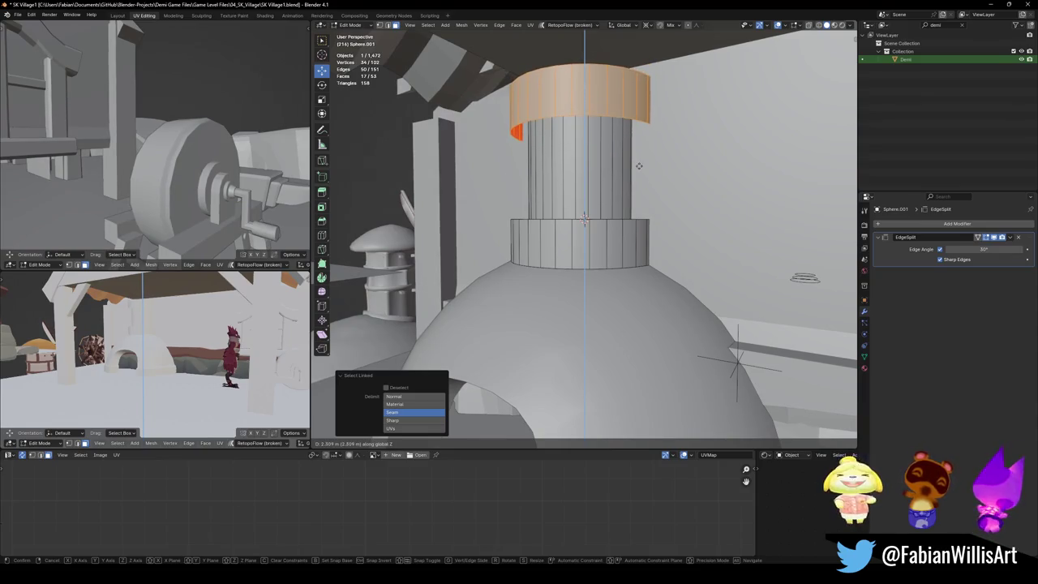
pyautogui.click(639, 165)
pyautogui.moveTo(639, 166)
pyautogui.mouseDown(button='middle')
pyautogui.moveTo(580, 231)
pyautogui.moveTo(602, 235)
pyautogui.moveTo(575, 231)
pyautogui.mouseUp(button='middle')
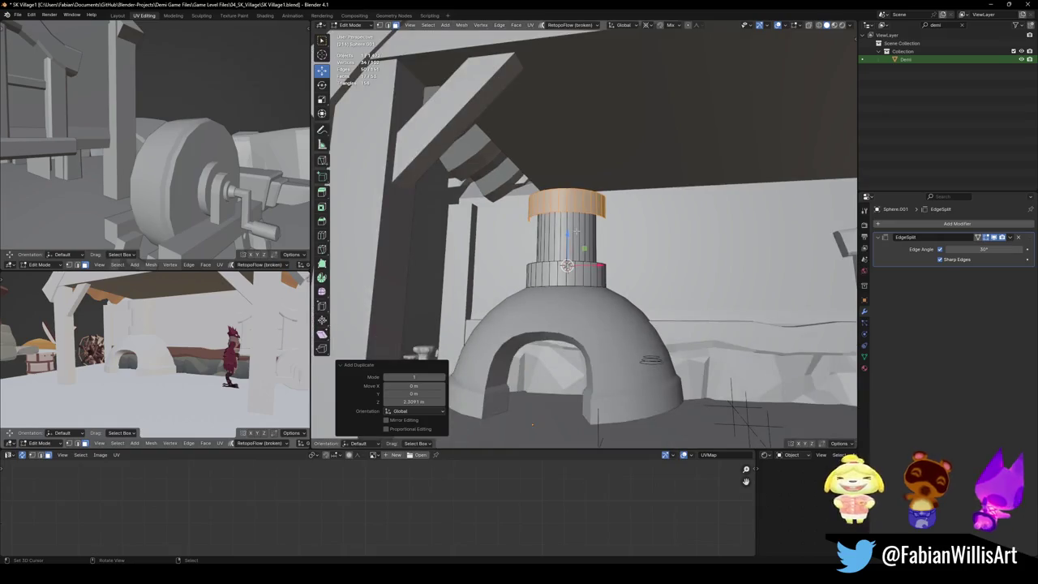
pyautogui.scroll(3, 568, 235)
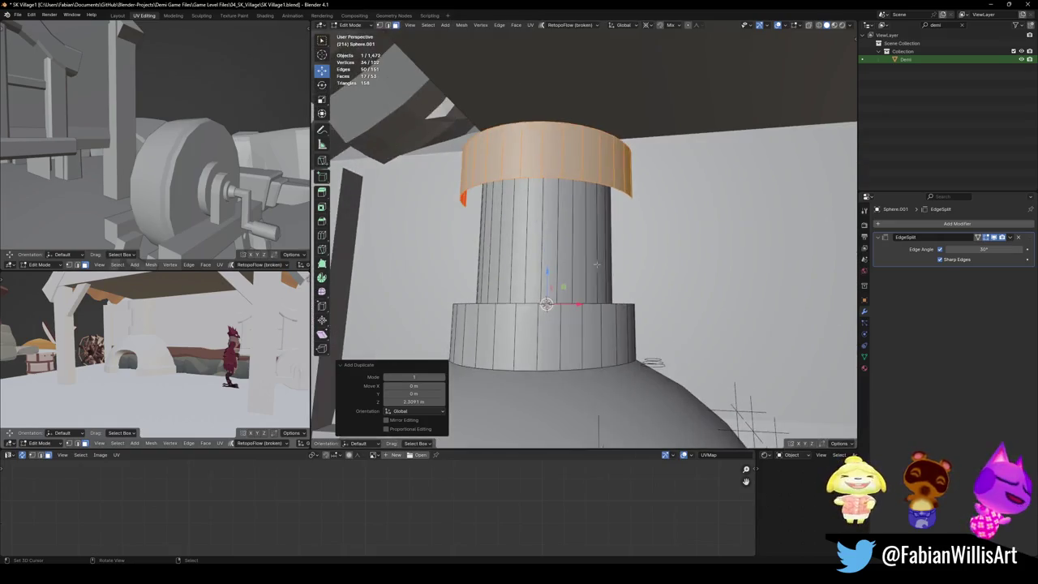
pyautogui.hotkey('alt', 'a')
pyautogui.moveTo(568, 235)
pyautogui.mouseDown(button='middle')
pyautogui.moveTo(564, 185)
pyautogui.moveTo(581, 244)
pyautogui.mouseUp(button='middle')
pyautogui.press('f')
pyautogui.hotkey('alt', 'a')
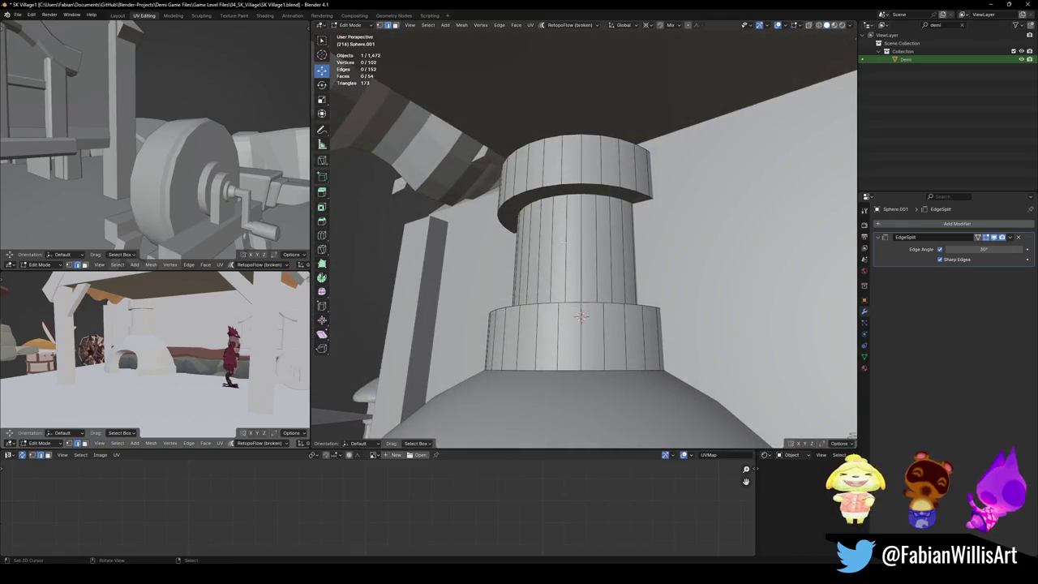
# Step: Add two loop cuts around the column and bevel them into wide bands
pyautogui.scroll(1, 577, 251)
pyautogui.click(577, 251)
pyautogui.rightClick(557, 232)
pyautogui.scroll(2, 557, 232)
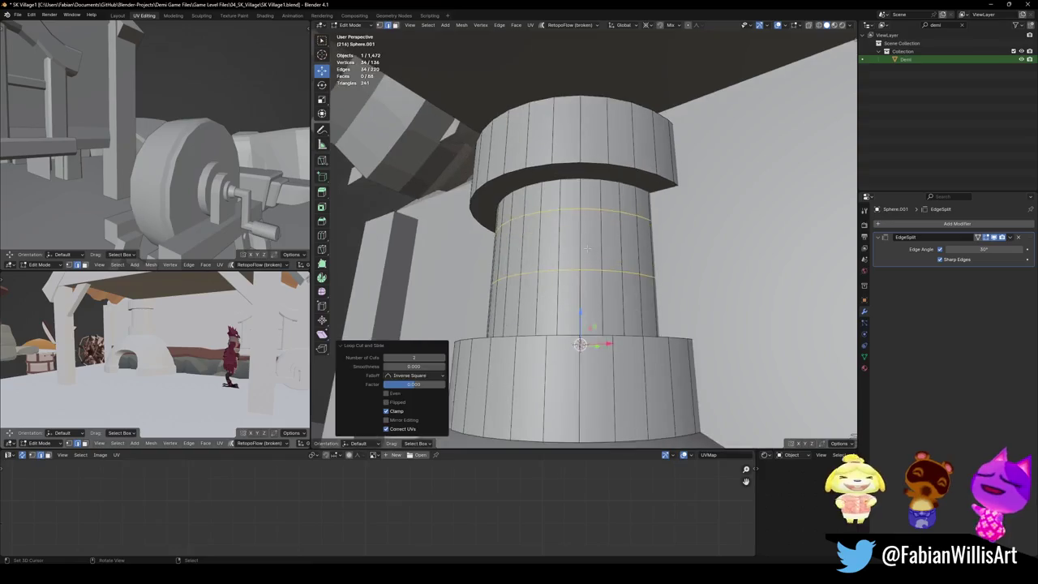
pyautogui.hotkey('ctrl', 'b')
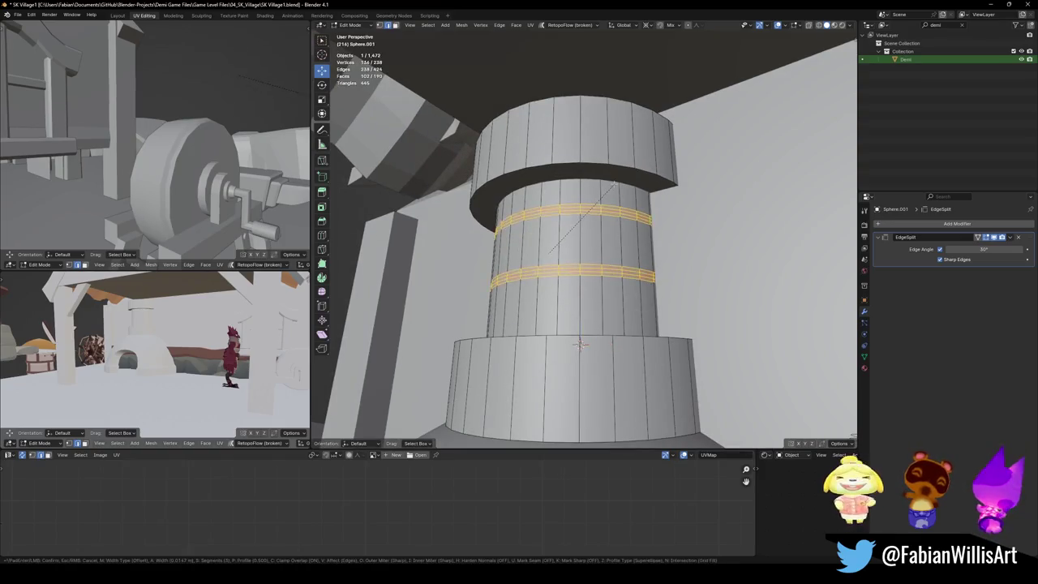
pyautogui.click(619, 181)
# Step: Push the band centre loops inward into grooves and scale them vertically
pyautogui.hotkey('alt', 'a')
pyautogui.scroll(1, 578, 324)
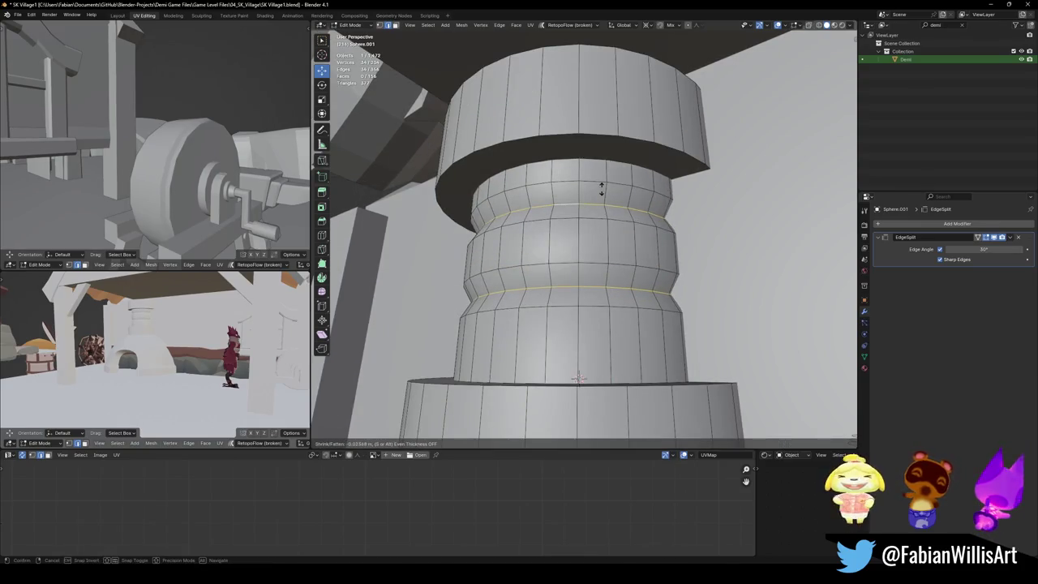
pyautogui.click(600, 189)
pyautogui.hotkey('alt', 'a')
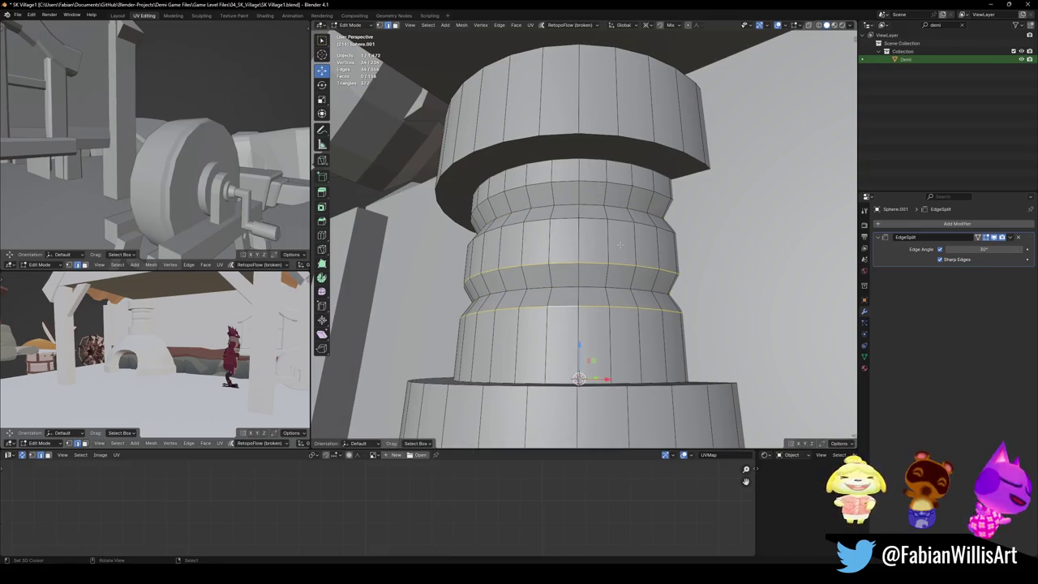
pyautogui.hotkey('shift', 's')
pyautogui.click(610, 217)
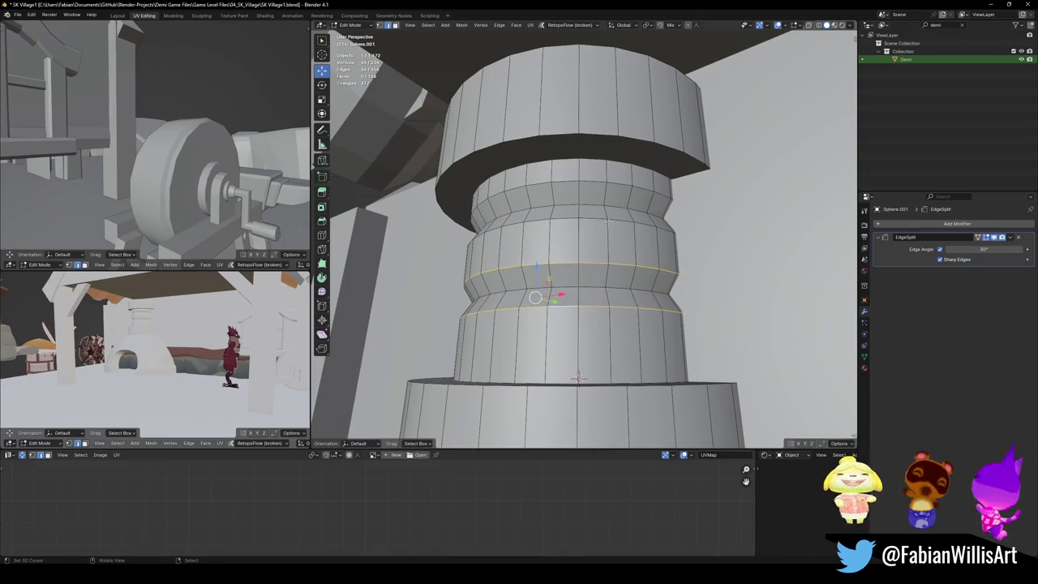
pyautogui.hotkey('alt', 'a')
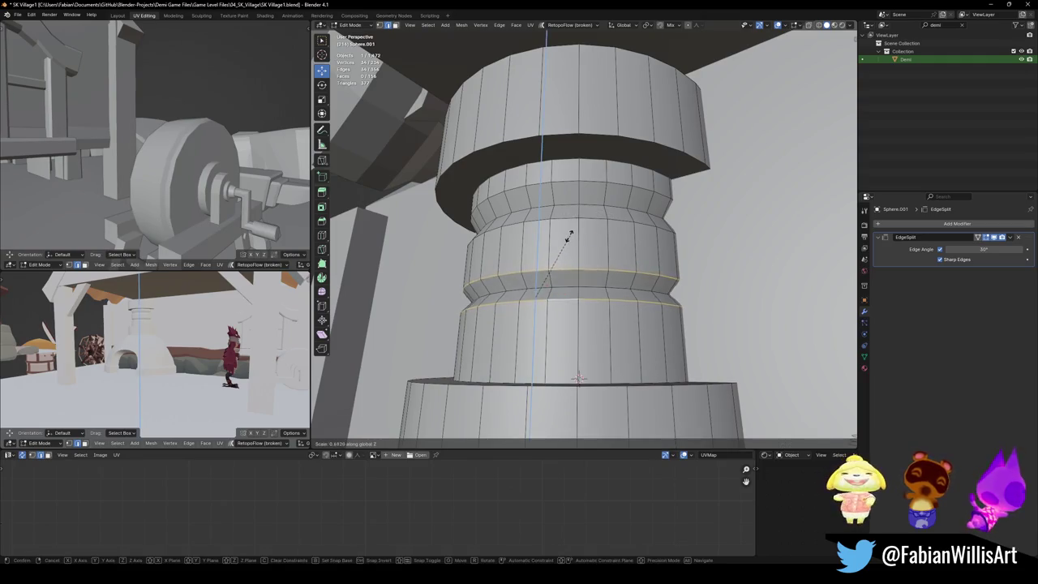
# Step: Select a full groove ring on the chimney column and lower it slightly
pyautogui.press('Tab')
pyautogui.moveTo(637, 178); pyautogui.dragTo(609, 240, button='middle')
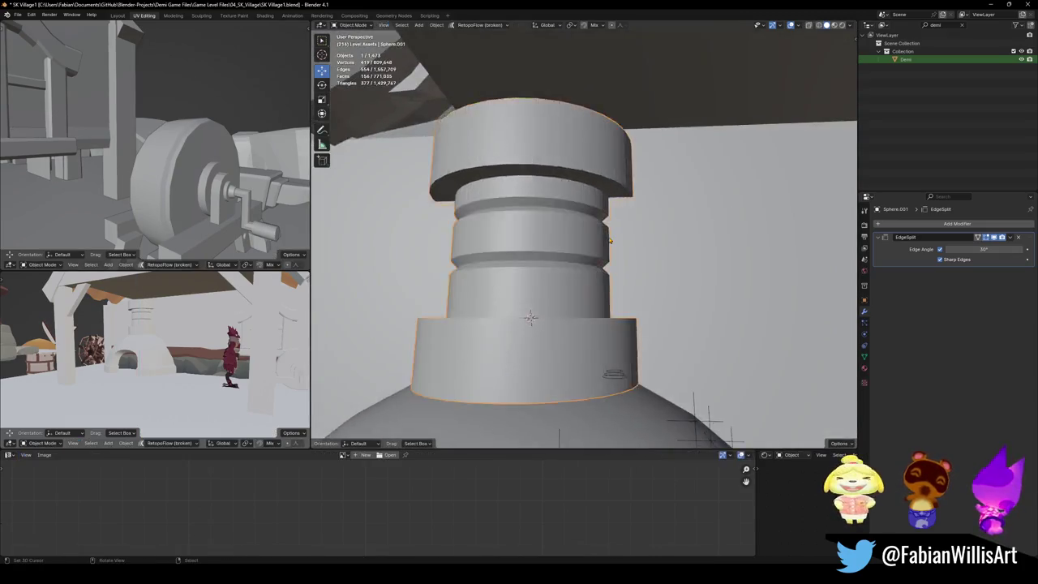
pyautogui.scroll(-5, 610, 240)
pyautogui.scroll(5, 573, 282)
pyautogui.press('Tab')
pyautogui.press('a')
pyautogui.hotkey('alt', 'a')
pyautogui.scroll(3, 573, 281)
pyautogui.keyDown('alt'); pyautogui.click(574, 294); pyautogui.keyUp('alt')
pyautogui.press('ctrl+KP_Add')
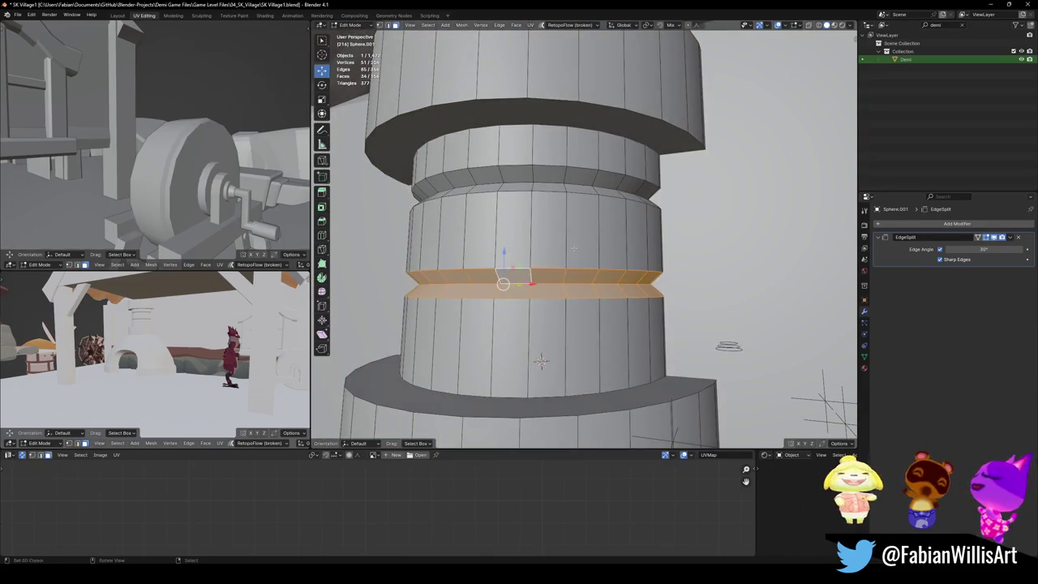
pyautogui.hotkey('ctrl', 'z')
pyautogui.hotkey('ctrl', 'z')
pyautogui.press('Tab')
# Step: Clear the selection and save the village blend file
pyautogui.scroll(-3, 584, 243)
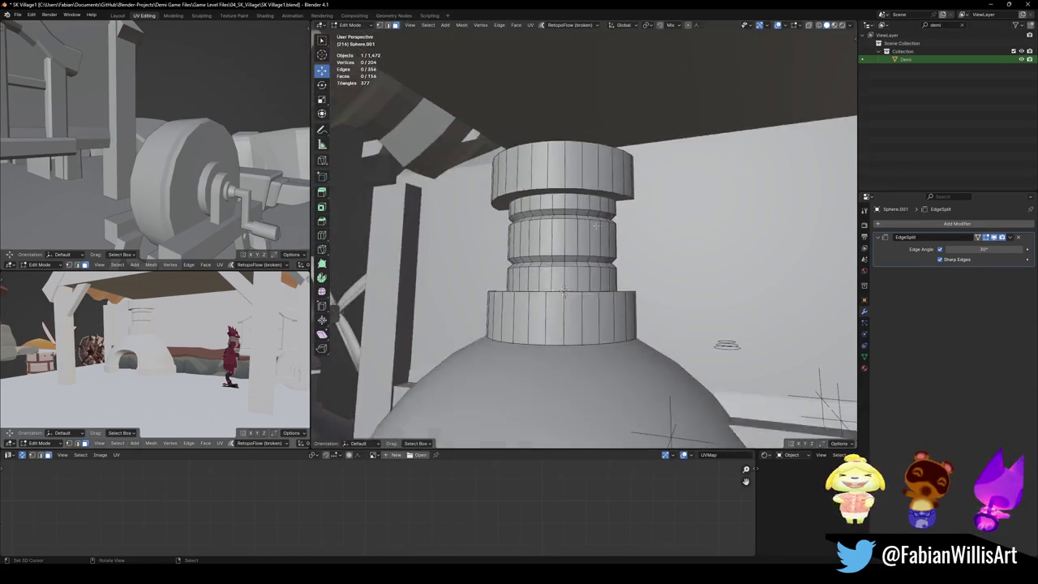
pyautogui.scroll(-2, 583, 243)
pyautogui.scroll(-3, 584, 243)
pyautogui.press('a')
pyautogui.hotkey('alt', 'a')
pyautogui.scroll(3, 643, 284)
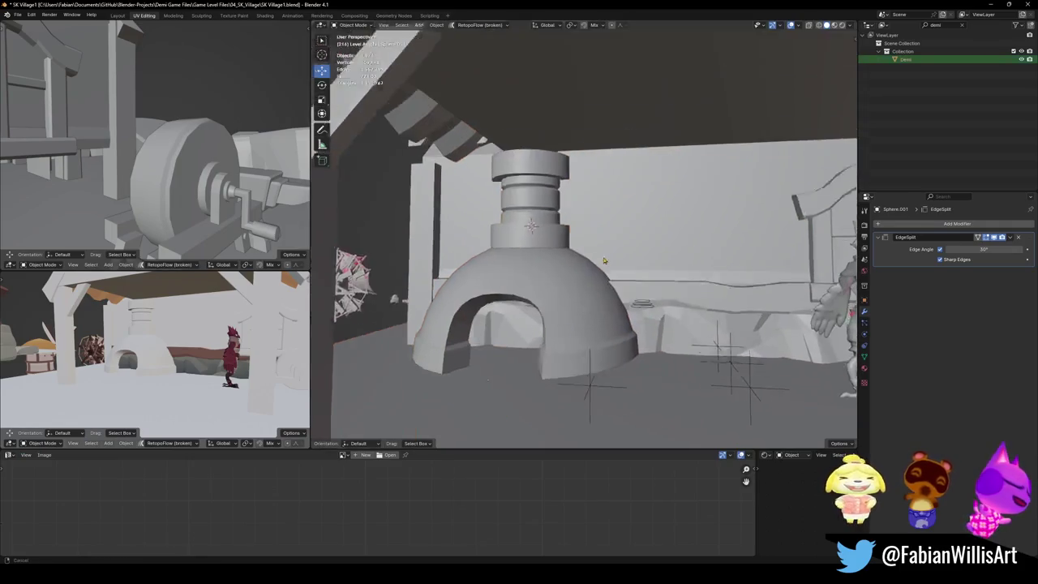
pyautogui.scroll(-5, 643, 284)
pyautogui.moveTo(643, 284); pyautogui.dragTo(557, 261, button='middle')
pyautogui.hotkey('ctrl', 's')
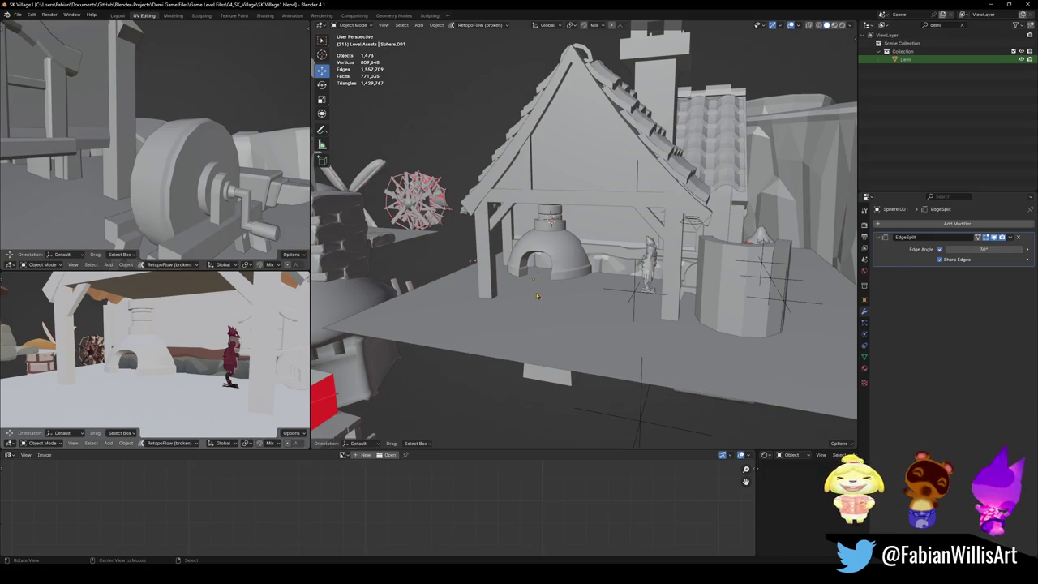
# Step: Add a cube at the 3D cursor, flatten it into a thin slab and raise it 0.216 m
pyautogui.scroll(3, 557, 264)
pyautogui.scroll(3, 568, 272)
pyautogui.scroll(2, 584, 284)
pyautogui.click(593, 290)
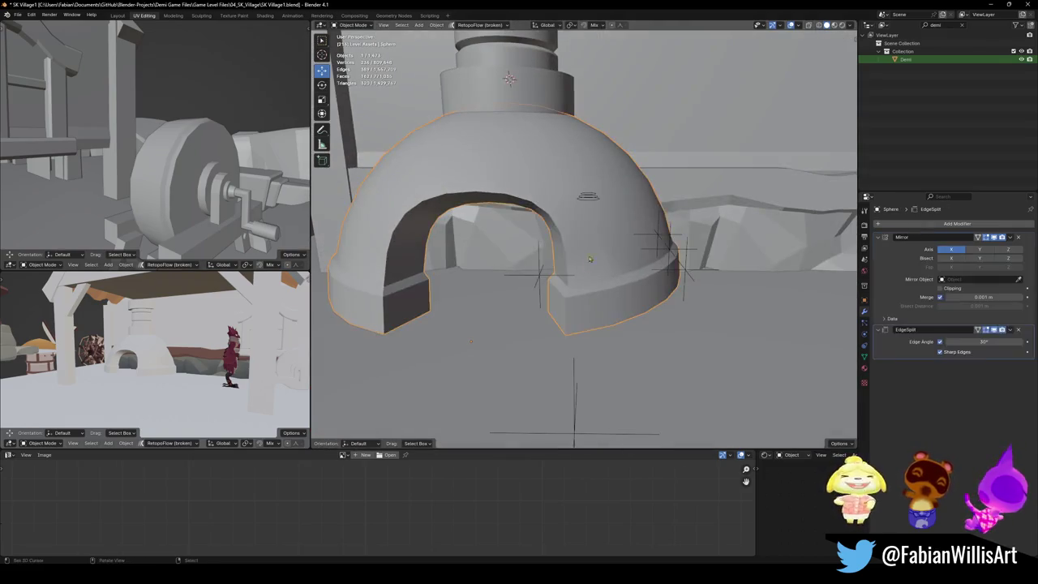
pyautogui.hotkey('shift', 'a')
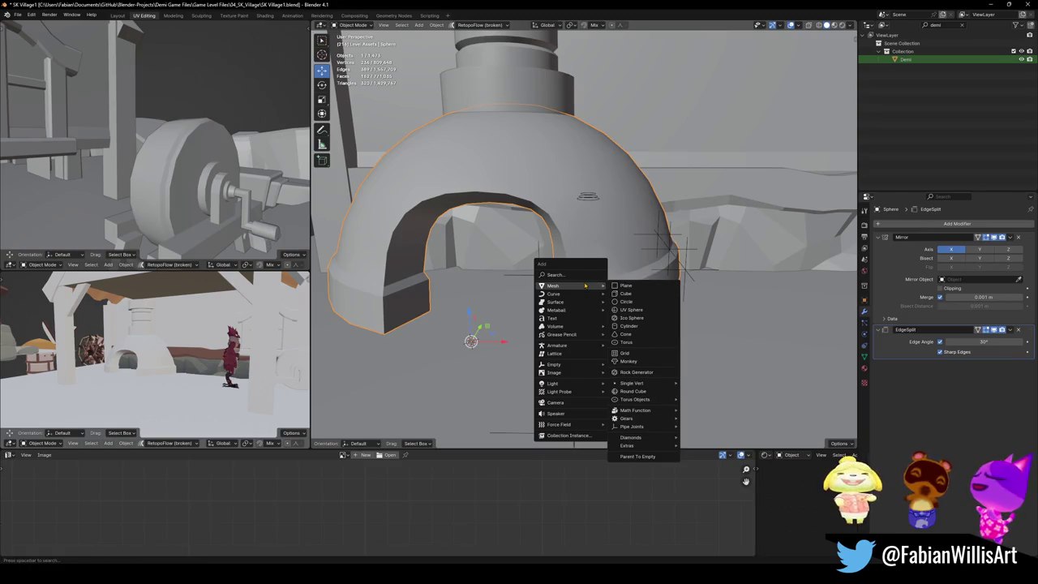
pyautogui.click(625, 294)
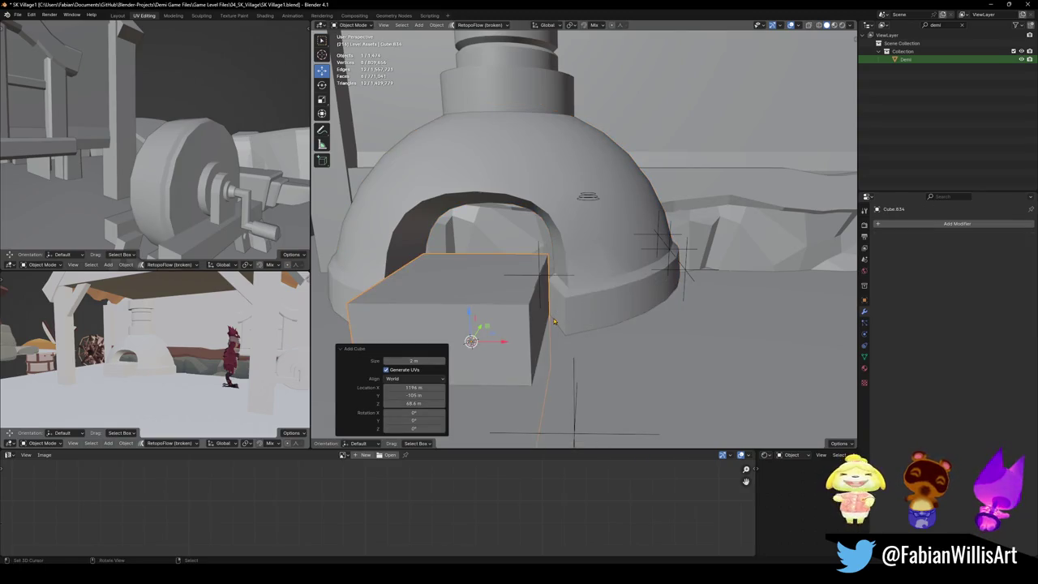
pyautogui.press('s')
pyautogui.press('z')
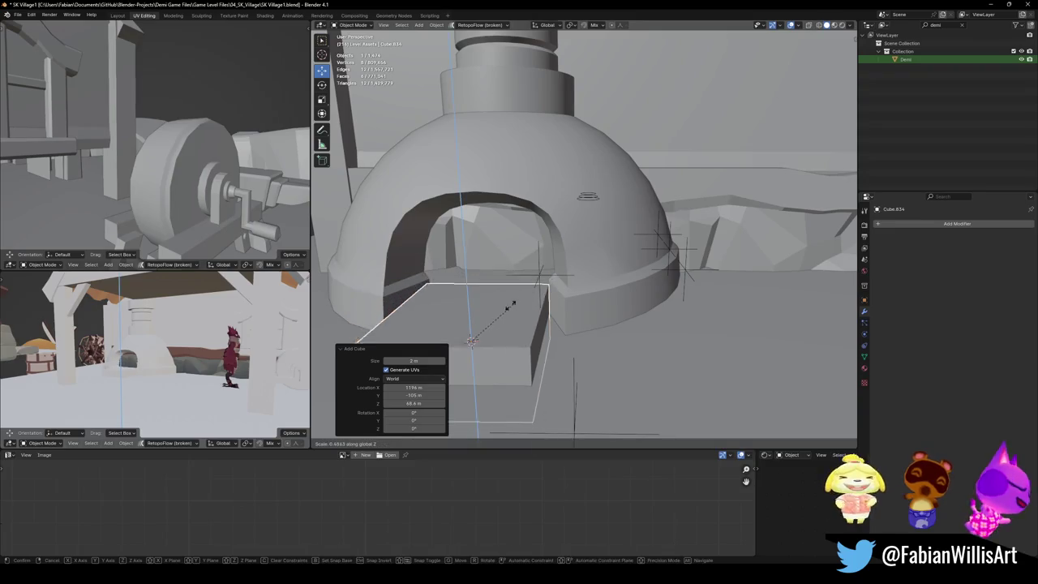
pyautogui.click(528, 336)
pyautogui.press('g')
pyautogui.press('z')
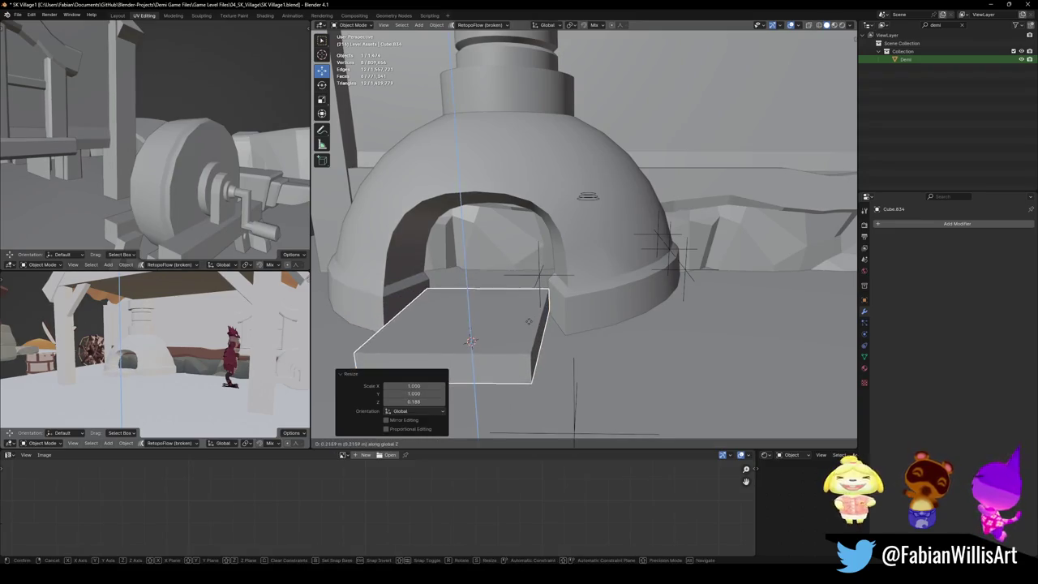
pyautogui.click(529, 317)
# Step: Widen the slab to 1.314 along X and slide it along Y in front of the oven opening
pyautogui.moveTo(529, 318); pyautogui.dragTo(475, 317, button='middle')
pyautogui.press('s')
pyautogui.press('x')
pyautogui.click(563, 326)
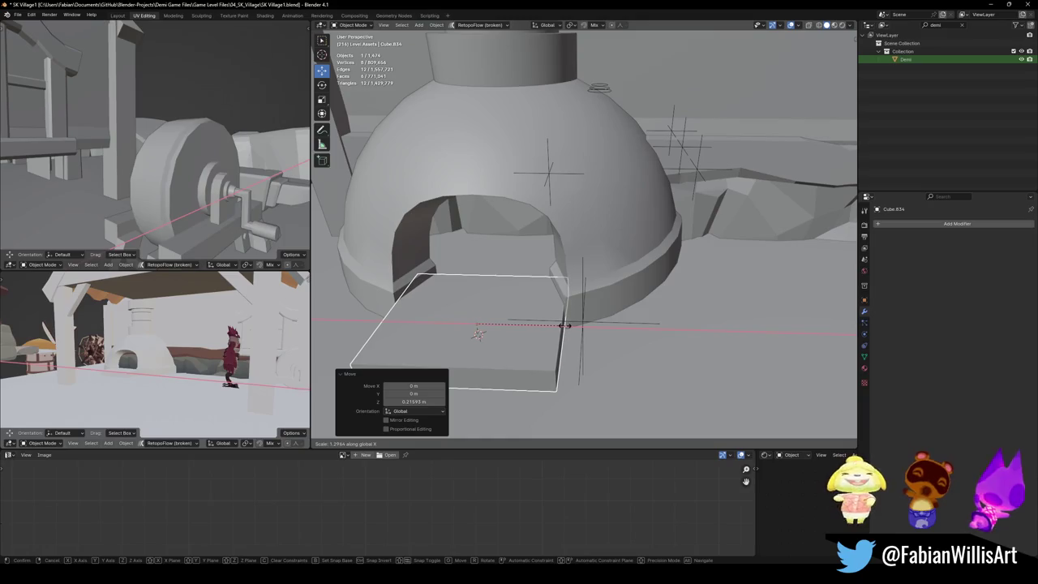
pyautogui.moveTo(564, 325); pyautogui.dragTo(502, 300, button='middle')
pyautogui.press('g')
pyautogui.press('y')
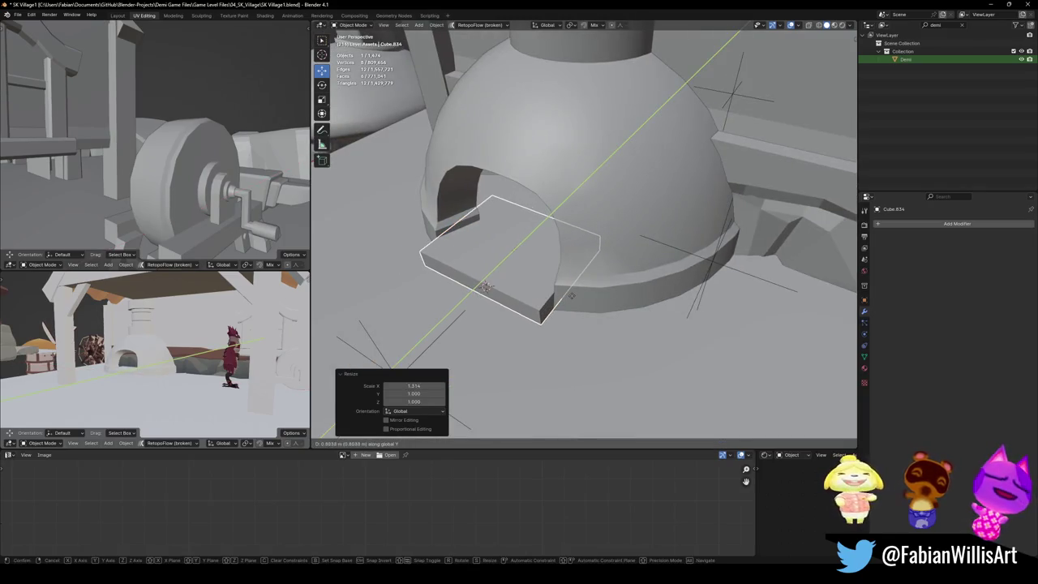
pyautogui.click(539, 296)
pyautogui.press('KP_Decimal')
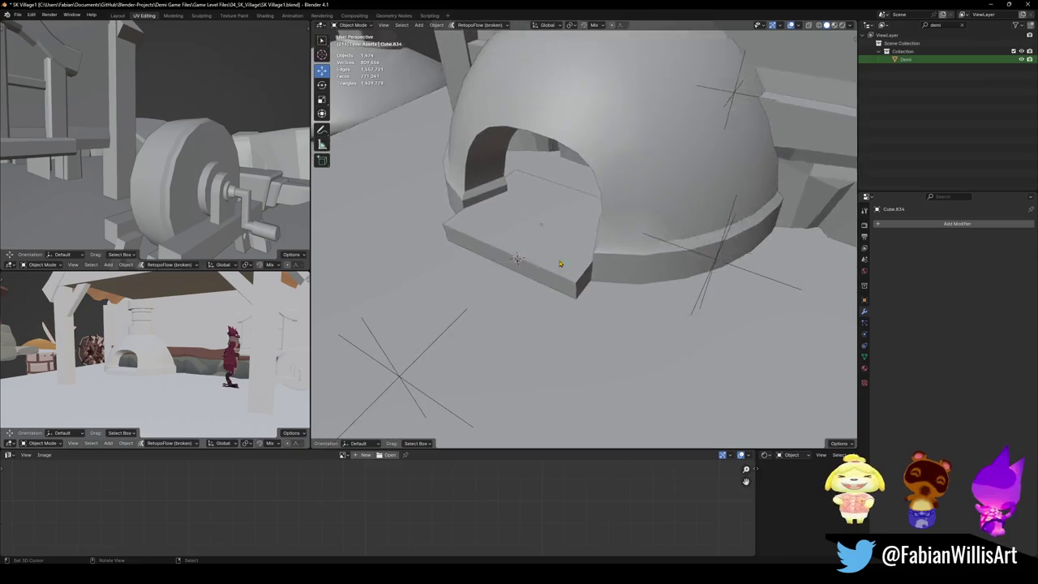
# Step: Bevel the slab's two front edges
pyautogui.press('Tab')
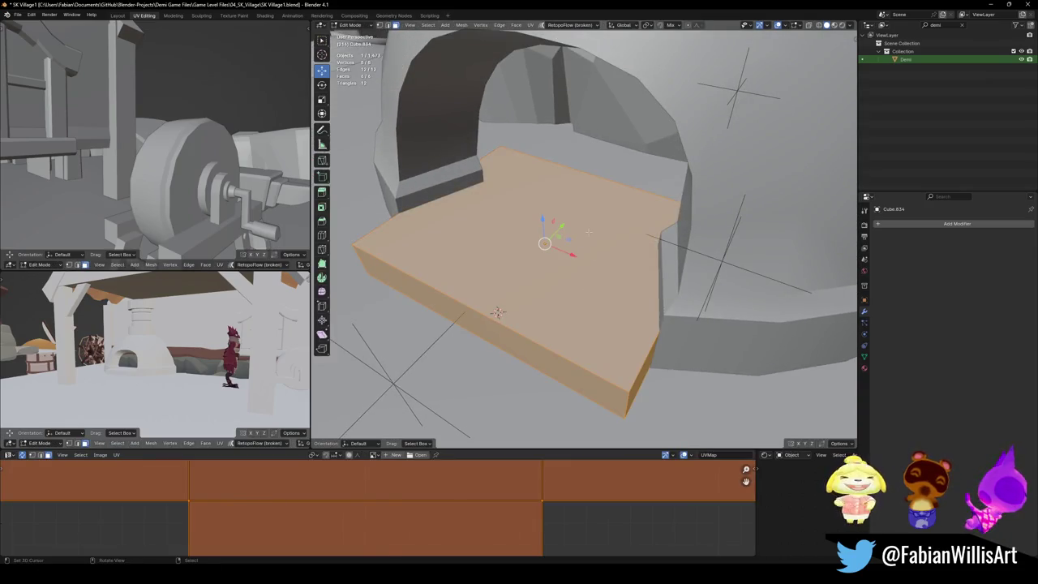
pyautogui.hotkey('alt', 'a')
pyautogui.scroll(-3, 497, 313)
pyautogui.moveTo(498, 313); pyautogui.dragTo(527, 296, button='middle')
pyautogui.click(610, 308)
pyautogui.keyDown('shift'); pyautogui.click(439, 264); pyautogui.keyUp('shift')
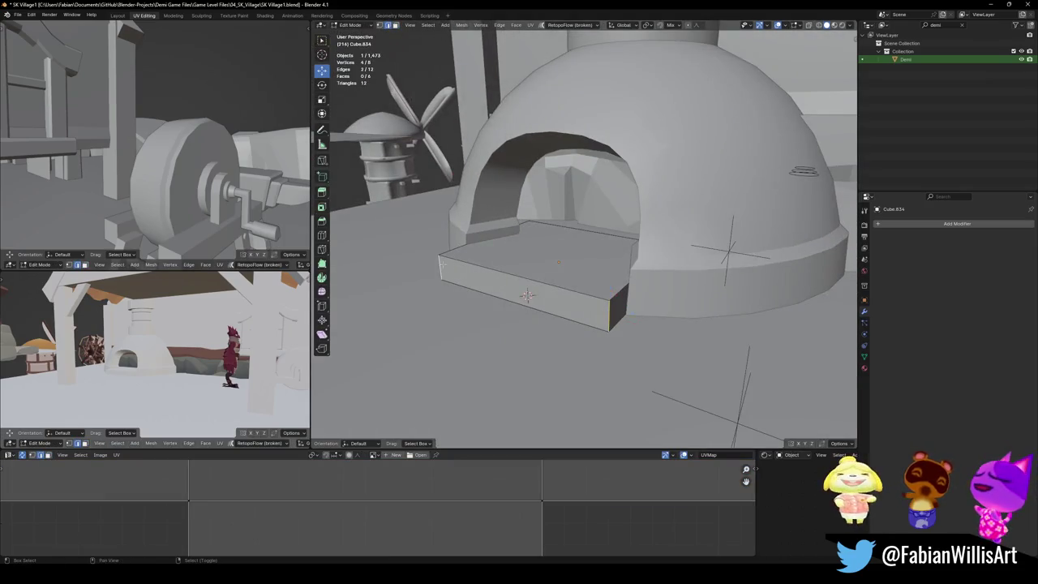
pyautogui.moveTo(440, 265); pyautogui.dragTo(503, 276, button='middle')
pyautogui.hotkey('ctrl', 'b')
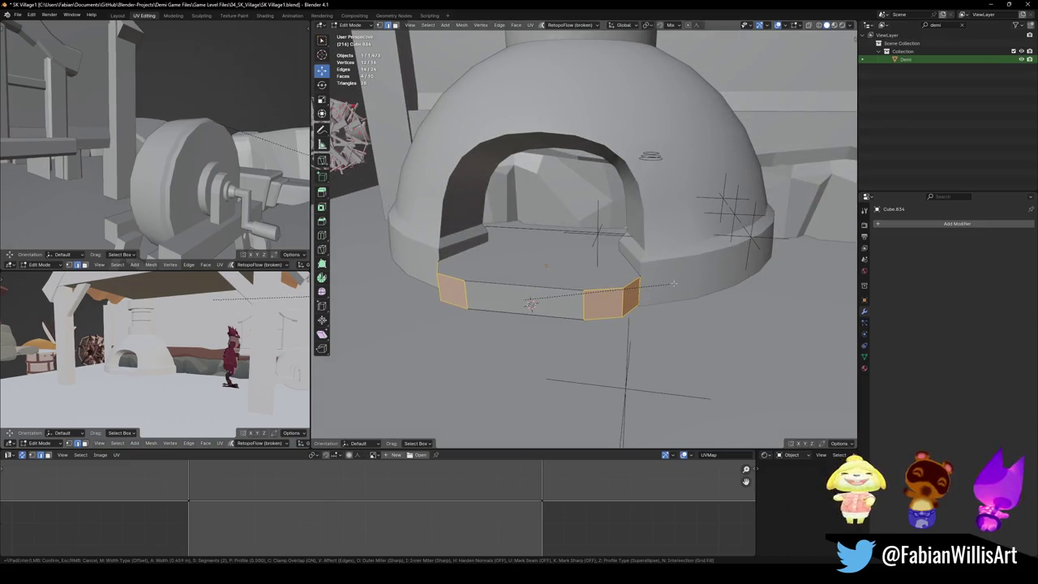
pyautogui.scroll(2, 689, 278)
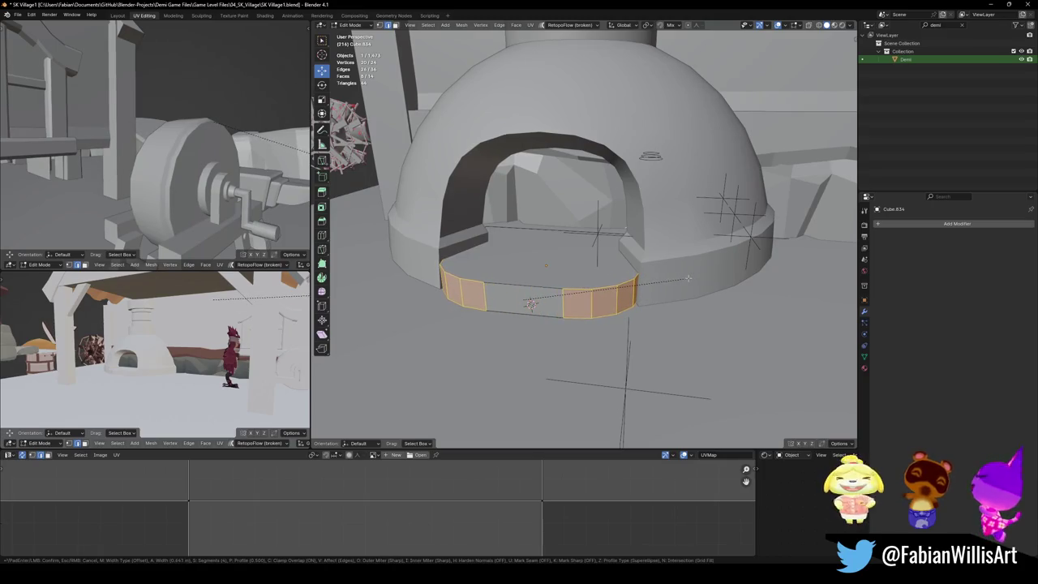
pyautogui.click(688, 278)
# Step: Save the file and check the oven mesh in see-through view
pyautogui.press('Tab')
pyautogui.moveTo(688, 278); pyautogui.dragTo(568, 268, button='middle')
pyautogui.hotkey('ctrl', 's')
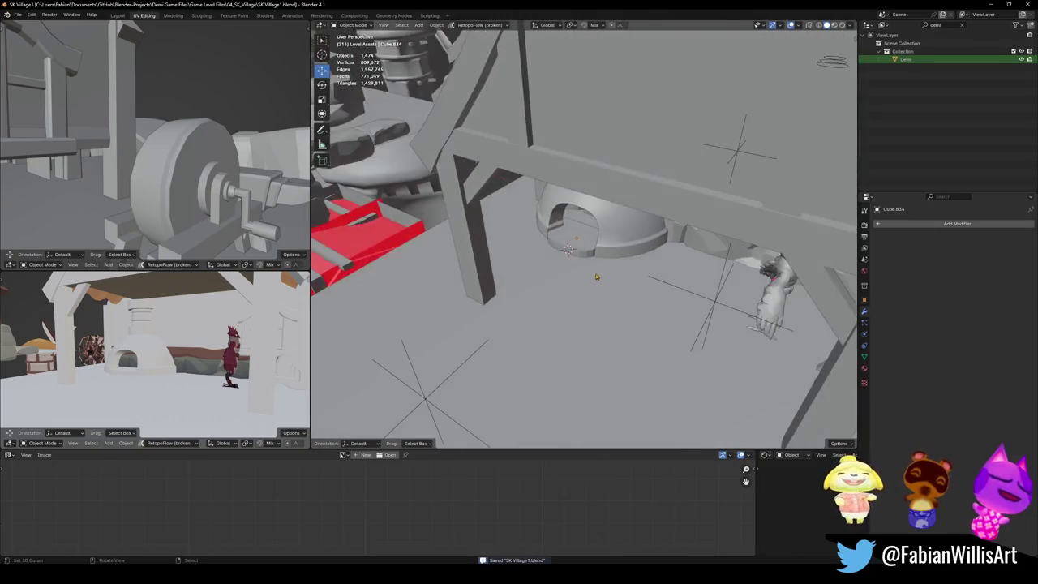
pyautogui.press('Tab')
pyautogui.hotkey('alt', 'z')
pyautogui.scroll(3, 567, 244)
pyautogui.press('Tab')
pyautogui.hotkey('alt', 'z')
# Step: Move the oven base along the Y axis and save the village file
pyautogui.click(584, 296)
pyautogui.press('g')
pyautogui.press('y')
pyautogui.click(575, 296)
pyautogui.scroll(-4, 576, 296)
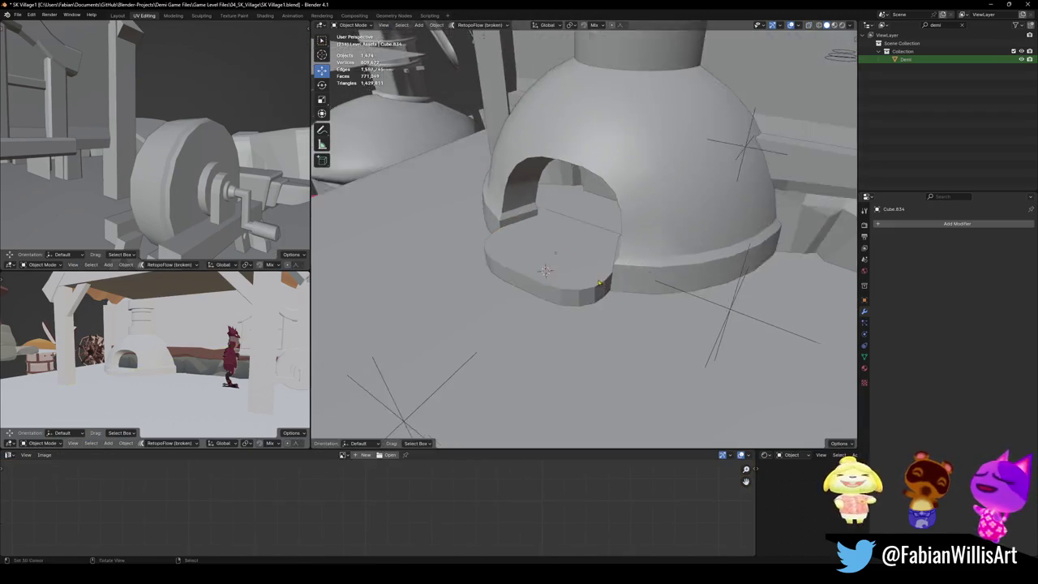
pyautogui.scroll(-2, 575, 296)
pyautogui.scroll(-3, 575, 296)
pyautogui.scroll(3, 592, 269)
pyautogui.hotkey('ctrl', 's')
# Step: Move the chicken figure to a new spot while keeping its height unchanged
pyautogui.moveTo(592, 271); pyautogui.dragTo(332, 430, button='middle')
pyautogui.scroll(3, 584, 244)
pyautogui.moveTo(584, 243)
pyautogui.mouseDown(button='middle')
pyautogui.moveTo(519, 275)
pyautogui.moveTo(649, 309)
pyautogui.mouseUp(button='middle')
pyautogui.click(657, 316)
pyautogui.moveTo(584, 244); pyautogui.dragTo(559, 268, button='middle')
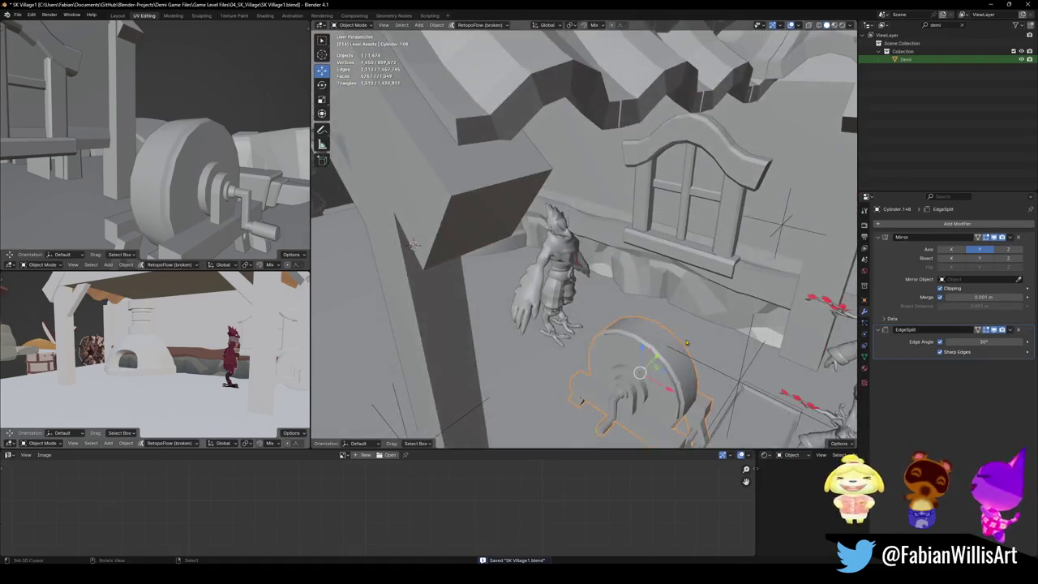
pyautogui.click(551, 271)
pyautogui.press('g')
pyautogui.hotkey('shift', 'z')
pyautogui.click(577, 216)
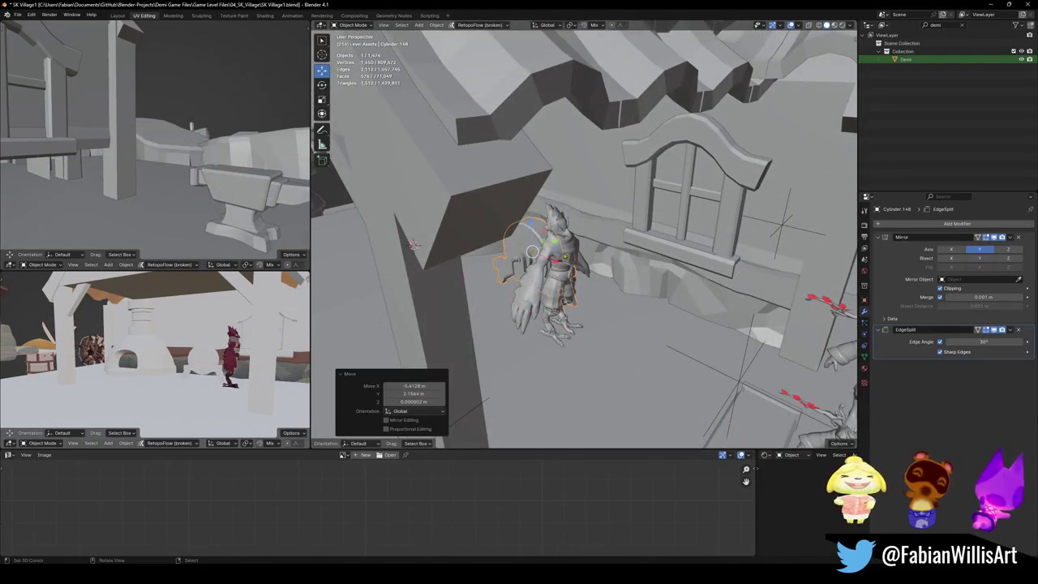
# Step: Move the chicken figure to its new spot beside the shelter and deselect it
pyautogui.scroll(-3, 576, 217)
pyautogui.moveTo(577, 216); pyautogui.dragTo(672, 324, button='middle')
pyautogui.scroll(2, 623, 267)
pyautogui.press('g')
pyautogui.click(616, 300)
pyautogui.click(672, 324)
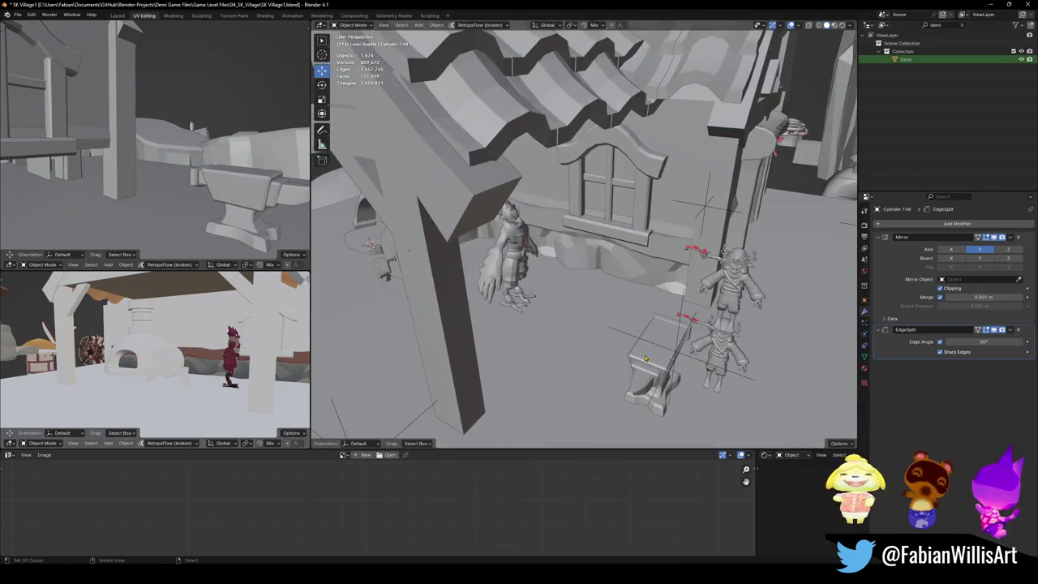
# Step: Place the anvil beside the chicken near the house and save the village file
pyautogui.click(648, 359)
pyautogui.press('g')
pyautogui.click(476, 281)
pyautogui.moveTo(476, 281); pyautogui.dragTo(542, 255, button='middle')
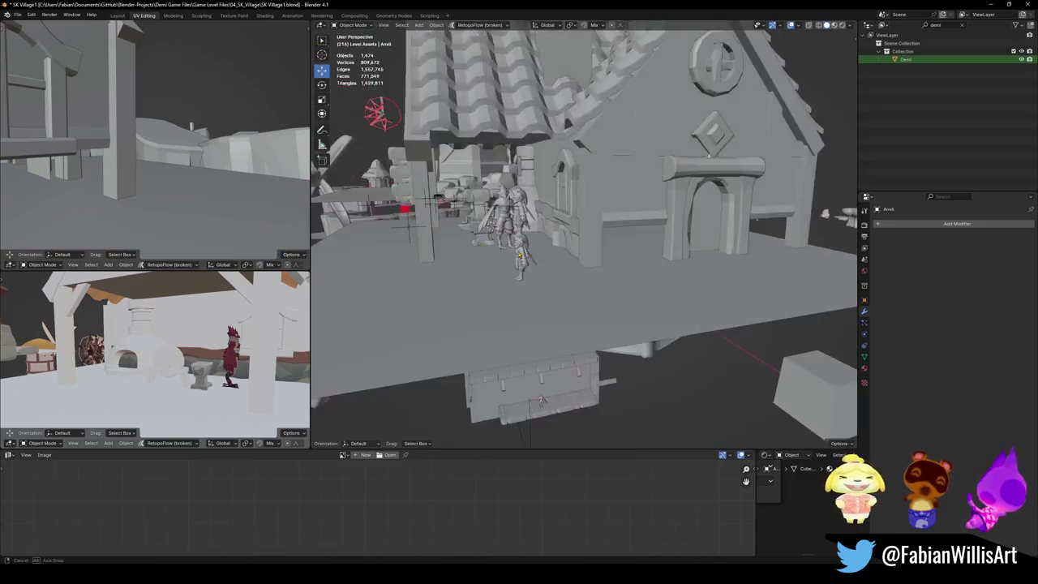
pyautogui.hotkey('ctrl', 's')
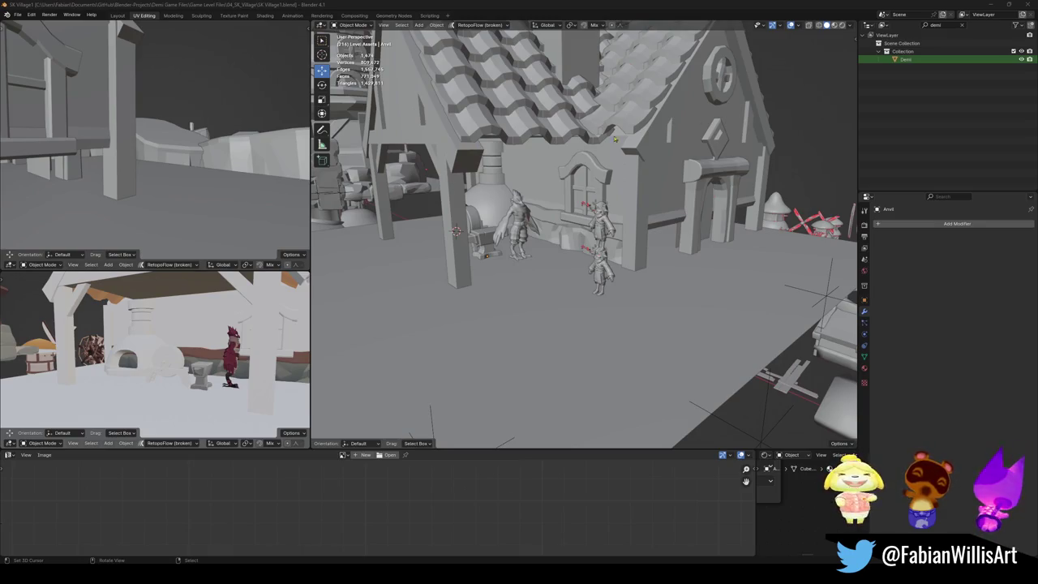
# Step: Show the village house in Material Preview and zoom in on the roof and chimney
pyautogui.moveTo(497, 164)
pyautogui.mouseDown(button='middle')
pyautogui.moveTo(644, 249)
pyautogui.moveTo(567, 275)
pyautogui.moveTo(582, 244)
pyautogui.mouseUp(button='middle')
pyautogui.press('z')
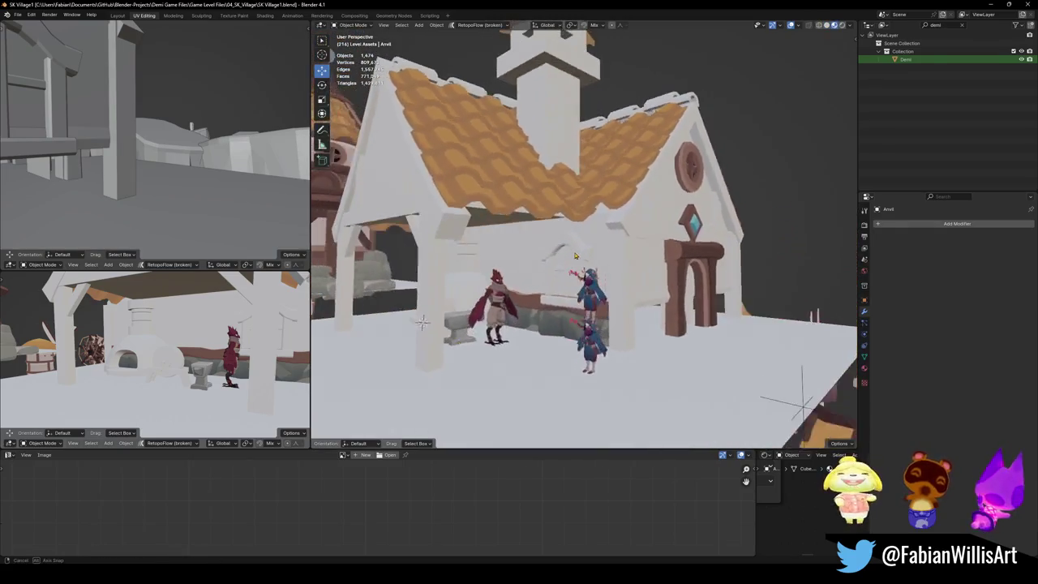
pyautogui.scroll(-3, 583, 244)
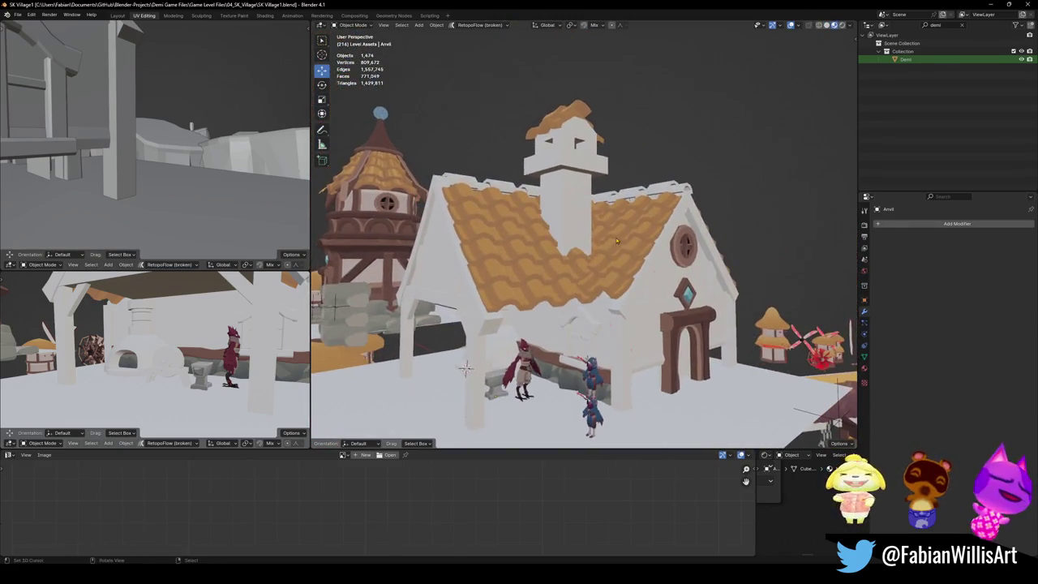
pyautogui.scroll(6, 568, 245)
pyautogui.scroll(-5, 562, 245)
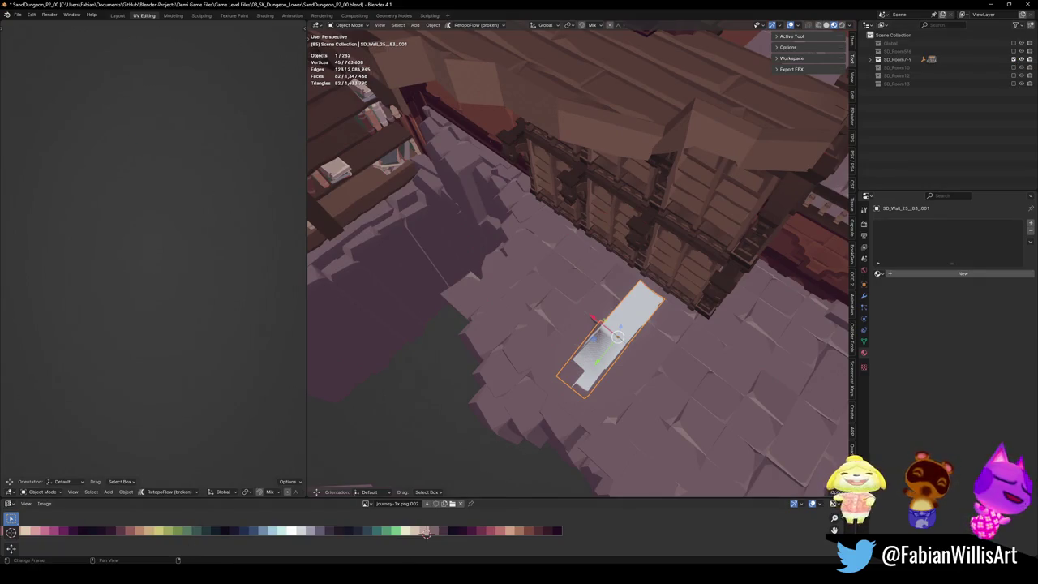
# Step: Save and close the SandDungeon file, then re-include its room collection in the Outliner
pyautogui.hotkey('ctrl', 's')
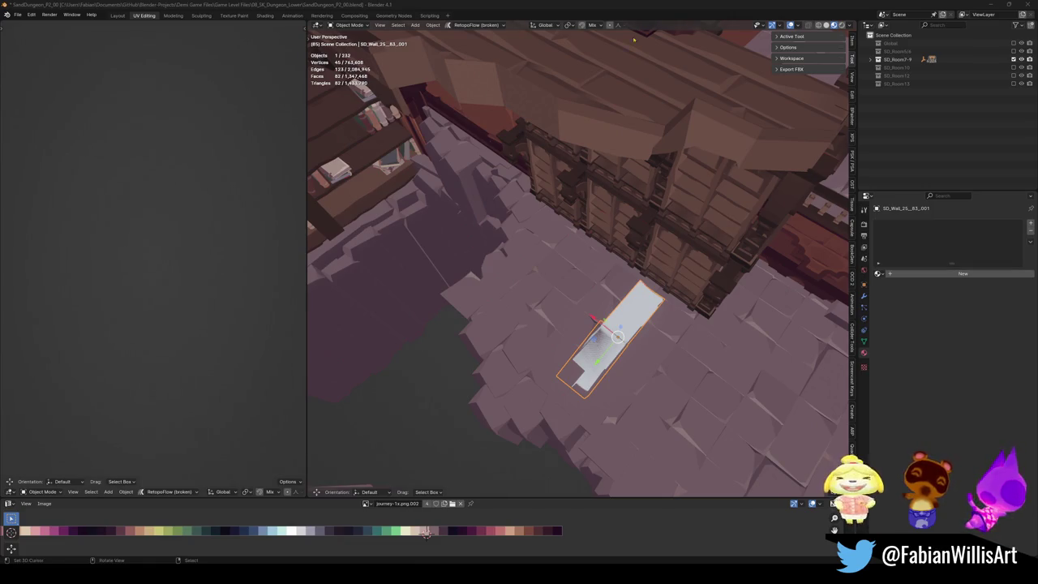
pyautogui.click(1027, 4)
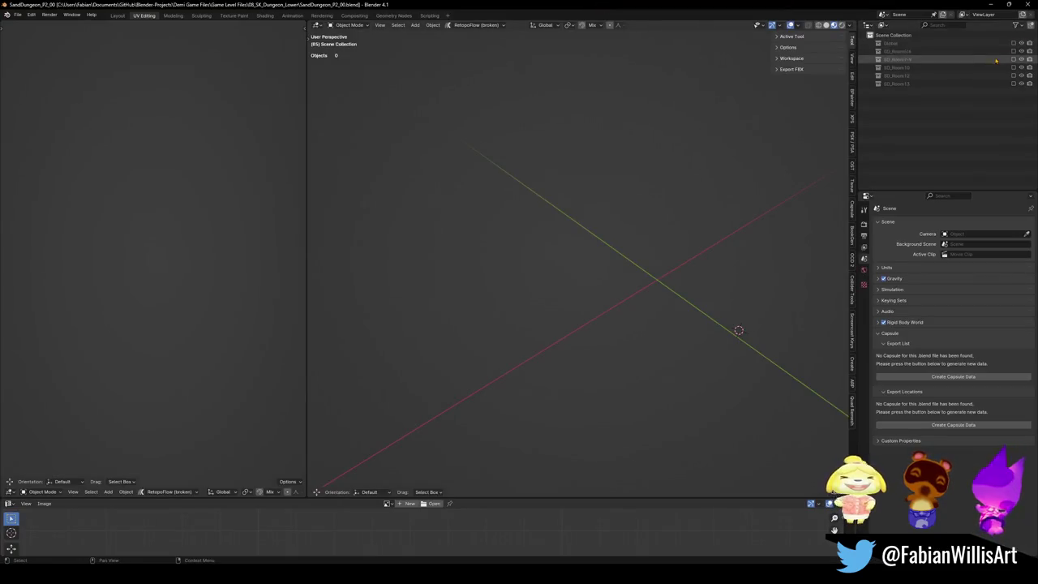
pyautogui.click(1013, 52)
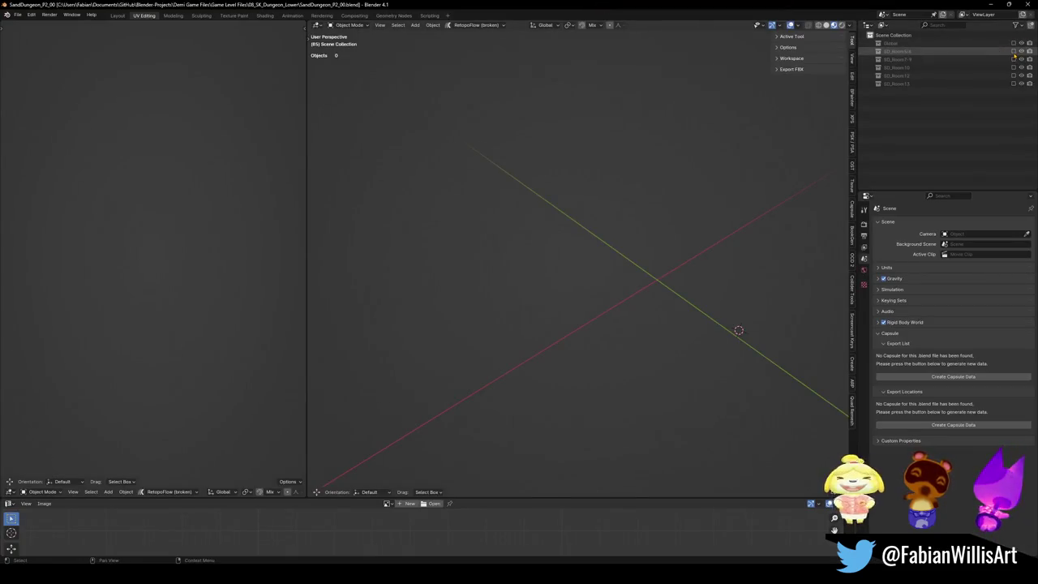
pyautogui.scroll(2, 624, 302)
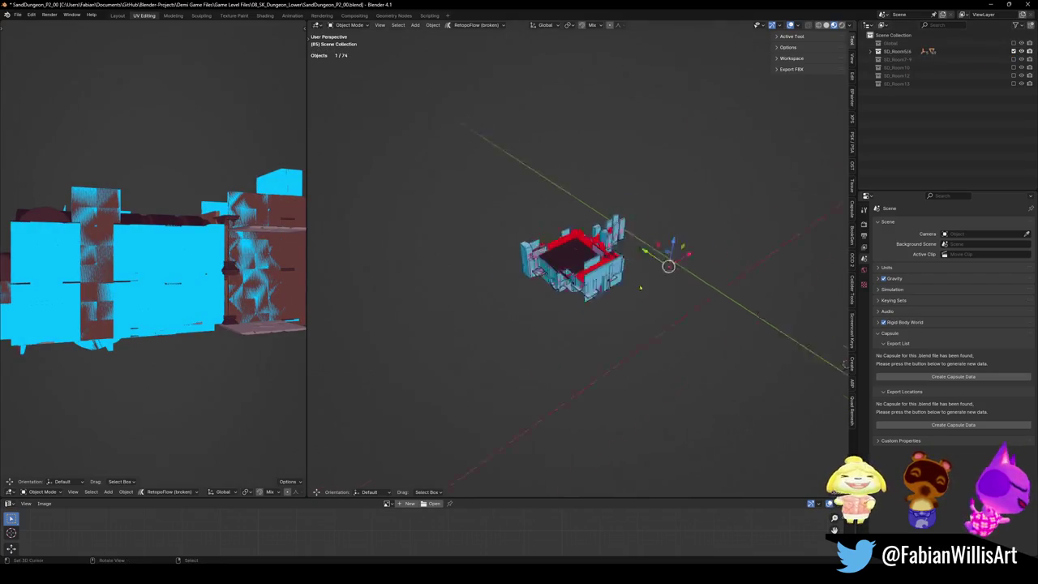
# Step: Hide the blue collision mesh in the dungeon room
pyautogui.scroll(4, 624, 302)
pyautogui.scroll(3, 624, 301)
pyautogui.scroll(2, 624, 301)
pyautogui.press('Delete')
# Step: Walk through the archway to the stacked stone pillar and select it
pyautogui.hotkey('shift', '`')
pyautogui.press('w')
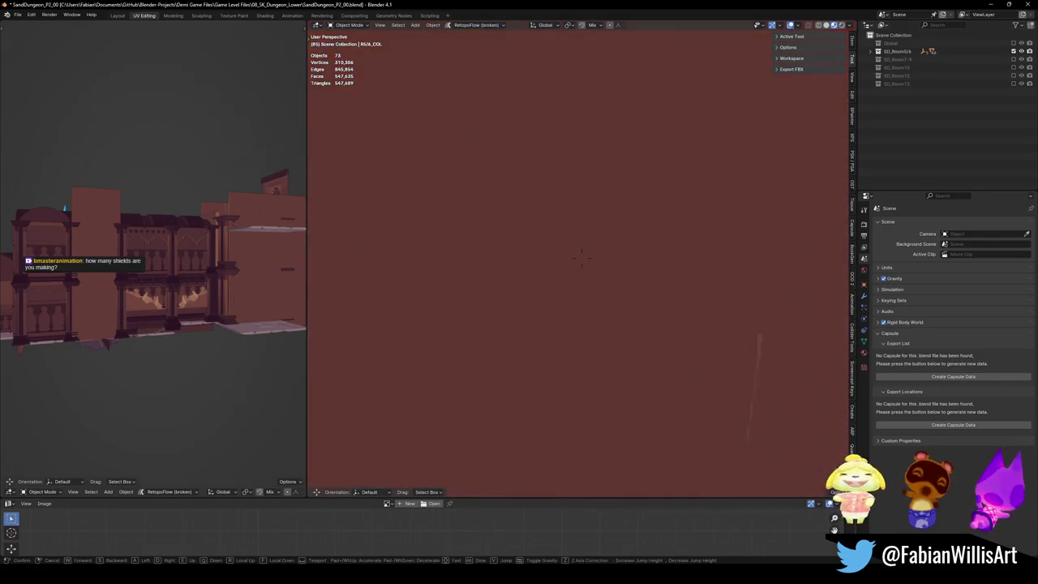
pyautogui.press('w')
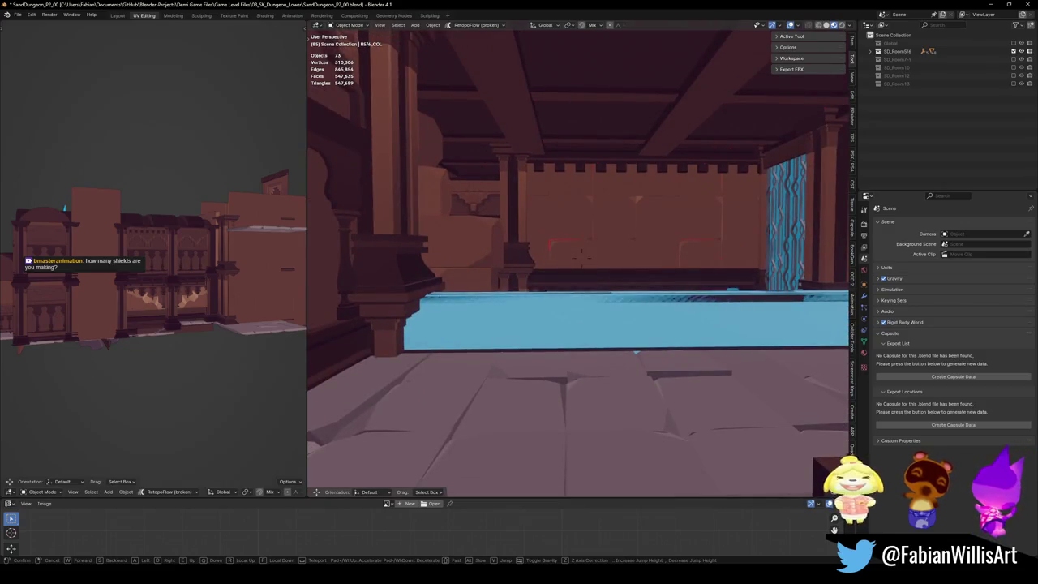
pyautogui.click(509, 317)
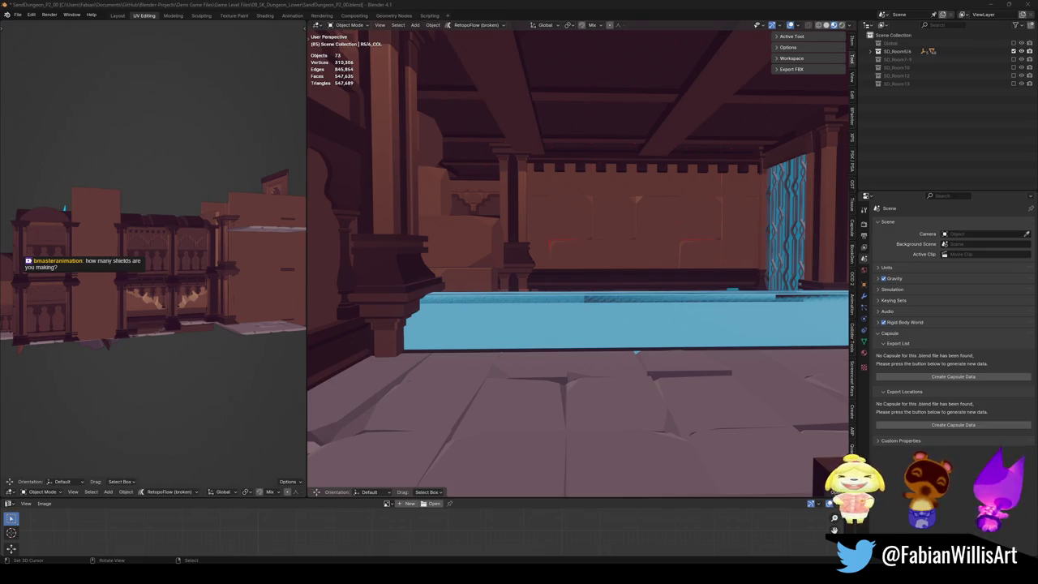
pyautogui.hotkey('shift', '`')
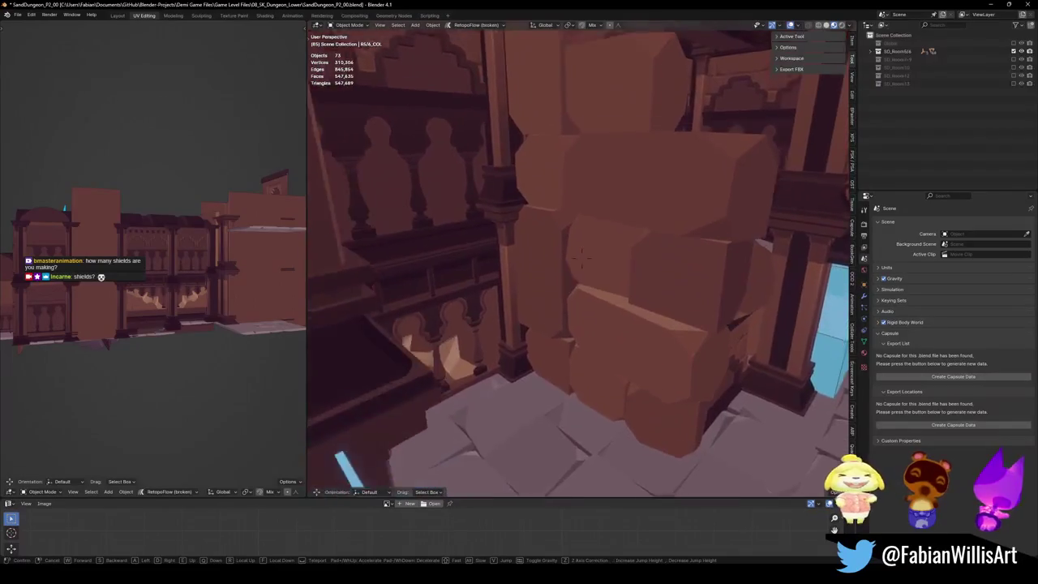
pyautogui.click(581, 258)
pyautogui.click(616, 276)
pyautogui.moveTo(616, 276)
pyautogui.mouseDown(button='middle')
pyautogui.moveTo(656, 240)
pyautogui.moveTo(600, 299)
pyautogui.mouseUp(button='middle')
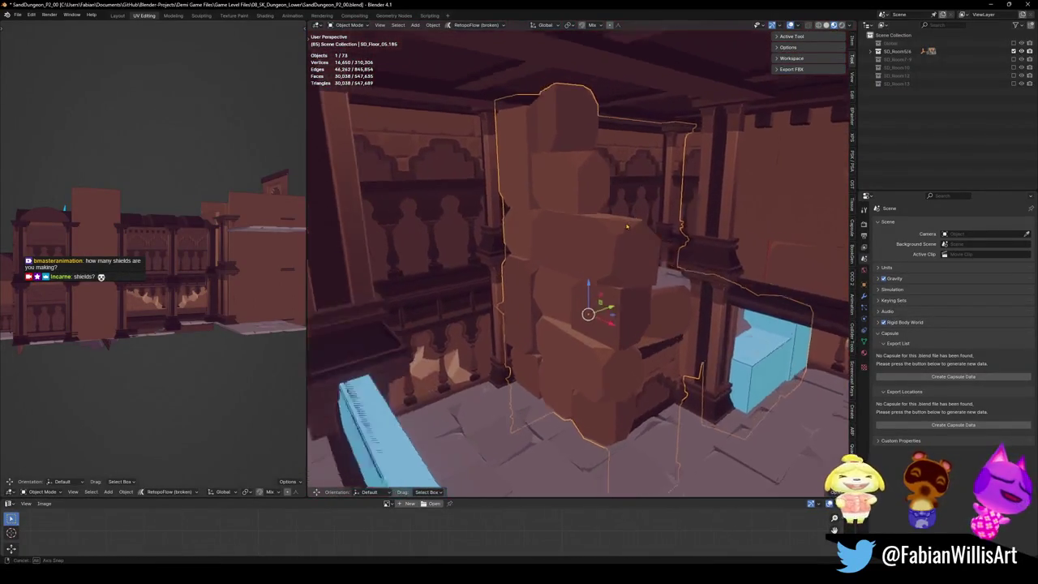
# Step: Select the pillar's seam-bounded stone blocks in Edit Mode and separate them into a new object
pyautogui.press('Tab')
pyautogui.scroll(3, 600, 299)
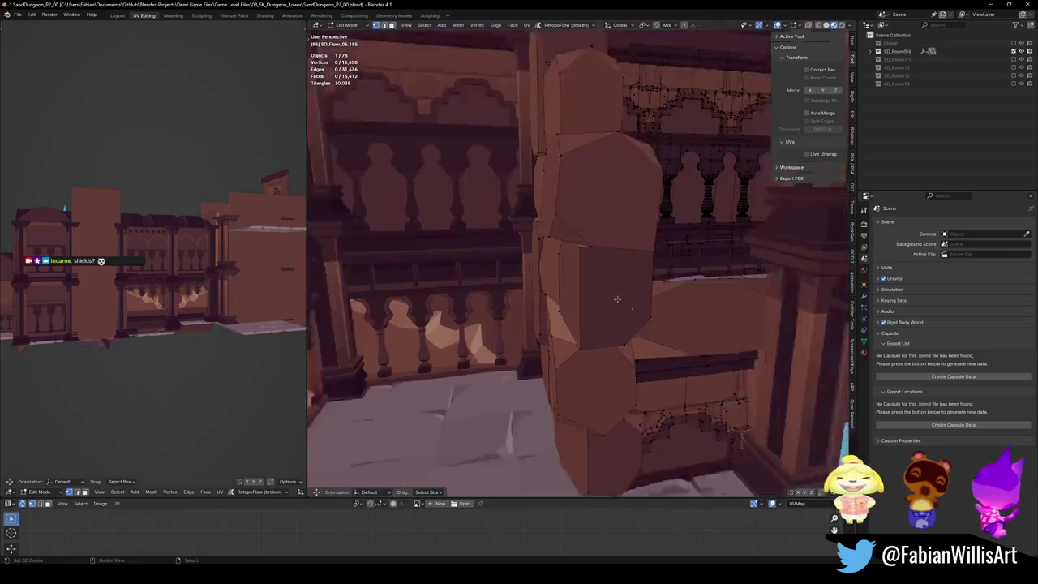
pyautogui.moveTo(603, 300); pyautogui.dragTo(579, 297, button='middle')
pyautogui.press('a')
pyautogui.hotkey('alt', 'a')
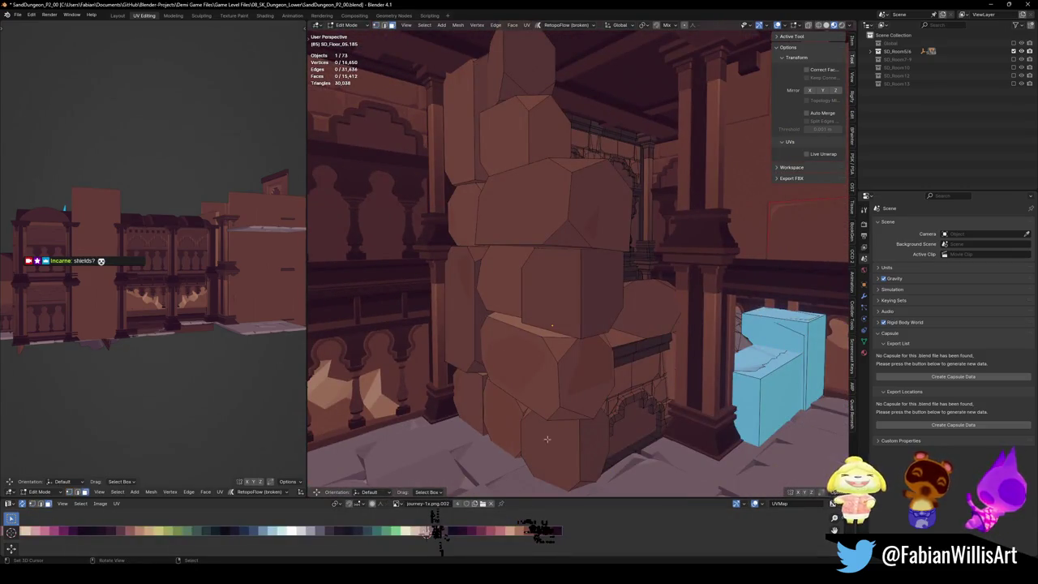
pyautogui.press('l')
pyautogui.press('l')
pyautogui.press('l')
pyautogui.press('l')
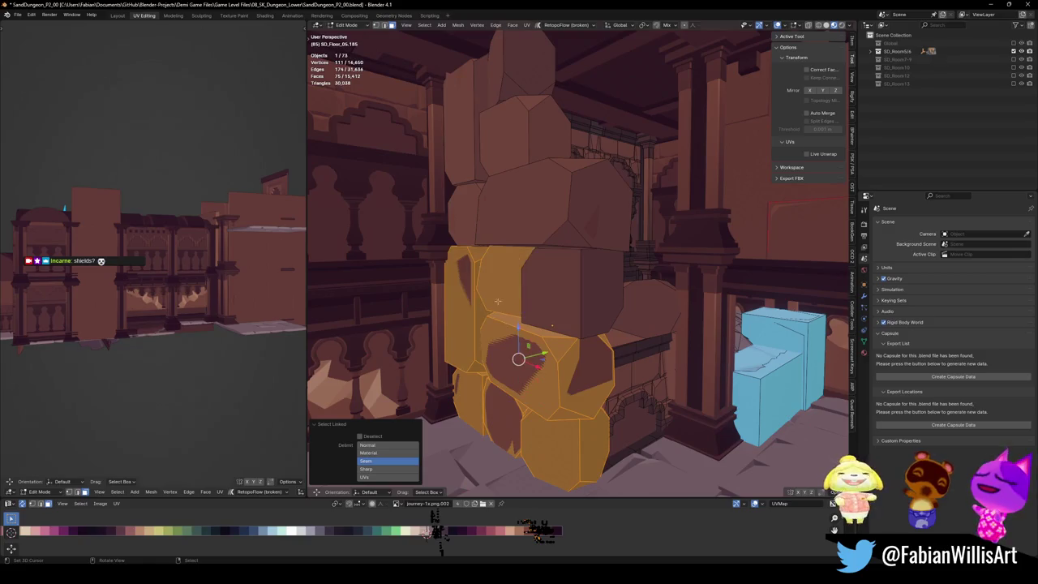
pyautogui.press('l')
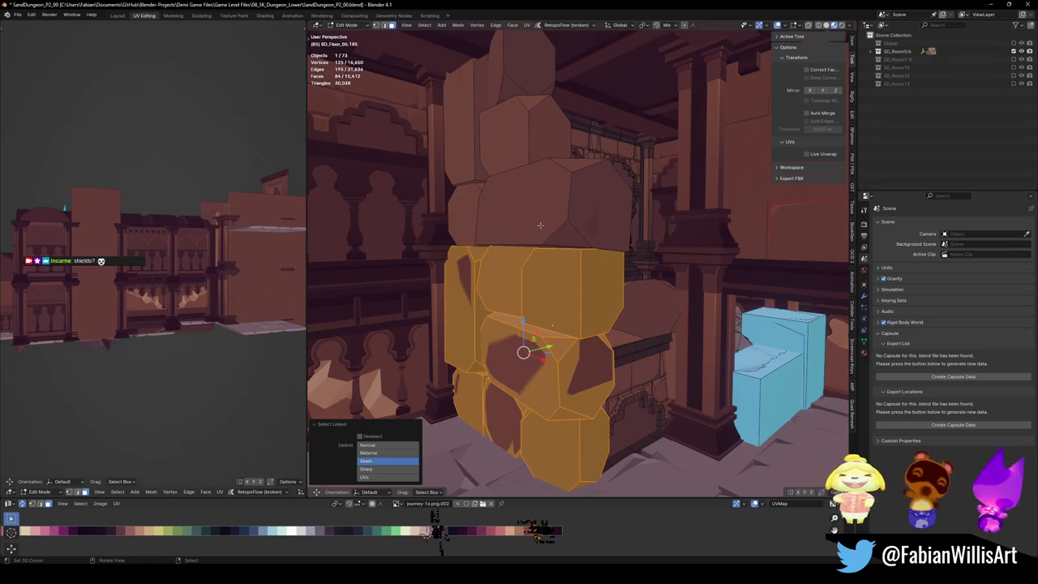
pyautogui.press('l')
pyautogui.press('l')
pyautogui.press('l')
pyautogui.press('l')
pyautogui.press('l')
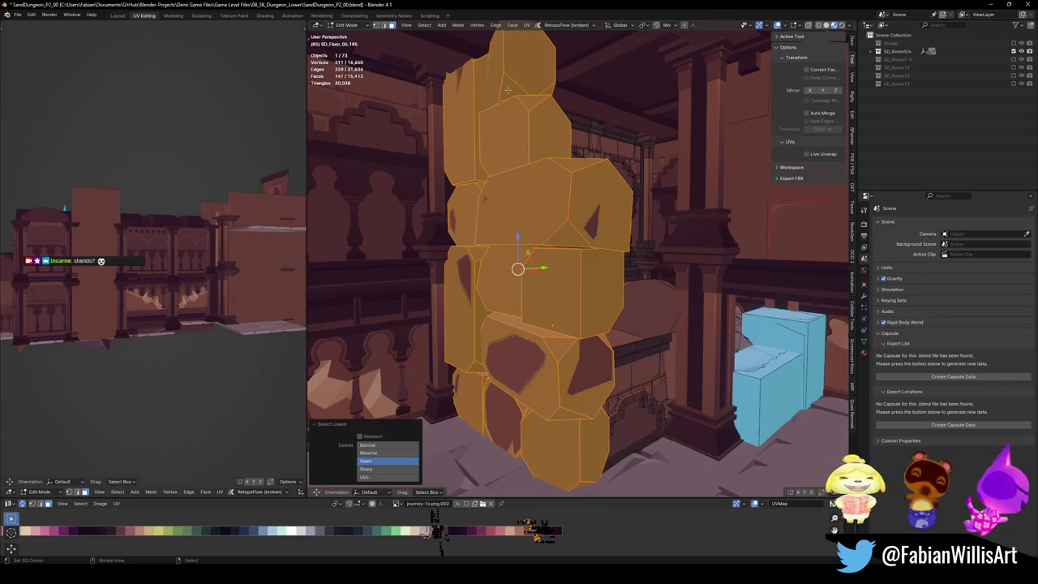
pyautogui.press('p')
pyautogui.click(506, 100)
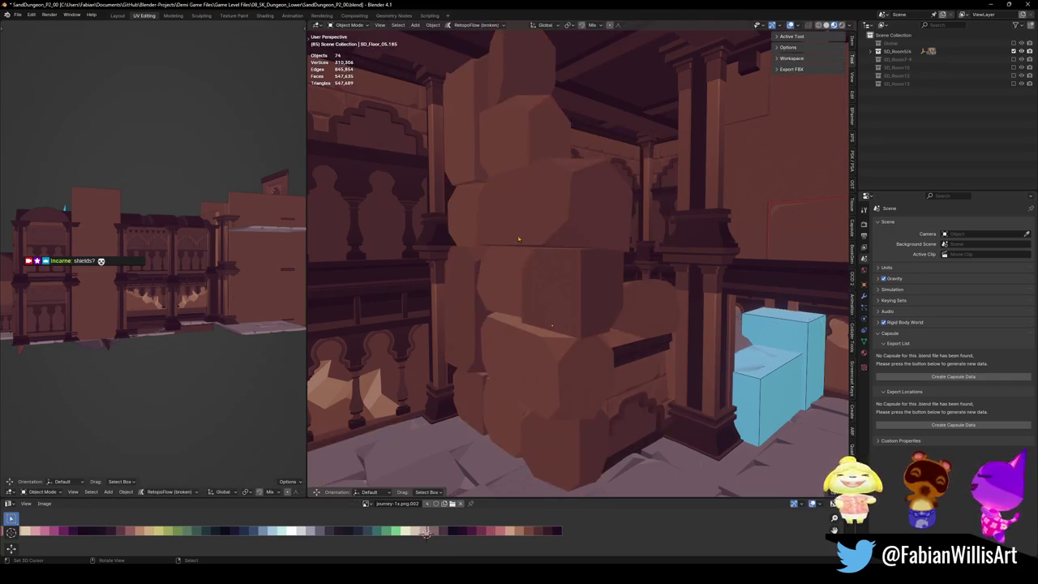
# Step: Clear the new object's parent keeping its transformation, and remove its material slot
pyautogui.press('Tab')
pyautogui.hotkey('alt', 'p')
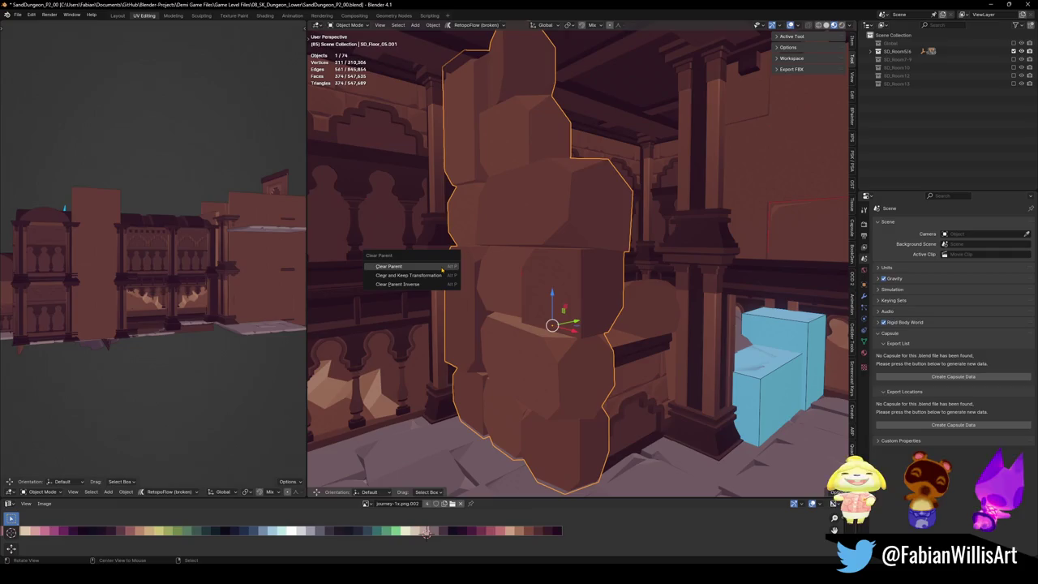
pyautogui.click(417, 273)
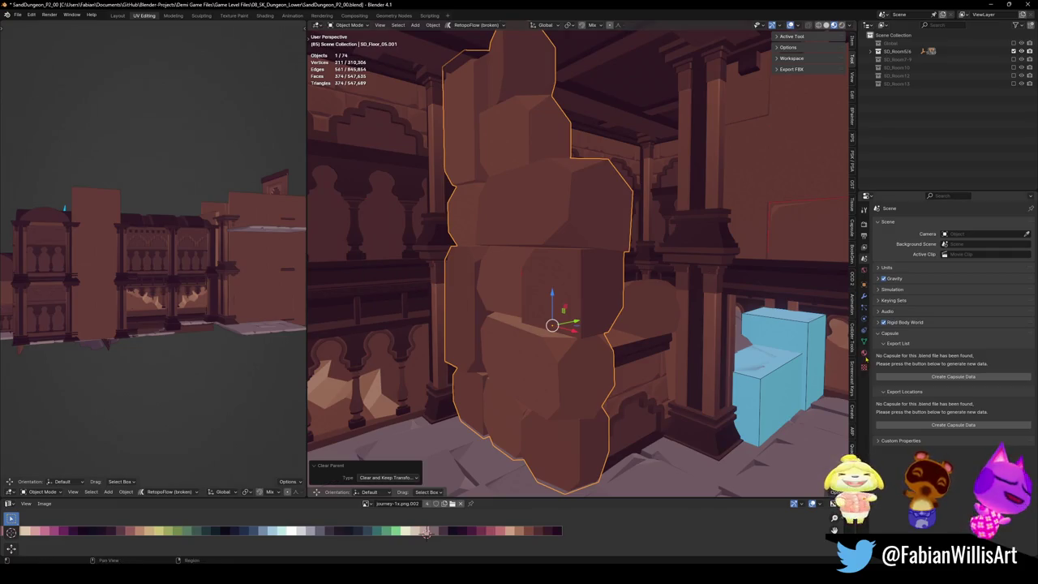
pyautogui.click(864, 353)
pyautogui.click(1030, 232)
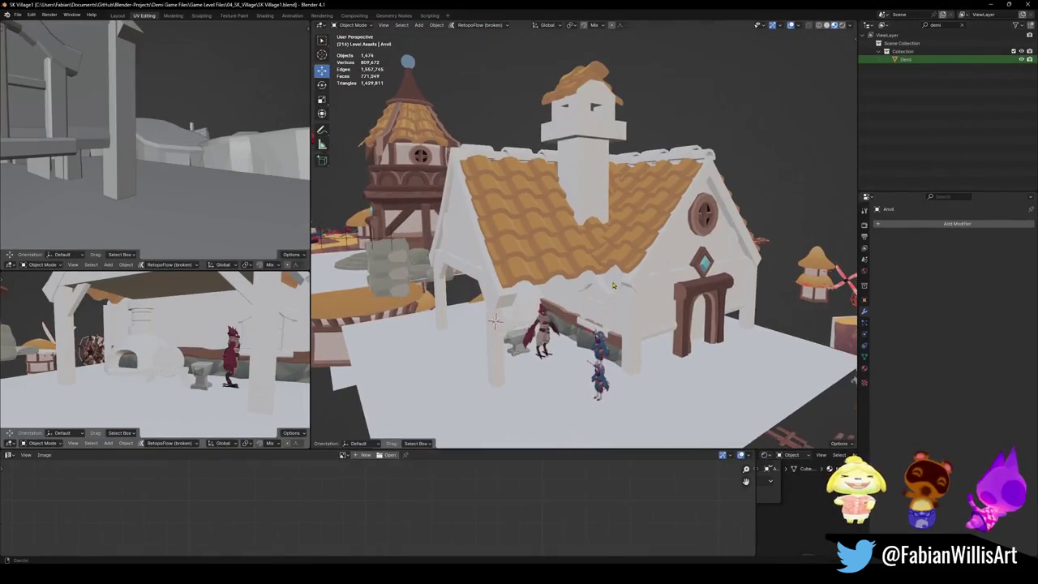
# Step: Raise the stone stack vertically along Z against the house wall
pyautogui.moveTo(579, 325); pyautogui.dragTo(597, 286, button='middle')
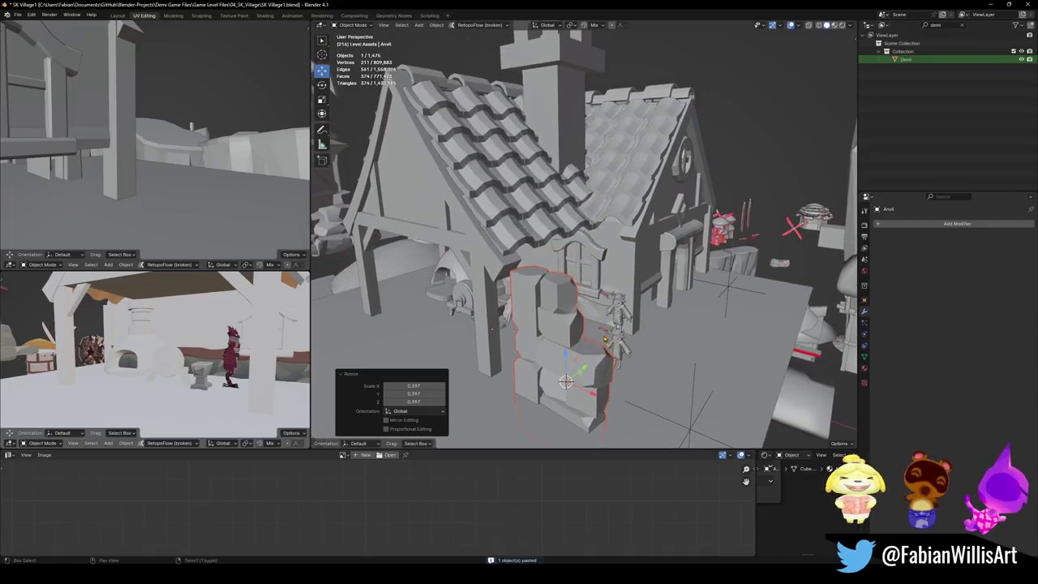
pyautogui.press('g')
pyautogui.press('z')
pyautogui.click(581, 302)
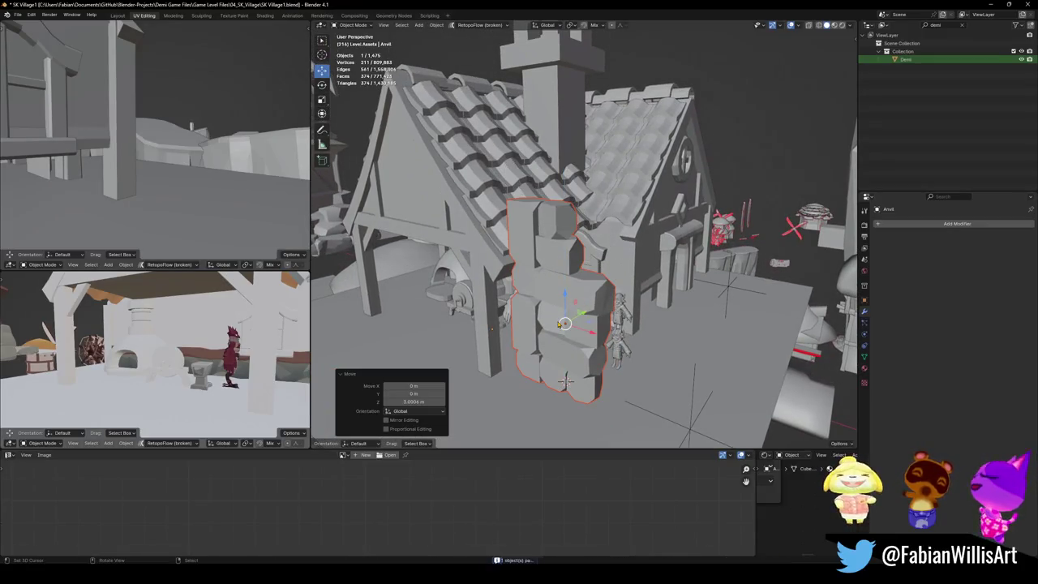
# Step: Select the stone stack and enter Edit Mode on its mesh
pyautogui.moveTo(567, 317)
pyautogui.mouseDown(button='middle')
pyautogui.moveTo(618, 267)
pyautogui.moveTo(576, 296)
pyautogui.mouseUp(button='middle')
pyautogui.scroll(5, 576, 248)
pyautogui.click(576, 296)
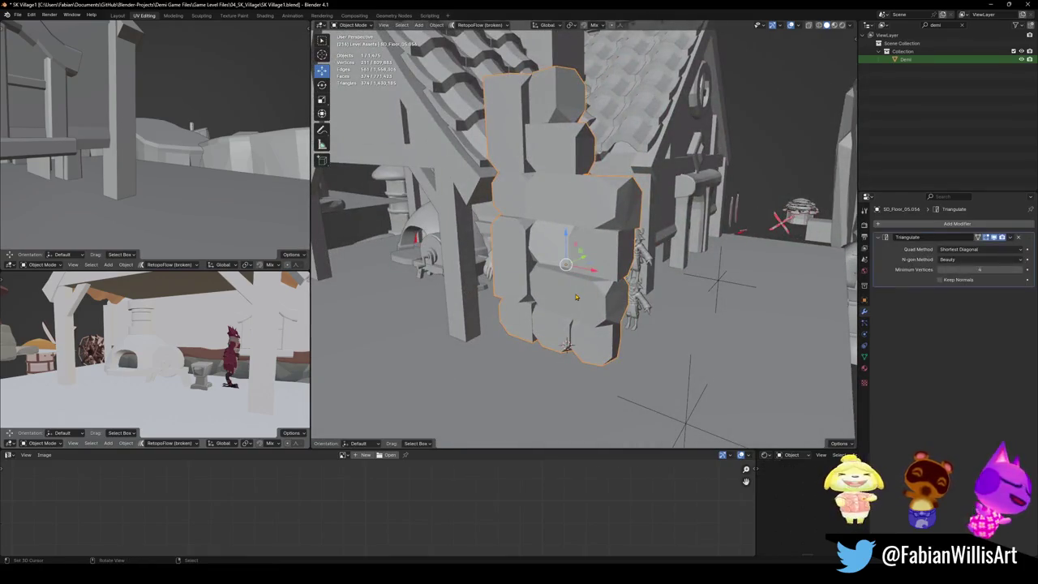
pyautogui.press('Tab')
pyautogui.scroll(4, 575, 296)
pyautogui.moveTo(528, 238); pyautogui.dragTo(540, 212, button='middle')
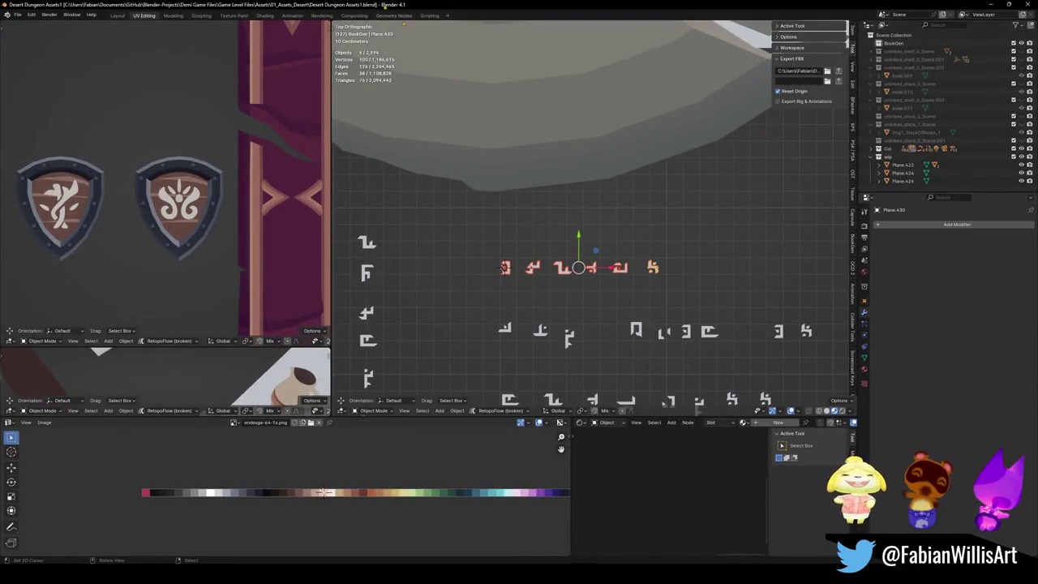
# Step: Zoom out and pan the top view across the asset groups toward MSH_Floor
pyautogui.scroll(-5, 535, 207)
pyautogui.scroll(-2, 535, 206)
pyautogui.scroll(-2, 539, 198)
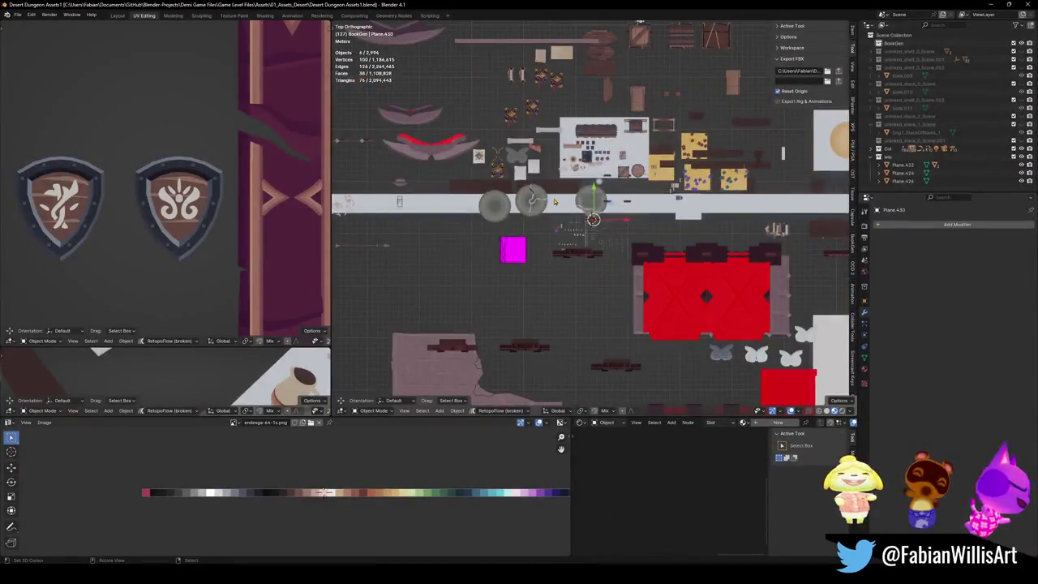
pyautogui.scroll(-2, 544, 187)
pyautogui.scroll(-4, 501, 228)
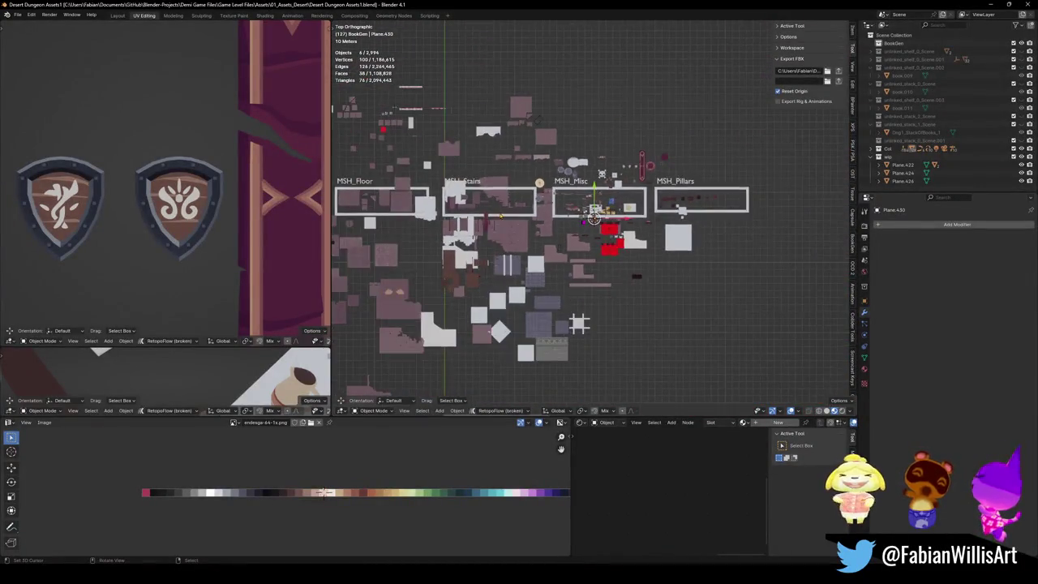
pyautogui.keyDown('shift'); pyautogui.moveTo(501, 229); pyautogui.dragTo(559, 229, button='middle'); pyautogui.keyUp('shift')
pyautogui.moveTo(438, 291)
pyautogui.keyDown('shift'); pyautogui.mouseDown(button='middle')
pyautogui.moveTo(595, 263)
pyautogui.moveTo(650, 303)
pyautogui.moveTo(652, 225)
pyautogui.moveTo(623, 235)
pyautogui.moveTo(672, 241)
pyautogui.moveTo(619, 255)
pyautogui.moveTo(466, 231)
pyautogui.moveTo(509, 233)
pyautogui.mouseUp(button='middle'); pyautogui.keyUp('shift')
# Step: Select the brown brick pillar Plane.284 and add a Subdivision modifier with Ctrl+1
pyautogui.scroll(5, 595, 264)
pyautogui.scroll(-2, 645, 276)
pyautogui.scroll(3, 653, 226)
pyautogui.scroll(3, 589, 244)
pyautogui.scroll(2, 466, 231)
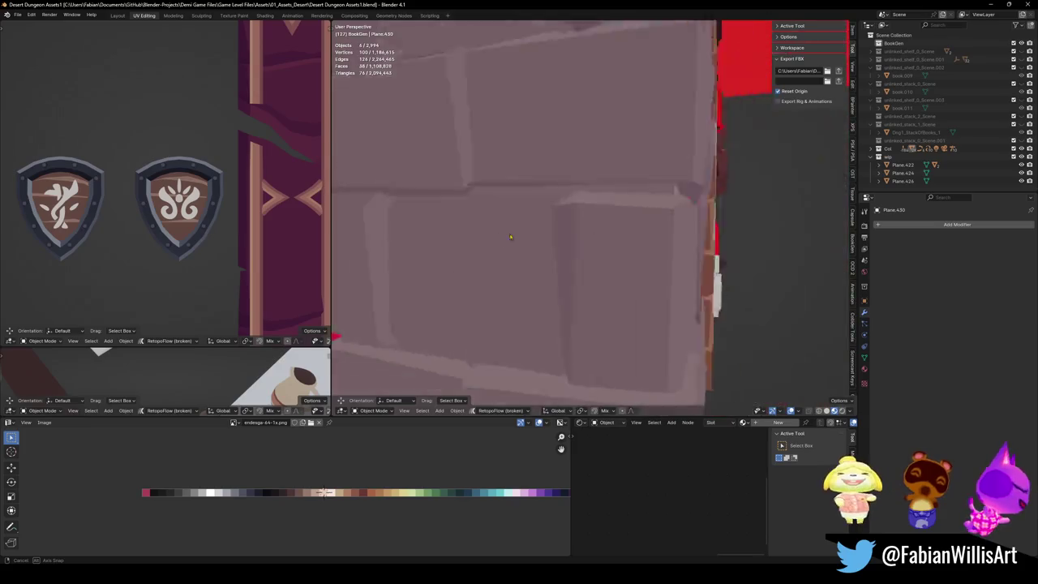
pyautogui.scroll(-5, 509, 234)
pyautogui.click(608, 243)
pyautogui.hotkey('ctrl', '1')
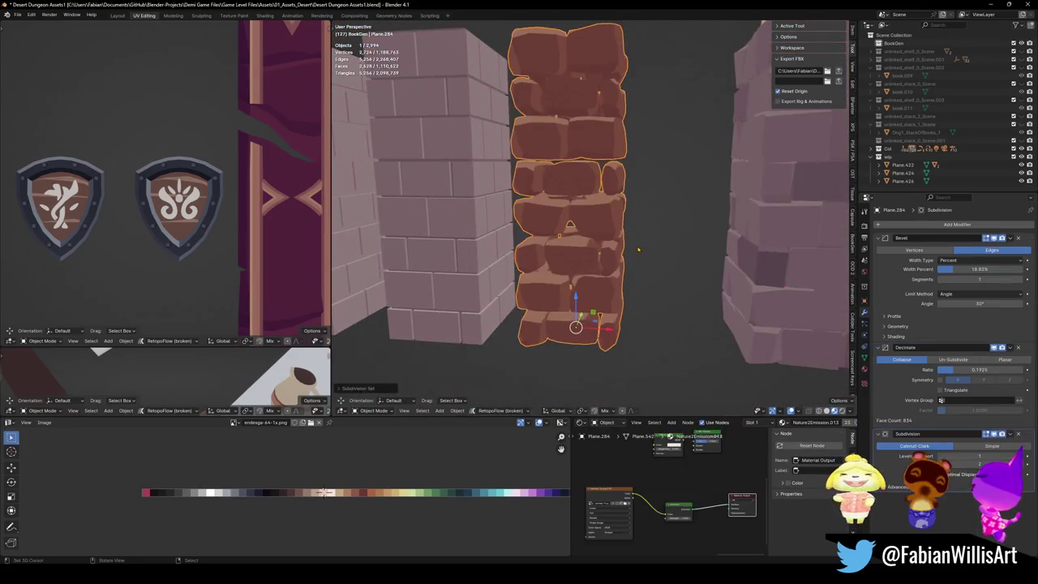
# Step: Undo the pillar's Subdivision and copy the pillar with Copy Selected Objects
pyautogui.hotkey('ctrl', 'z')
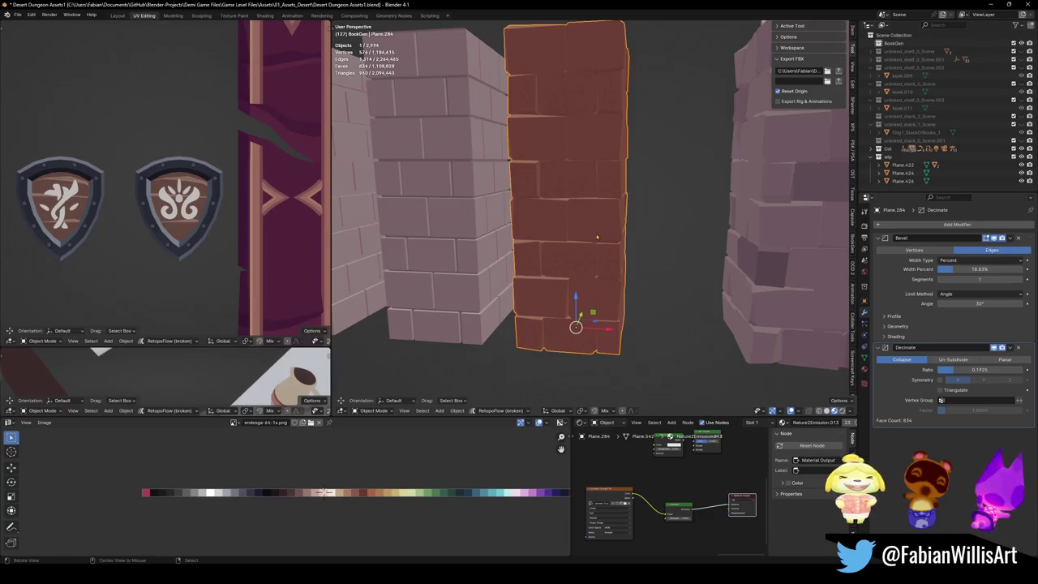
pyautogui.moveTo(577, 312); pyautogui.dragTo(568, 297, button='middle')
pyautogui.scroll(-3, 590, 234)
pyautogui.moveTo(589, 234)
pyautogui.mouseDown(button='middle')
pyautogui.moveTo(607, 248)
pyautogui.moveTo(573, 276)
pyautogui.moveTo(574, 261)
pyautogui.moveTo(615, 238)
pyautogui.moveTo(584, 216)
pyautogui.moveTo(580, 254)
pyautogui.moveTo(625, 265)
pyautogui.moveTo(551, 269)
pyautogui.moveTo(564, 243)
pyautogui.moveTo(487, 235)
pyautogui.moveTo(642, 236)
pyautogui.moveTo(618, 257)
pyautogui.moveTo(612, 249)
pyautogui.mouseUp(button='middle')
pyautogui.hotkey('ctrl', 'c')
pyautogui.click(607, 245)
# Step: Zoom around to inspect the pillar, bring it closer into view, and open a context menu
pyautogui.scroll(3, 576, 268)
pyautogui.scroll(-3, 624, 246)
pyautogui.scroll(4, 582, 231)
pyautogui.scroll(3, 602, 265)
pyautogui.scroll(-3, 564, 242)
pyautogui.scroll(4, 642, 235)
pyautogui.scroll(-3, 612, 249)
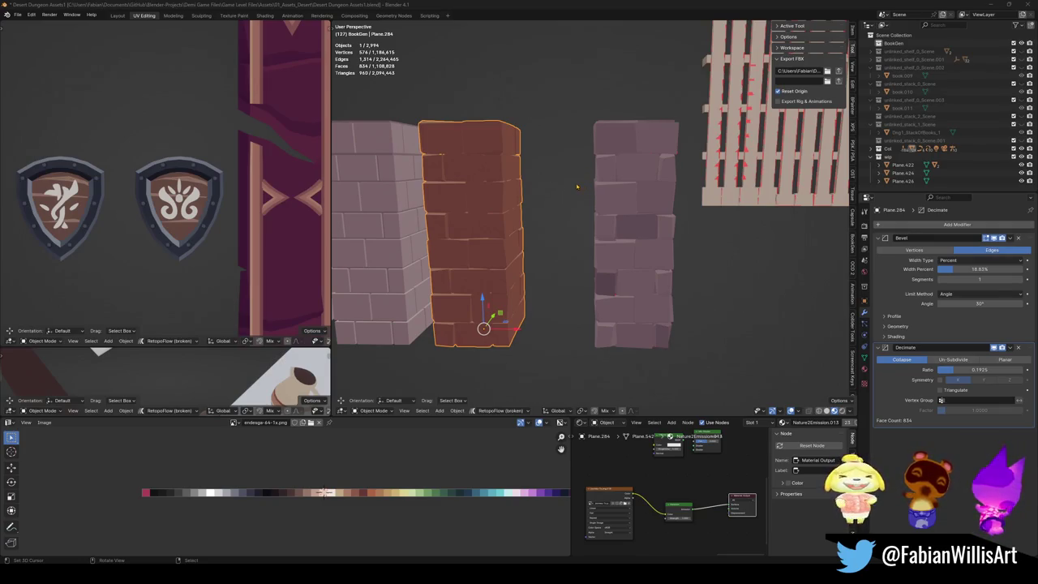
pyautogui.moveTo(568, 203); pyautogui.dragTo(607, 202, button='middle')
pyautogui.rightClick(495, 195)
# Step: Paste the brick pillar into the village, snap it to the cursor and adjust its height
pyautogui.click(519, 240)
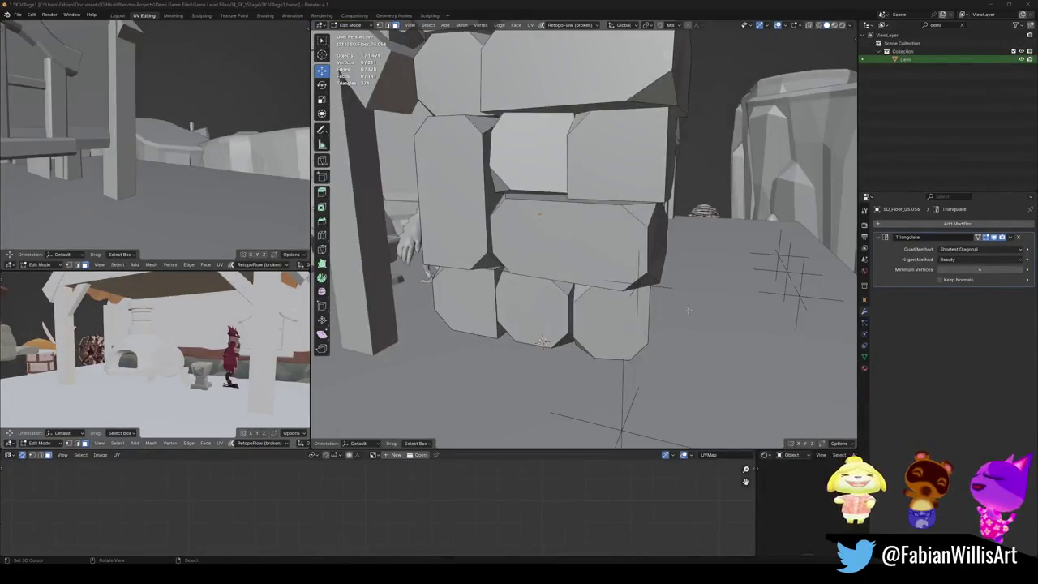
pyautogui.press('Tab')
pyautogui.scroll(-5, 688, 311)
pyautogui.moveTo(688, 310); pyautogui.dragTo(612, 306, button='middle')
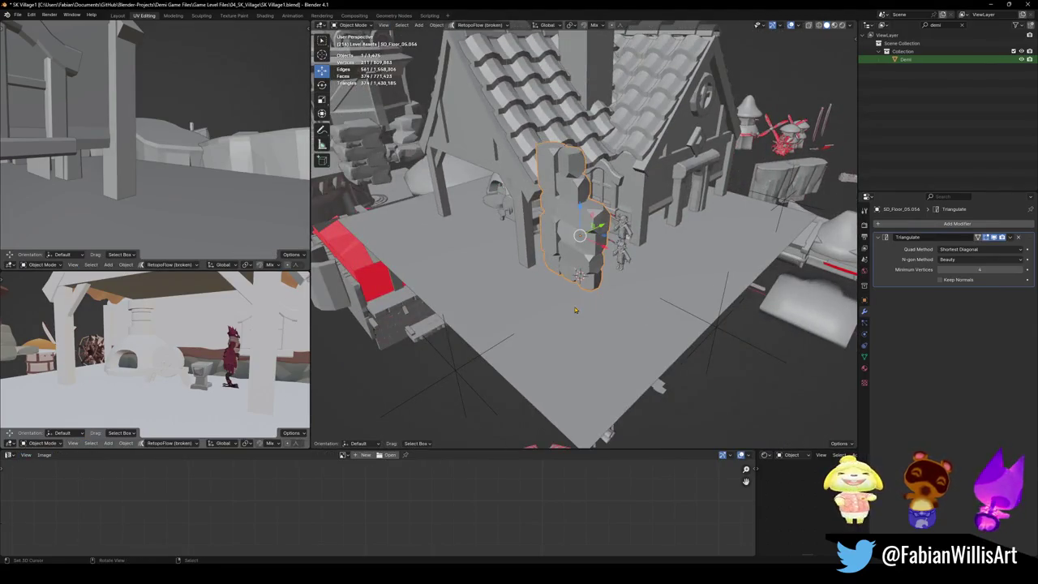
pyautogui.hotkey('ctrl', 'v')
pyautogui.hotkey('shift', 's')
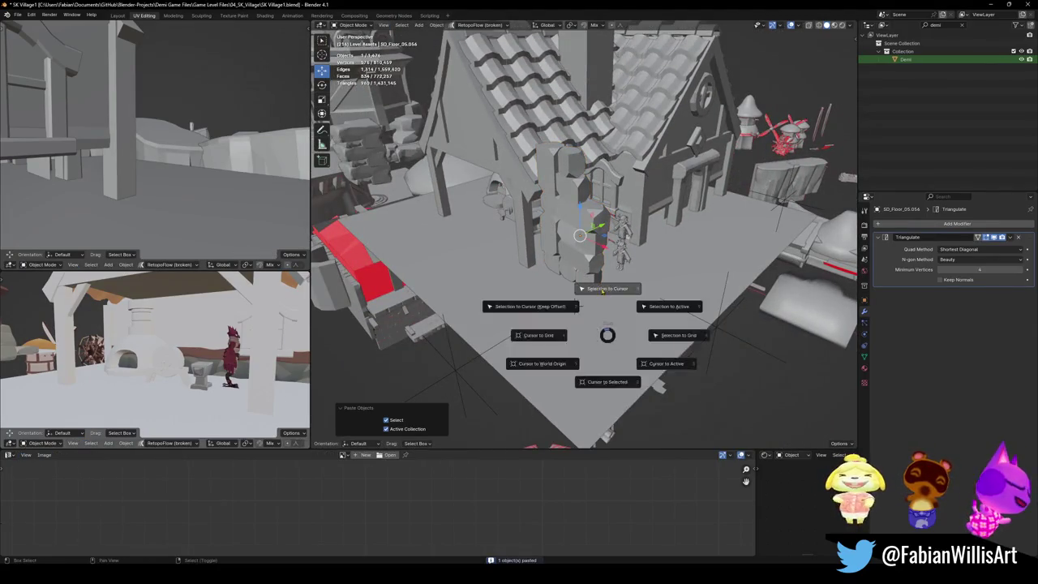
pyautogui.click(609, 292)
pyautogui.press('g')
pyautogui.hotkey('shift', 'z')
pyautogui.click(573, 305)
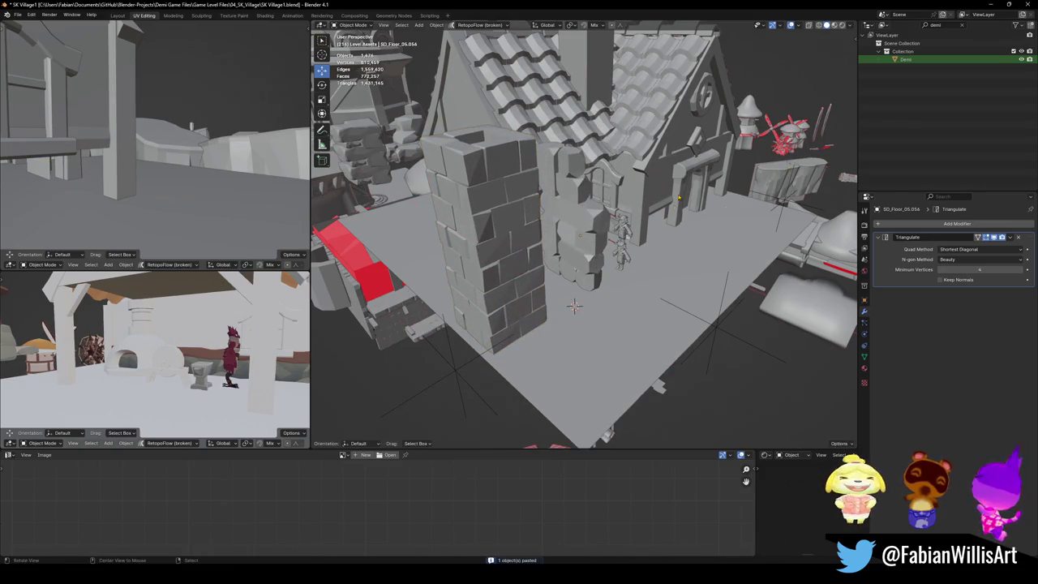
# Step: Select the door arch and frame it in a close-up view
pyautogui.scroll(5, 583, 276)
pyautogui.moveTo(584, 276)
pyautogui.mouseDown(button='middle')
pyautogui.moveTo(593, 258)
pyautogui.moveTo(586, 308)
pyautogui.moveTo(614, 170)
pyautogui.mouseUp(button='middle')
pyautogui.scroll(-3, 593, 258)
pyautogui.click(586, 308)
pyautogui.press('KP_Decimal')
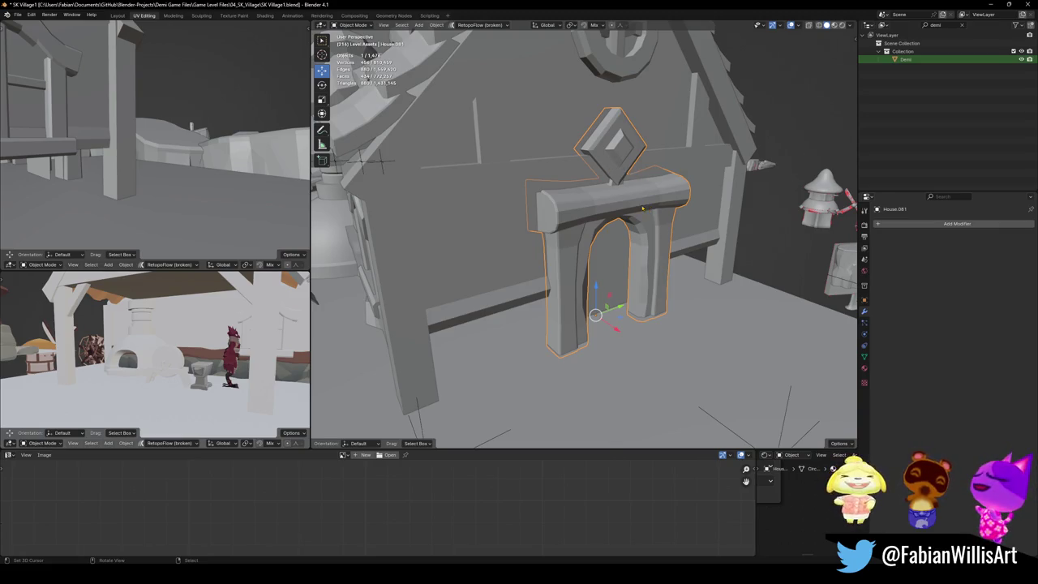
# Step: Select the round tower together with its roof, roof tiles, body parts and base
pyautogui.scroll(-4, 642, 209)
pyautogui.moveTo(590, 243); pyautogui.dragTo(457, 274, button='middle')
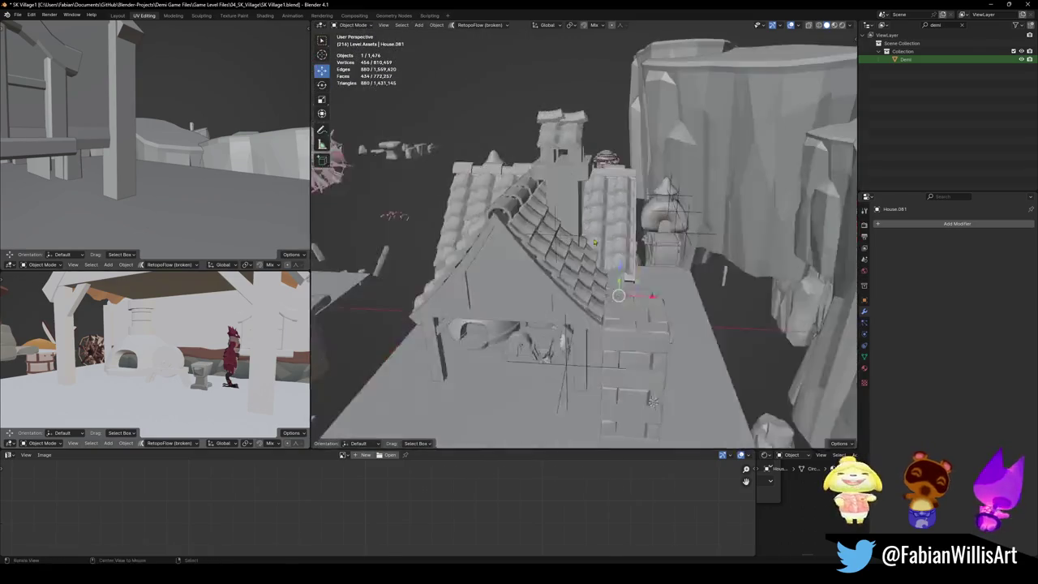
pyautogui.click(457, 273)
pyautogui.press('KP_Decimal')
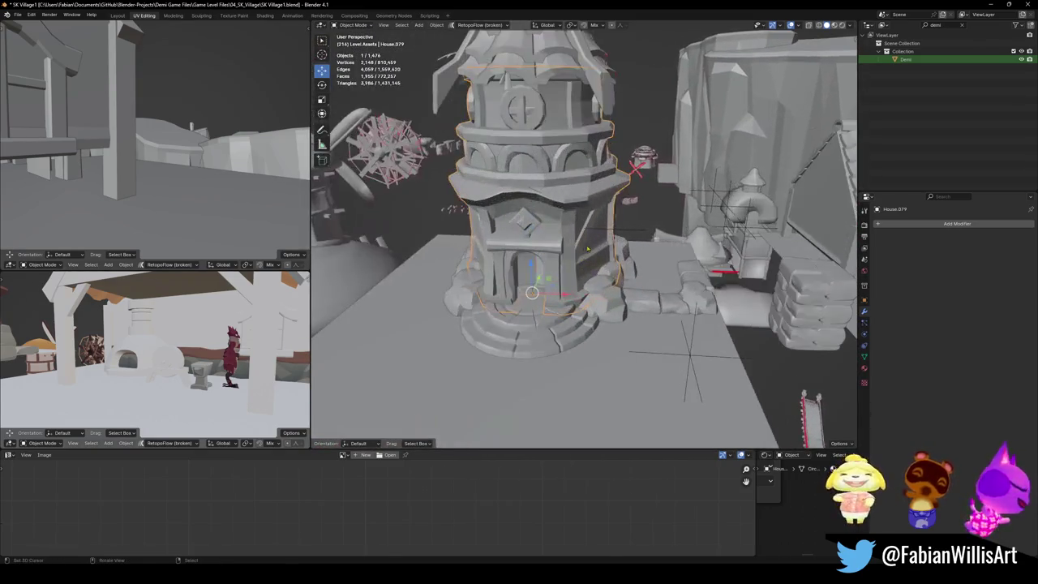
pyautogui.moveTo(457, 273)
pyautogui.mouseDown(button='middle')
pyautogui.moveTo(544, 286)
pyautogui.moveTo(543, 171)
pyautogui.mouseUp(button='middle')
pyautogui.keyDown('shift'); pyautogui.click(543, 171); pyautogui.keyUp('shift')
pyautogui.keyDown('shift'); pyautogui.click(546, 174); pyautogui.keyUp('shift')
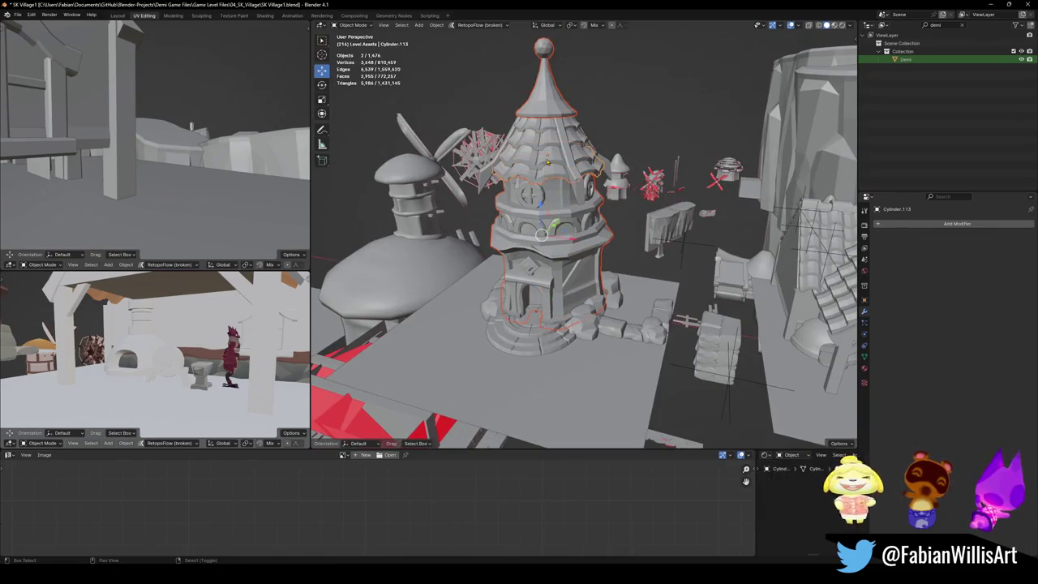
pyautogui.keyDown('shift'); pyautogui.click(547, 144); pyautogui.keyUp('shift')
pyautogui.keyDown('shift'); pyautogui.click(566, 144); pyautogui.keyUp('shift')
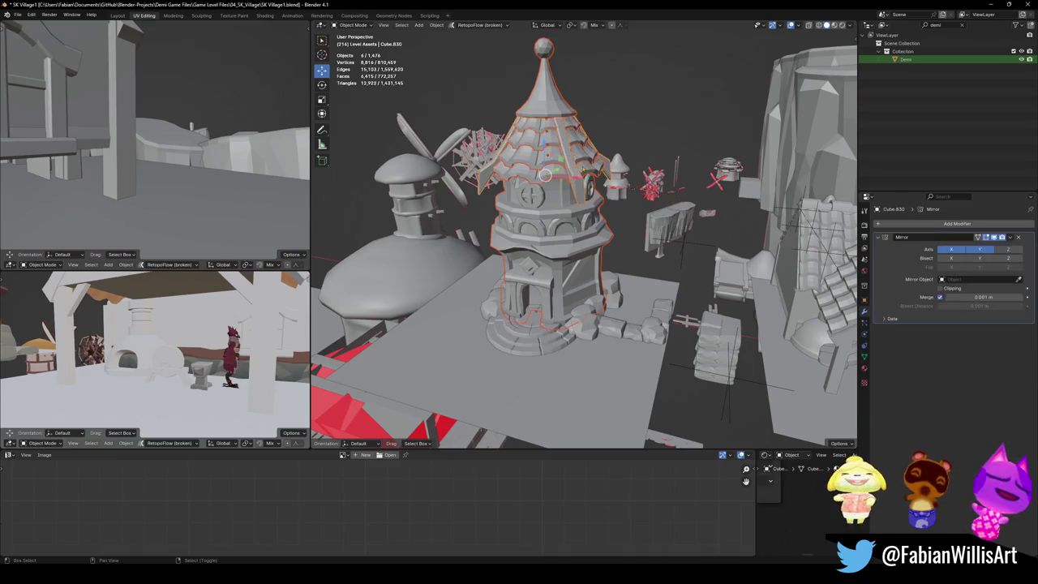
pyautogui.press('g')
pyautogui.press('Escape')
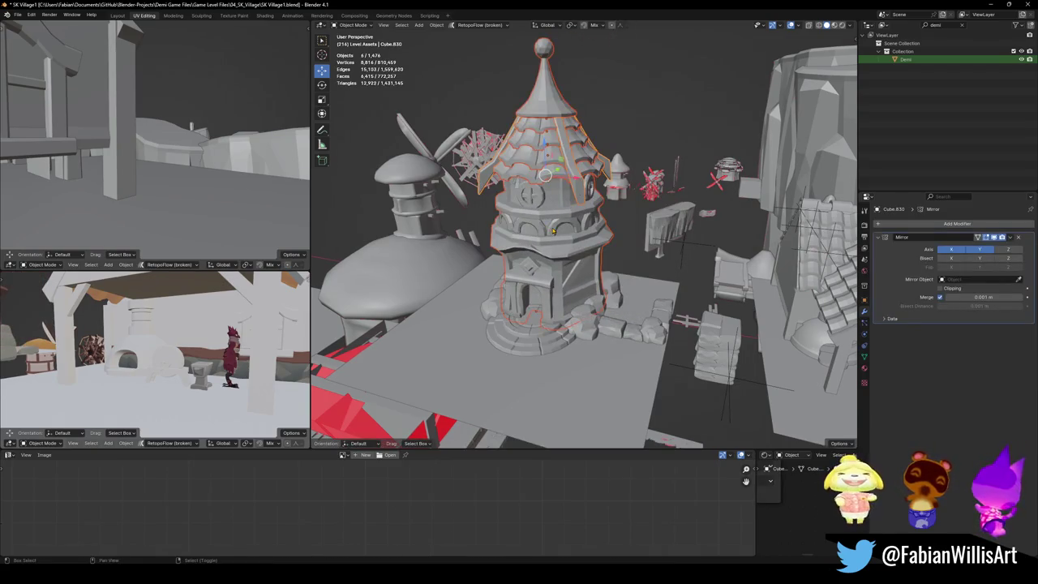
pyautogui.keyDown('shift'); pyautogui.click(549, 228); pyautogui.keyUp('shift')
# Step: Duplicate the whole tower 11.981 m along X, then pick House.083 as parent-to-be
pyautogui.hotkey('shift', 'd')
pyautogui.press('x')
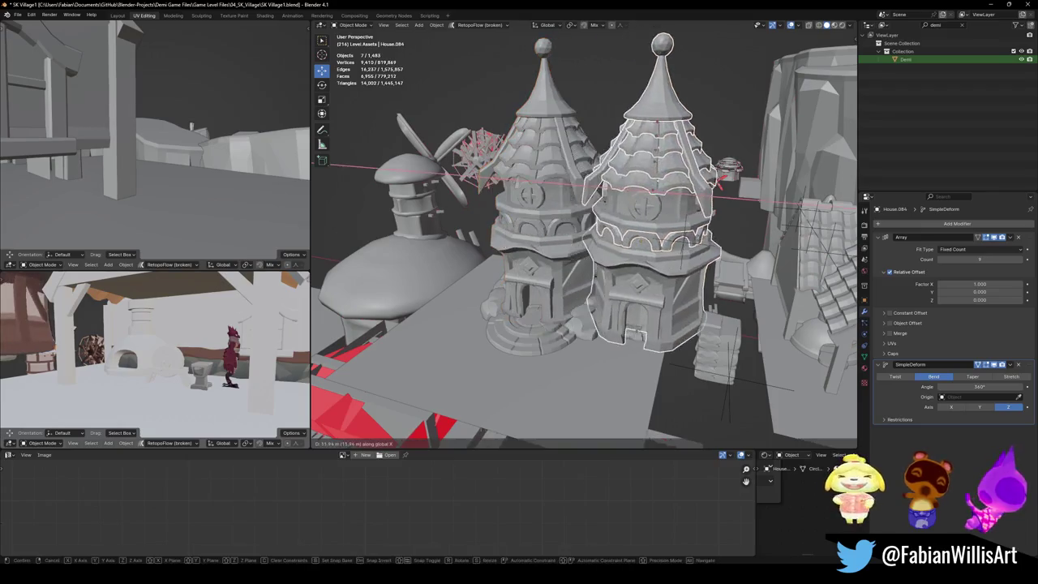
pyautogui.press('Return')
pyautogui.keyDown('shift'); pyautogui.click(459, 260); pyautogui.keyUp('shift')
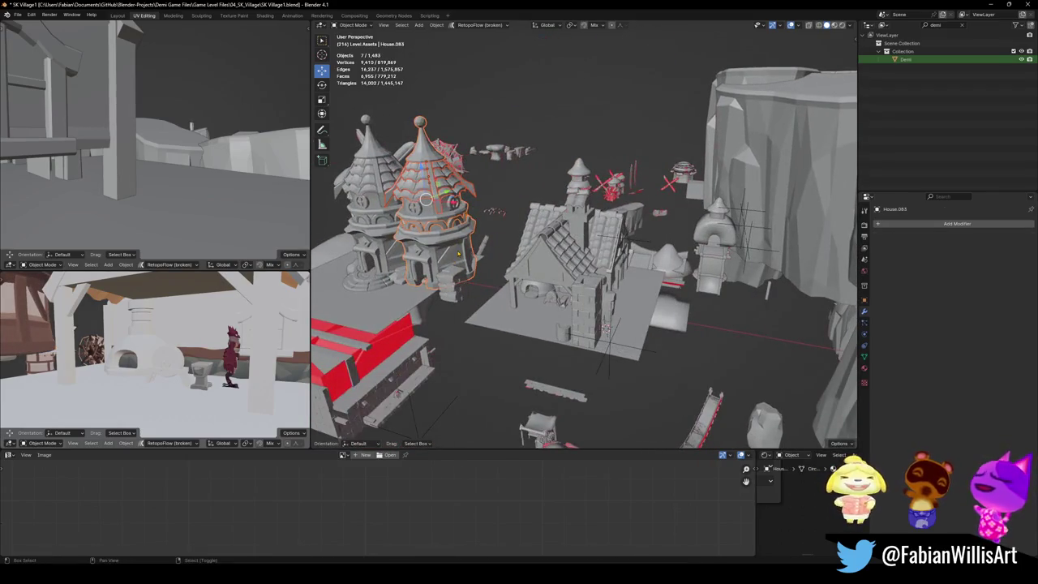
# Step: Parent the copied tower parts to House.083 and turn the tower 90°
pyautogui.hotkey('ctrl', 'p')
pyautogui.click(463, 253)
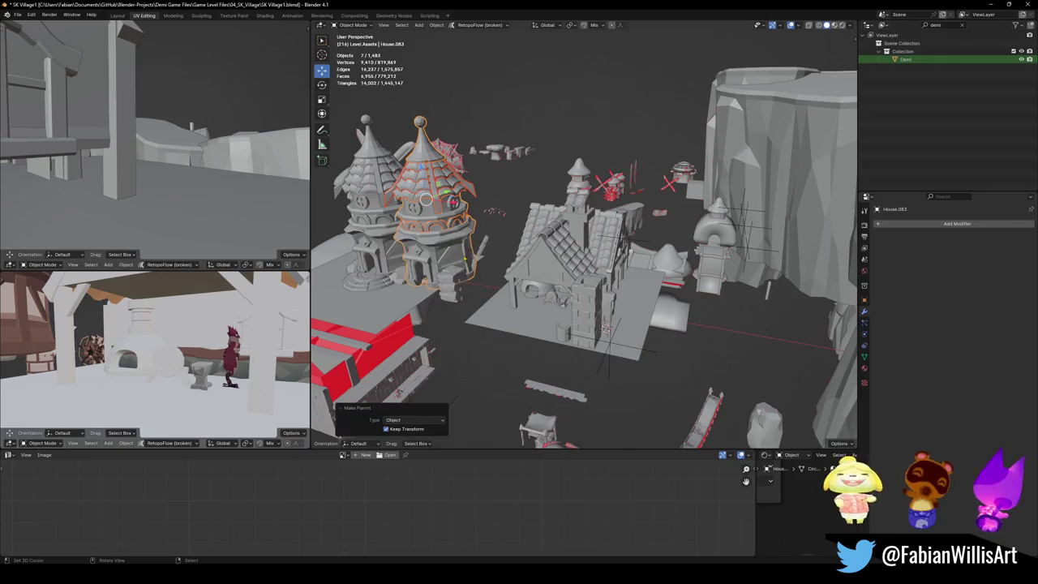
pyautogui.hotkey('alt', 'a')
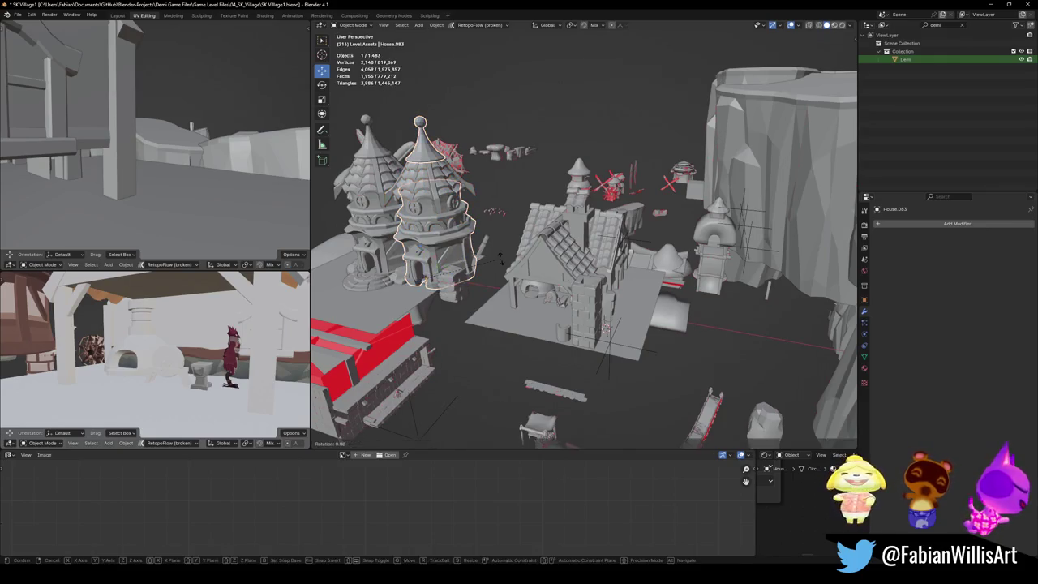
pyautogui.write('90')
pyautogui.press('Return')
# Step: Snap the front tower to the house door's position
pyautogui.moveTo(438, 268); pyautogui.dragTo(649, 243, button='middle')
pyautogui.scroll(3, 567, 243)
pyautogui.click(608, 257)
pyautogui.press('KP_Decimal')
pyautogui.click(492, 236)
pyautogui.hotkey('shift', 's')
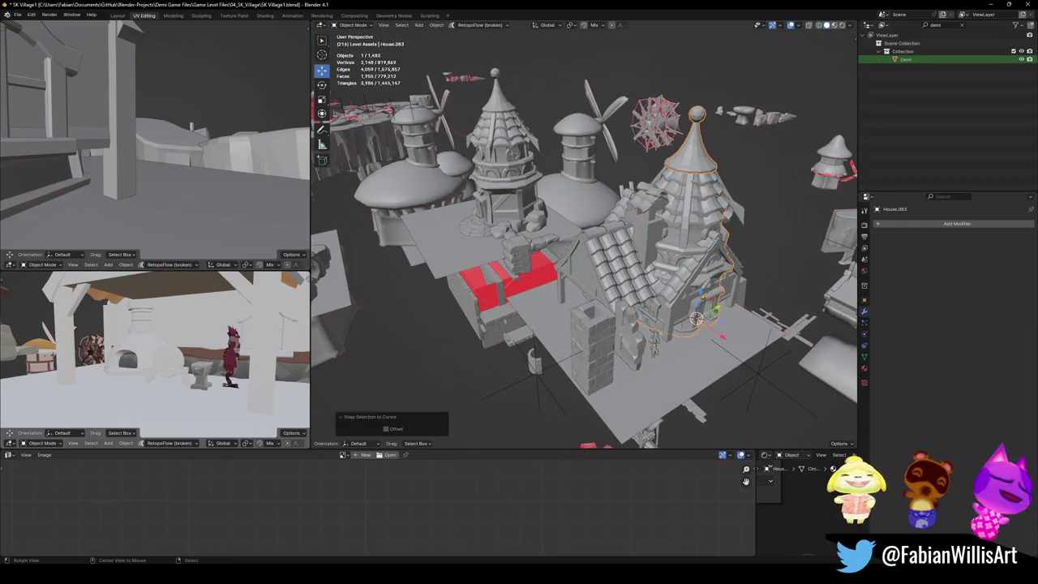
pyautogui.press('KP_Decimal')
# Step: Slide the tower sideways along X to sit beside the house
pyautogui.moveTo(600, 292); pyautogui.dragTo(639, 289, button='middle')
pyautogui.press('g')
pyautogui.press('x')
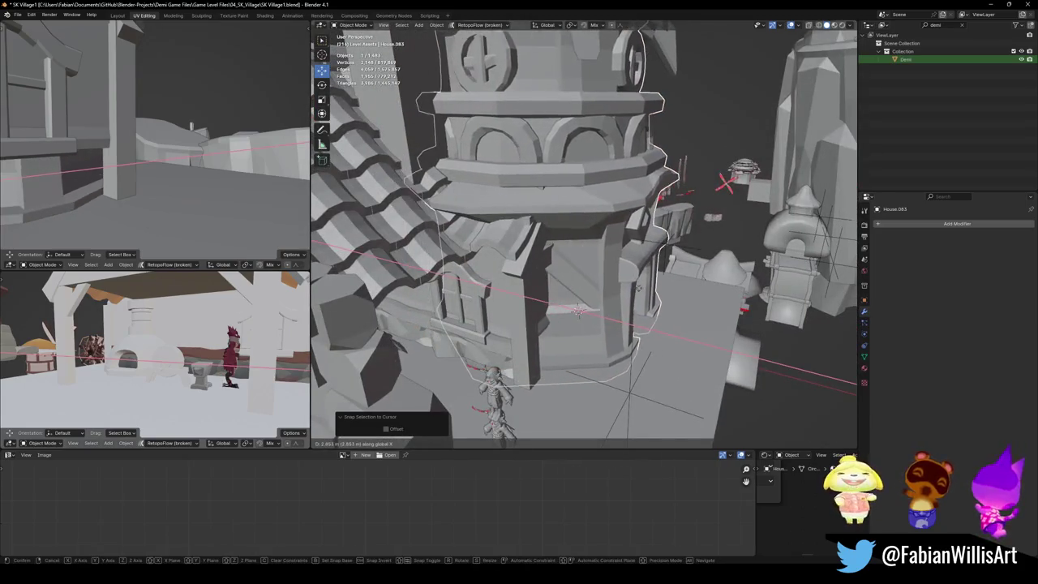
pyautogui.click(638, 288)
pyautogui.scroll(2, 91, 173)
pyautogui.scroll(2, 91, 172)
pyautogui.scroll(2, 91, 173)
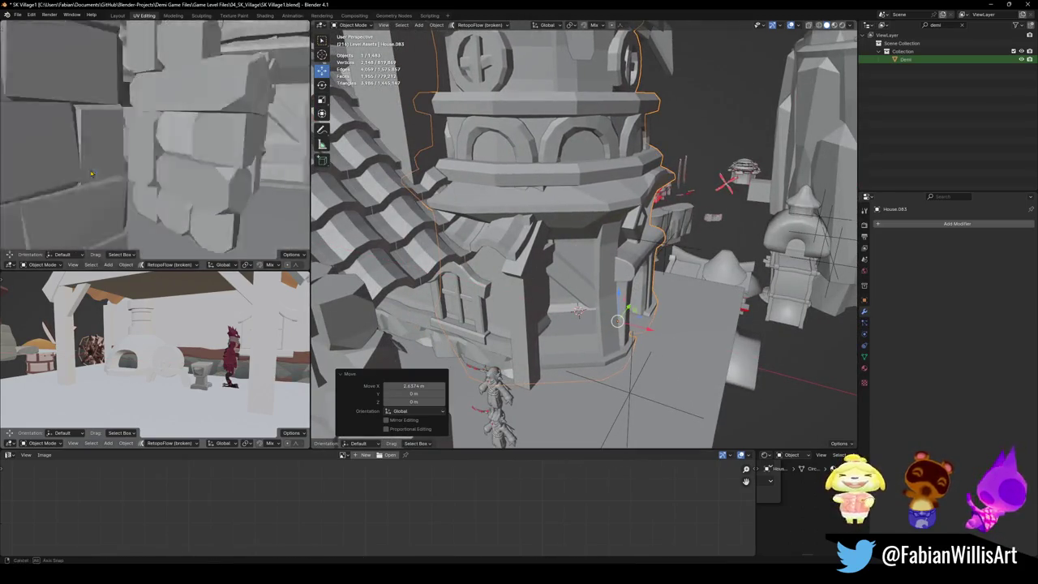
pyautogui.scroll(-3, 91, 173)
pyautogui.scroll(-2, 91, 172)
# Step: In the material-coloured side view, shift the tower further along X at full size
pyautogui.moveTo(91, 173)
pyautogui.mouseDown(button='middle')
pyautogui.moveTo(159, 151)
pyautogui.moveTo(285, 158)
pyautogui.moveTo(268, 154)
pyautogui.mouseUp(button='middle')
pyautogui.press('z')
pyautogui.press('s')
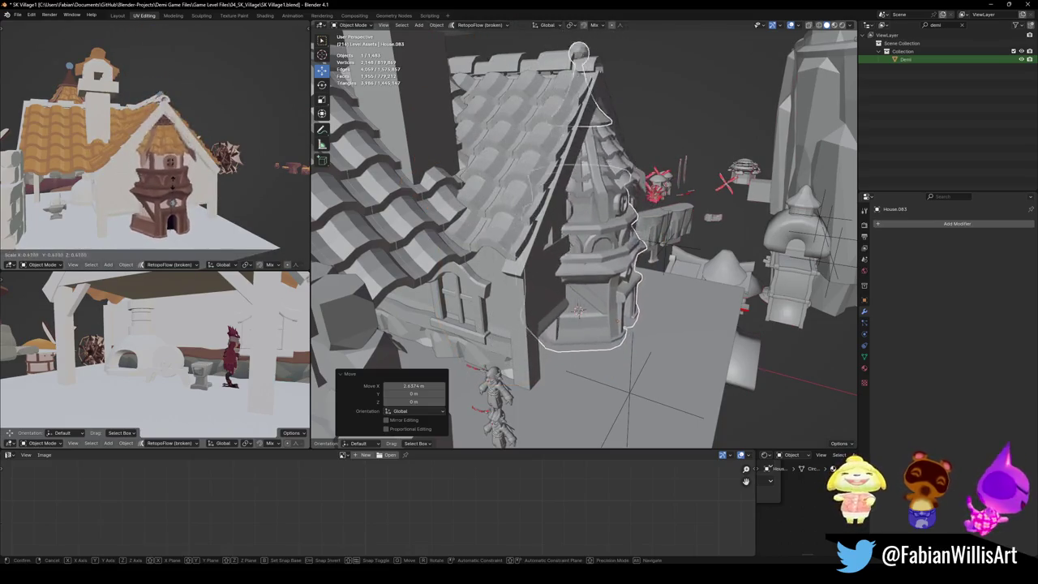
pyautogui.press('g')
pyautogui.press('x')
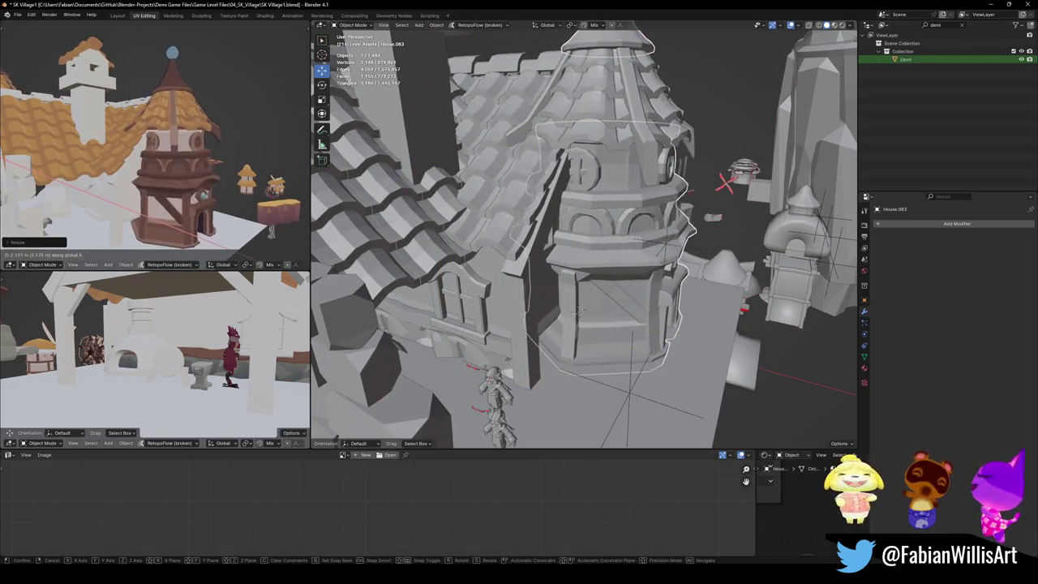
pyautogui.click(194, 171)
# Step: Check the tower from the side and main views, then start moving the Demi figure
pyautogui.moveTo(195, 170)
pyautogui.mouseDown(button='middle')
pyautogui.moveTo(175, 176)
pyautogui.moveTo(179, 162)
pyautogui.moveTo(273, 163)
pyautogui.mouseUp(button='middle')
pyautogui.moveTo(243, 357)
pyautogui.mouseDown(button='middle')
pyautogui.moveTo(305, 344)
pyautogui.moveTo(200, 313)
pyautogui.moveTo(174, 347)
pyautogui.mouseUp(button='middle')
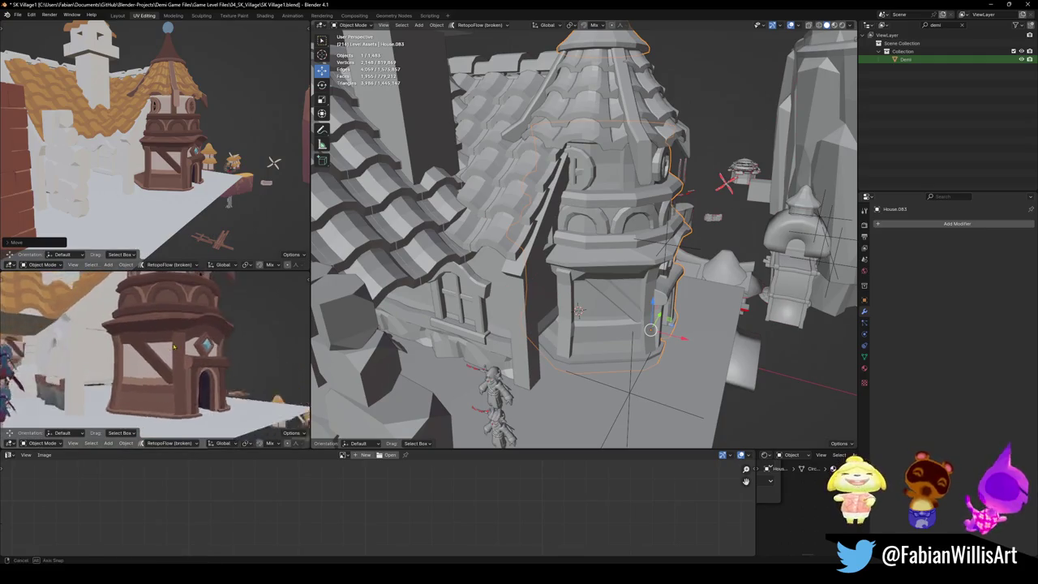
pyautogui.moveTo(175, 347); pyautogui.dragTo(228, 335, button='middle')
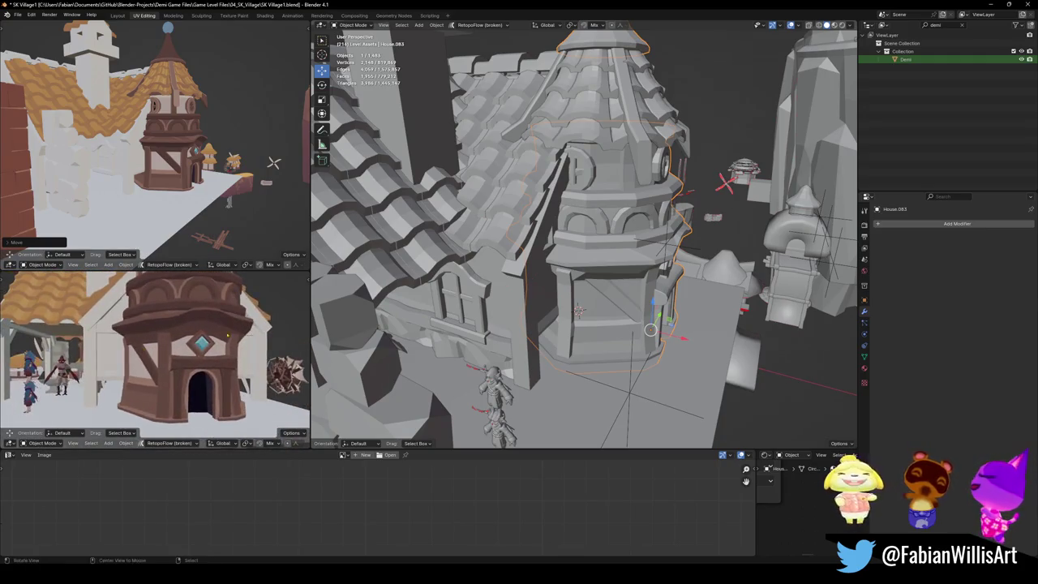
pyautogui.moveTo(320, 332); pyautogui.dragTo(383, 327, button='middle')
pyautogui.press('g')
pyautogui.hotkey('shift', 'z')
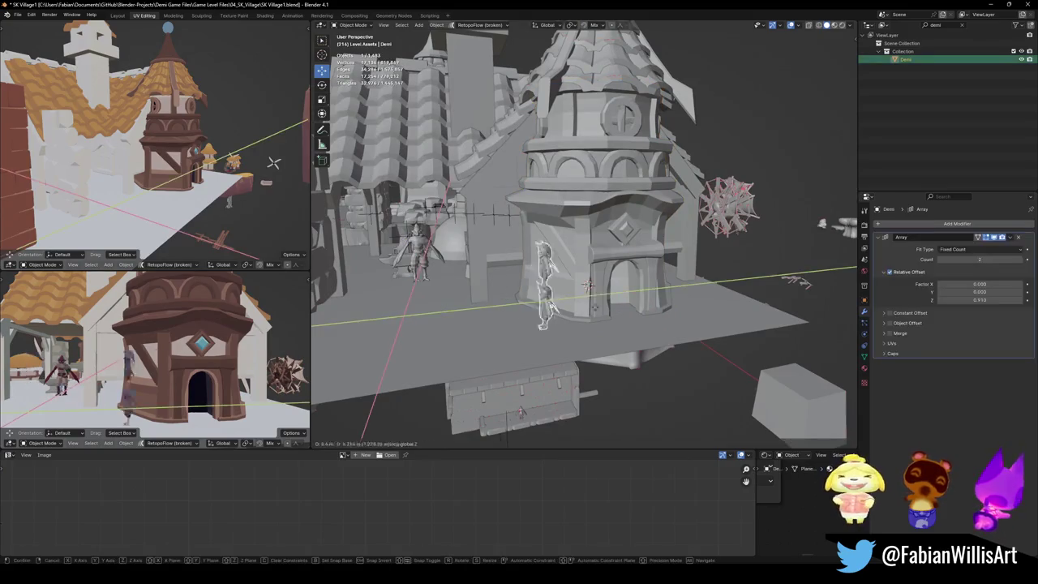
# Step: Place Demi and the Plume.014 figure at the tower's doorway on the ground plane
pyautogui.click(588, 284)
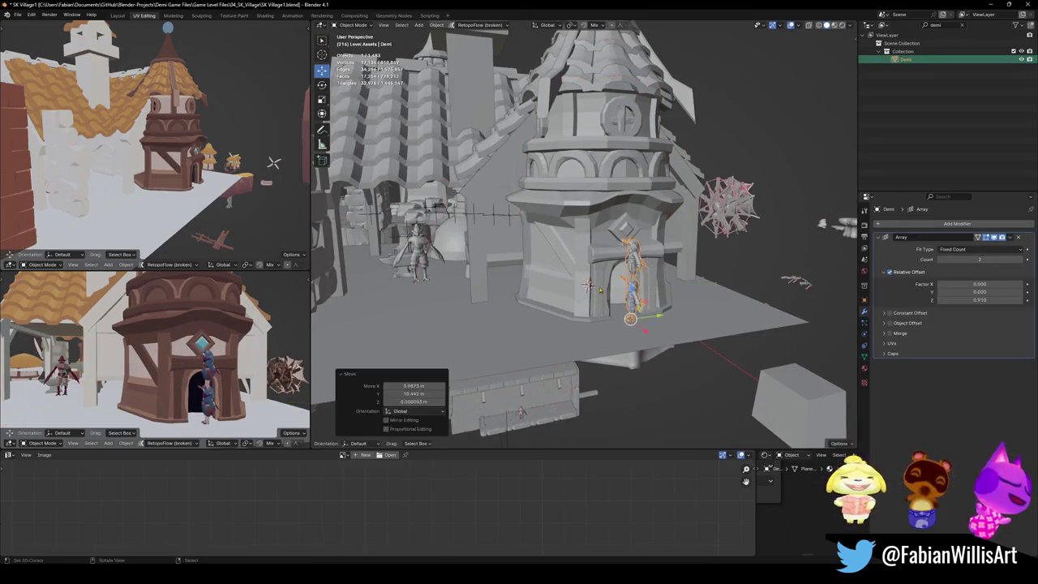
pyautogui.click(417, 255)
pyautogui.press('g')
pyautogui.hotkey('shift', 'z')
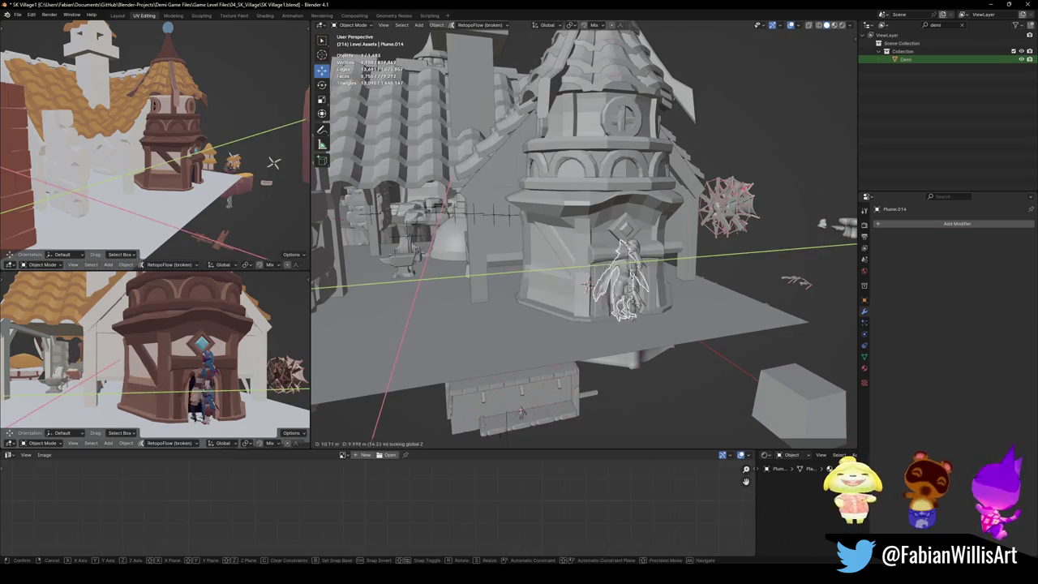
pyautogui.click(588, 285)
# Step: Reset the scale of the tower House.083
pyautogui.click(618, 311)
pyautogui.hotkey('alt', 's')
pyautogui.moveTo(584, 244); pyautogui.dragTo(616, 243, button='middle')
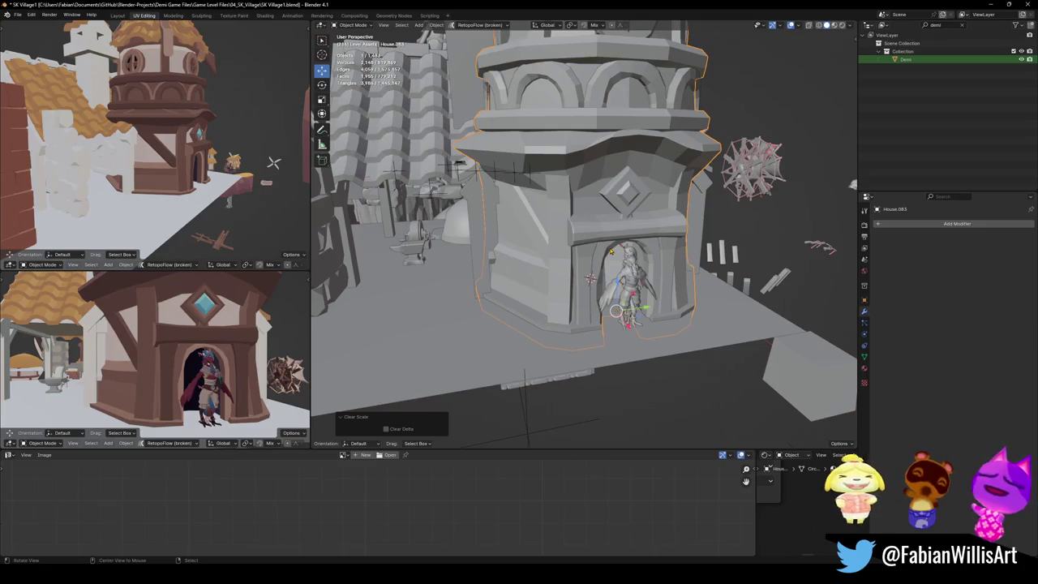
pyautogui.scroll(-3, 590, 256)
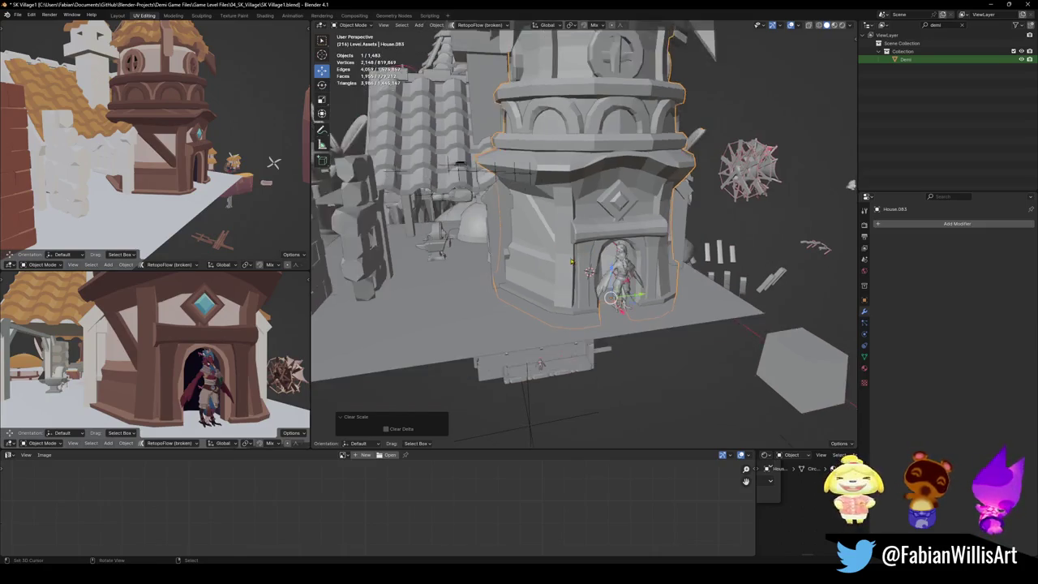
pyautogui.scroll(-3, 590, 256)
pyautogui.scroll(6, 585, 260)
# Step: Save the scene as SK Village1.blend
pyautogui.moveTo(585, 260); pyautogui.dragTo(519, 268, button='middle')
pyautogui.scroll(-3, 586, 260)
pyautogui.scroll(5, 519, 268)
pyautogui.hotkey('ctrl', 's')
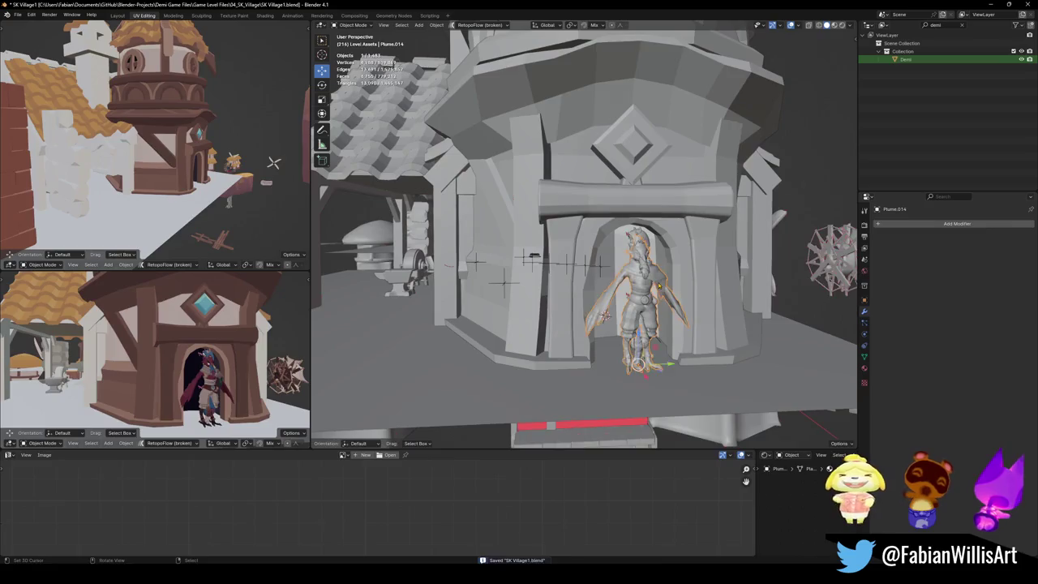
# Step: Move the character figure to a new spot beside the tower
pyautogui.press('g')
pyautogui.hotkey('shift', 'z')
pyautogui.click(552, 252)
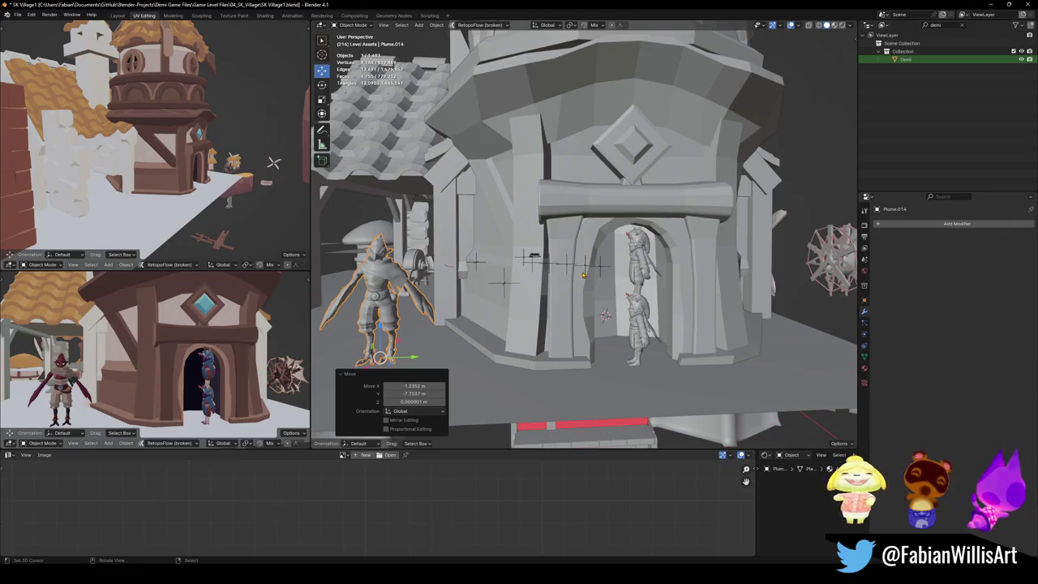
pyautogui.scroll(-5, 587, 266)
pyautogui.moveTo(587, 266)
pyautogui.mouseDown(button='middle')
pyautogui.moveTo(560, 246)
pyautogui.moveTo(571, 255)
pyautogui.mouseUp(button='middle')
pyautogui.scroll(2, 571, 255)
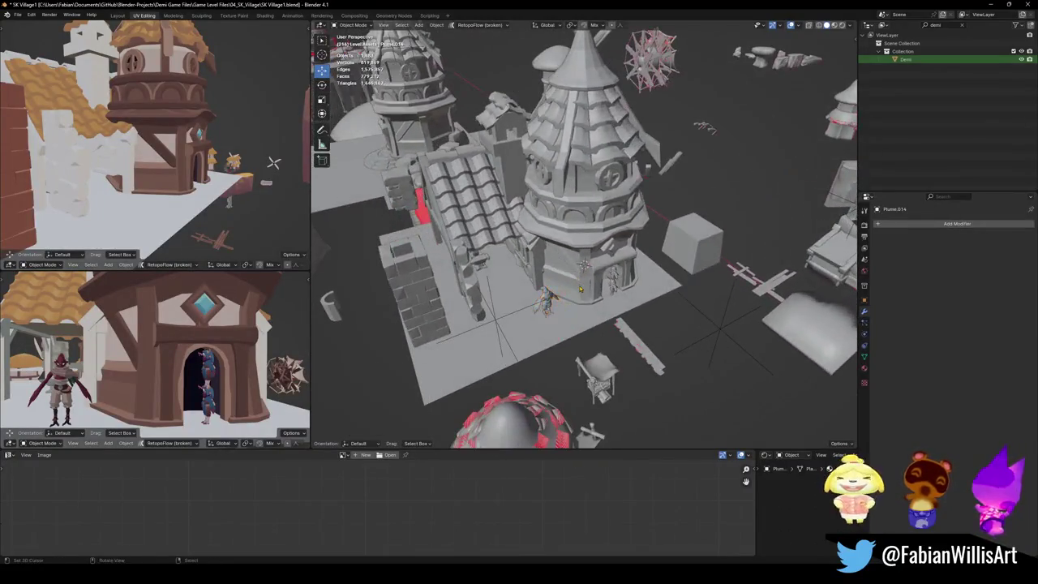
# Step: Move the round tower across the ground plane to a new spot in the village
pyautogui.click(584, 265)
pyautogui.press('g')
pyautogui.hotkey('shift', 'z')
pyautogui.click(616, 235)
pyautogui.scroll(-2, 616, 235)
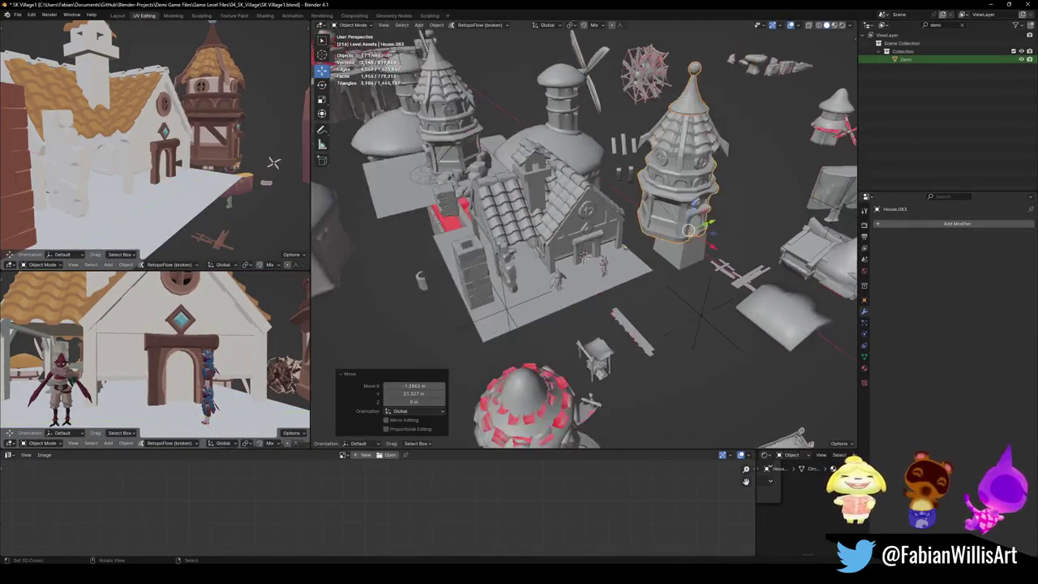
pyautogui.moveTo(616, 235); pyautogui.dragTo(633, 217, button='middle')
pyautogui.moveTo(616, 256)
pyautogui.mouseDown(button='middle')
pyautogui.moveTo(695, 243)
pyautogui.moveTo(649, 276)
pyautogui.mouseUp(button='middle')
pyautogui.scroll(3, 695, 243)
pyautogui.scroll(-3, 649, 275)
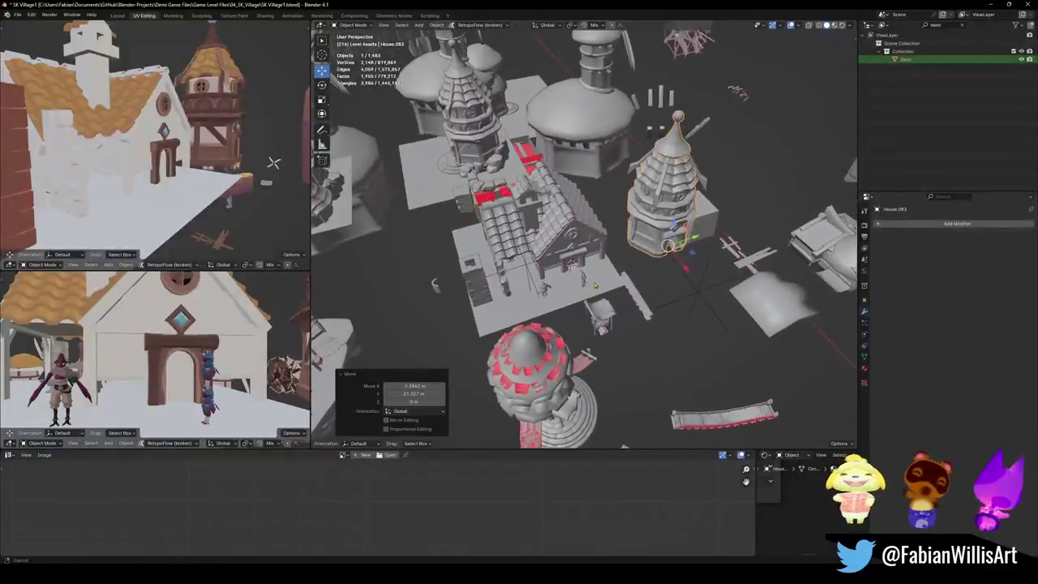
# Step: Reposition the tower once more, about 21.3 m along Y, then select the door arch
pyautogui.press('g')
pyautogui.hotkey('shift', 'z')
pyautogui.click(648, 283)
pyautogui.click(591, 277)
pyautogui.scroll(5, 564, 258)
pyautogui.moveTo(564, 258)
pyautogui.mouseDown(button='middle')
pyautogui.moveTo(607, 250)
pyautogui.moveTo(617, 262)
pyautogui.mouseUp(button='middle')
pyautogui.scroll(3, 606, 250)
pyautogui.click(617, 262)
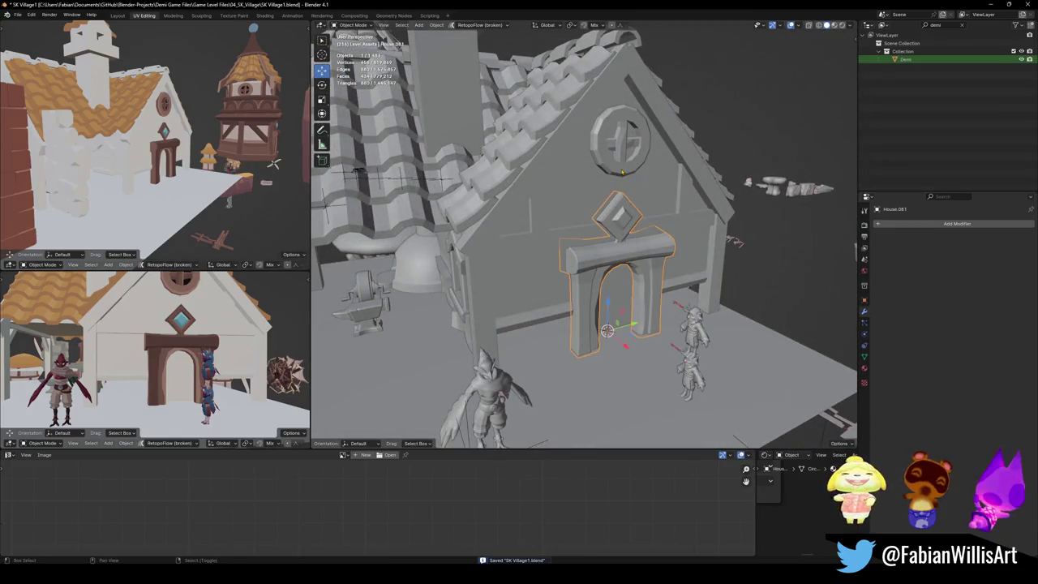
# Step: Move the door arch House.082 2.5974 m along X and check it from around the house
pyautogui.press('x')
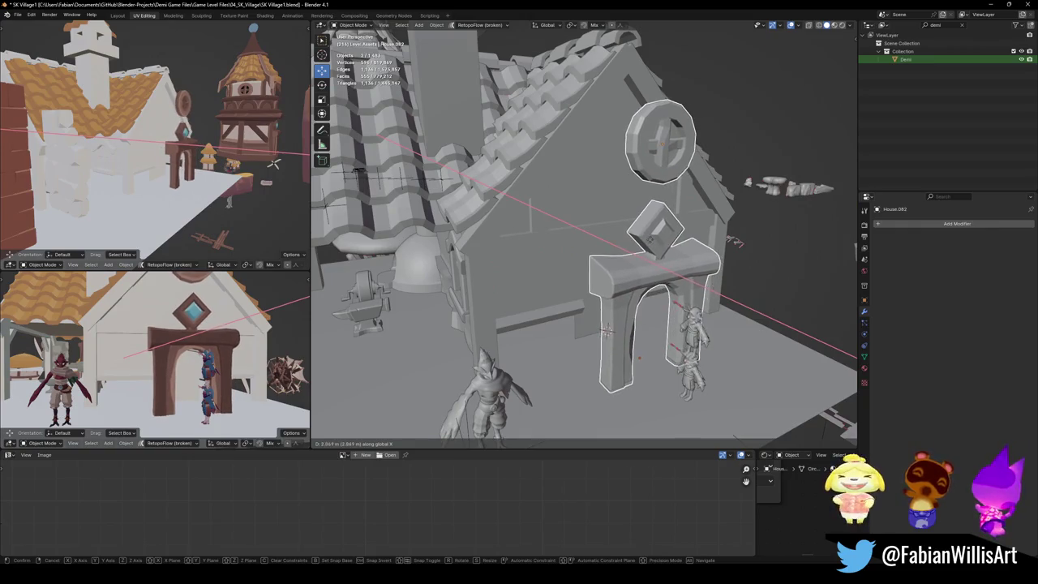
pyautogui.press('Return')
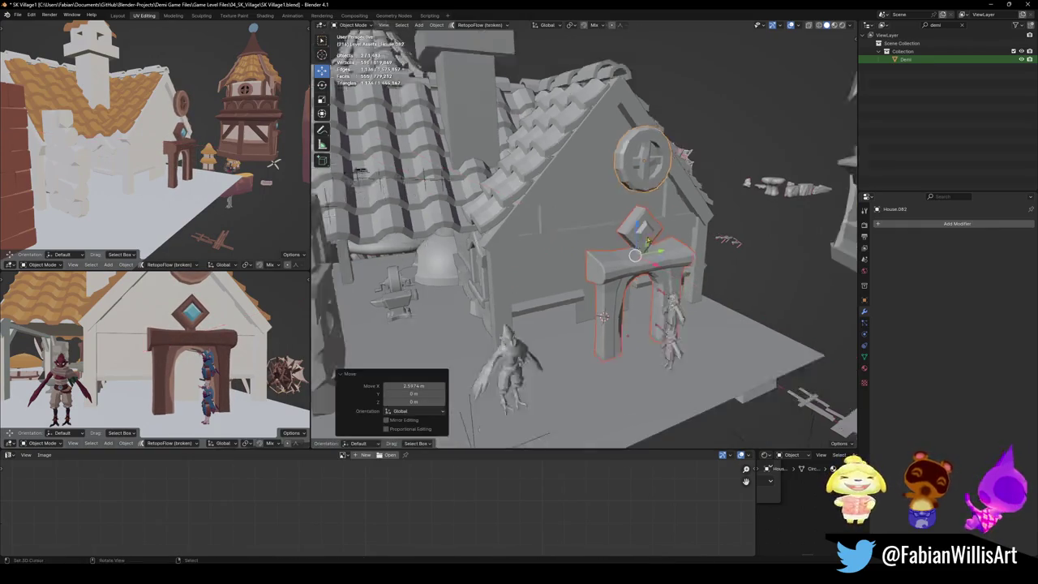
pyautogui.scroll(-2, 492, 401)
pyautogui.moveTo(567, 324)
pyautogui.mouseDown(button='middle')
pyautogui.moveTo(492, 401)
pyautogui.moveTo(509, 380)
pyautogui.moveTo(528, 379)
pyautogui.mouseUp(button='middle')
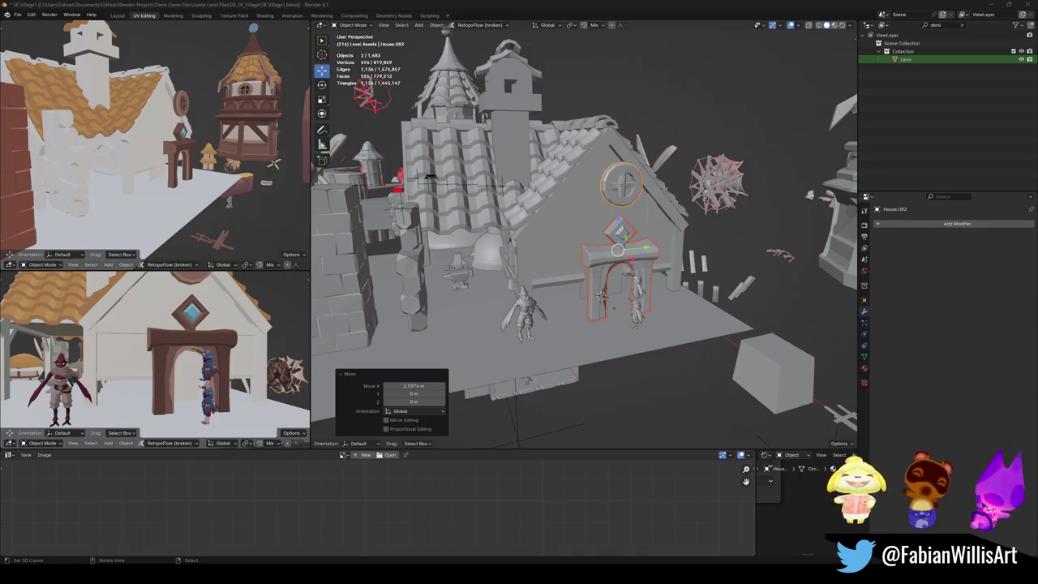
pyautogui.moveTo(443, 297)
pyautogui.mouseDown(button='middle')
pyautogui.moveTo(474, 316)
pyautogui.moveTo(637, 299)
pyautogui.mouseUp(button='middle')
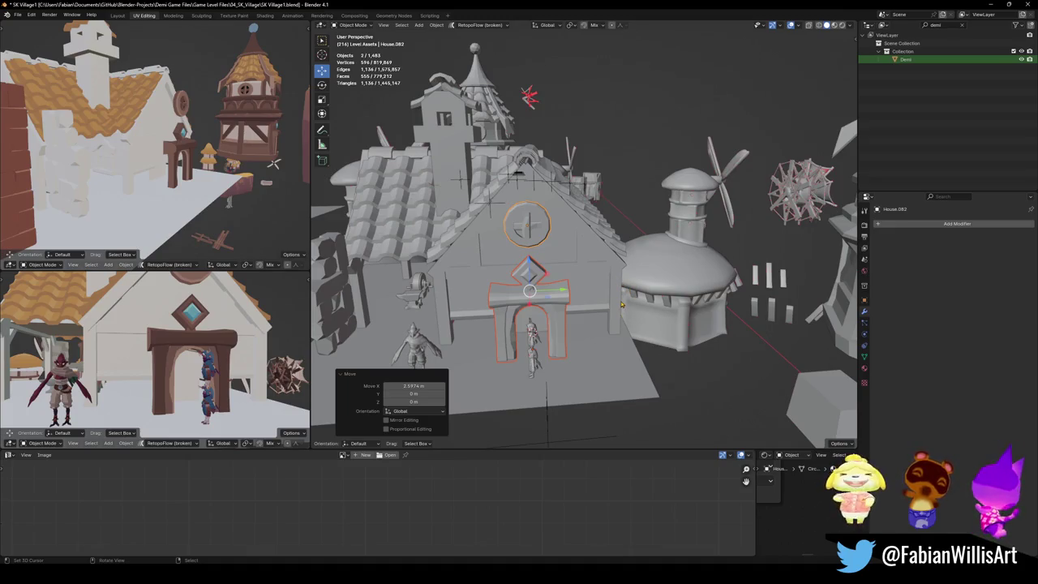
pyautogui.moveTo(681, 311)
pyautogui.mouseDown(button='middle')
pyautogui.moveTo(580, 305)
pyautogui.moveTo(620, 326)
pyautogui.mouseUp(button='middle')
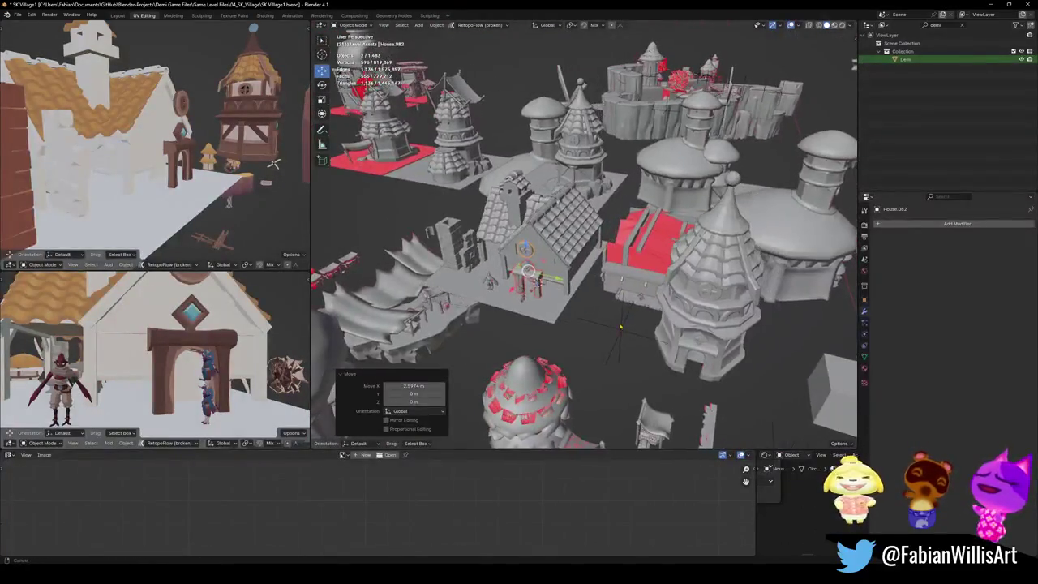
# Step: Rotate the tower House.083 90° about Z and place it beside the house
pyautogui.click(712, 344)
pyautogui.moveTo(712, 344)
pyautogui.mouseDown(button='middle')
pyautogui.moveTo(702, 369)
pyautogui.moveTo(421, 206)
pyautogui.mouseUp(button='middle')
pyautogui.write('90')
pyautogui.press('Return')
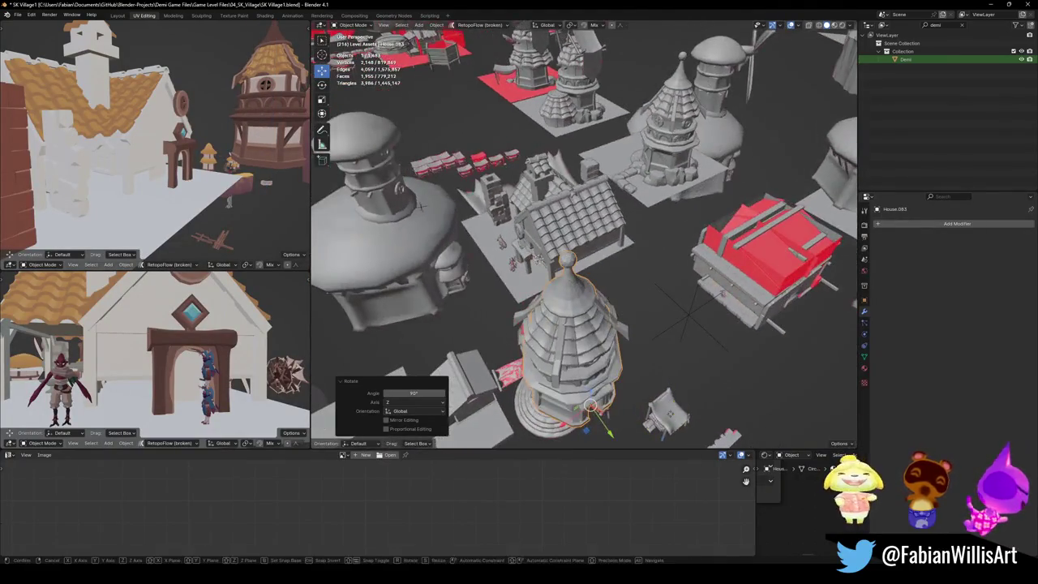
pyautogui.press('g')
pyautogui.hotkey('shift', 'z')
pyautogui.click(421, 206)
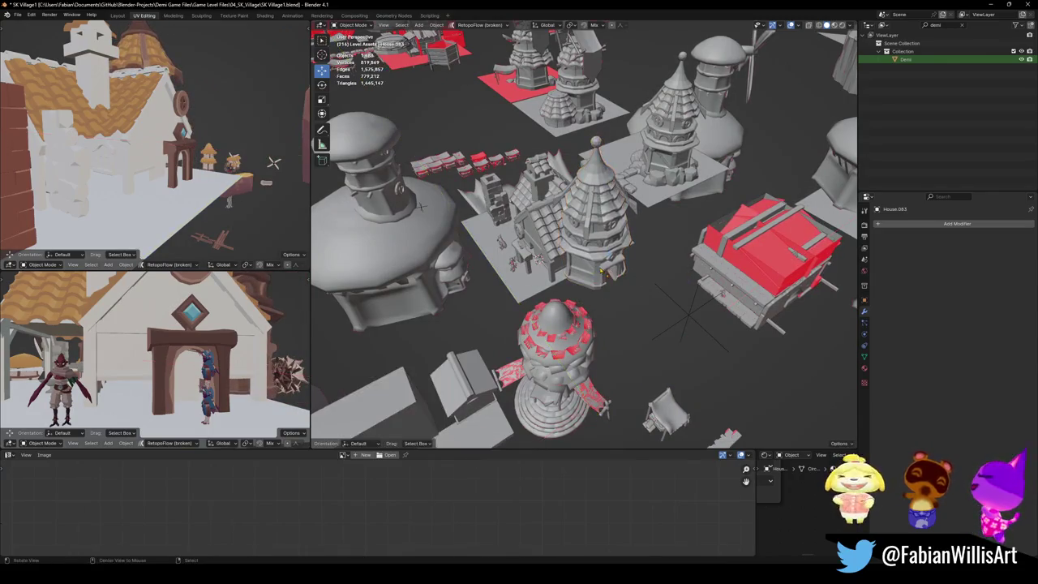
pyautogui.scroll(5, 568, 243)
pyautogui.moveTo(568, 244)
pyautogui.mouseDown(button='middle')
pyautogui.moveTo(583, 259)
pyautogui.moveTo(616, 251)
pyautogui.mouseUp(button='middle')
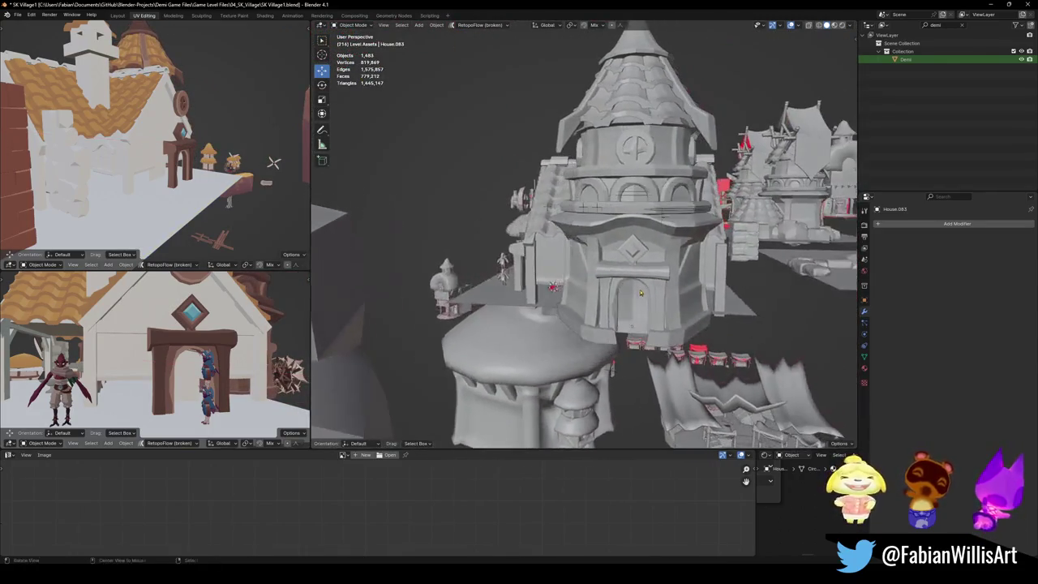
# Step: Cancel the tower's X move and bring the view in on the central house
pyautogui.press('x')
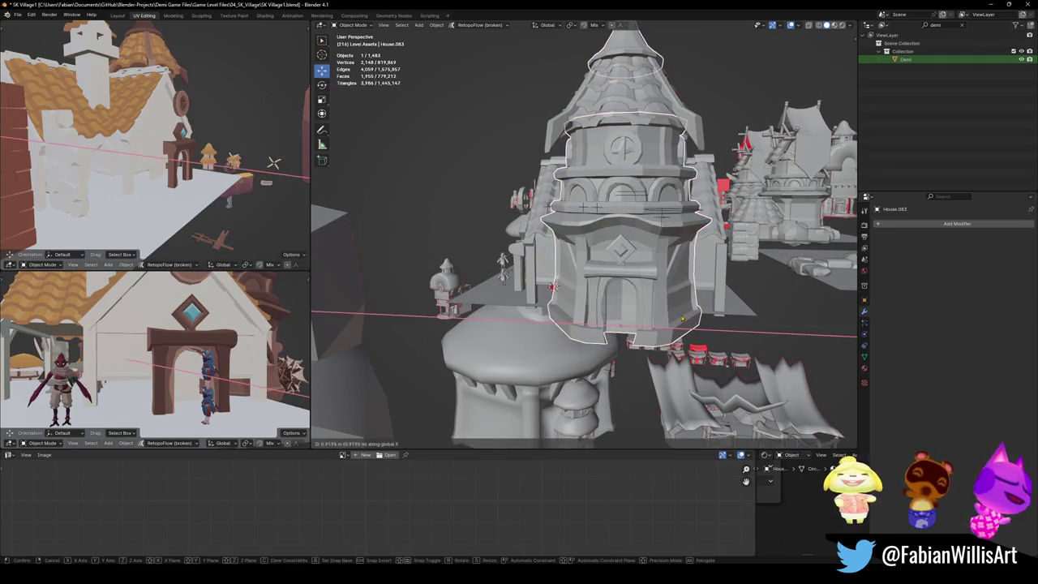
pyautogui.rightClick(683, 319)
pyautogui.moveTo(682, 319)
pyautogui.mouseDown(button='middle')
pyautogui.moveTo(618, 289)
pyautogui.moveTo(579, 345)
pyautogui.moveTo(494, 306)
pyautogui.moveTo(590, 306)
pyautogui.moveTo(567, 309)
pyautogui.mouseUp(button='middle')
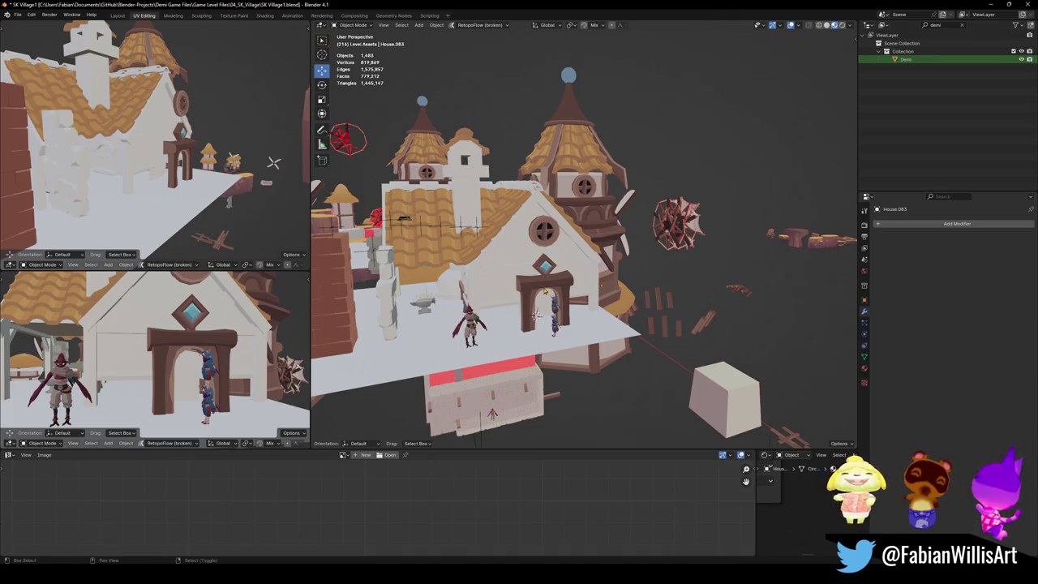
pyautogui.moveTo(543, 291)
pyautogui.mouseDown(button='middle')
pyautogui.moveTo(581, 297)
pyautogui.moveTo(643, 281)
pyautogui.moveTo(657, 307)
pyautogui.moveTo(548, 236)
pyautogui.mouseUp(button='middle')
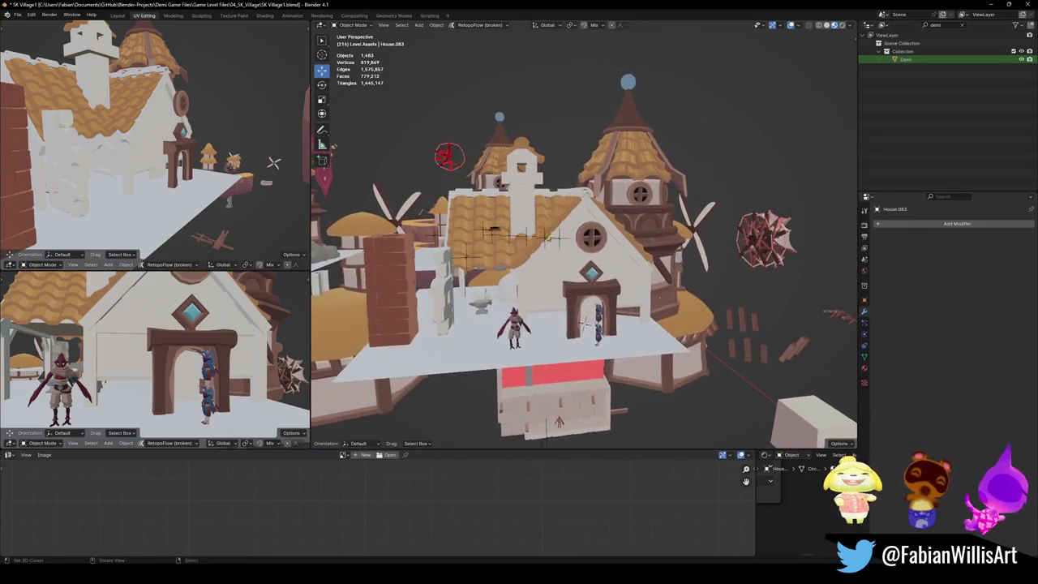
pyautogui.scroll(3, 548, 237)
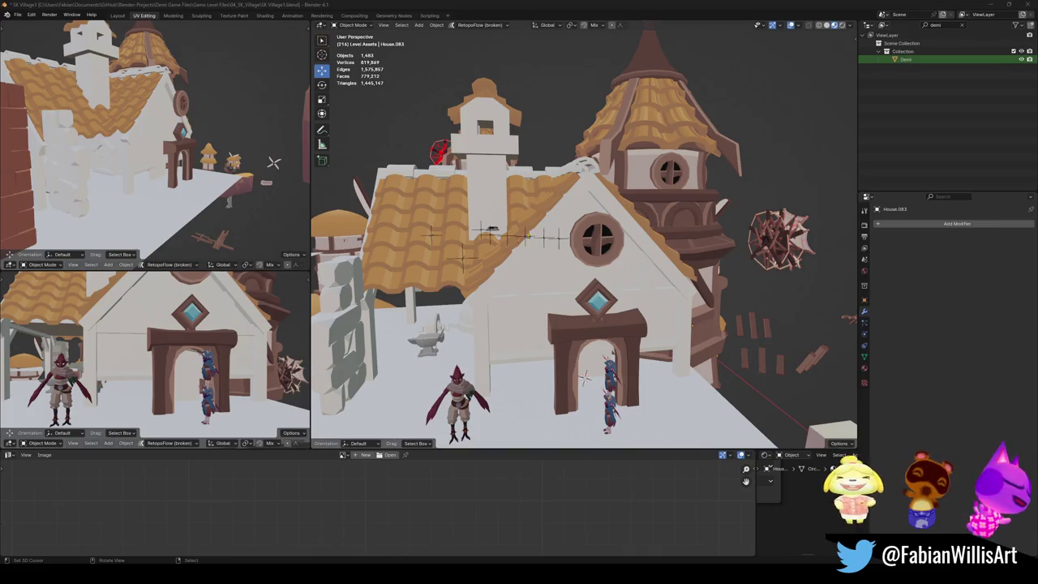
pyautogui.moveTo(527, 234); pyautogui.dragTo(563, 250, button='middle')
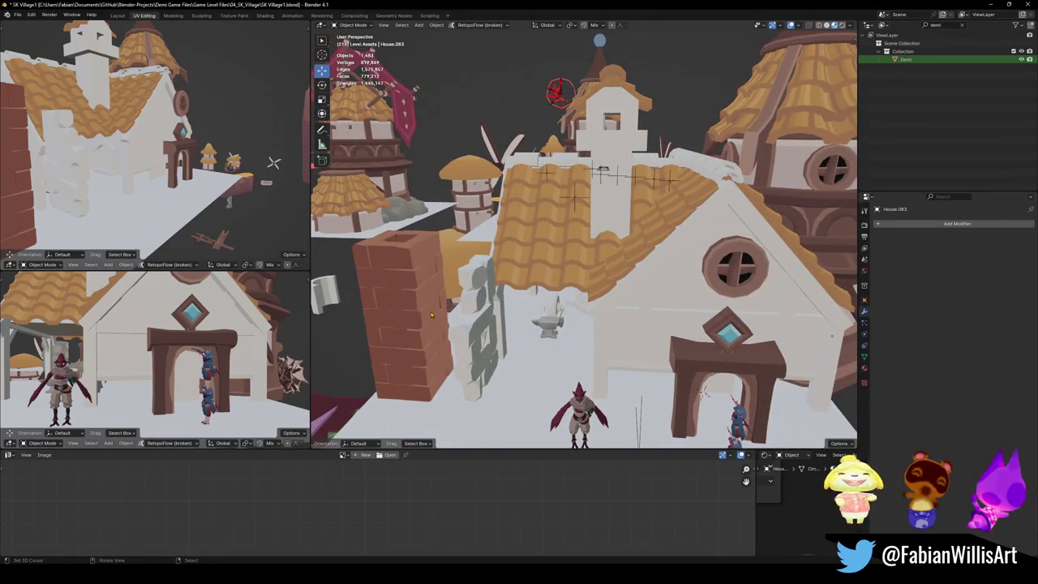
# Step: Duplicate the brick chimney and lift the copy 9.87 m straight up
pyautogui.click(415, 327)
pyautogui.hotkey('shift', 'd')
pyautogui.press('z')
pyautogui.click(427, 219)
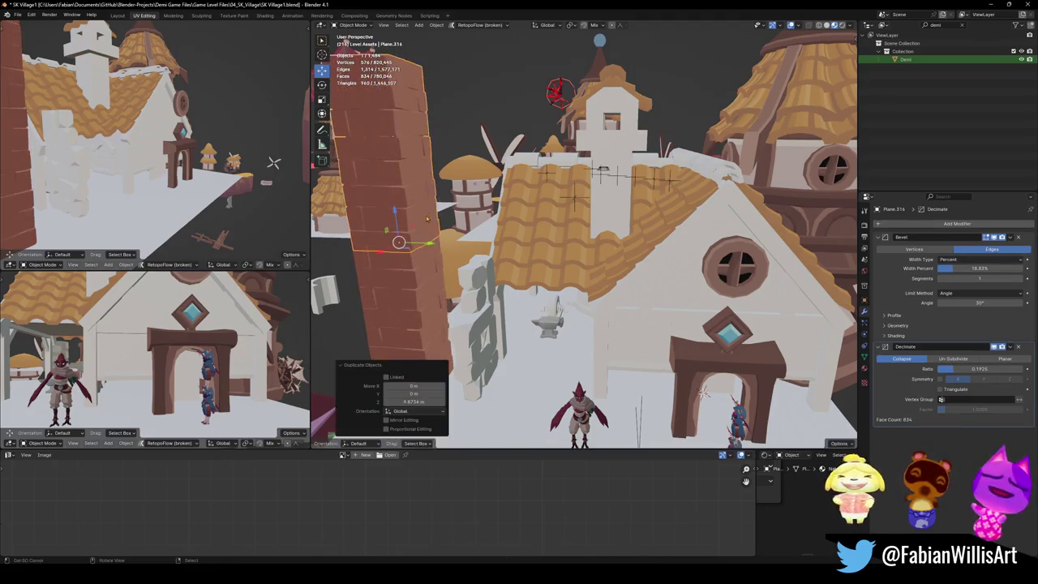
# Step: Confirm the chimney copy and, in Edit Mode, select its linked lower face groups
pyautogui.click(452, 188)
pyautogui.moveTo(399, 238)
pyautogui.mouseDown(button='middle')
pyautogui.moveTo(549, 268)
pyautogui.moveTo(577, 189)
pyautogui.mouseUp(button='middle')
pyautogui.press('Tab')
pyautogui.press('a')
pyautogui.press('l')
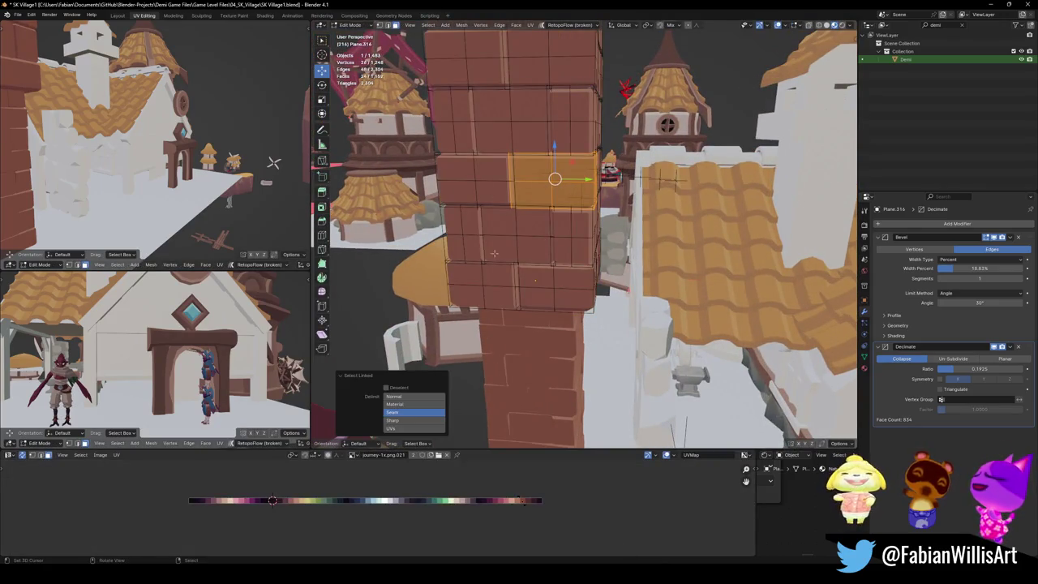
pyautogui.hotkey('ctrl', 'z')
pyautogui.press('l')
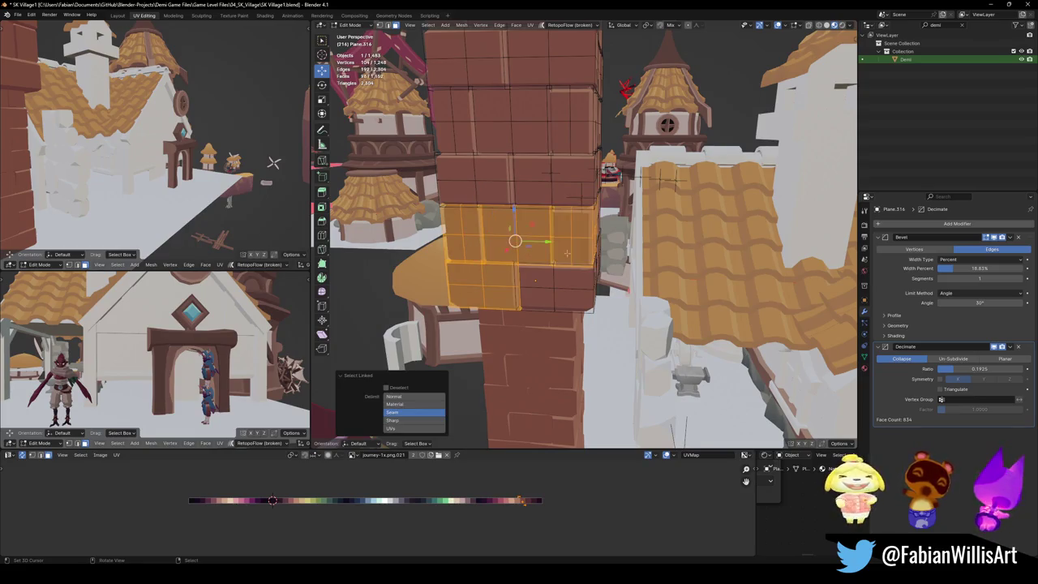
pyautogui.press('l')
pyautogui.moveTo(567, 253); pyautogui.dragTo(638, 285, button='middle')
# Step: Add more linked faces, invert the selection and delete the upper chimney faces
pyautogui.scroll(2, 703, 275)
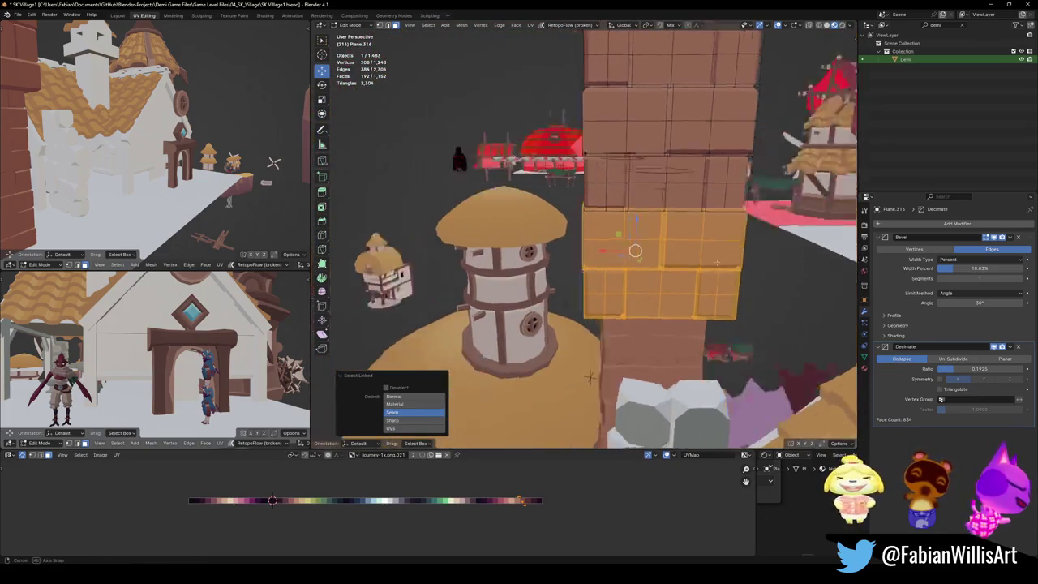
pyautogui.scroll(4, 703, 275)
pyautogui.press('l')
pyautogui.press('l')
pyautogui.press('l')
pyautogui.moveTo(728, 285)
pyautogui.mouseDown(button='middle')
pyautogui.moveTo(690, 308)
pyautogui.moveTo(610, 328)
pyautogui.moveTo(654, 315)
pyautogui.mouseUp(button='middle')
pyautogui.press('l')
pyautogui.hotkey('ctrl', 'i')
pyautogui.click(610, 328)
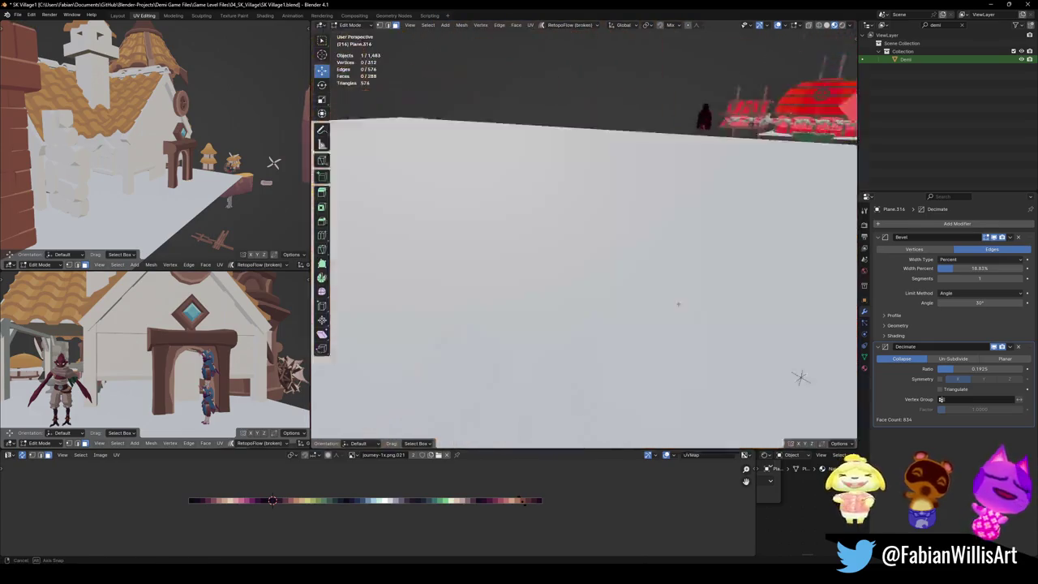
# Step: Box-select and delete the extra faces of the lower chimney piece
pyautogui.press('Tab')
pyautogui.scroll(-5, 654, 315)
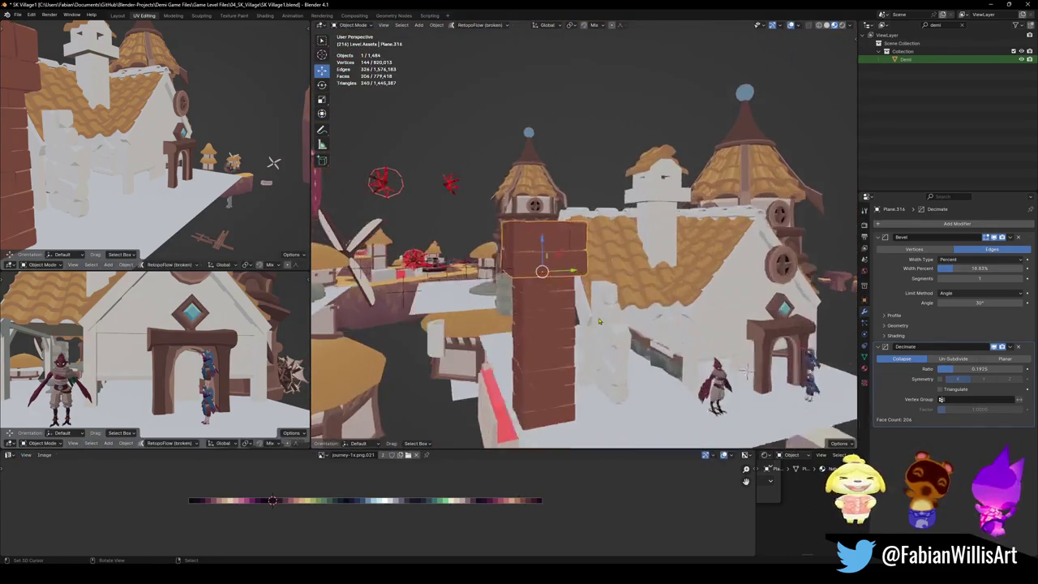
pyautogui.scroll(2, 596, 313)
pyautogui.moveTo(540, 351)
pyautogui.mouseDown(button='middle')
pyautogui.moveTo(519, 325)
pyautogui.moveTo(593, 334)
pyautogui.moveTo(568, 335)
pyautogui.moveTo(584, 342)
pyautogui.mouseUp(button='middle')
pyautogui.click(519, 325)
pyautogui.press('Tab')
pyautogui.hotkey('alt', 'a')
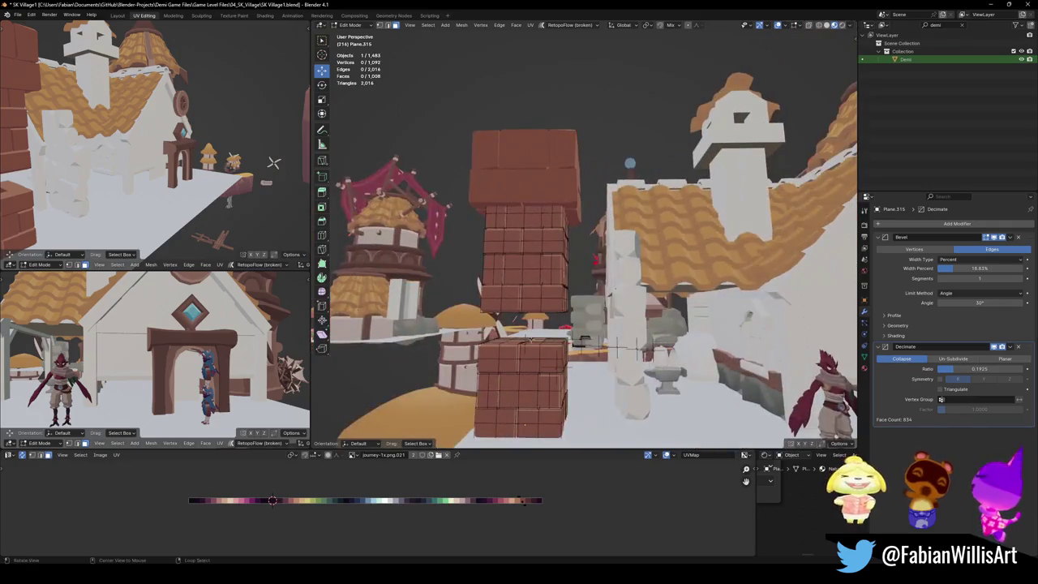
pyautogui.moveTo(505, 359); pyautogui.dragTo(493, 318, button='middle')
pyautogui.press('b')
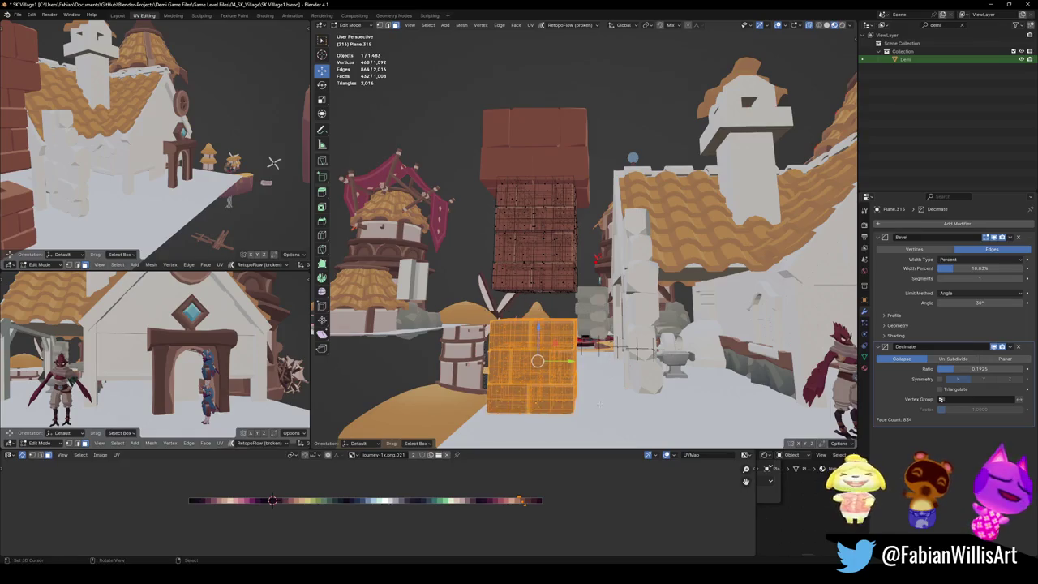
pyautogui.click(600, 408)
pyautogui.press('Tab')
# Step: Set the origin of chimney Plane.315 to its geometry, after undoing a stray duplicate
pyautogui.moveTo(600, 407); pyautogui.dragTo(762, 340, button='middle')
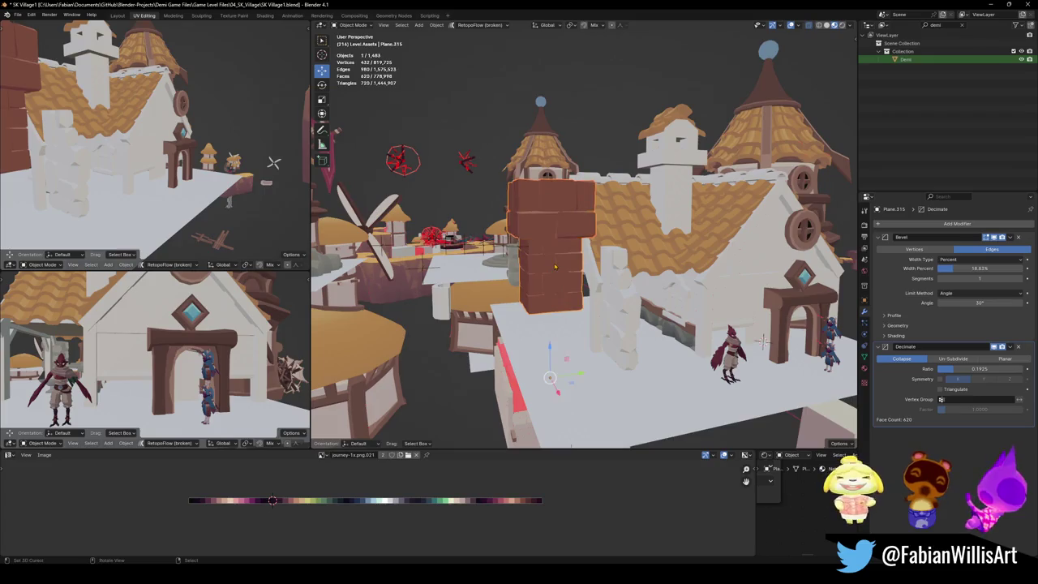
pyautogui.scroll(3, 762, 340)
pyautogui.moveTo(762, 340); pyautogui.dragTo(747, 397, button='middle')
pyautogui.hotkey('shift', 'd')
pyautogui.hotkey('ctrl', 'z')
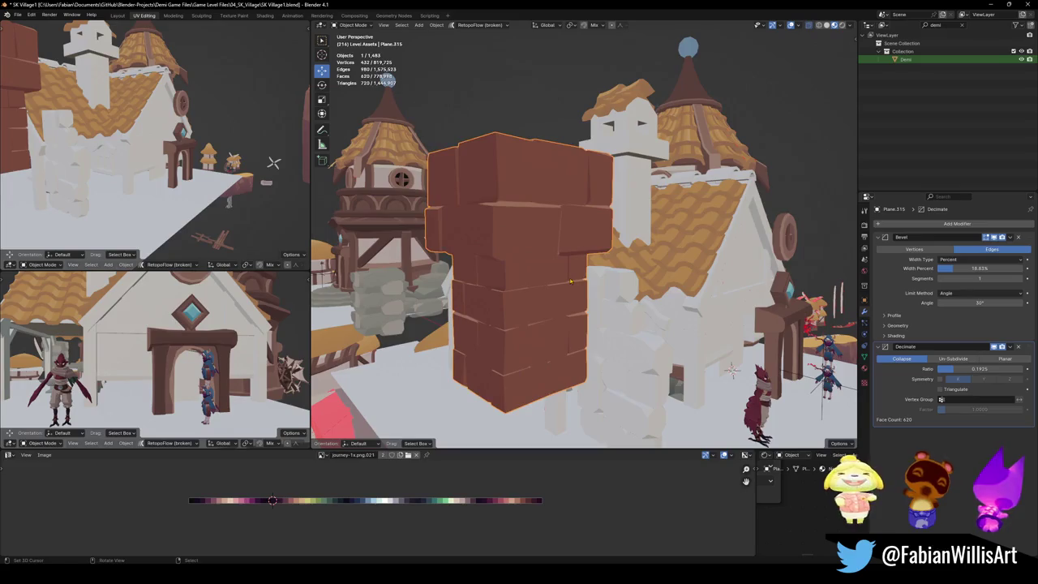
pyautogui.moveTo(582, 279); pyautogui.dragTo(541, 278, button='middle')
pyautogui.click(540, 278)
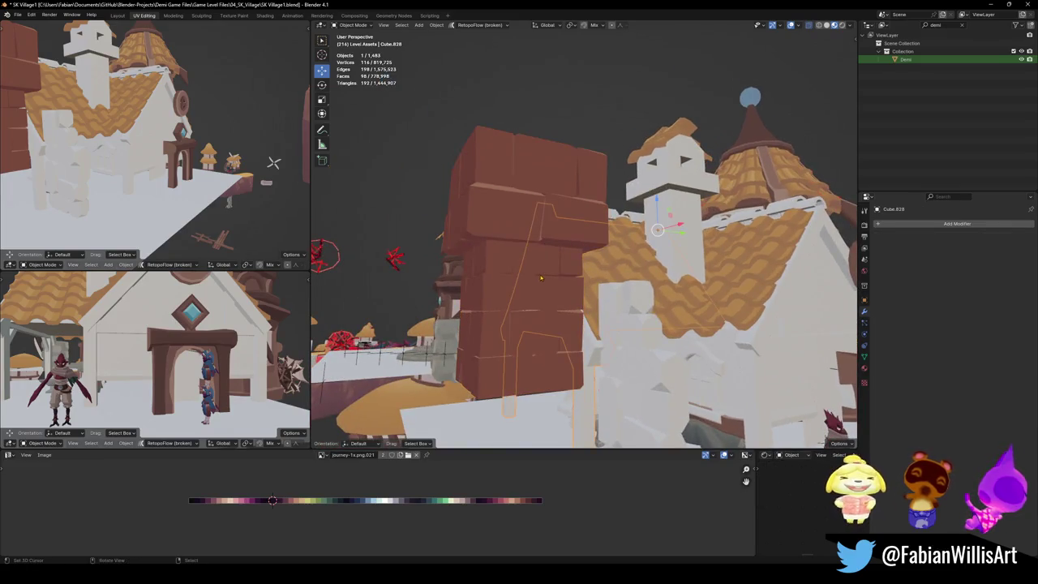
pyautogui.click(487, 262)
pyautogui.rightClick(487, 262)
pyautogui.click(567, 263)
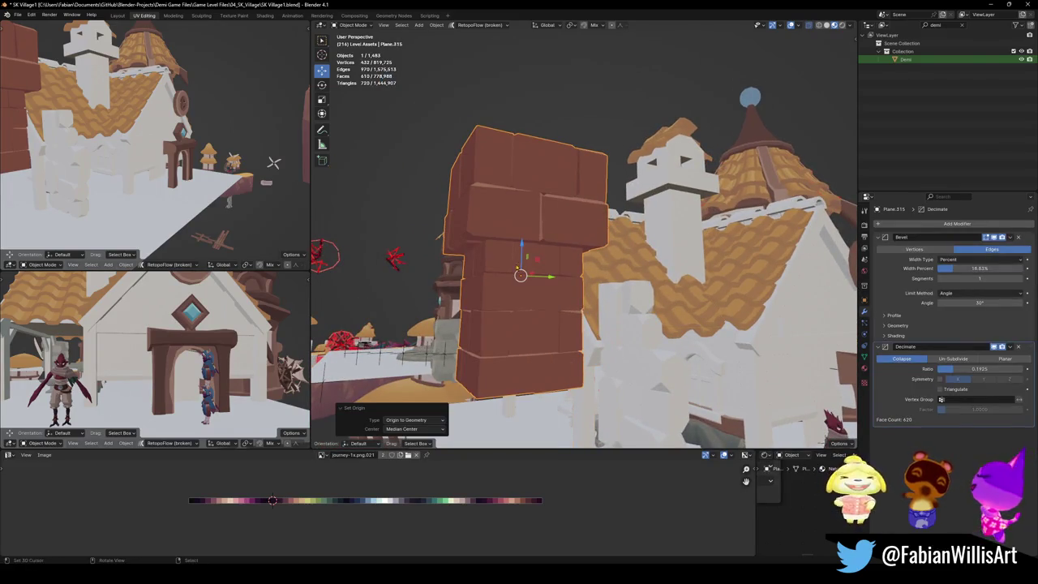
# Step: Shrink the brick chimney to about 0.75 and snap it to the 3D cursor on the roof
pyautogui.press('s')
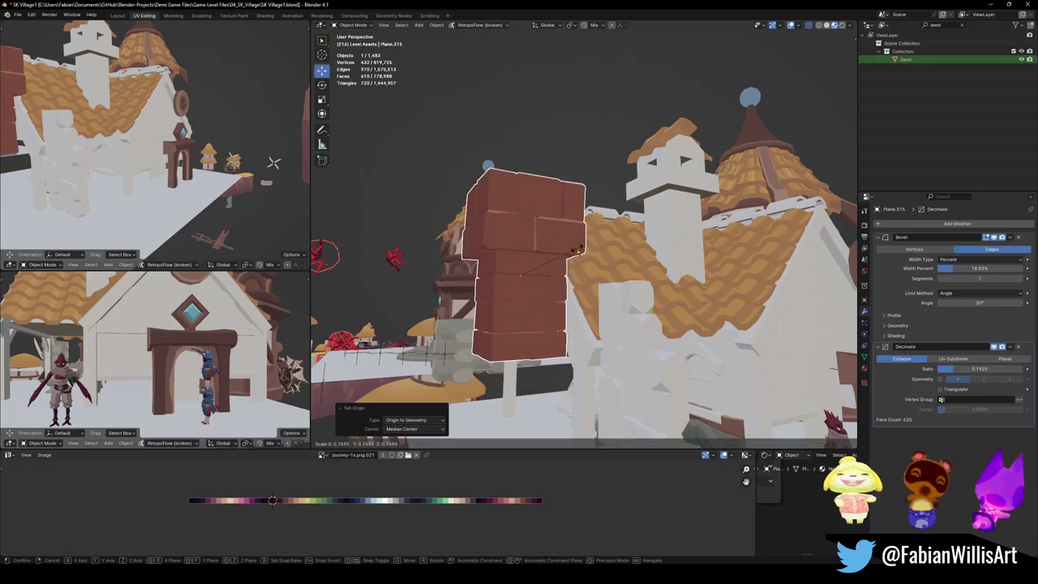
pyautogui.click(584, 268)
pyautogui.moveTo(584, 268); pyautogui.dragTo(608, 289, button='middle')
pyautogui.hotkey('ctrl', 'z')
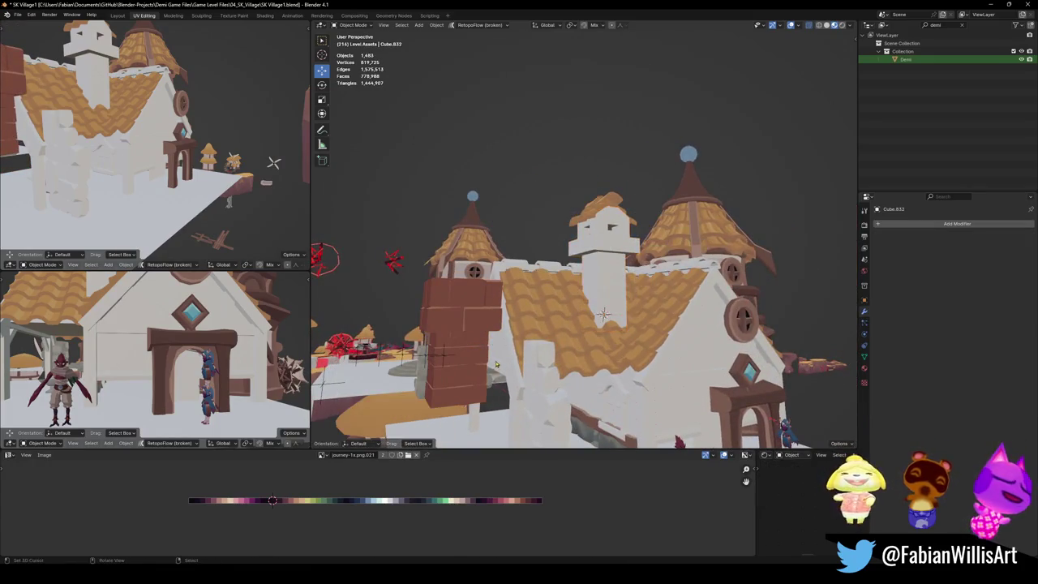
pyautogui.hotkey('shift', 's')
pyautogui.scroll(3, 615, 264)
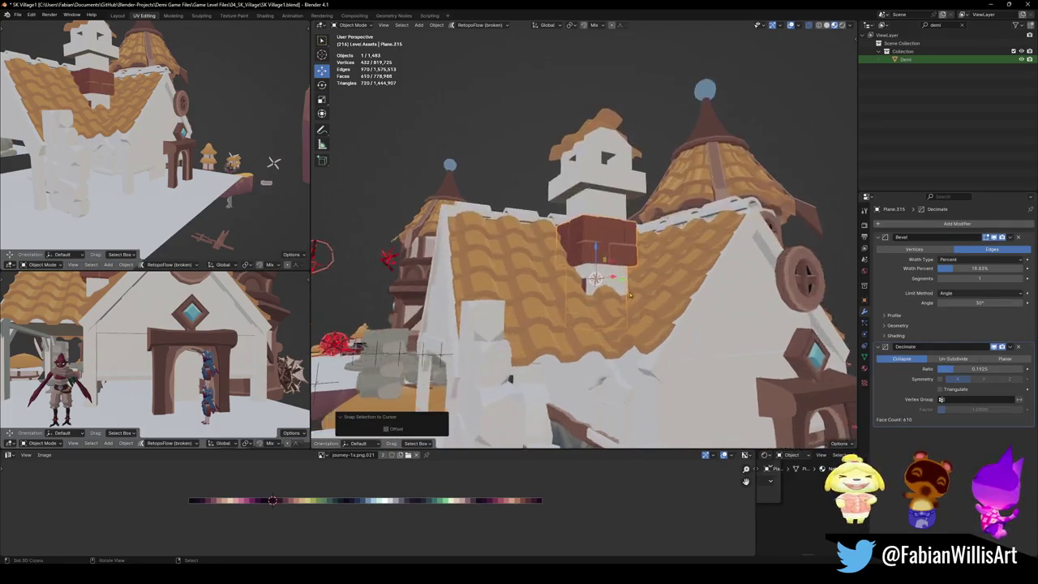
pyautogui.moveTo(615, 264); pyautogui.dragTo(615, 263, button='middle')
# Step: Adjust the chimney's height with vertical moves until it sits about 1.43 m lower on the roof
pyautogui.press('g')
pyautogui.press('z')
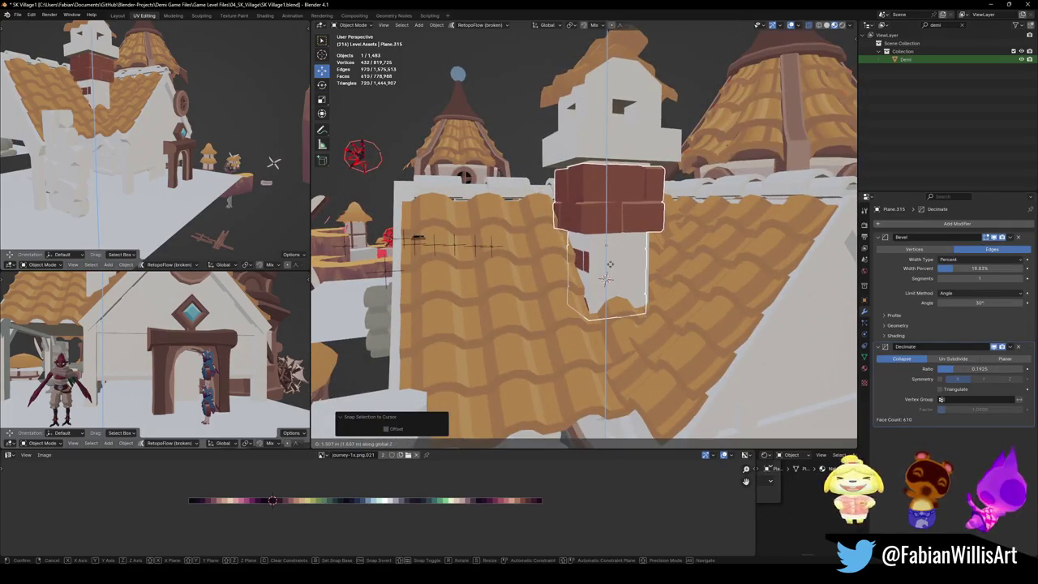
pyautogui.click(614, 218)
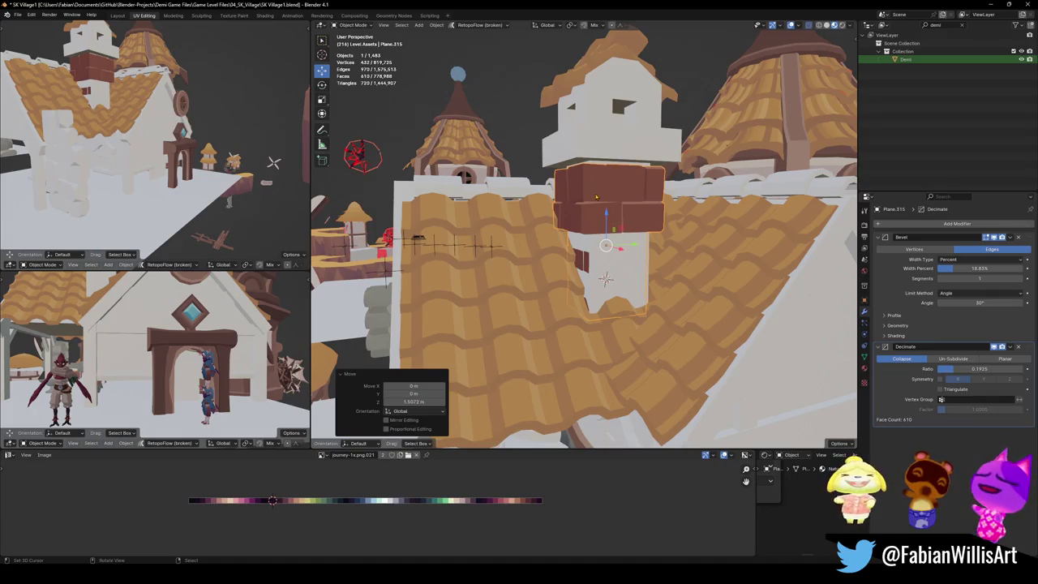
pyautogui.press('g')
pyautogui.press('z')
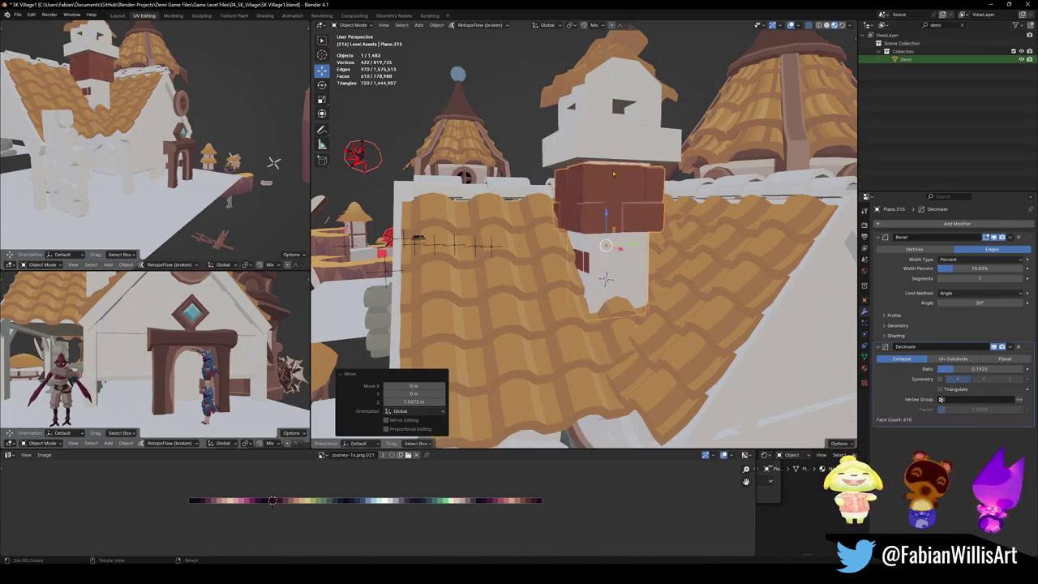
pyautogui.click(605, 300)
pyautogui.moveTo(605, 300)
pyautogui.mouseDown(button='middle')
pyautogui.moveTo(556, 276)
pyautogui.moveTo(591, 275)
pyautogui.mouseUp(button='middle')
pyautogui.press('g')
pyautogui.press('z')
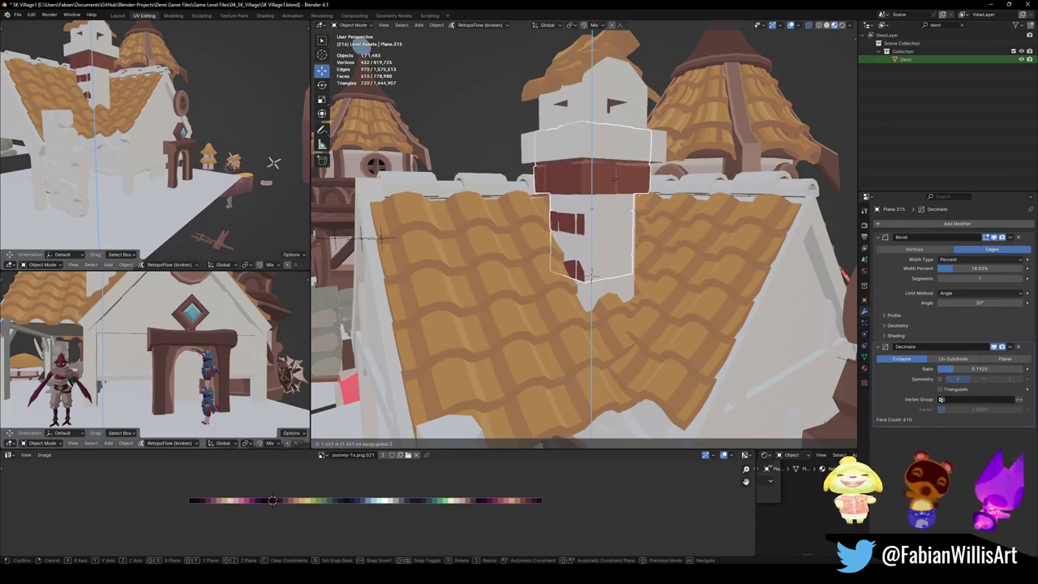
pyautogui.click(592, 276)
# Step: Enlarge the chimney slightly, then in Edit Mode with X-ray off select its linked brick faces
pyautogui.press('s')
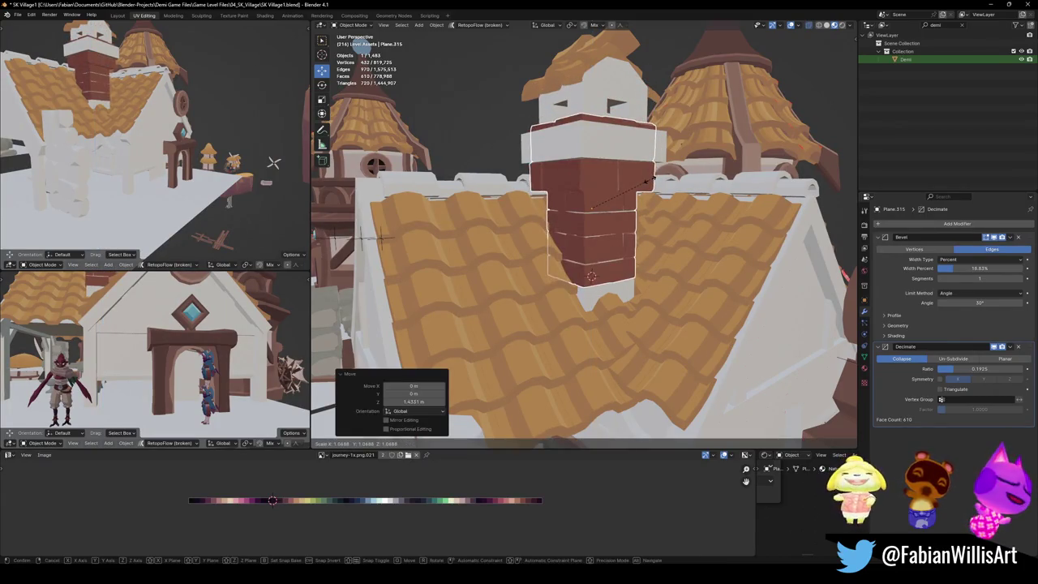
pyautogui.click(650, 179)
pyautogui.moveTo(650, 179); pyautogui.dragTo(571, 194, button='middle')
pyautogui.press('Tab')
pyautogui.press('a')
pyautogui.hotkey('alt', 'a')
pyautogui.hotkey('alt', 'z')
pyautogui.press('l')
pyautogui.moveTo(571, 193)
pyautogui.mouseDown(button='middle')
pyautogui.moveTo(679, 375)
pyautogui.moveTo(630, 366)
pyautogui.moveTo(729, 230)
pyautogui.moveTo(604, 325)
pyautogui.moveTo(537, 333)
pyautogui.mouseUp(button='middle')
pyautogui.press('l')
pyautogui.press('h')
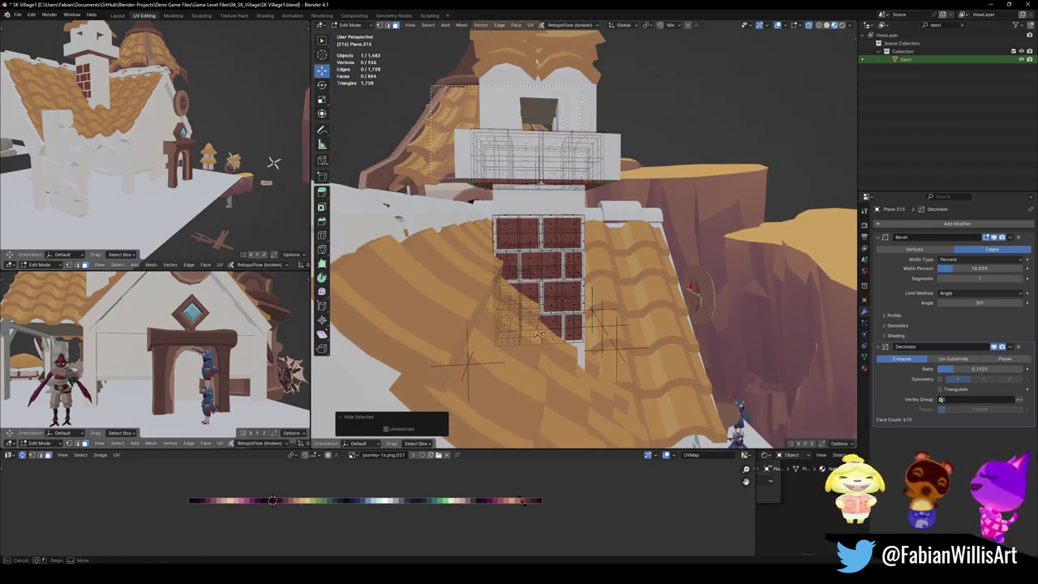
pyautogui.moveTo(581, 178); pyautogui.dragTo(634, 193)
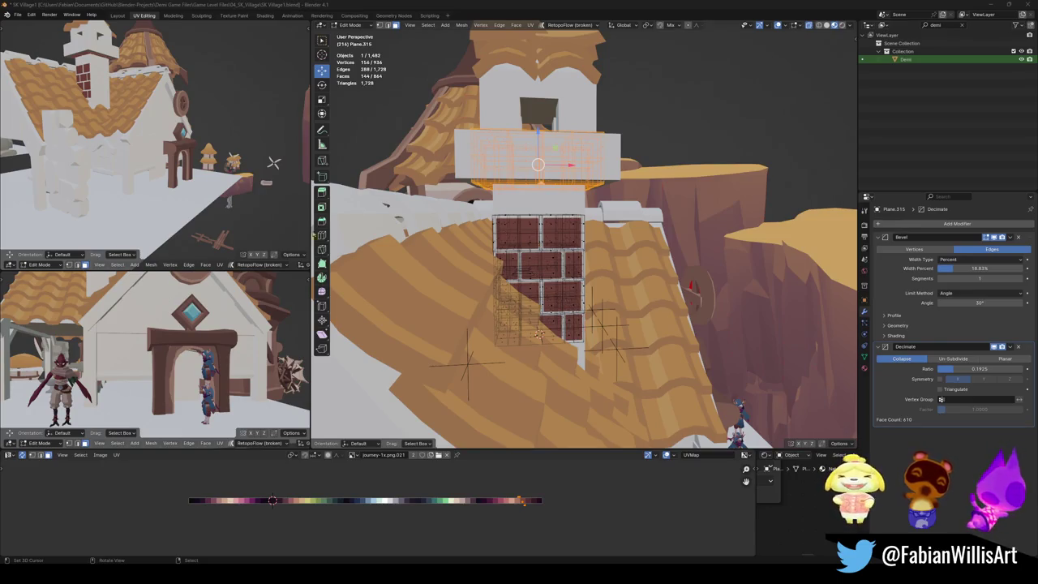
pyautogui.moveTo(454, 261); pyautogui.dragTo(621, 220, button='middle')
pyautogui.hotkey('alt', 'h')
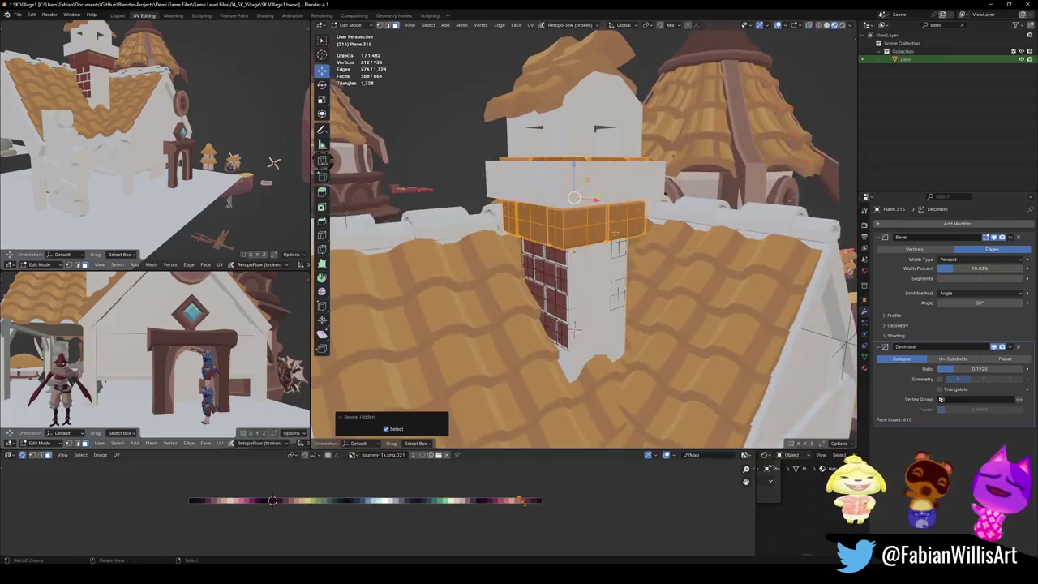
pyautogui.press('g')
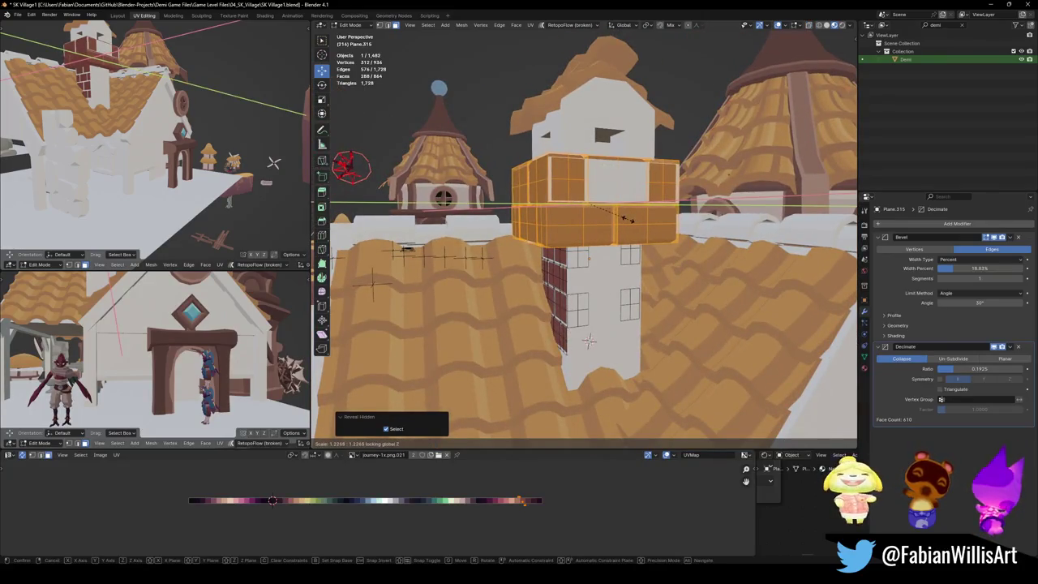
pyautogui.click(626, 219)
pyautogui.moveTo(589, 342); pyautogui.dragTo(734, 403, button='middle')
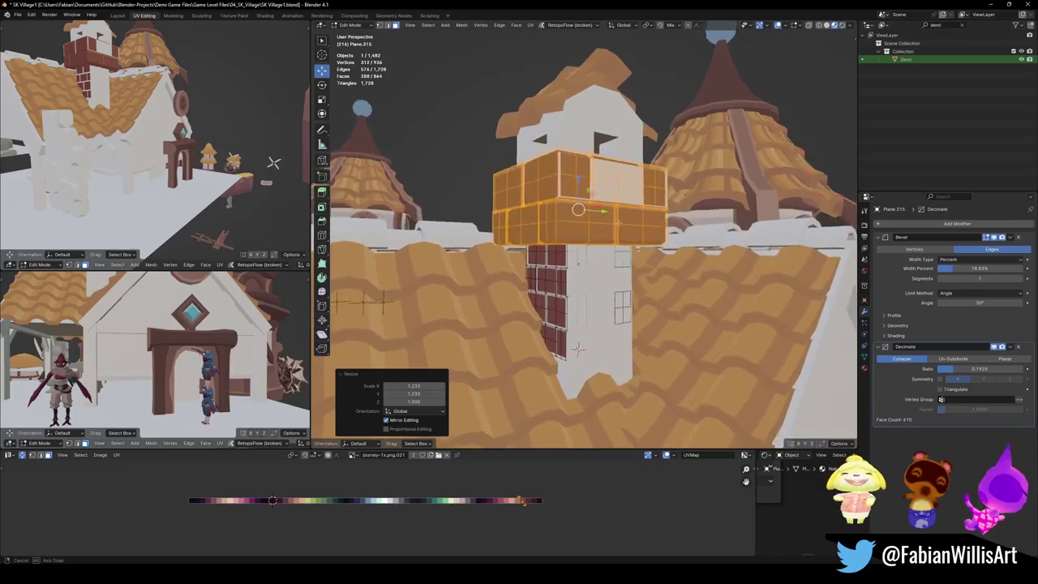
pyautogui.hotkey('ctrl', 'z')
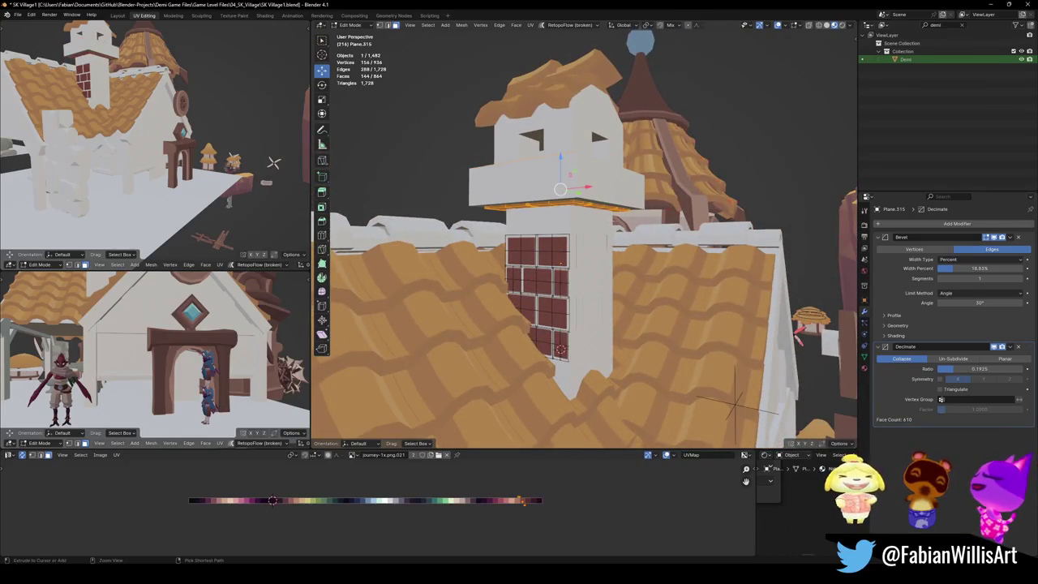
pyautogui.moveTo(736, 403); pyautogui.dragTo(573, 341, button='middle')
pyautogui.hotkey('ctrl', 'z')
pyautogui.hotkey('ctrl', 'z')
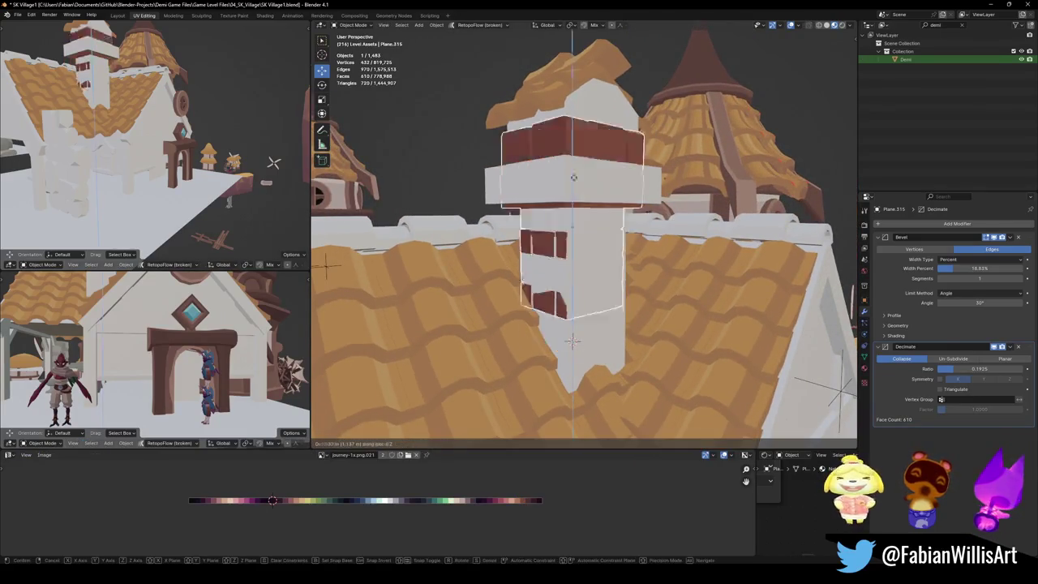
# Step: Undo the recent chimney edits and drop the top block vertically onto the brick chimney
pyautogui.hotkey('ctrl', 'z')
pyautogui.hotkey('ctrl', 'z')
pyautogui.scroll(-5, 572, 341)
pyautogui.hotkey('ctrl', 'z')
pyautogui.hotkey('ctrl', 'z')
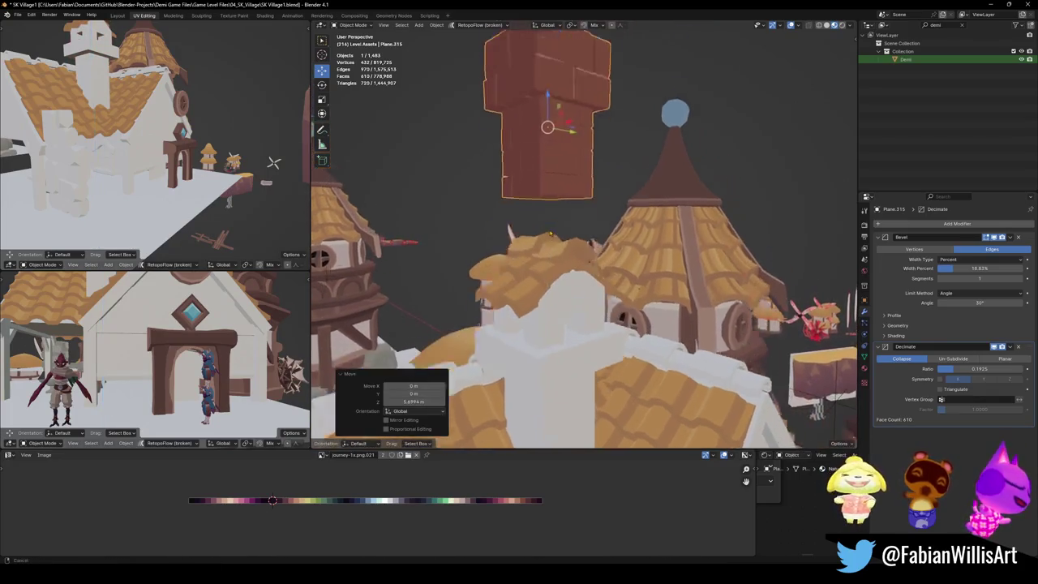
pyautogui.hotkey('ctrl', 'z')
pyautogui.press('g')
pyautogui.press('z')
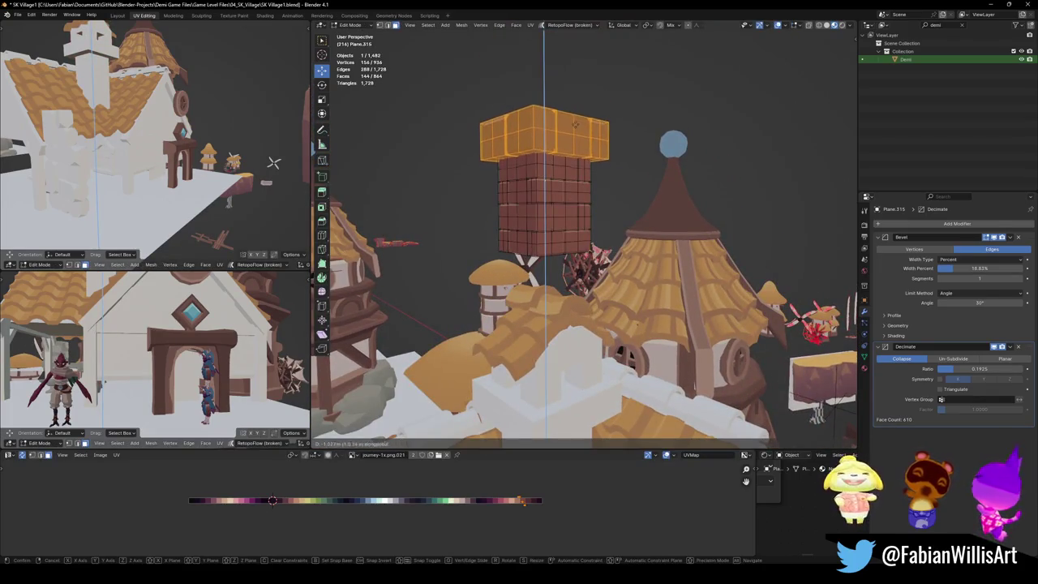
pyautogui.click(577, 126)
# Step: Reveal the hidden faces, separate the top block into its own object, and lower it
pyautogui.moveTo(577, 126)
pyautogui.mouseDown(button='middle')
pyautogui.moveTo(624, 166)
pyautogui.moveTo(586, 171)
pyautogui.mouseUp(button='middle')
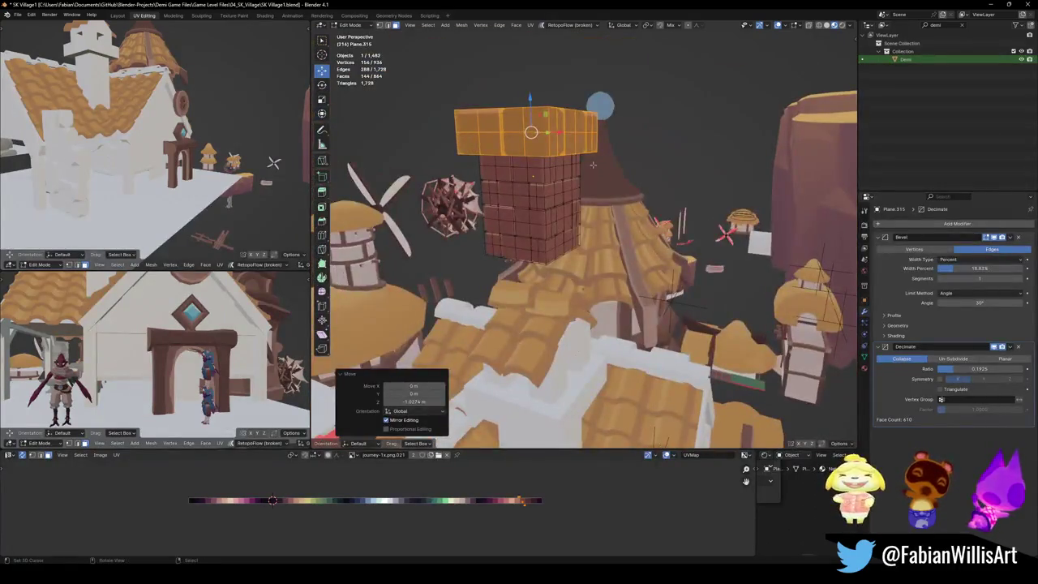
pyautogui.hotkey('alt', 'h')
pyautogui.rightClick(586, 171)
pyautogui.click(640, 243)
pyautogui.press('Tab')
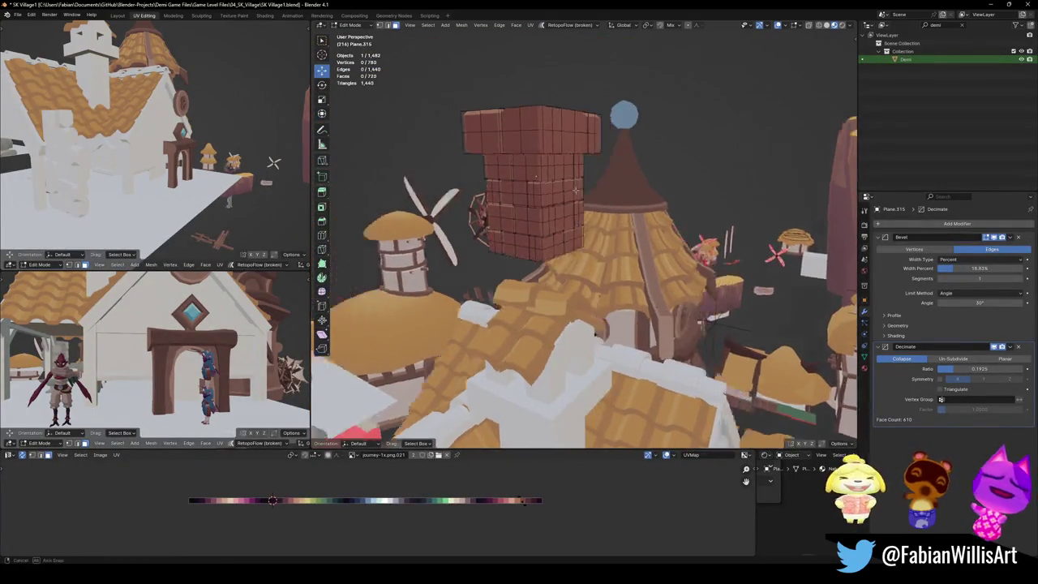
pyautogui.moveTo(617, 195); pyautogui.dragTo(578, 162, button='middle')
pyautogui.press('g')
pyautogui.press('z')
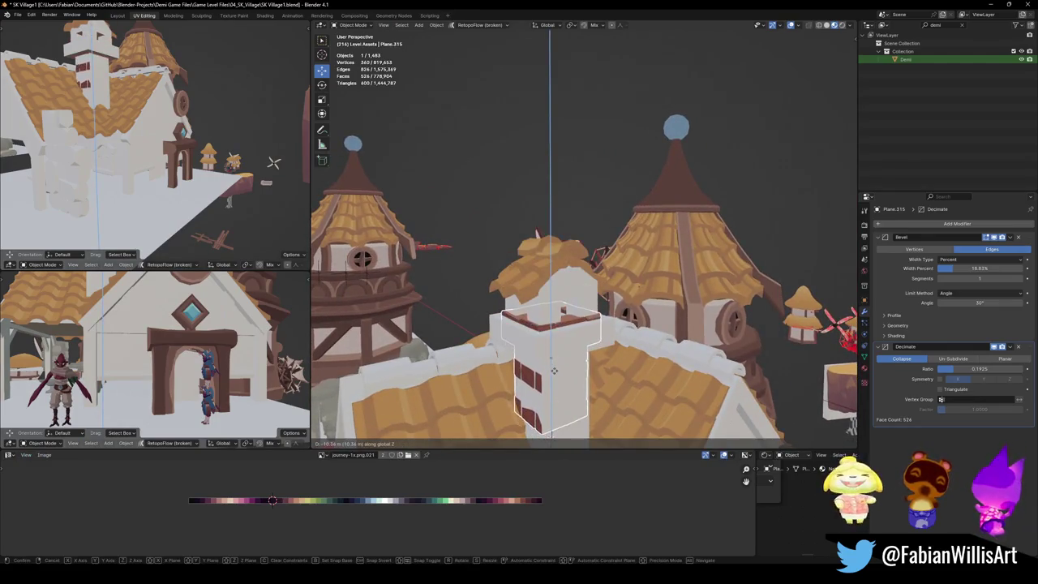
pyautogui.click(554, 371)
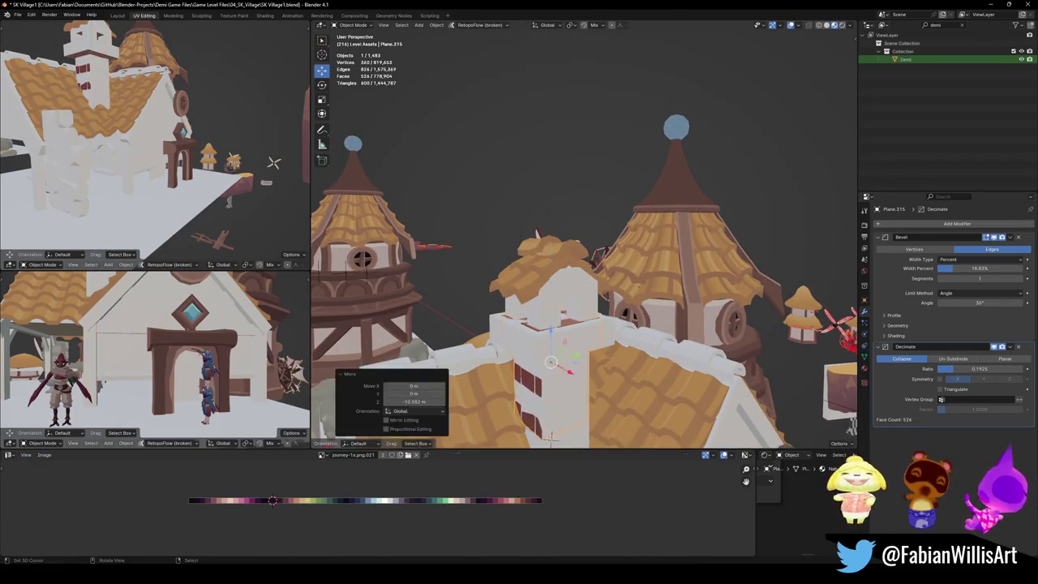
# Step: Isolate the chimney in local view and select all of its top cap geometry in Edit Mode
pyautogui.press('Tab')
pyautogui.moveTo(554, 371)
pyautogui.mouseDown(button='middle')
pyautogui.moveTo(574, 344)
pyautogui.moveTo(580, 294)
pyautogui.mouseUp(button='middle')
pyautogui.scroll(3, 574, 345)
pyautogui.press('KP_Divide')
pyautogui.scroll(-3, 568, 260)
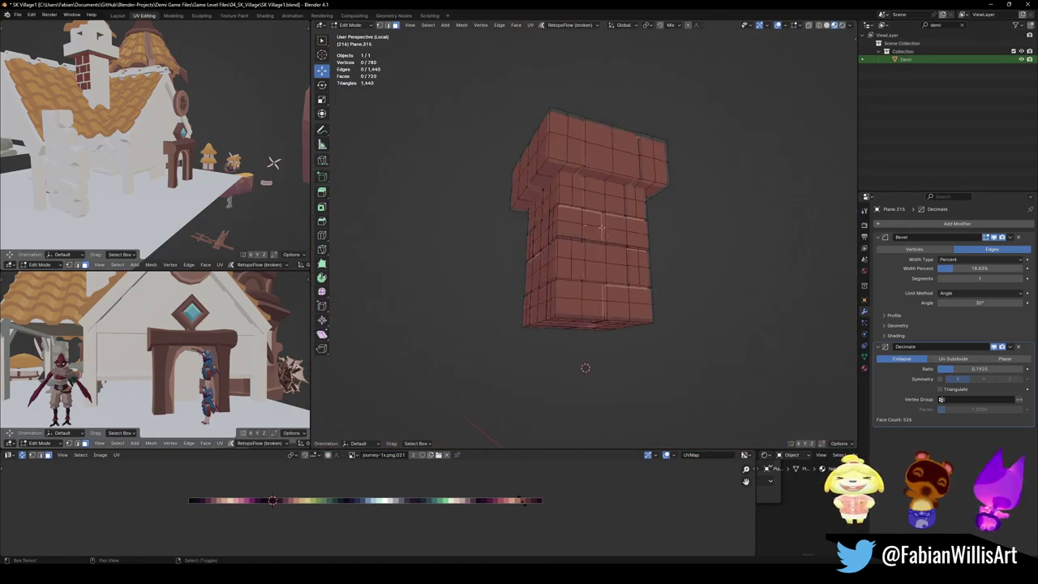
pyautogui.press('l')
pyautogui.moveTo(559, 223); pyautogui.dragTo(562, 253, button='middle')
pyautogui.press('l')
pyautogui.press('g')
pyautogui.press('l')
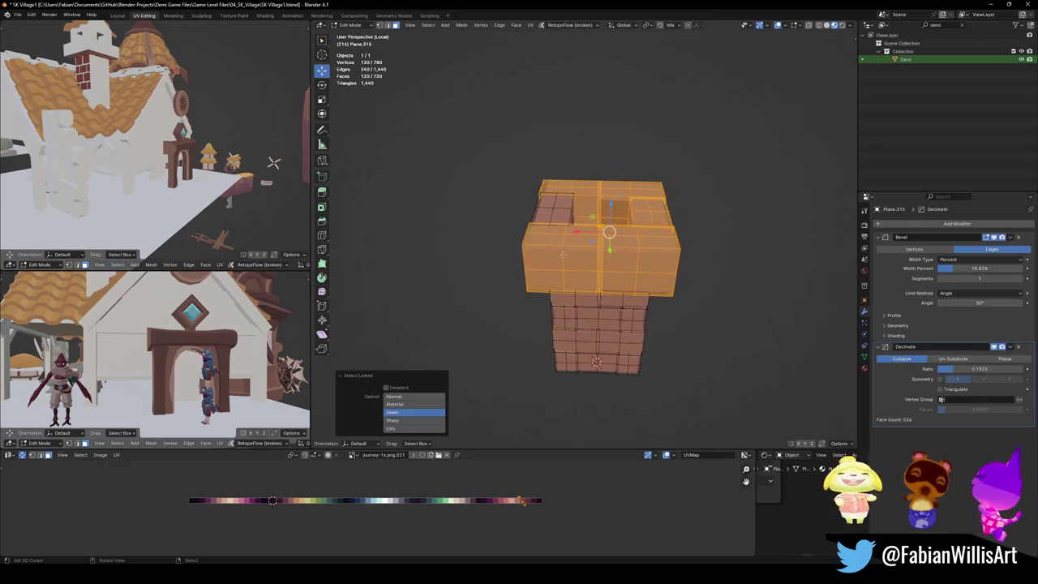
pyautogui.press('l')
pyautogui.moveTo(596, 362); pyautogui.dragTo(616, 324, button='middle')
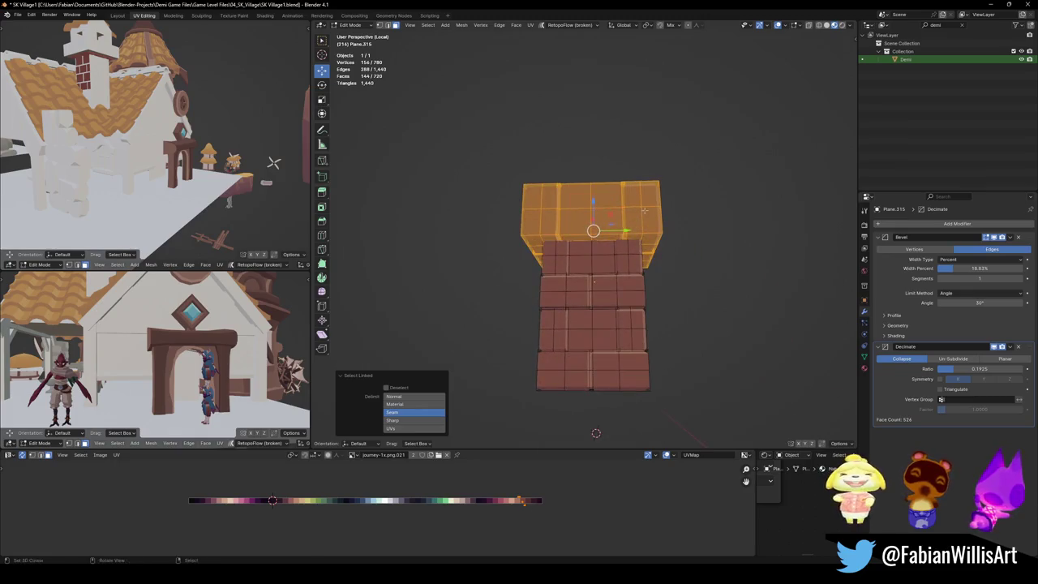
# Step: Widen the top cap 1.227× in X and Y, keeping its height, then exit local view
pyautogui.press('s')
pyautogui.hotkey('shift', 'z')
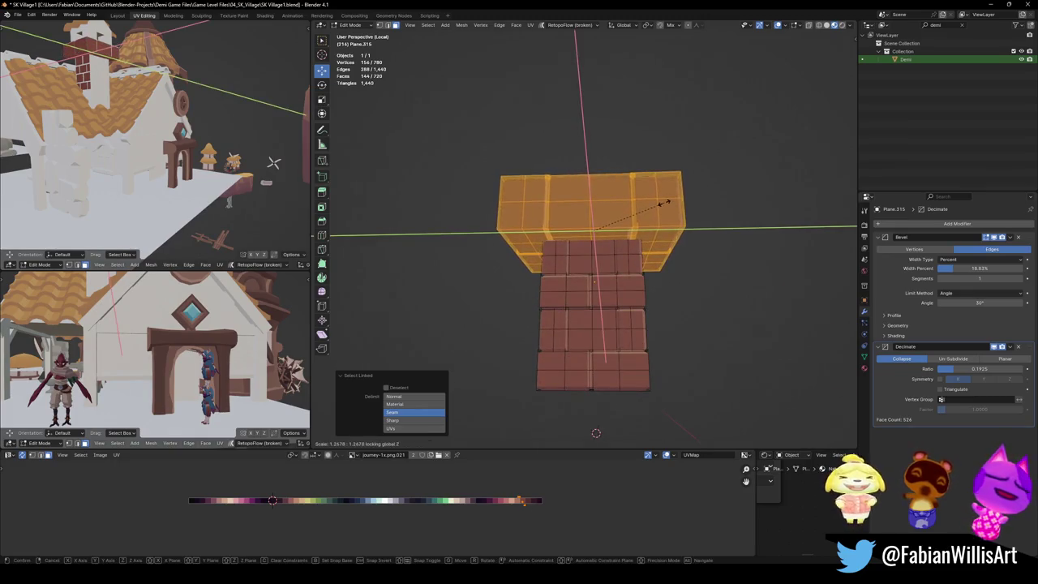
pyautogui.click(661, 202)
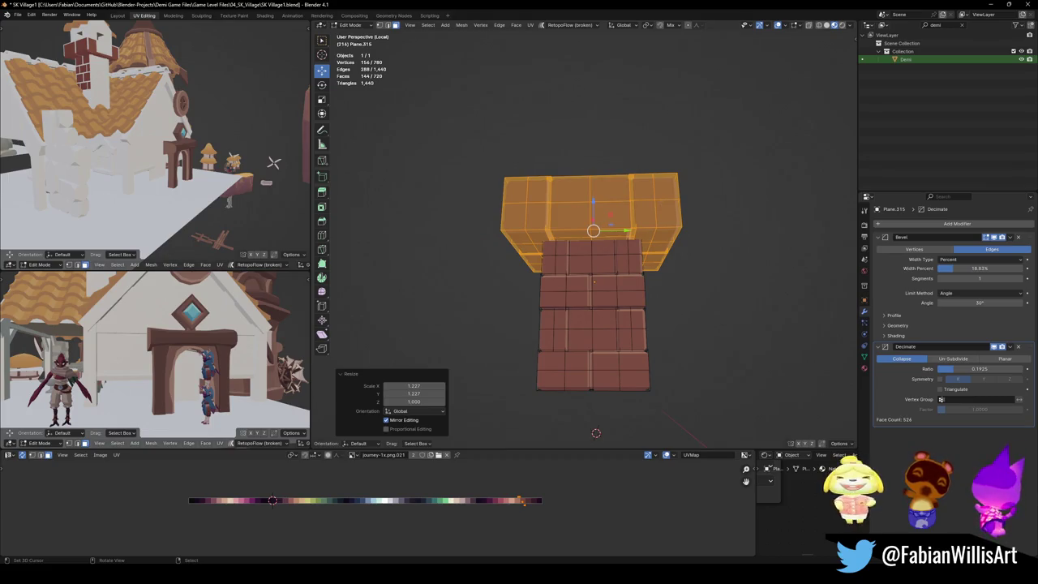
pyautogui.moveTo(650, 286); pyautogui.dragTo(614, 297, button='middle')
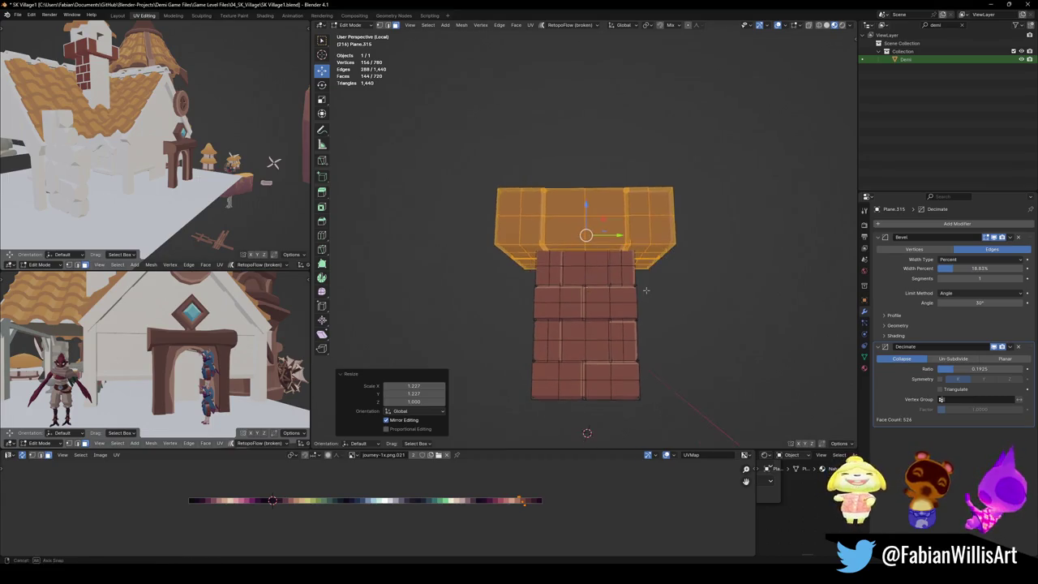
pyautogui.press('Tab')
pyautogui.press('KP_Divide')
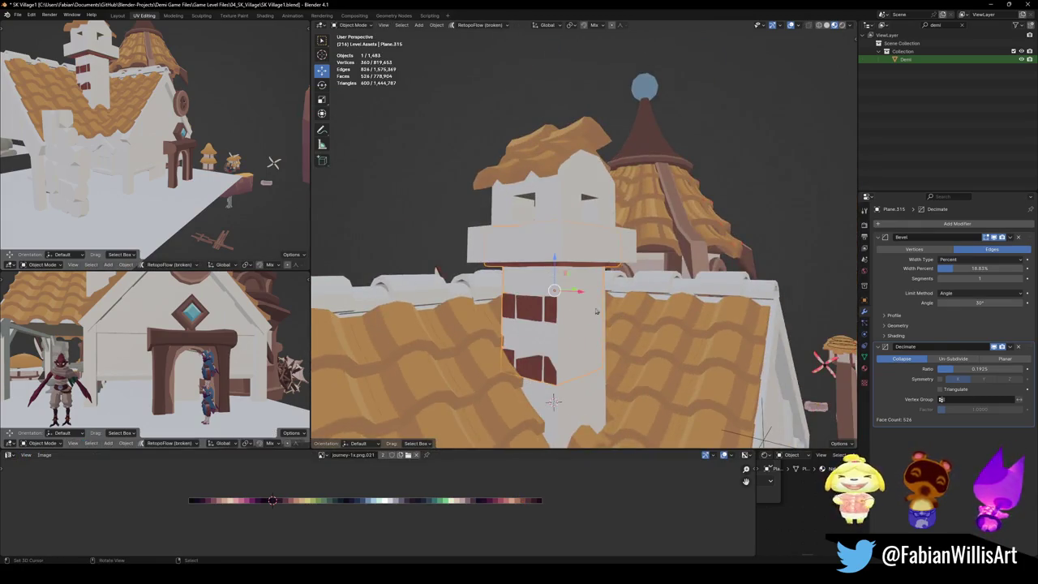
pyautogui.keyDown('shift'); pyautogui.click(592, 243); pyautogui.keyUp('shift')
# Step: Link the roof's palette material to the chimney and shift its UVs to a pale mauve brick colour
pyautogui.press('q')
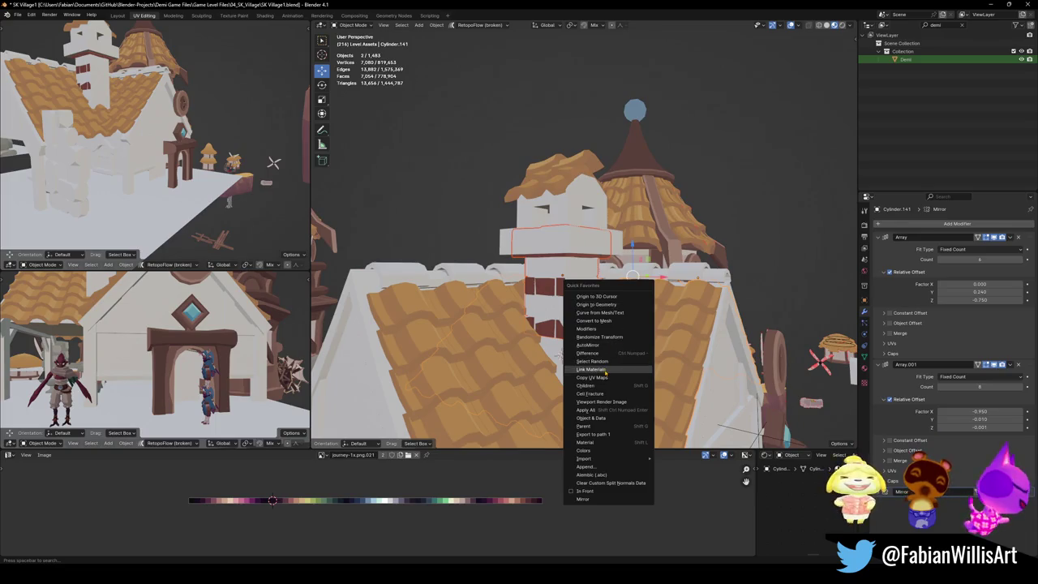
pyautogui.click(604, 370)
pyautogui.scroll(2, 579, 316)
pyautogui.click(521, 342)
pyautogui.press('Tab')
pyautogui.press('a')
pyautogui.press('g')
pyautogui.press('x')
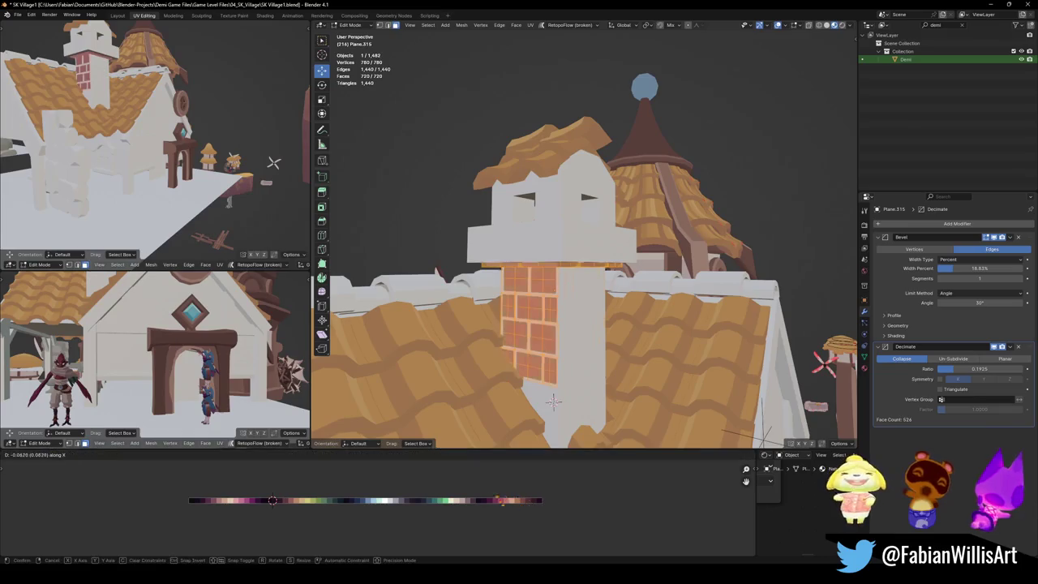
pyautogui.click(552, 400)
pyautogui.press('Tab')
# Step: Delete the leftover white block covering the chimney
pyautogui.moveTo(553, 401)
pyautogui.mouseDown(button='middle')
pyautogui.moveTo(573, 270)
pyautogui.moveTo(560, 258)
pyautogui.moveTo(548, 266)
pyautogui.moveTo(570, 292)
pyautogui.moveTo(550, 300)
pyautogui.mouseUp(button='middle')
pyautogui.click(575, 245)
pyautogui.press('Delete')
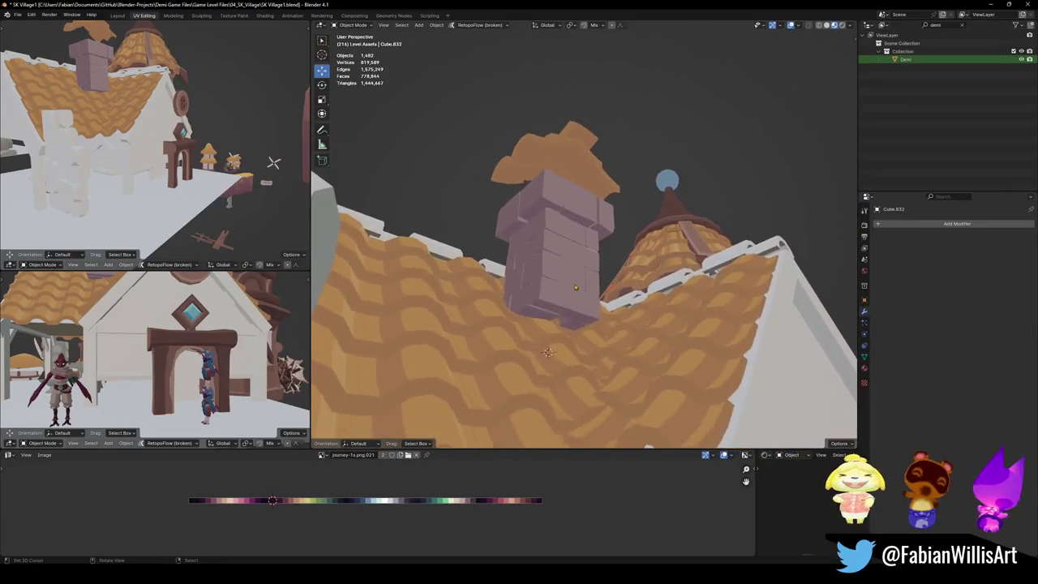
# Step: Inspect the mauve chimney on the roof from several angles and save SK Village1.blend
pyautogui.click(550, 300)
pyautogui.press('Tab')
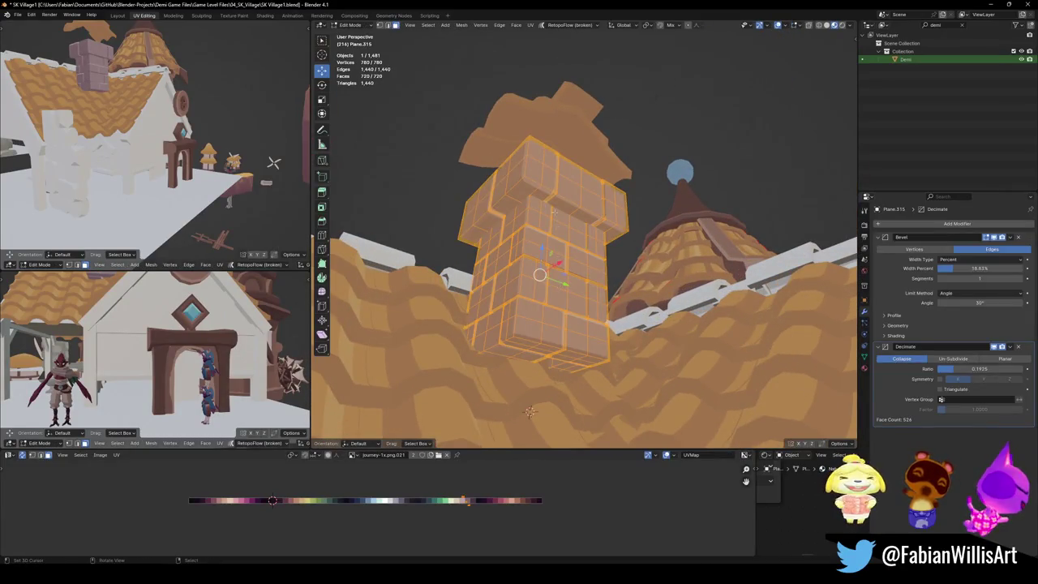
pyautogui.hotkey('alt', 'a')
pyautogui.moveTo(578, 245); pyautogui.dragTo(657, 292, button='middle')
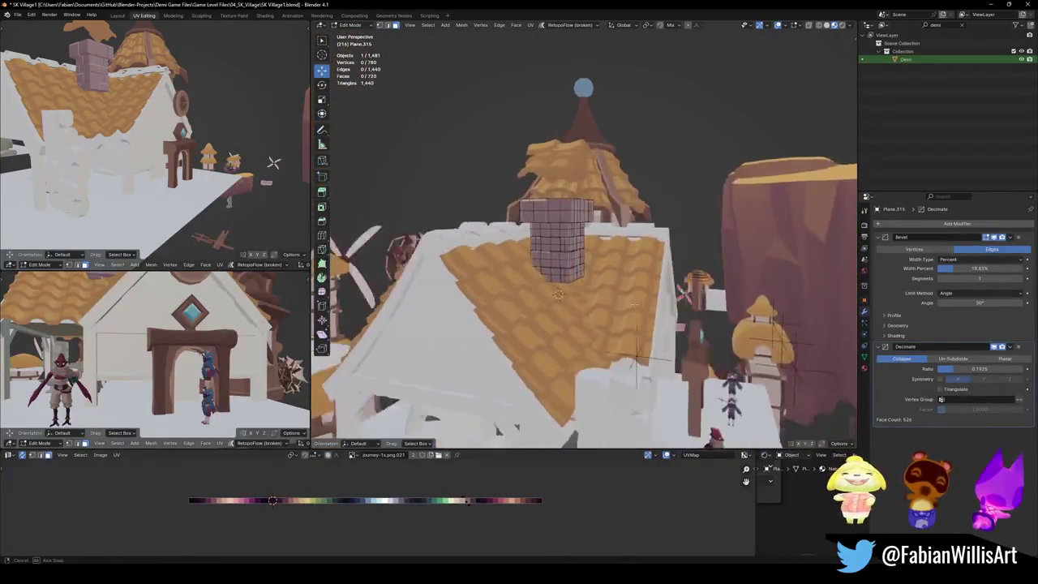
pyautogui.moveTo(657, 292); pyautogui.dragTo(706, 317, button='middle')
pyautogui.moveTo(129, 321)
pyautogui.mouseDown(button='middle')
pyautogui.moveTo(104, 328)
pyautogui.moveTo(204, 371)
pyautogui.moveTo(229, 341)
pyautogui.mouseUp(button='middle')
pyautogui.press('Tab')
pyautogui.press('Tab')
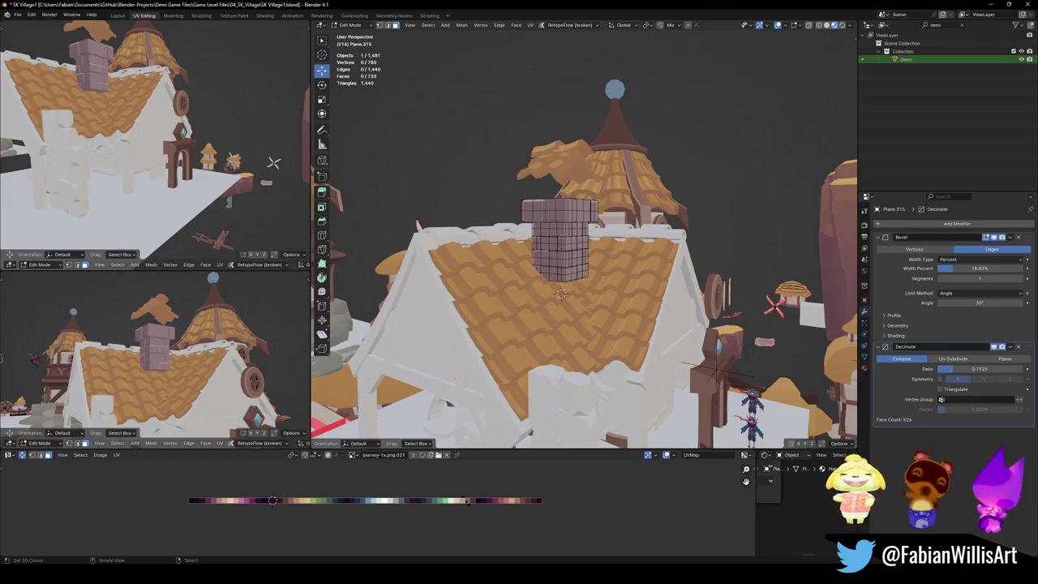
pyautogui.hotkey('ctrl', 's')
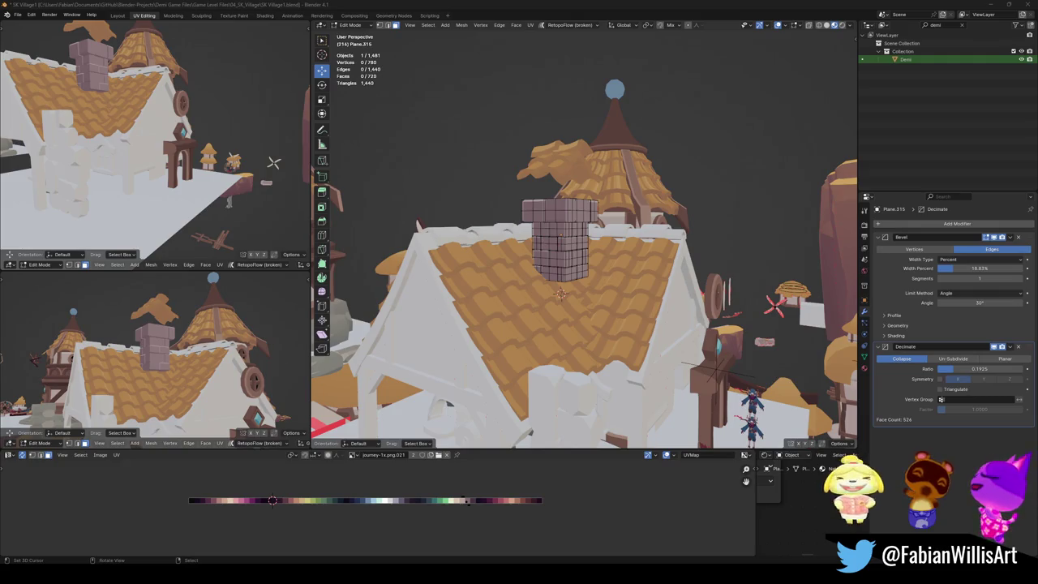
pyautogui.moveTo(584, 244); pyautogui.dragTo(616, 259, button='middle')
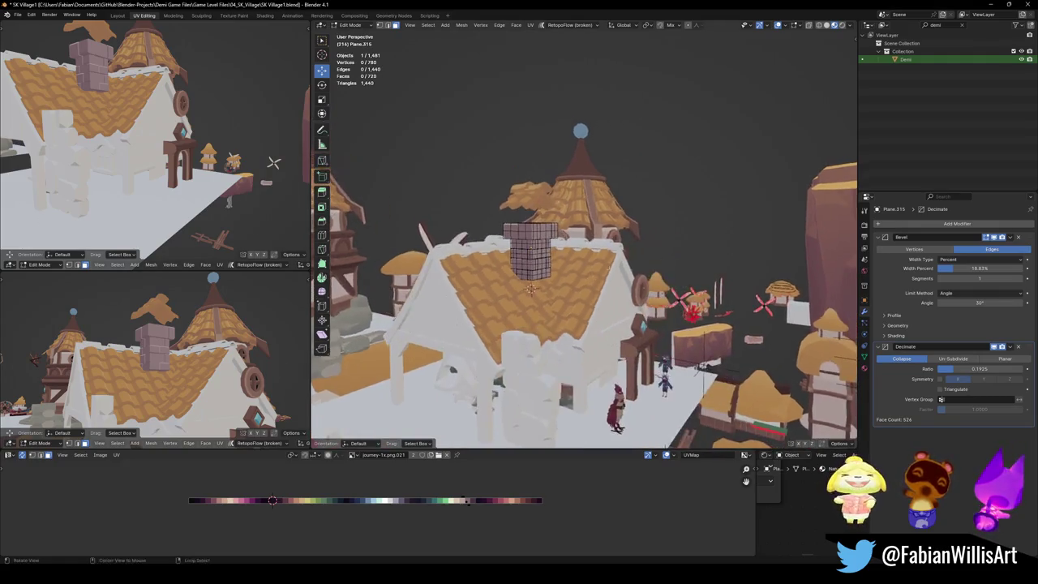
pyautogui.moveTo(563, 289)
pyautogui.mouseDown(button='middle')
pyautogui.moveTo(552, 262)
pyautogui.moveTo(562, 246)
pyautogui.moveTo(582, 246)
pyautogui.mouseUp(button='middle')
pyautogui.hotkey('ctrl', 's')
# Step: Enlarge the chimney by 1.135 and sink it vertically into the roof
pyautogui.scroll(3, 562, 246)
pyautogui.press('Tab')
pyautogui.click(582, 246)
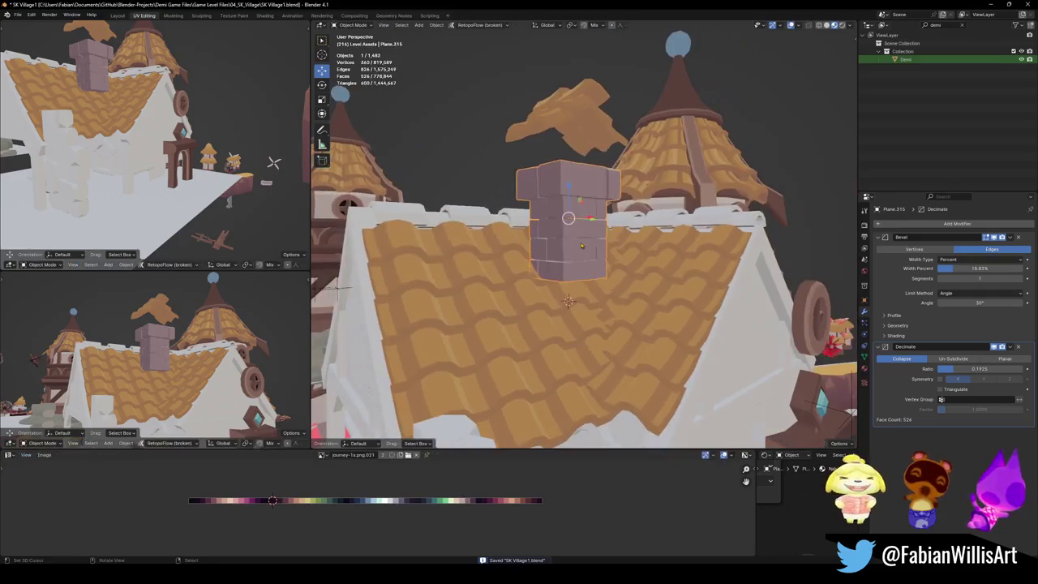
pyautogui.scroll(3, 592, 227)
pyautogui.press('s')
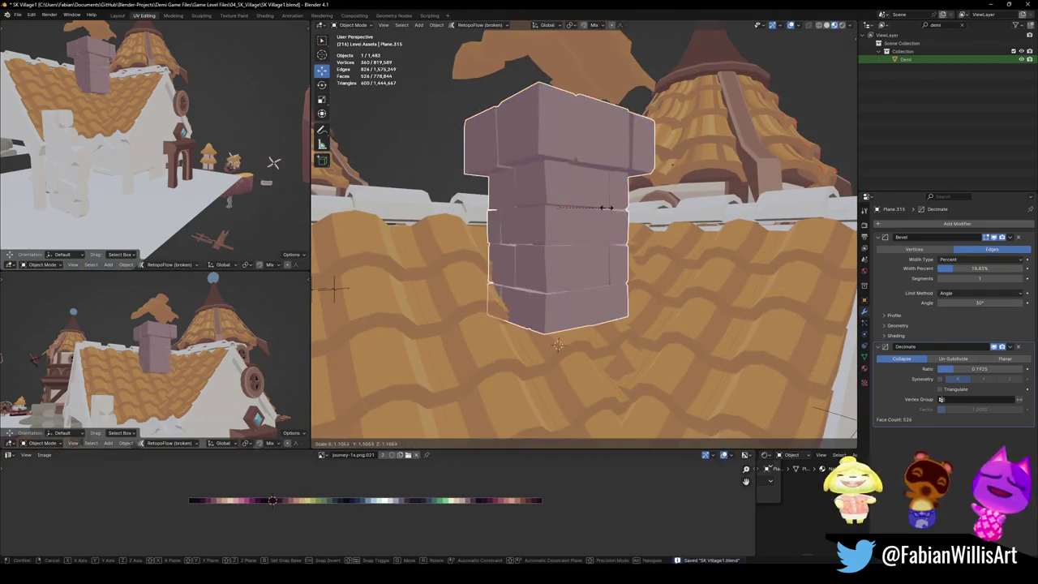
pyautogui.click(609, 201)
pyautogui.press('g')
pyautogui.press('z')
pyautogui.click(608, 278)
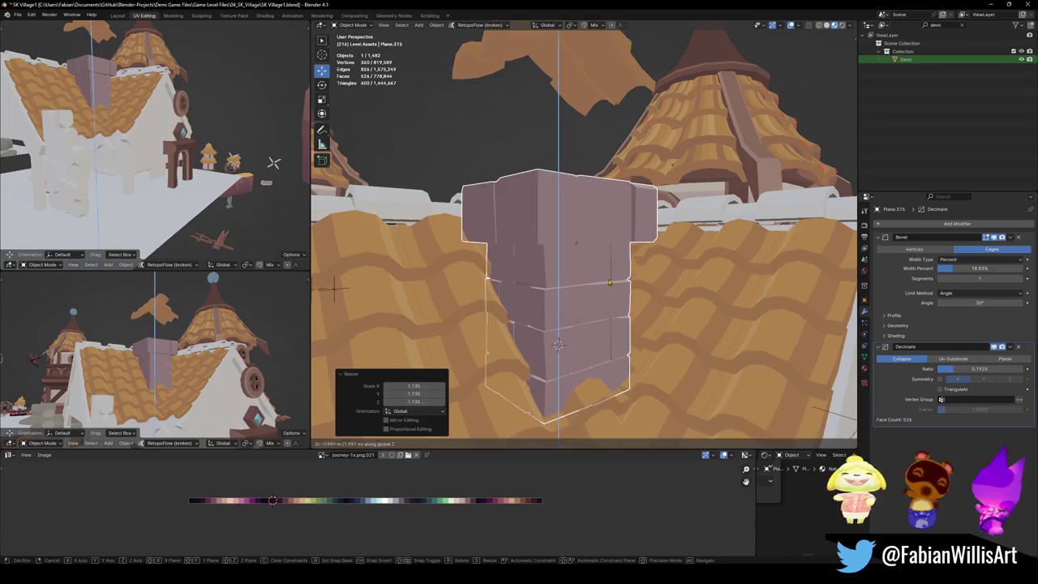
pyautogui.scroll(-3, 608, 278)
# Step: Select both floating cap pieces and lower them vertically onto the chimney
pyautogui.moveTo(608, 278); pyautogui.dragTo(568, 113, button='middle')
pyautogui.click(575, 152)
pyautogui.keyDown('shift'); pyautogui.click(568, 113); pyautogui.keyUp('shift')
pyautogui.press('g')
pyautogui.press('z')
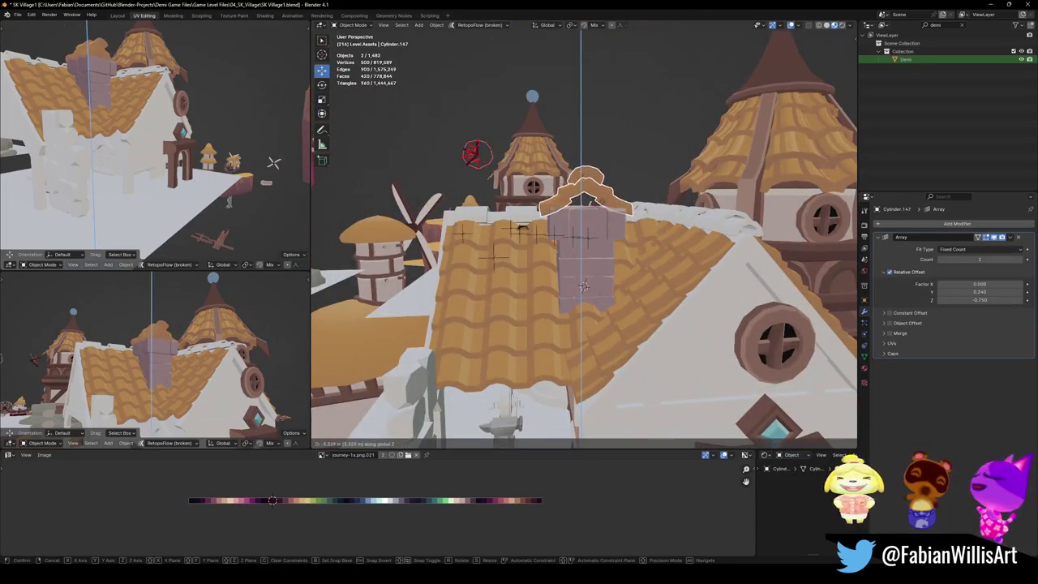
pyautogui.click(584, 286)
pyautogui.moveTo(584, 286)
pyautogui.mouseDown(button='middle')
pyautogui.moveTo(731, 231)
pyautogui.moveTo(583, 241)
pyautogui.mouseUp(button='middle')
pyautogui.scroll(-5, 616, 243)
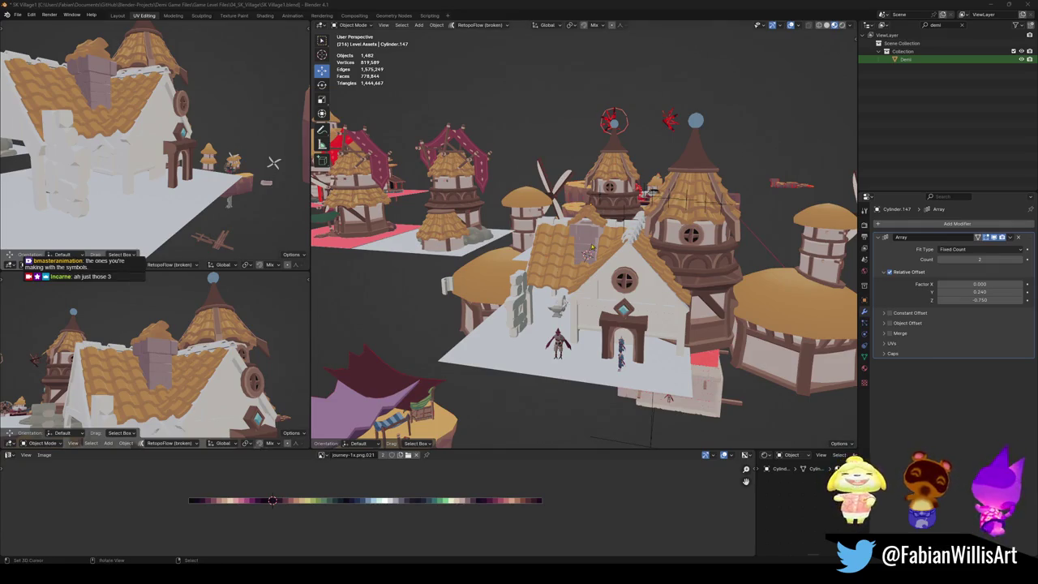
pyautogui.scroll(3, 604, 274)
pyautogui.scroll(3, 608, 248)
# Step: Turn off the chimney's Decimate modifier in the viewport and save the file
pyautogui.click(608, 248)
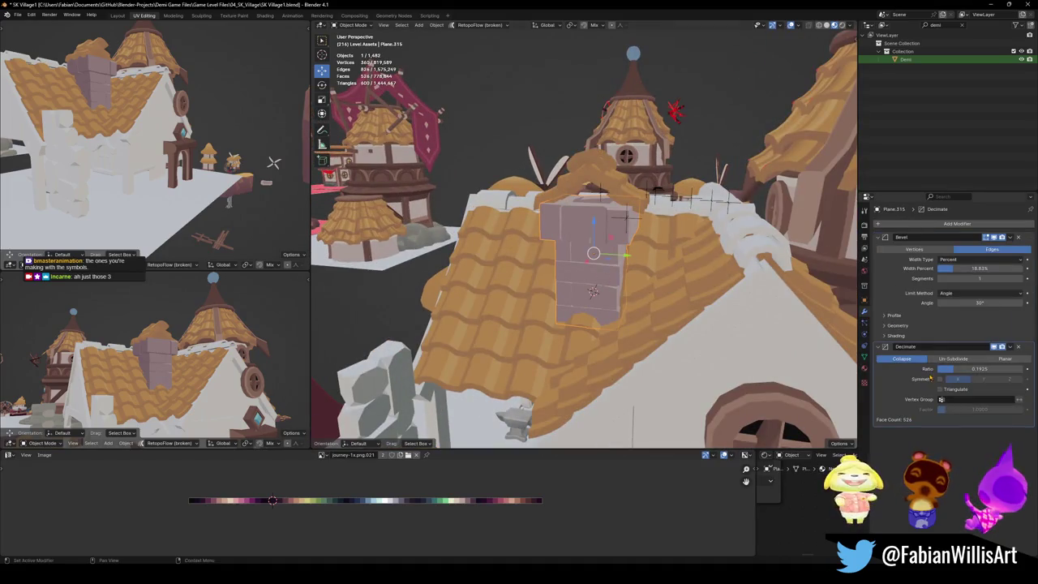
pyautogui.click(994, 347)
pyautogui.moveTo(604, 281)
pyautogui.mouseDown(button='middle')
pyautogui.moveTo(637, 262)
pyautogui.moveTo(571, 383)
pyautogui.mouseUp(button='middle')
pyautogui.hotkey('ctrl', 's')
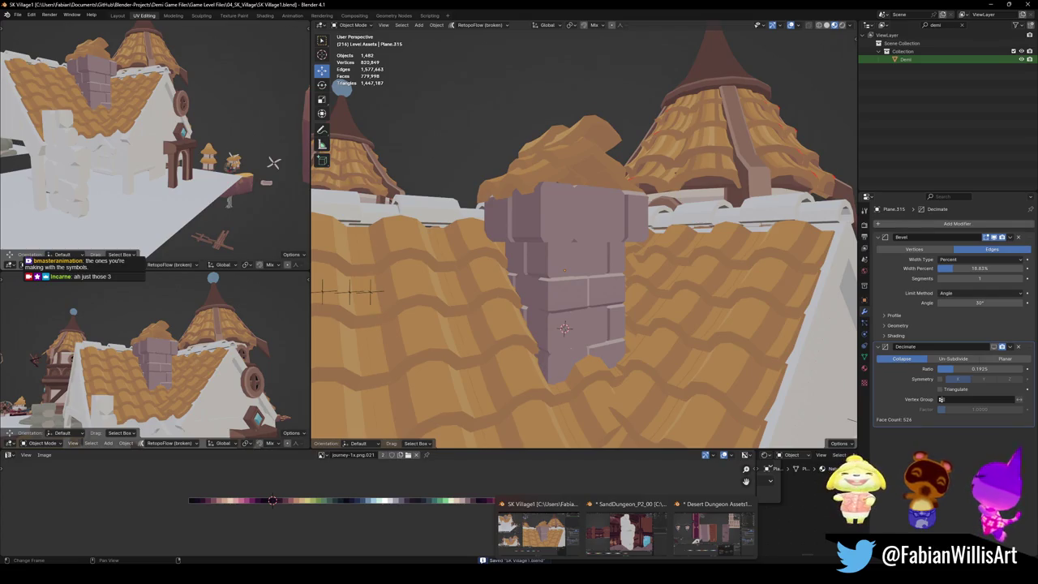
# Step: Switch to the Desert Dungeon Assets1 window and frame the MSH_Pillars shields in the viewport
pyautogui.click(710, 527)
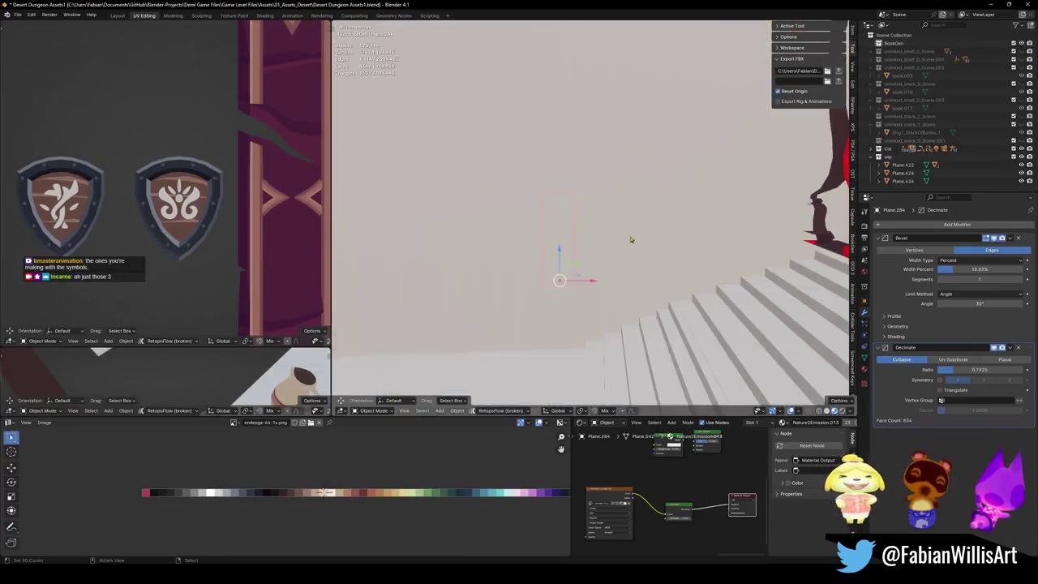
pyautogui.moveTo(715, 215)
pyautogui.mouseDown(button='middle')
pyautogui.moveTo(627, 259)
pyautogui.moveTo(528, 279)
pyautogui.mouseUp(button='middle')
pyautogui.scroll(6, 633, 235)
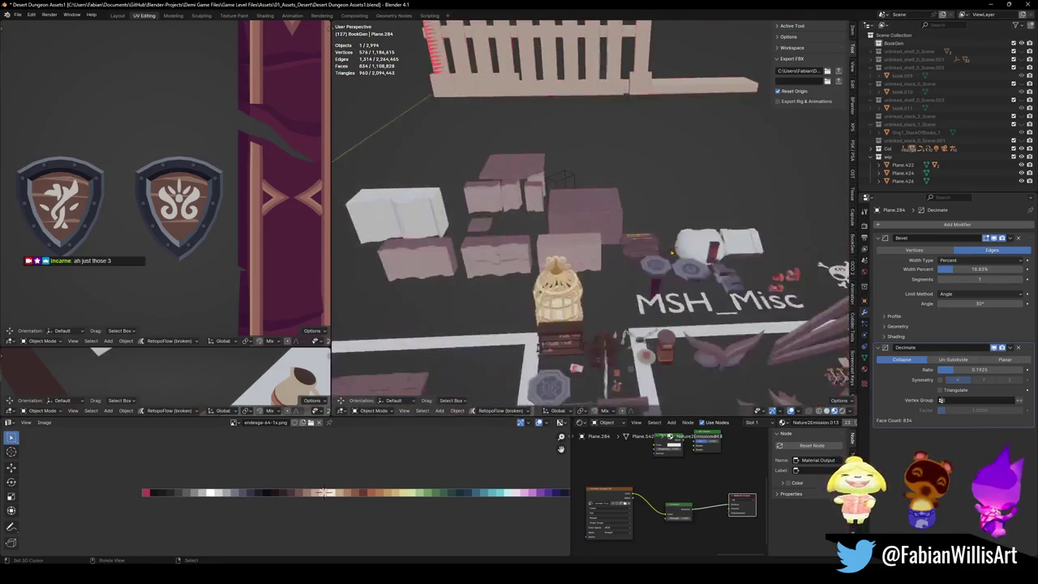
pyautogui.moveTo(633, 235)
pyautogui.mouseDown(button='middle')
pyautogui.moveTo(694, 290)
pyautogui.moveTo(616, 276)
pyautogui.moveTo(629, 288)
pyautogui.mouseUp(button='middle')
pyautogui.scroll(5, 616, 276)
pyautogui.scroll(3, 618, 276)
pyautogui.scroll(-4, 617, 277)
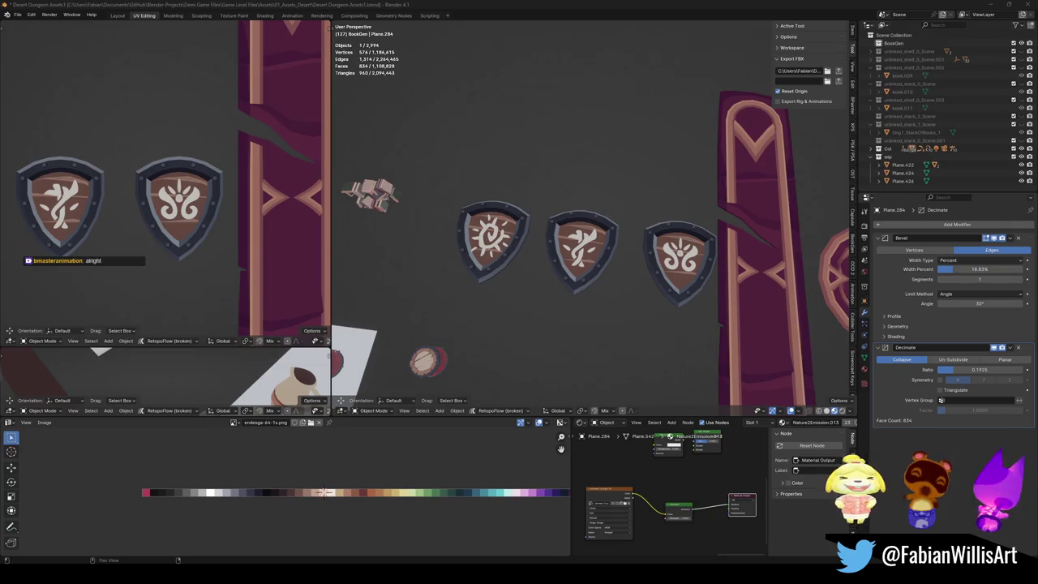
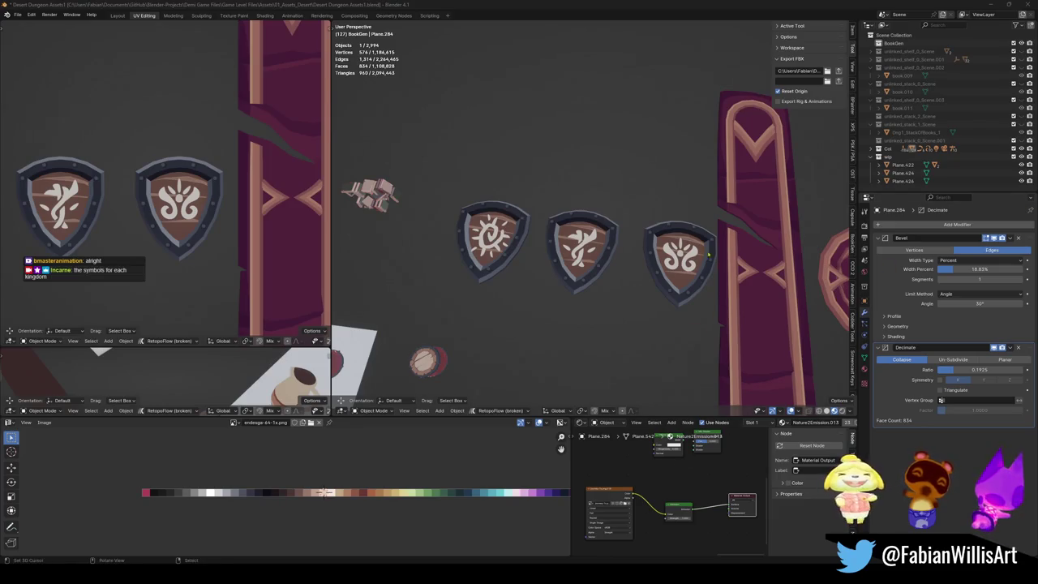
# Step: Switch to the SK Village1 house scene and orbit out to see the whole house
pyautogui.keyDown('shift'); pyautogui.moveTo(646, 257); pyautogui.dragTo(625, 298, button='middle'); pyautogui.keyUp('shift')
pyautogui.scroll(-4, 685, 249)
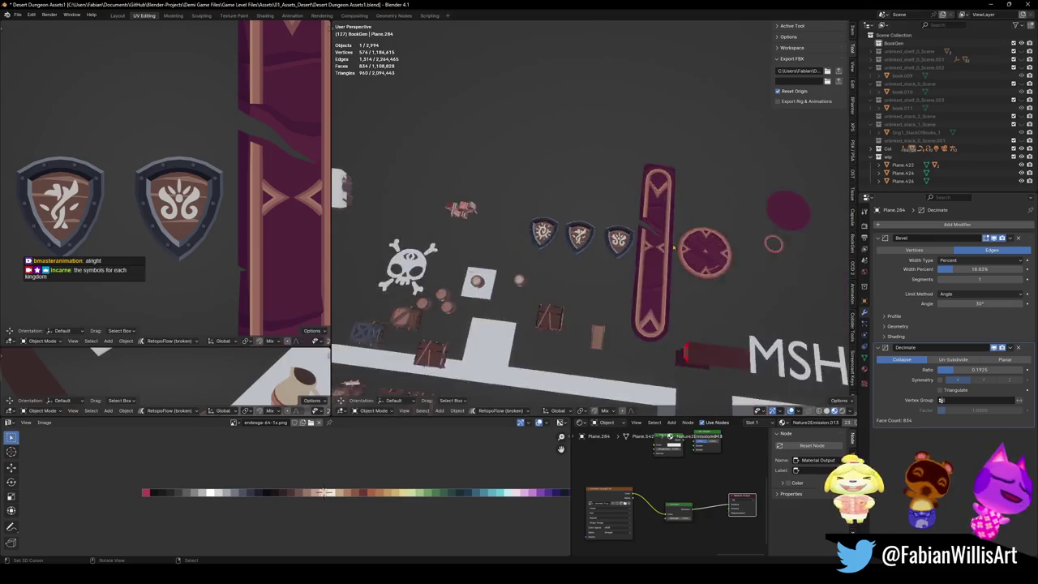
pyautogui.scroll(2, 685, 249)
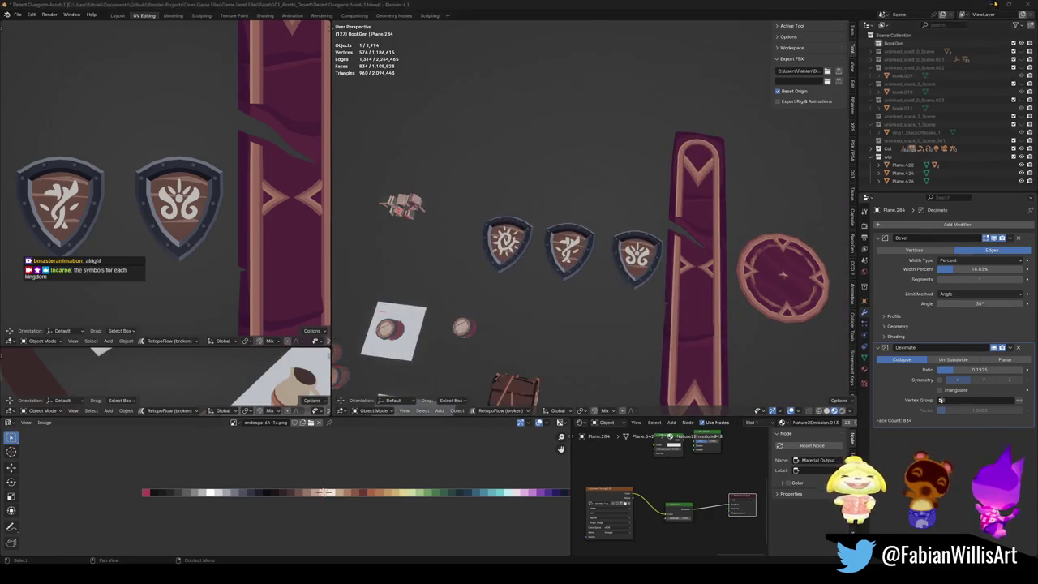
pyautogui.click(991, 4)
pyautogui.scroll(-3, 561, 267)
pyautogui.moveTo(561, 268)
pyautogui.mouseDown(button='middle')
pyautogui.moveTo(587, 200)
pyautogui.moveTo(602, 250)
pyautogui.moveTo(621, 264)
pyautogui.moveTo(596, 228)
pyautogui.moveTo(604, 261)
pyautogui.moveTo(625, 261)
pyautogui.mouseUp(button='middle')
# Step: Select a cylinder prop and save the village file as SK Village1.blend
pyautogui.click(587, 200)
pyautogui.click(587, 200)
pyautogui.scroll(-3, 596, 227)
pyautogui.scroll(4, 604, 252)
pyautogui.hotkey('ctrl', 's')
pyautogui.scroll(3, 627, 270)
pyautogui.scroll(-2, 608, 243)
pyautogui.scroll(-2, 600, 235)
pyautogui.scroll(3, 568, 221)
# Step: Select the house body and bring up the Add menu for new objects
pyautogui.moveTo(624, 354); pyautogui.dragTo(710, 335, button='middle')
pyautogui.click(709, 335)
pyautogui.hotkey('shift', 'a')
pyautogui.press('Escape')
pyautogui.hotkey('shift', 's')
pyautogui.hotkey('shift', 'a')
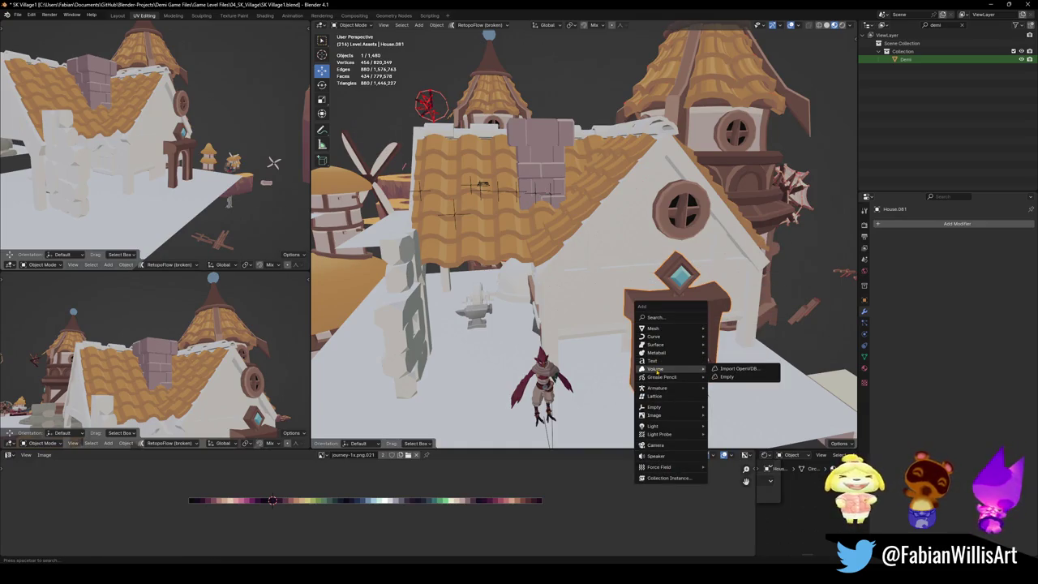
# Step: Close the Add menu without adding anything, then view the door and wall trim beams from several angles
pyautogui.click(658, 395)
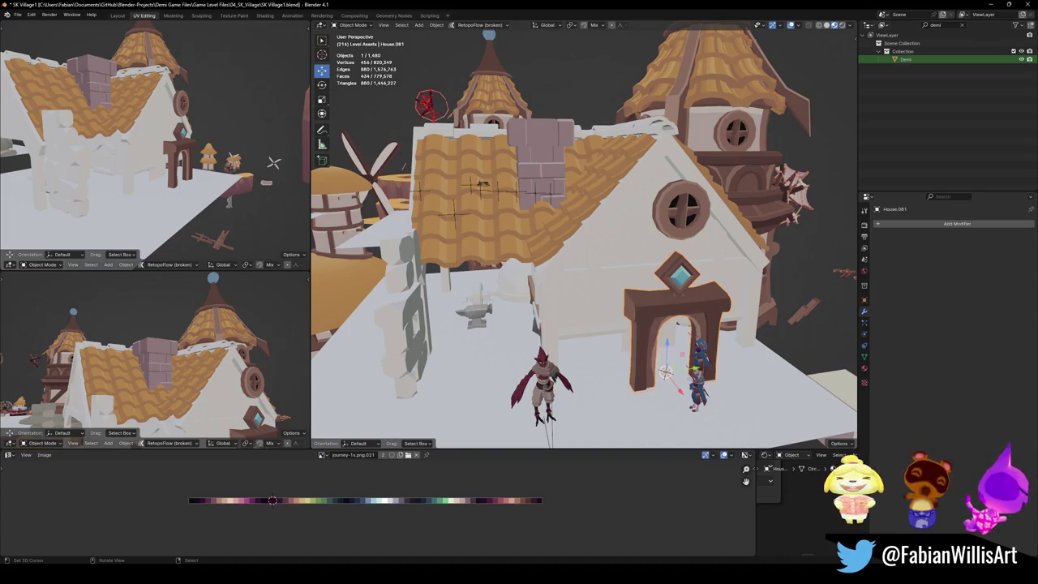
pyautogui.moveTo(575, 316)
pyautogui.mouseDown(button='middle')
pyautogui.moveTo(576, 292)
pyautogui.moveTo(497, 297)
pyautogui.mouseUp(button='middle')
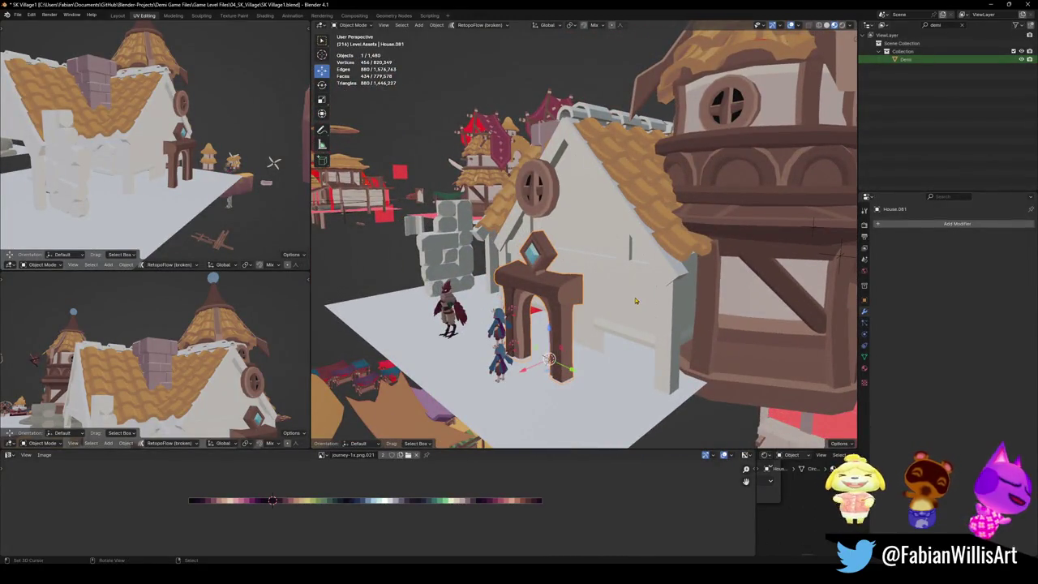
pyautogui.moveTo(636, 300); pyautogui.dragTo(590, 296, button='middle')
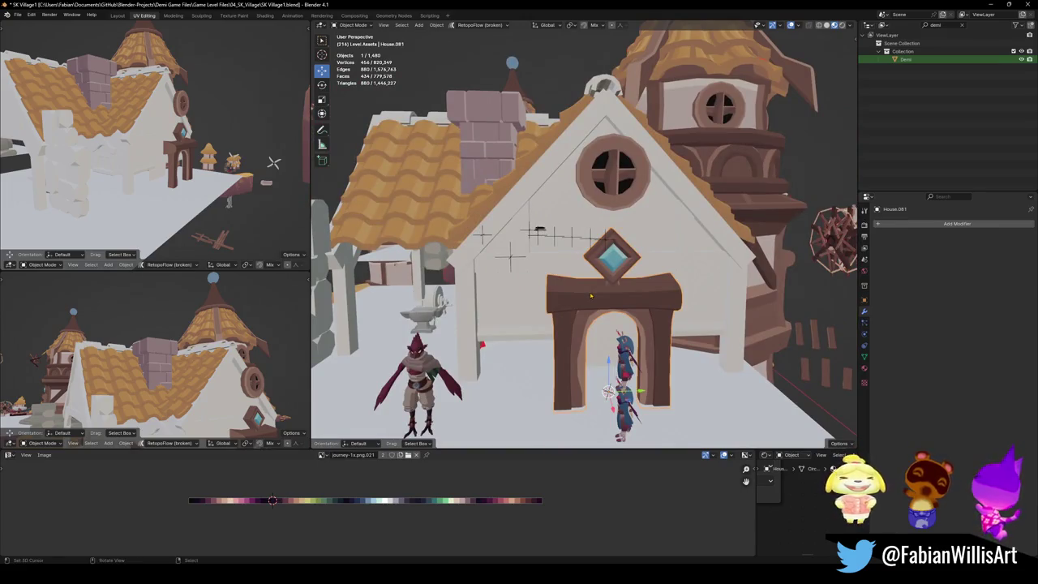
pyautogui.moveTo(590, 296); pyautogui.dragTo(576, 285, button='middle')
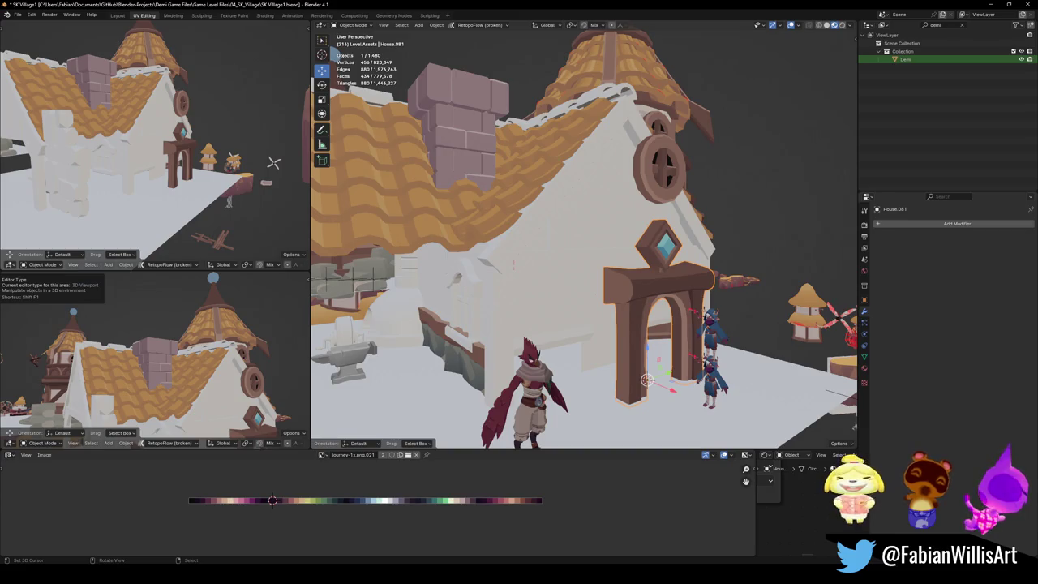
pyautogui.moveTo(621, 327); pyautogui.dragTo(535, 369, button='middle')
# Step: Duplicate the wooden trim beam, turn it 90° about Z, slide it along Y, and set Array Count 1
pyautogui.click(535, 369)
pyautogui.hotkey('shift', 'd')
pyautogui.press('Escape')
pyautogui.write('rz90')
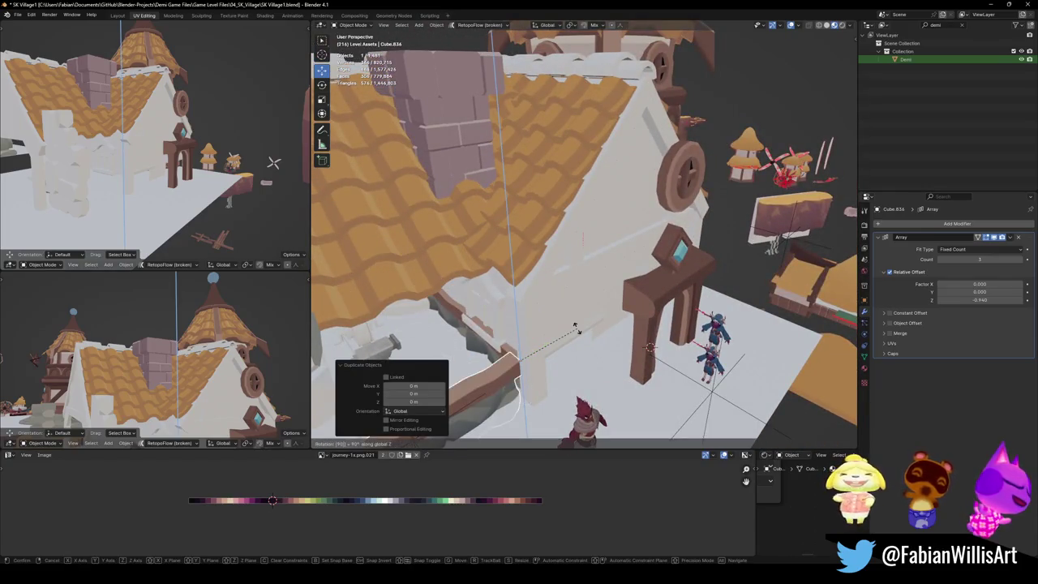
pyautogui.press('Return')
pyautogui.moveTo(577, 332); pyautogui.dragTo(568, 341, button='middle')
pyautogui.press('g')
pyautogui.press('y')
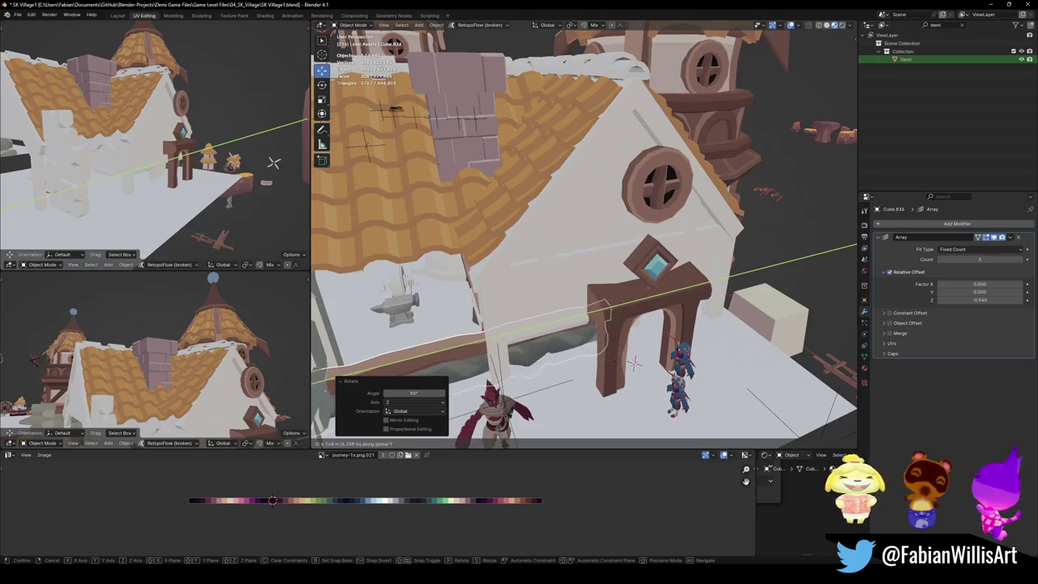
pyautogui.click(636, 359)
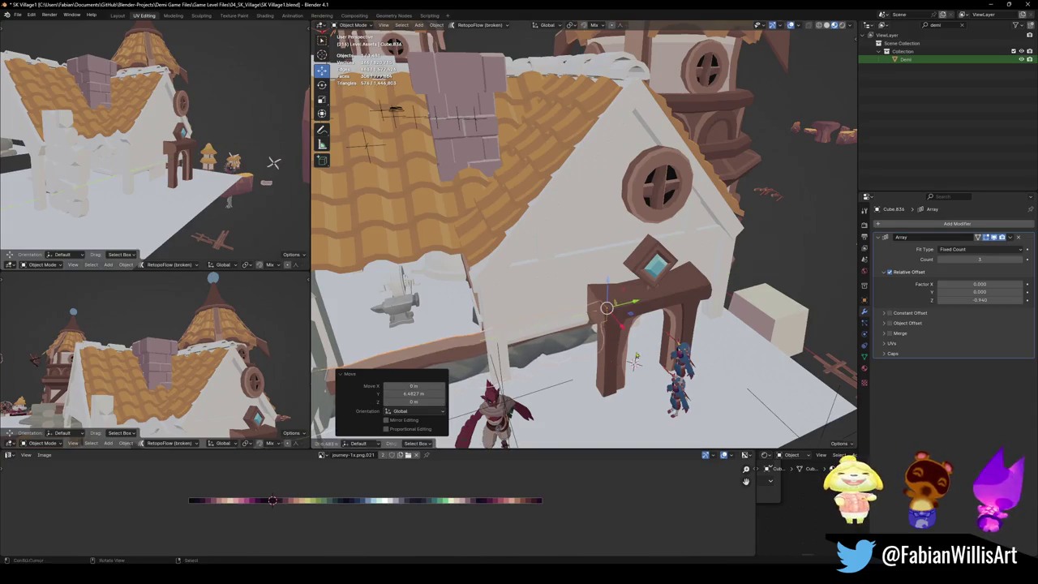
pyautogui.click(941, 260)
# Step: Shift the beam copy along X, mirror it across Y and shorten it along Y
pyautogui.moveTo(568, 325); pyautogui.dragTo(640, 357, button='middle')
pyautogui.scroll(3, 581, 335)
pyautogui.press('g')
pyautogui.press('x')
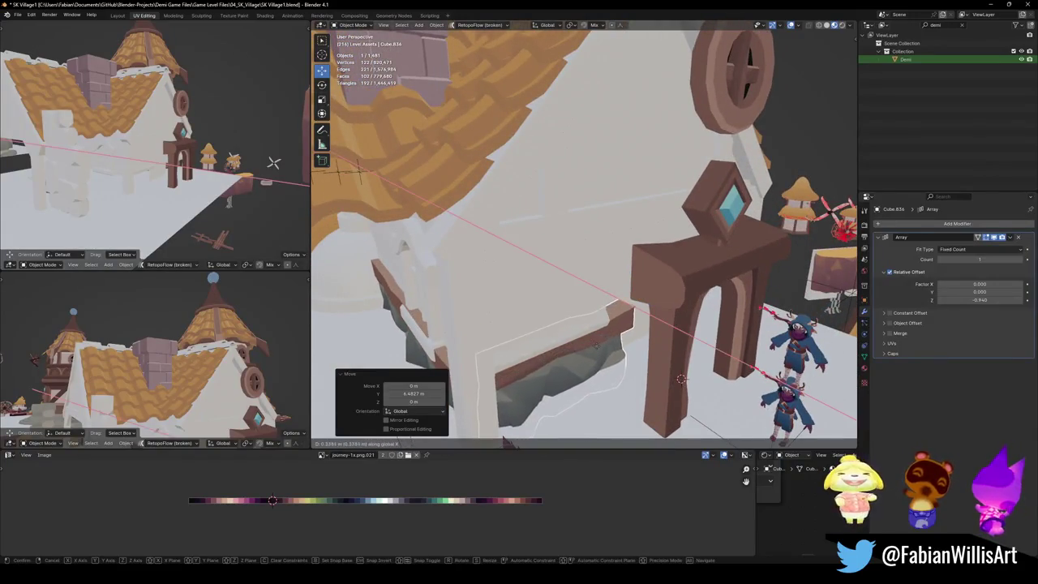
pyautogui.click(681, 378)
pyautogui.moveTo(681, 378); pyautogui.dragTo(699, 405, button='middle')
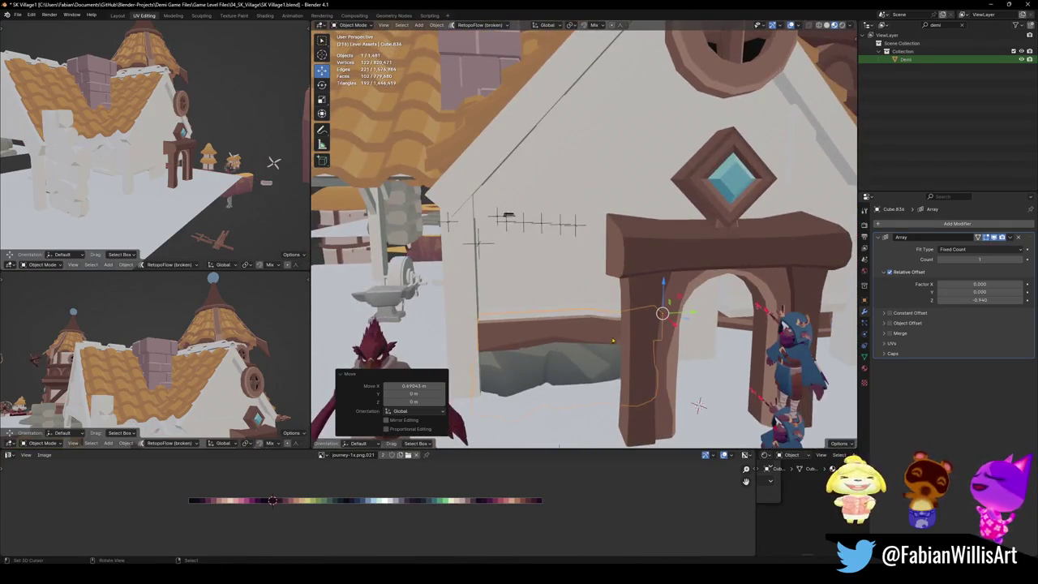
pyautogui.hotkey('ctrl', 'm')
pyautogui.press('y')
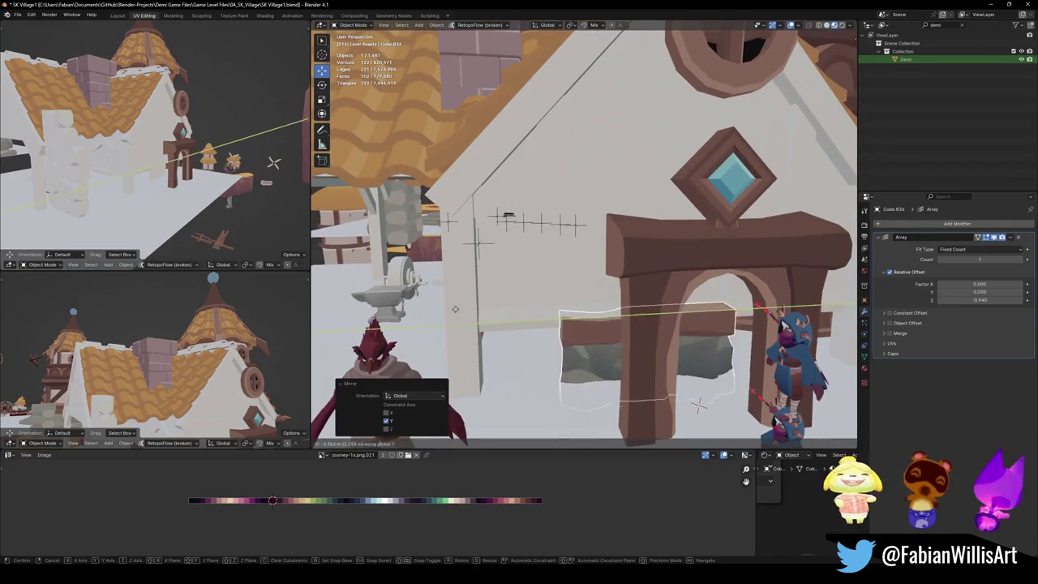
pyautogui.click(698, 405)
pyautogui.press('s')
pyautogui.press('y')
pyautogui.click(583, 347)
# Step: Move the door arch slightly to the left along X
pyautogui.moveTo(584, 347); pyautogui.dragTo(673, 359, button='middle')
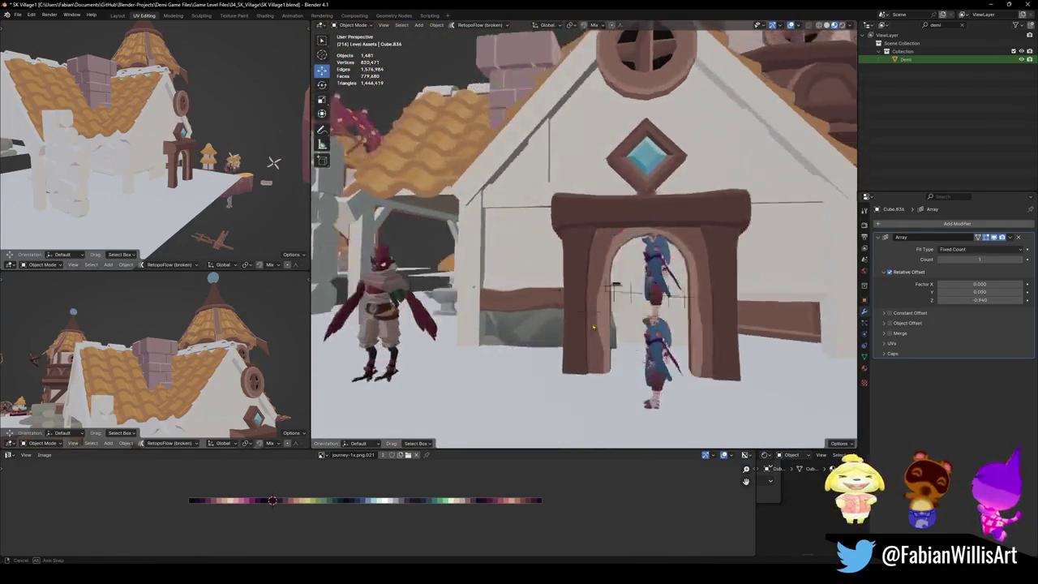
pyautogui.click(674, 359)
pyautogui.press('g')
pyautogui.press('x')
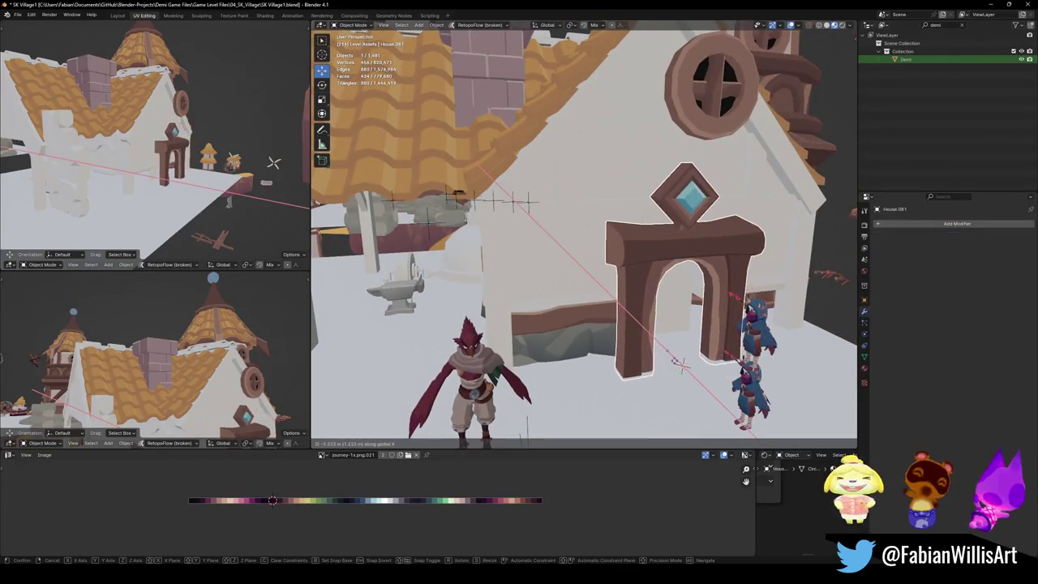
pyautogui.click(653, 347)
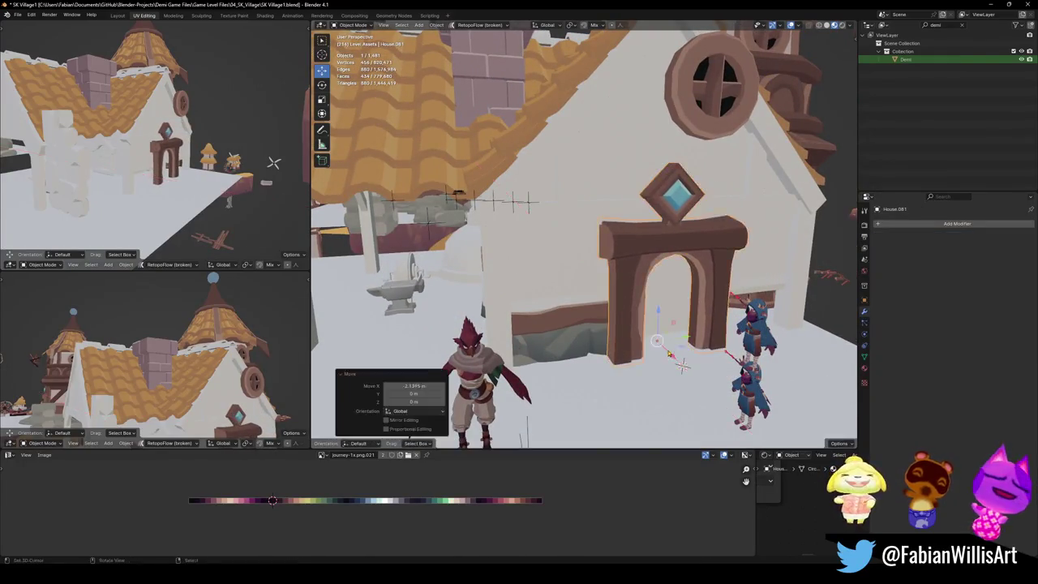
pyautogui.moveTo(653, 347); pyautogui.dragTo(646, 350, button='middle')
# Step: Duplicate the stone base trim along Y, mirror it across Y, and set it beside the door
pyautogui.click(548, 321)
pyautogui.hotkey('shift', 'd')
pyautogui.press('y')
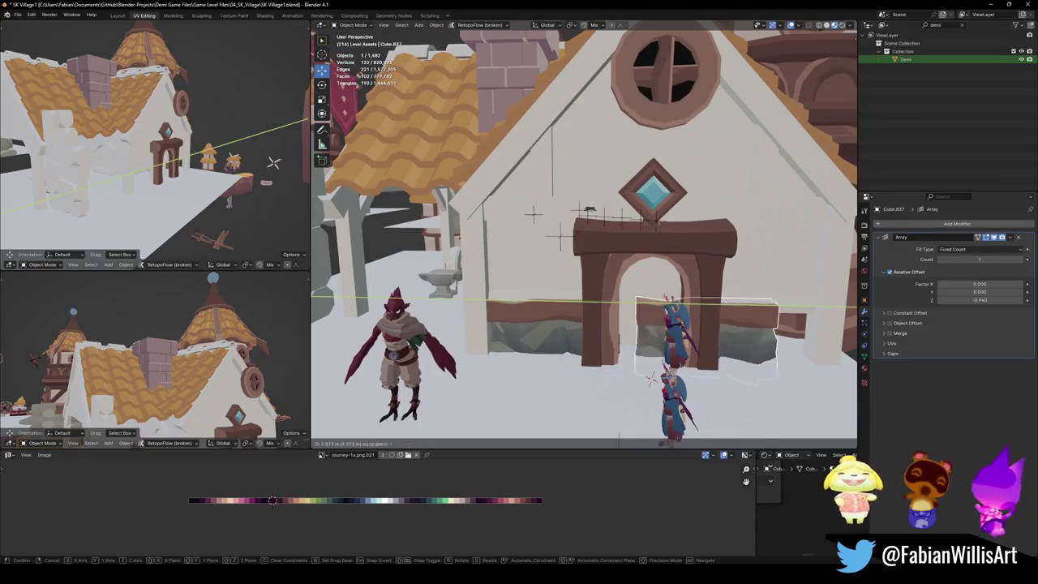
pyautogui.click(702, 319)
pyautogui.moveTo(702, 319); pyautogui.dragTo(703, 319, button='middle')
pyautogui.hotkey('ctrl', 'm')
pyautogui.press('y')
pyautogui.press('g')
pyautogui.press('y')
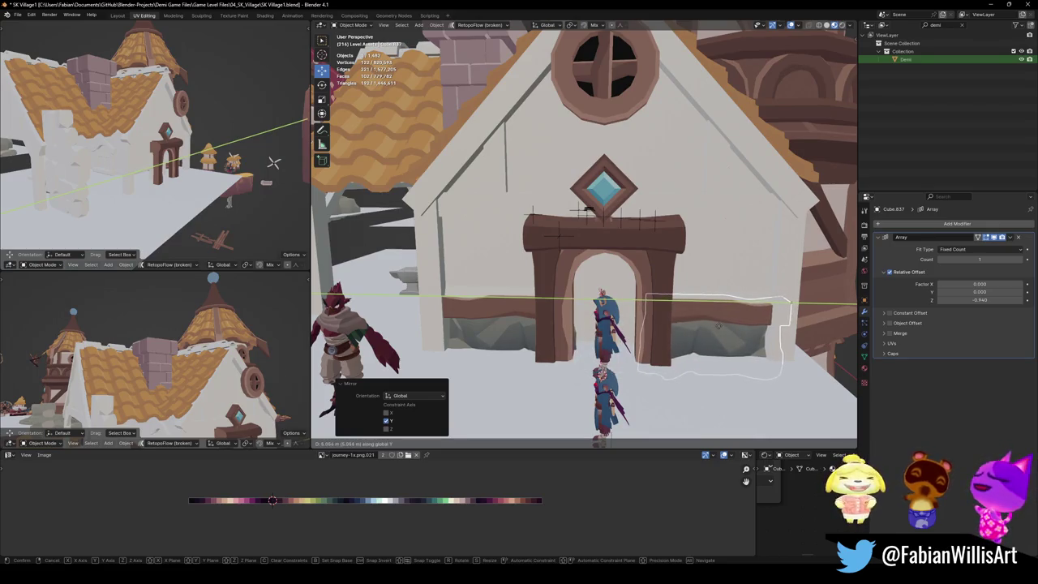
pyautogui.click(718, 325)
# Step: Raise the window frame along Z and save SK Village1.blend
pyautogui.moveTo(717, 326)
pyautogui.mouseDown(button='middle')
pyautogui.moveTo(652, 307)
pyautogui.moveTo(633, 280)
pyautogui.mouseUp(button='middle')
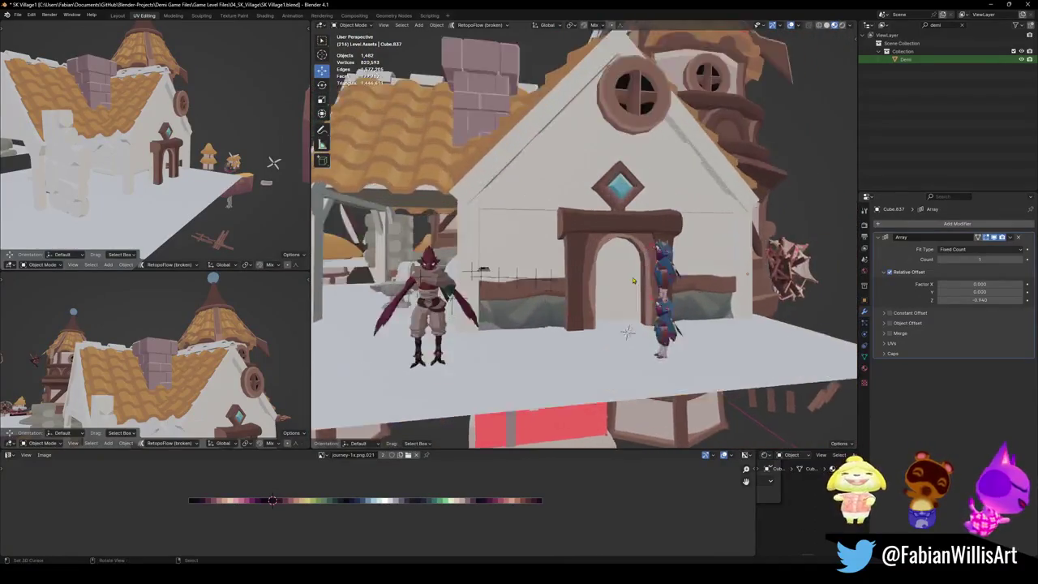
pyautogui.scroll(2, 633, 280)
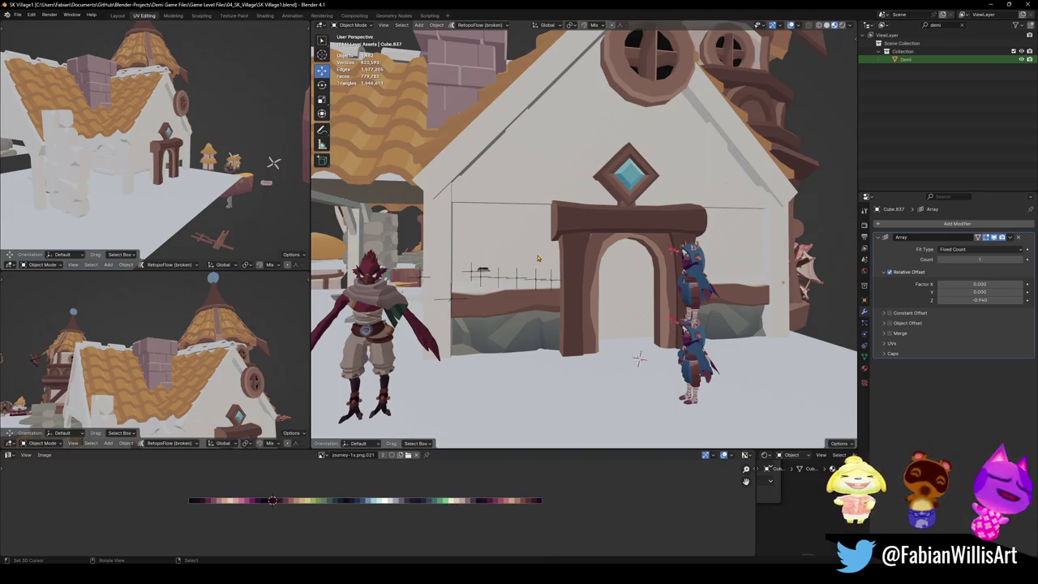
pyautogui.moveTo(546, 259)
pyautogui.mouseDown(button='middle')
pyautogui.moveTo(556, 278)
pyautogui.moveTo(507, 304)
pyautogui.mouseUp(button='middle')
pyautogui.scroll(3, 507, 305)
pyautogui.click(507, 304)
pyautogui.press('g')
pyautogui.press('z')
pyautogui.click(524, 289)
pyautogui.hotkey('ctrl', 's')
pyautogui.moveTo(524, 288); pyautogui.dragTo(493, 308, button='middle')
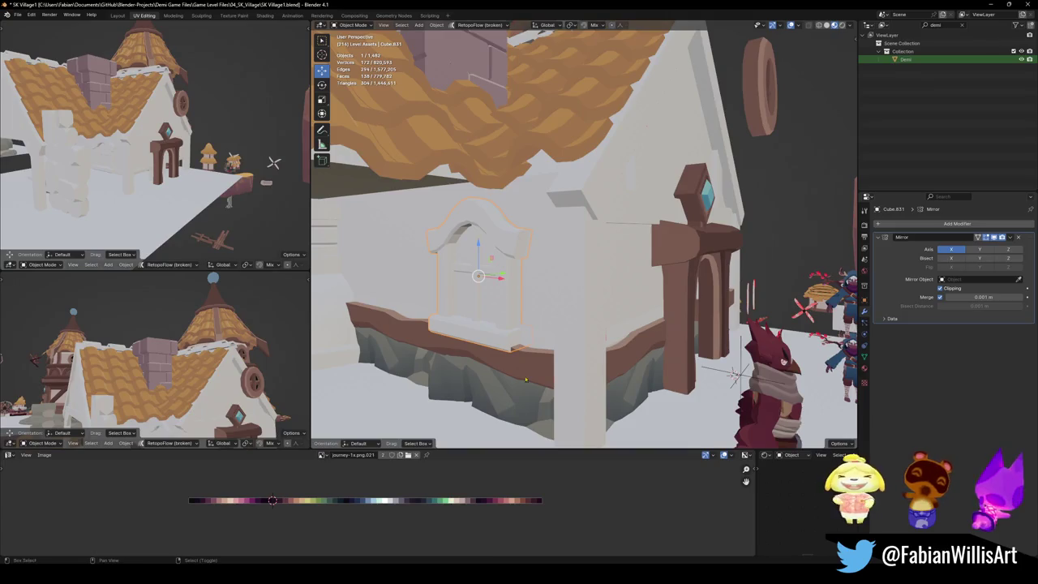
# Step: Copy the trim beam's palette material onto the window and shift all its collapsed UVs to brown
pyautogui.keyDown('shift'); pyautogui.click(527, 374); pyautogui.keyUp('shift')
pyautogui.press('q')
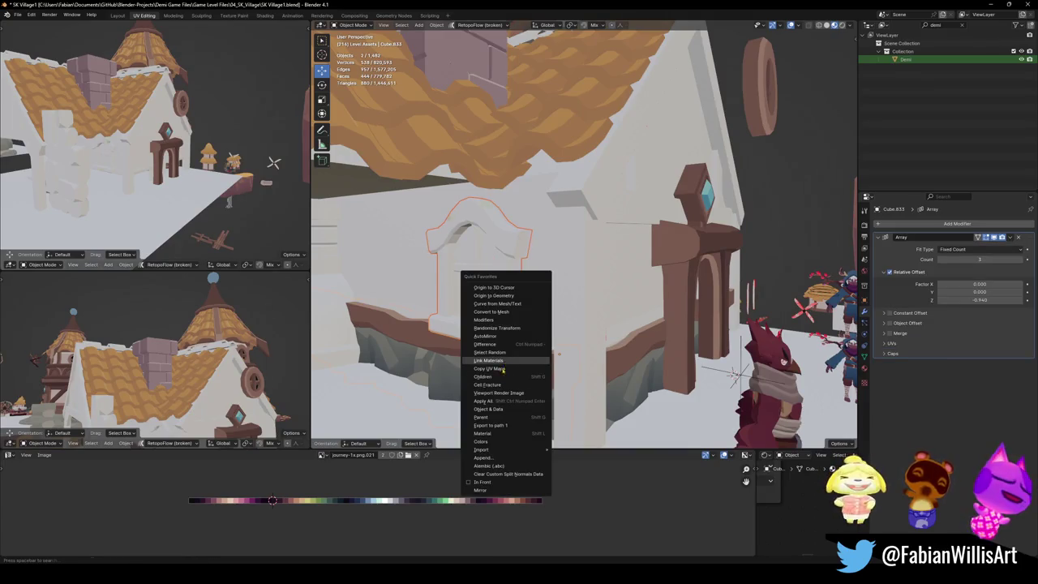
pyautogui.click(503, 369)
pyautogui.press('Tab')
pyautogui.hotkey('ctrl', 's')
pyautogui.press('s')
pyautogui.press('0')
pyautogui.press('Return')
pyautogui.press('g')
pyautogui.press('x')
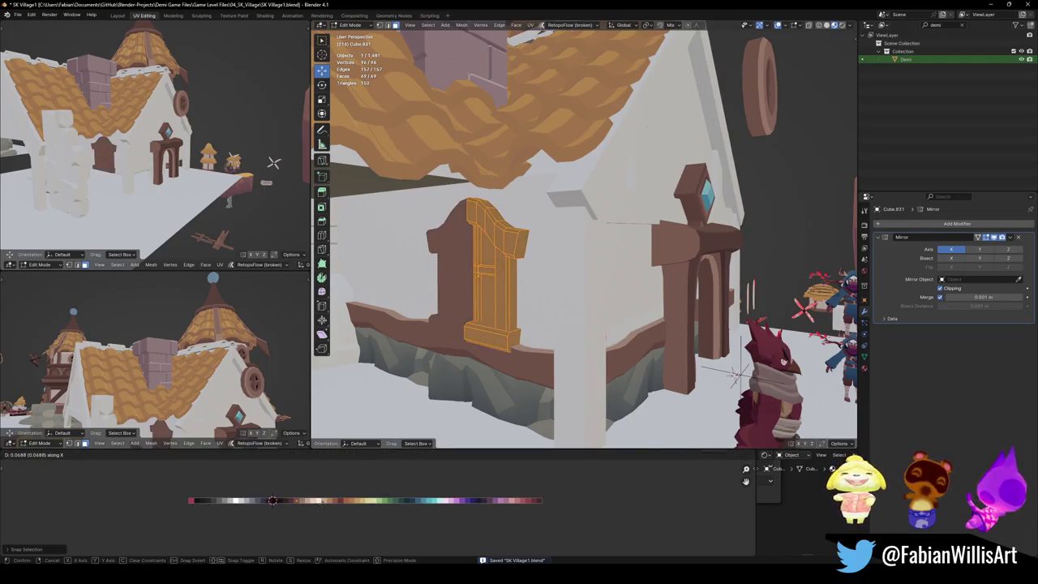
pyautogui.press('Return')
pyautogui.scroll(6, 175, 370)
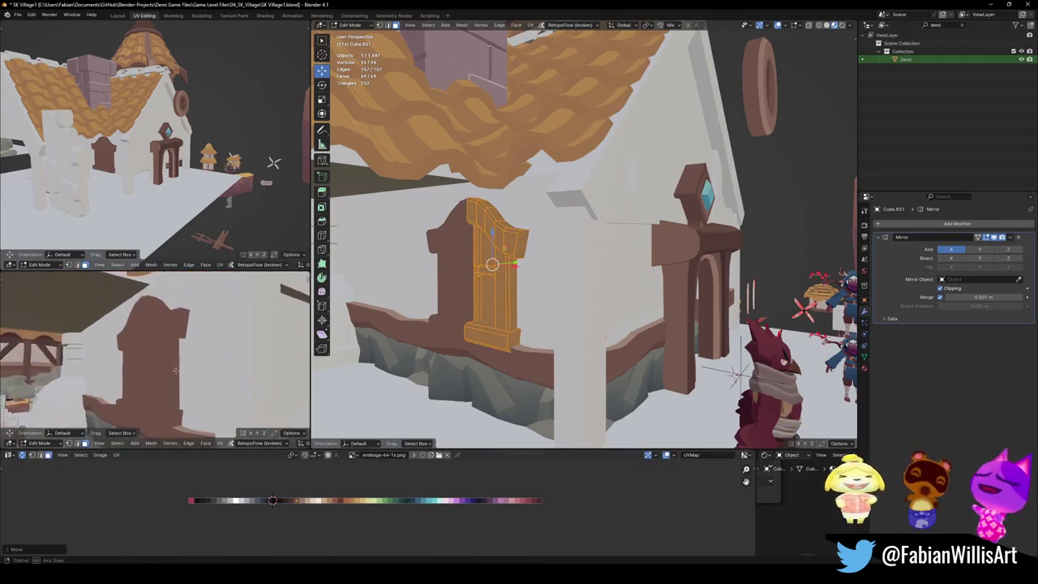
pyautogui.scroll(-2, 175, 370)
# Step: Give the window panes a dark glass colour and recolour the vertical mullion strip
pyautogui.hotkey('alt', 'a')
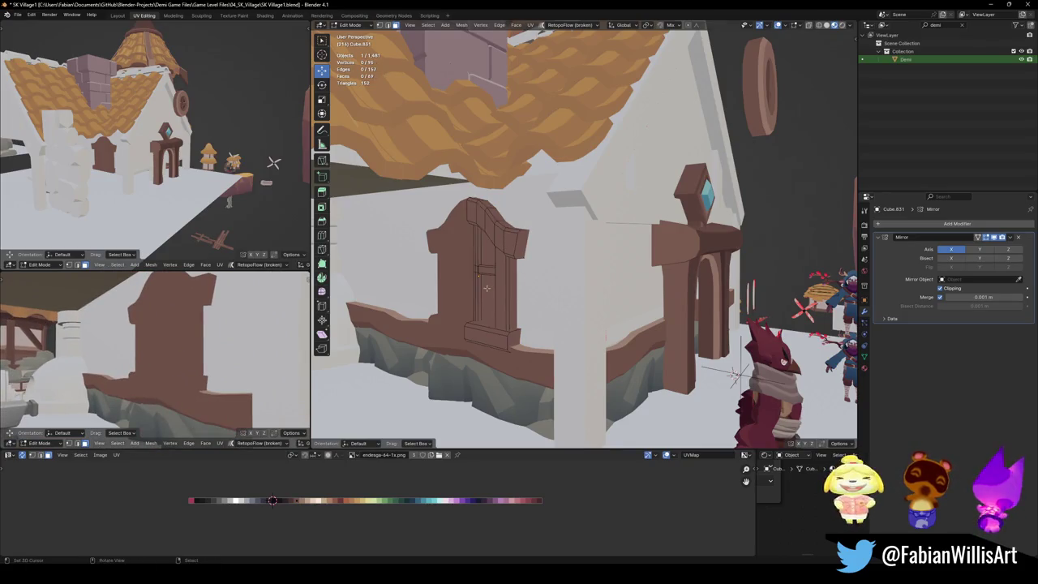
pyautogui.moveTo(493, 274); pyautogui.dragTo(519, 267, button='middle')
pyautogui.press('g')
pyautogui.press('x')
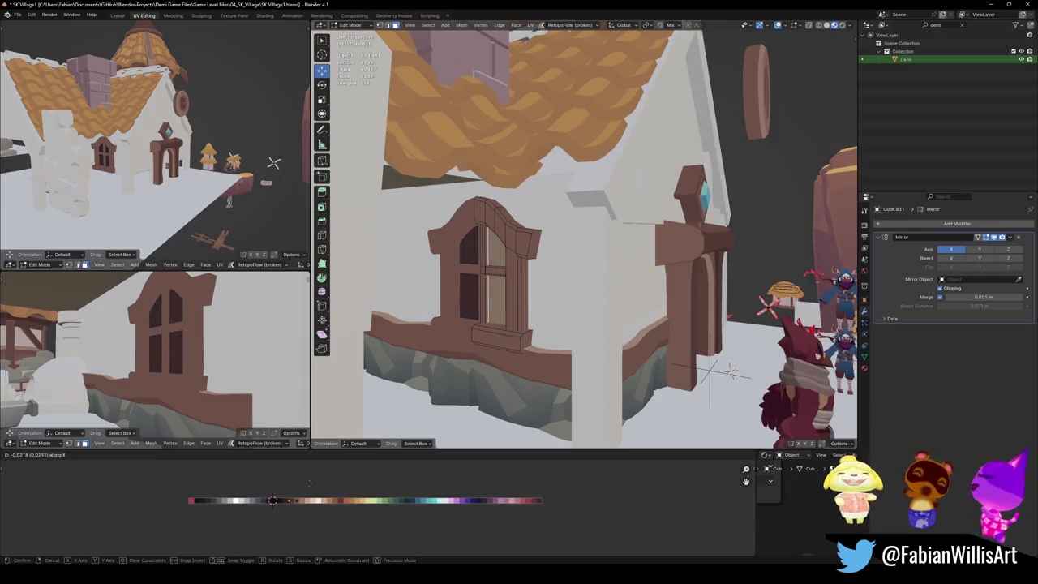
pyautogui.click(301, 482)
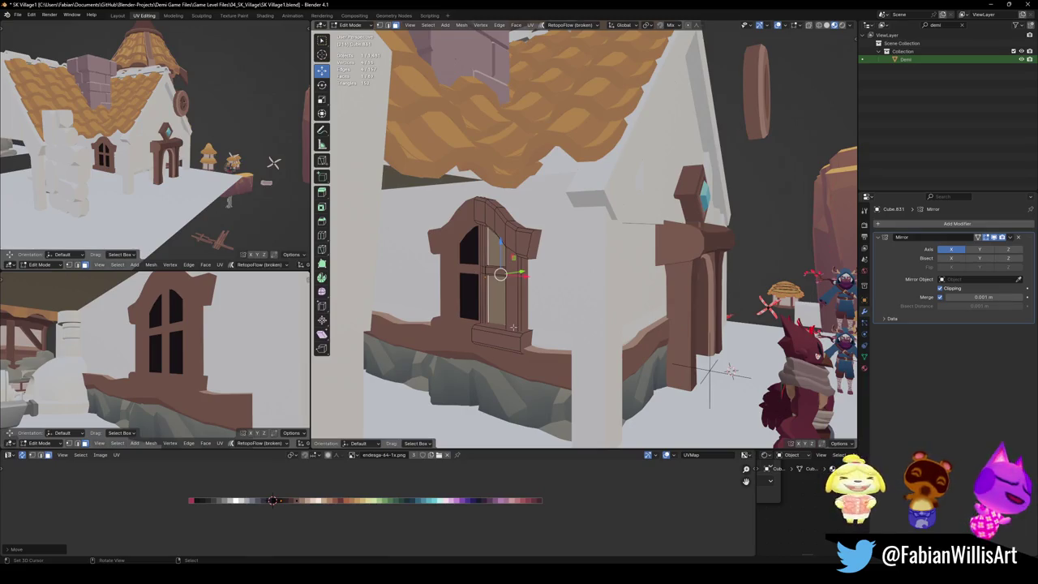
pyautogui.hotkey('alt', 'a')
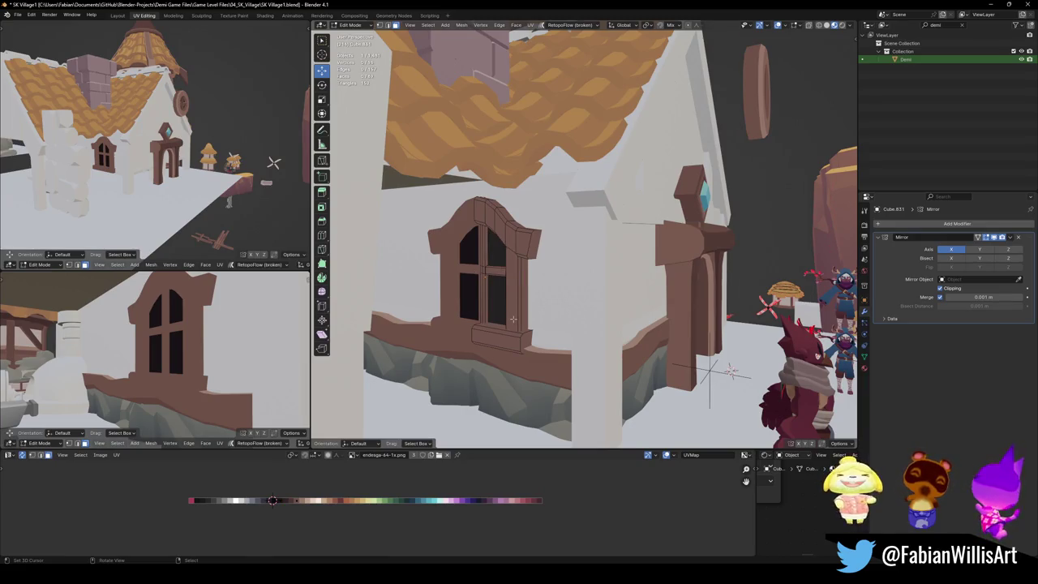
pyautogui.press('l')
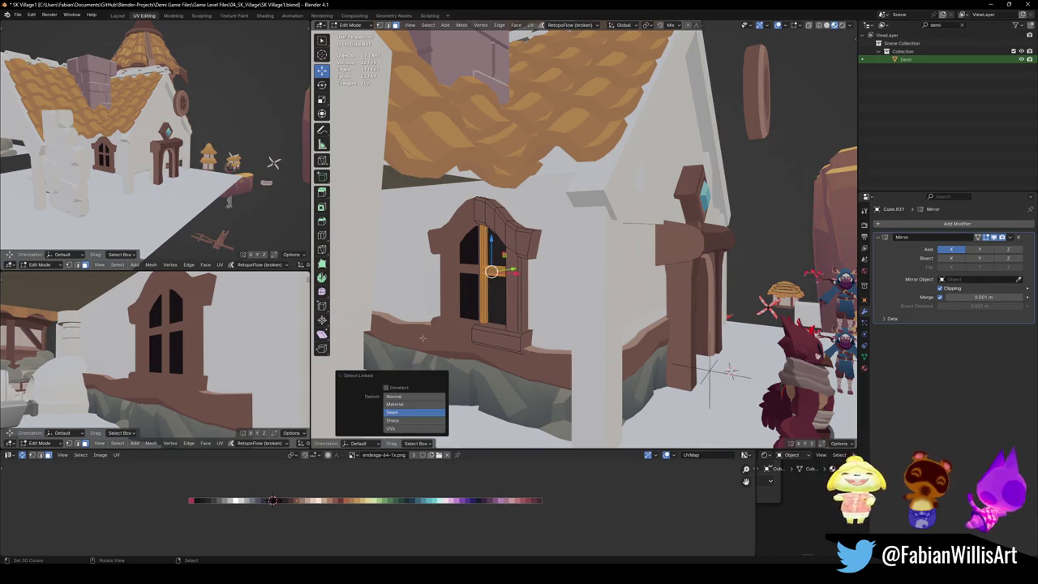
pyautogui.press('x')
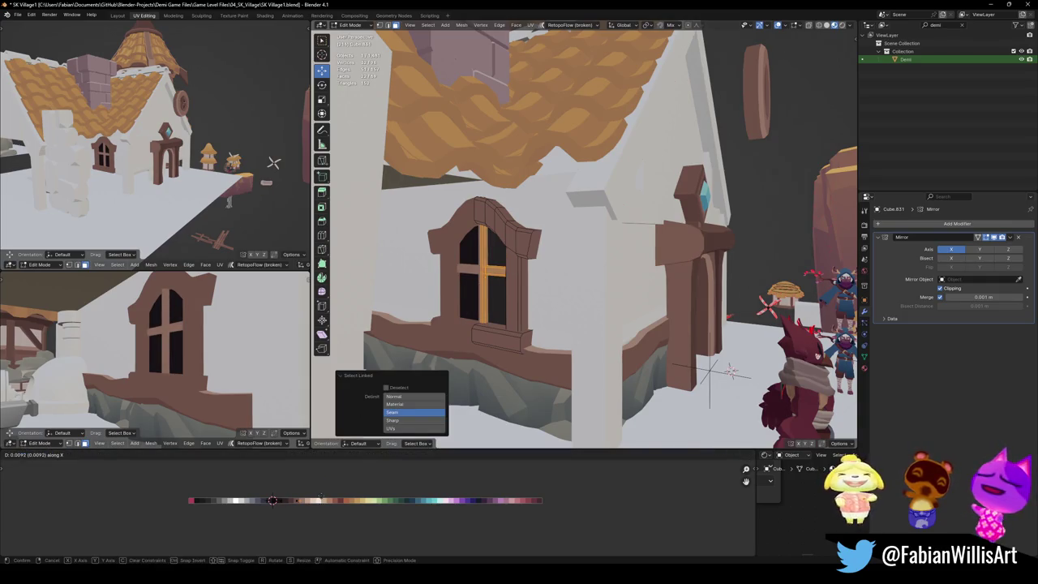
pyautogui.press('Return')
pyautogui.moveTo(154, 357); pyautogui.dragTo(186, 349, button='middle')
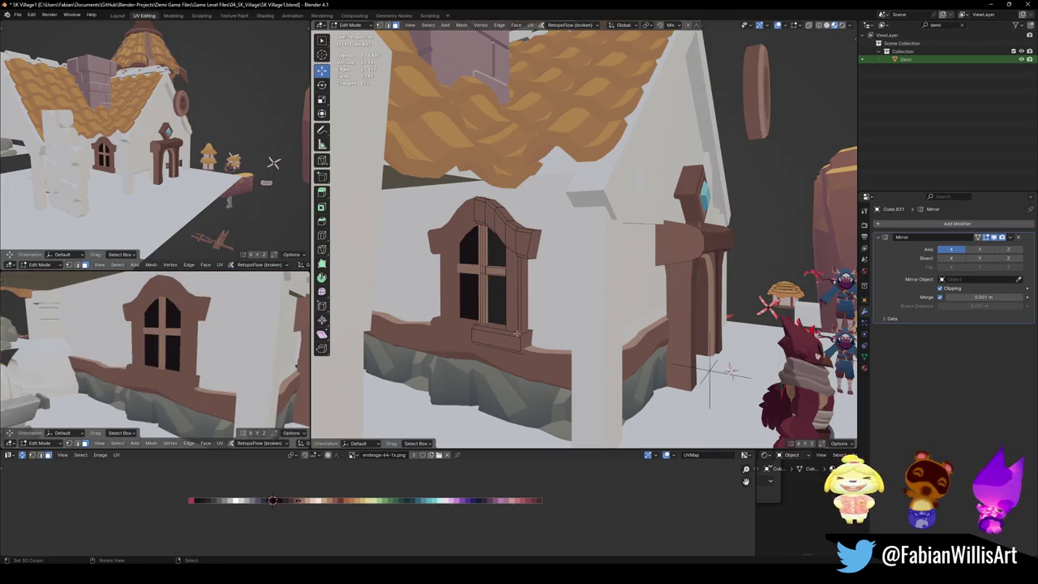
# Step: Slide the sill's and arch's UVs onto brown on the palette, saving along the way
pyautogui.press('l')
pyautogui.press('g')
pyautogui.press('x')
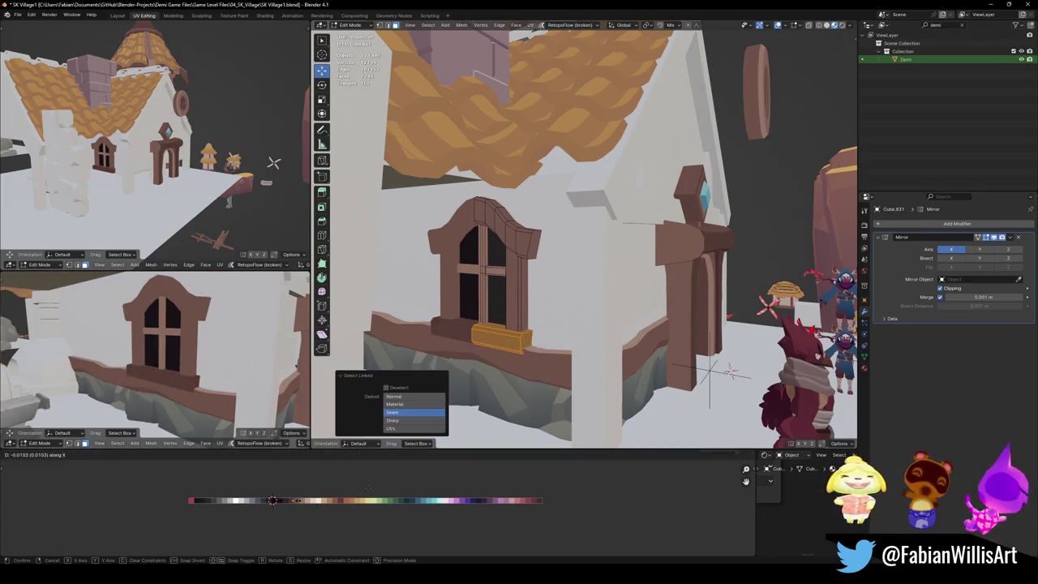
pyautogui.click(369, 488)
pyautogui.hotkey('ctrl', 's')
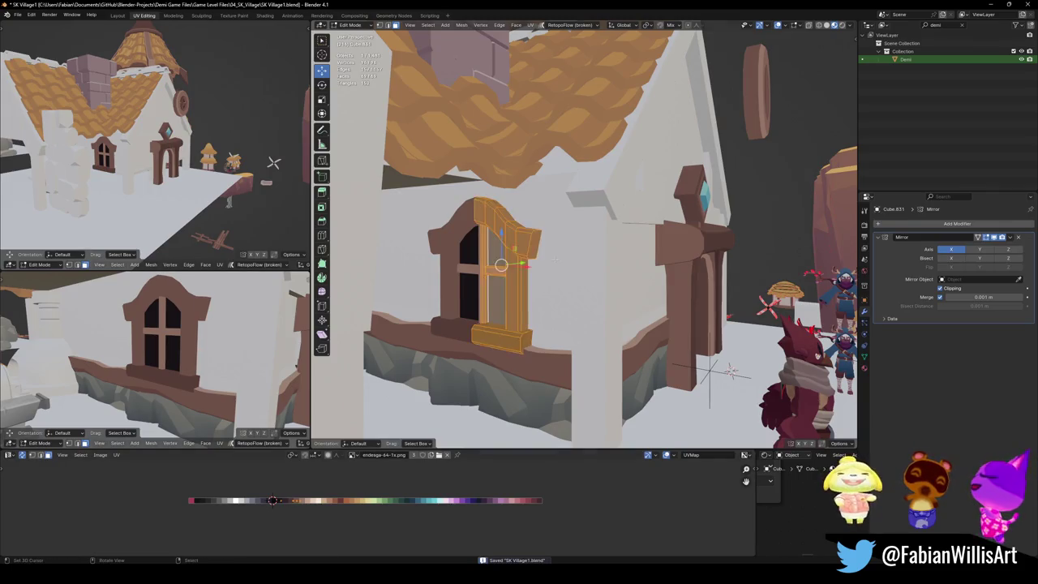
pyautogui.press('l')
pyautogui.press('g')
pyautogui.press('x')
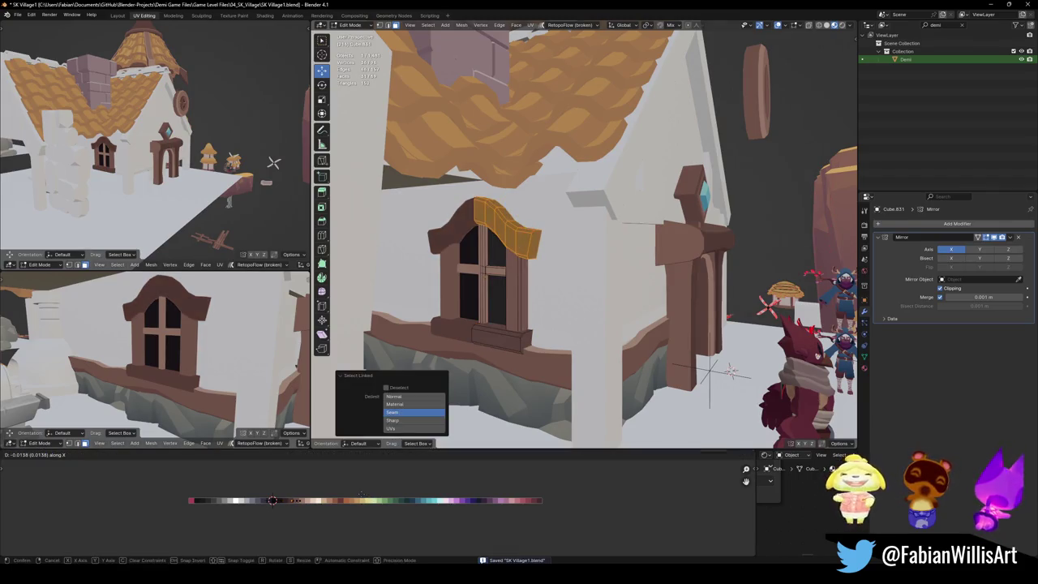
pyautogui.click(354, 491)
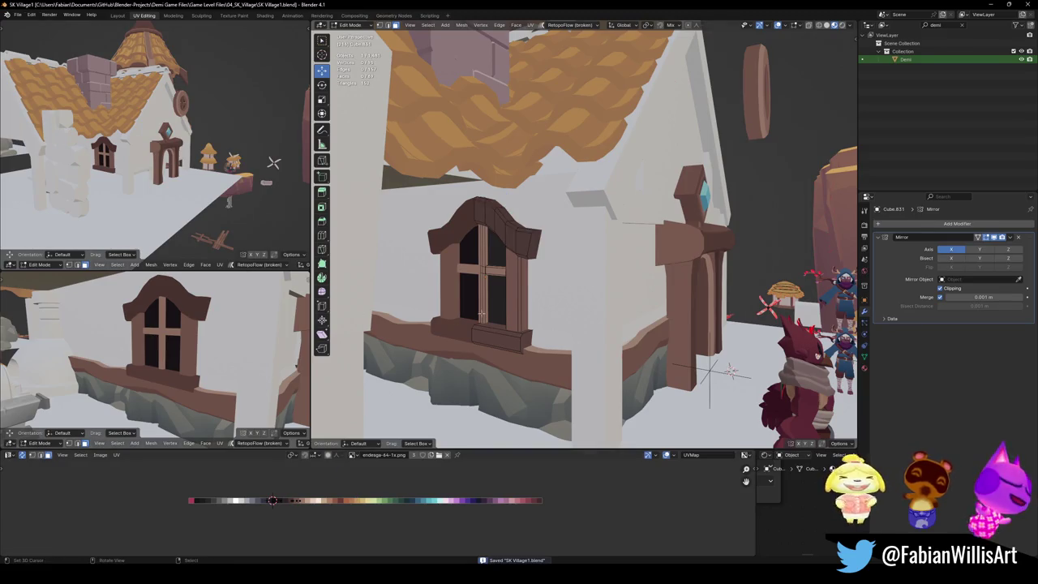
# Step: Turn the cross-shaped muntins brown and return to Object Mode
pyautogui.press('l')
pyautogui.press('g')
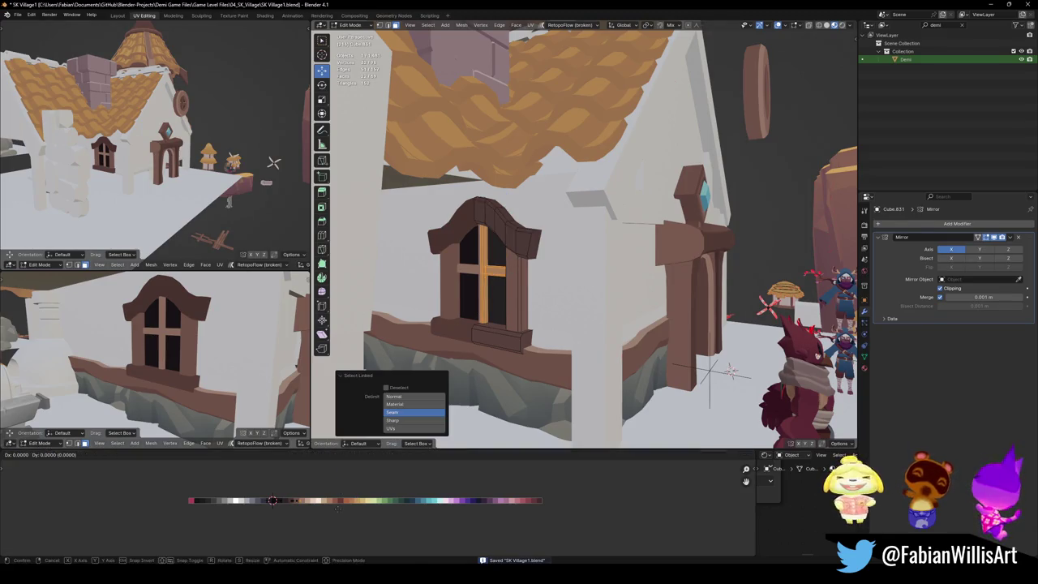
pyautogui.click(362, 511)
pyautogui.moveTo(202, 365); pyautogui.dragTo(228, 341, button='middle')
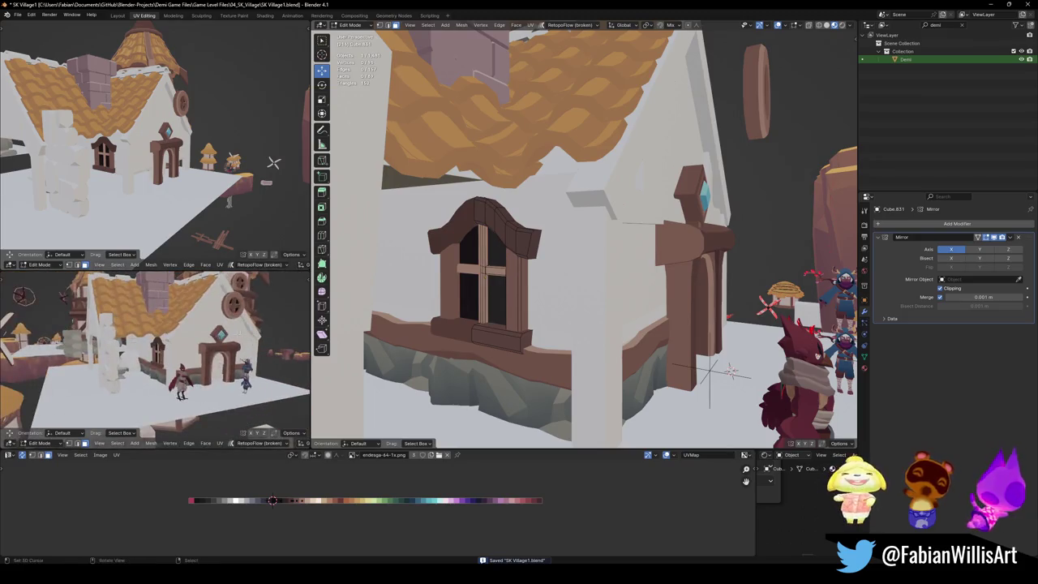
pyautogui.press('Tab')
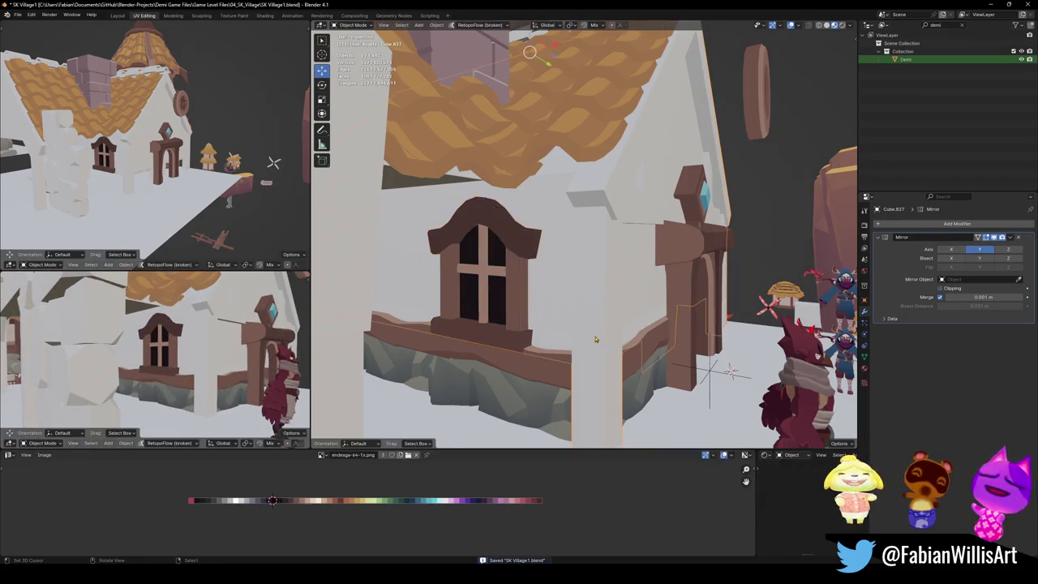
# Step: Link the palette material to the house wall and shift its UVs along X to a new colour
pyautogui.keyDown('shift'); pyautogui.click(519, 315); pyautogui.keyUp('shift')
pyautogui.rightClick(520, 316)
pyautogui.click(523, 320)
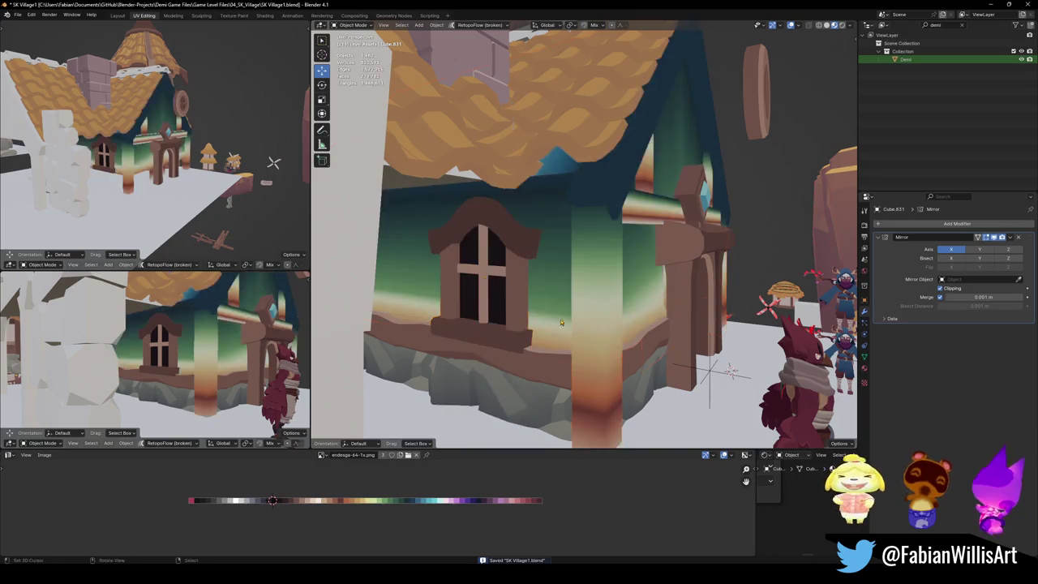
pyautogui.click(598, 312)
pyautogui.press('Tab')
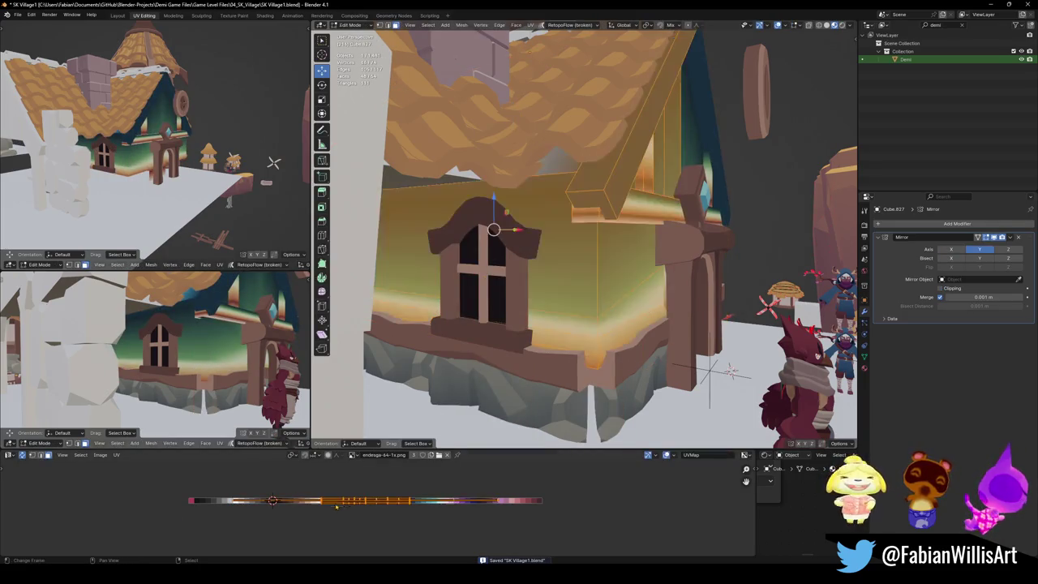
pyautogui.press('g')
pyautogui.press('x')
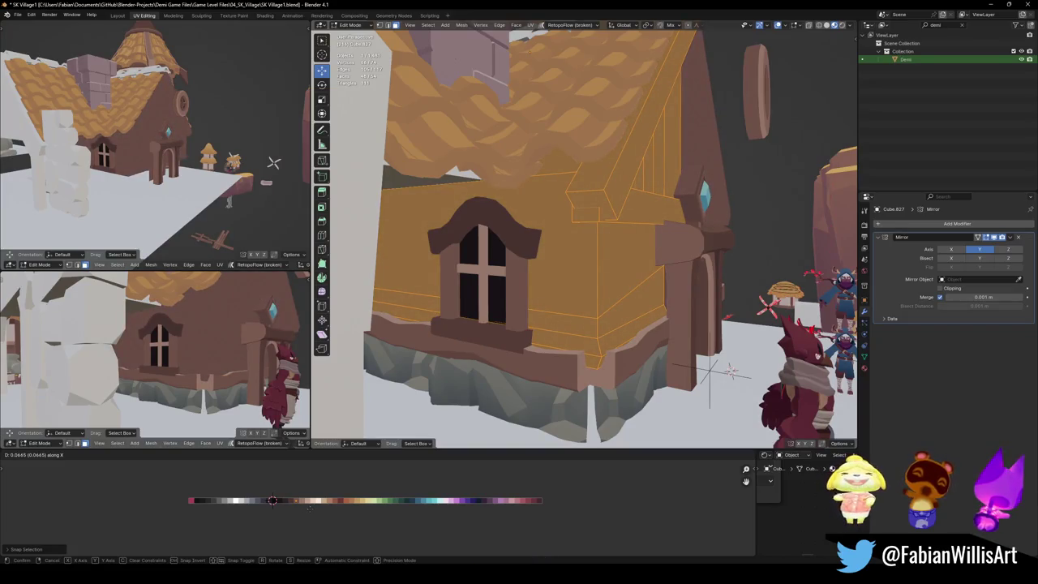
pyautogui.click(301, 504)
# Step: Select all the wall geometry and slide its UVs onto brown for the timber framing
pyautogui.moveTo(567, 260)
pyautogui.mouseDown(button='middle')
pyautogui.moveTo(653, 298)
pyautogui.moveTo(606, 321)
pyautogui.mouseUp(button='middle')
pyautogui.hotkey('alt', 'a')
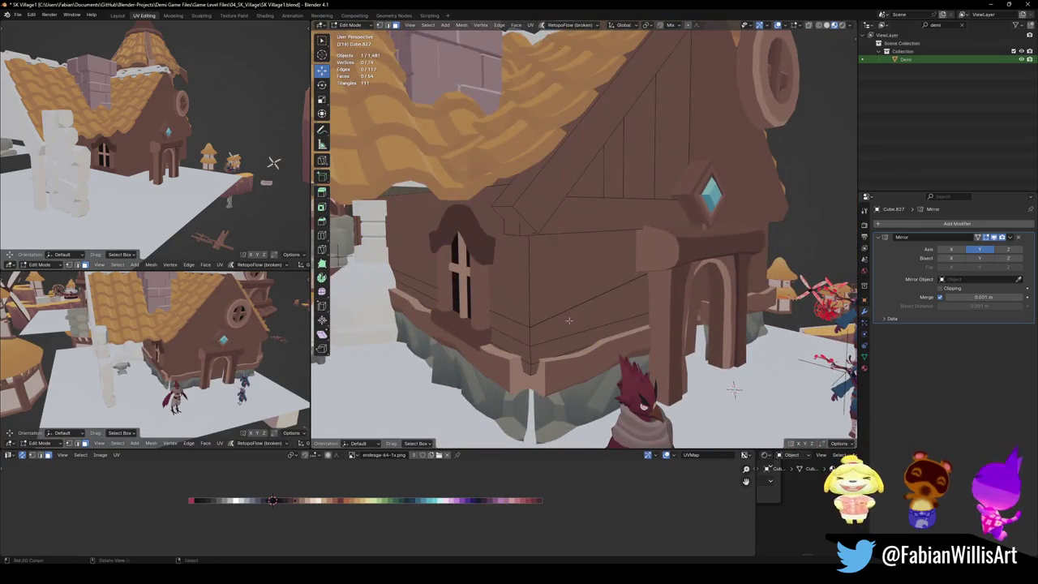
pyautogui.press('a')
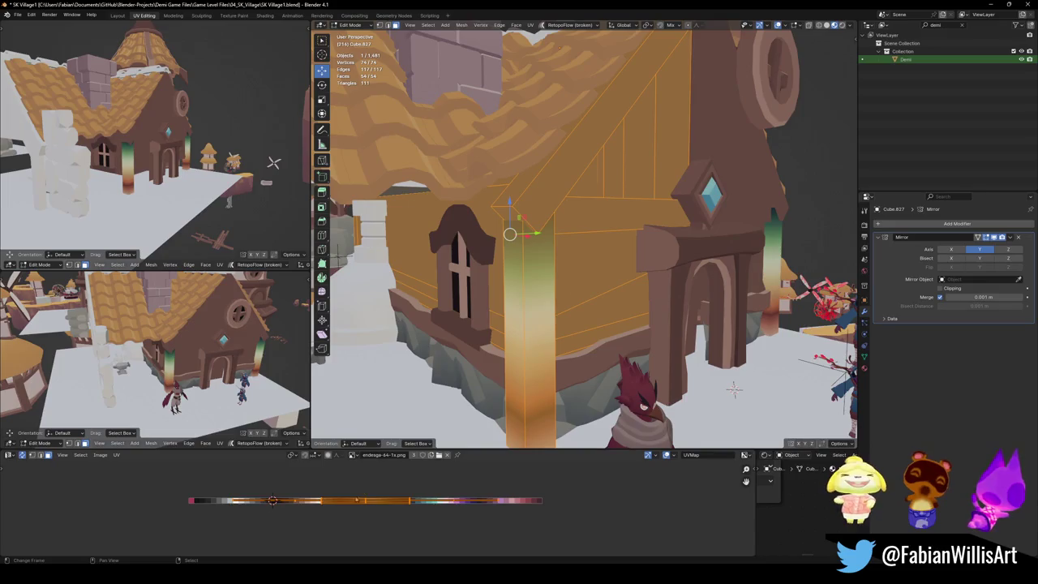
pyautogui.press('g')
pyautogui.press('x')
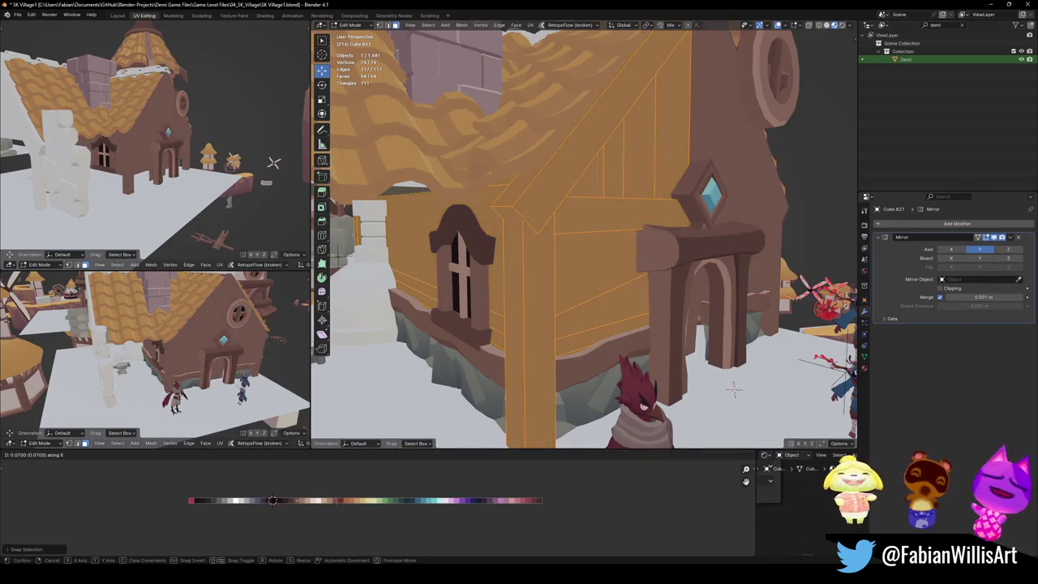
pyautogui.press('Return')
# Step: Shift the wall panels between the beams to light beige, then select the door arch
pyautogui.hotkey('alt', 'a')
pyautogui.press('l')
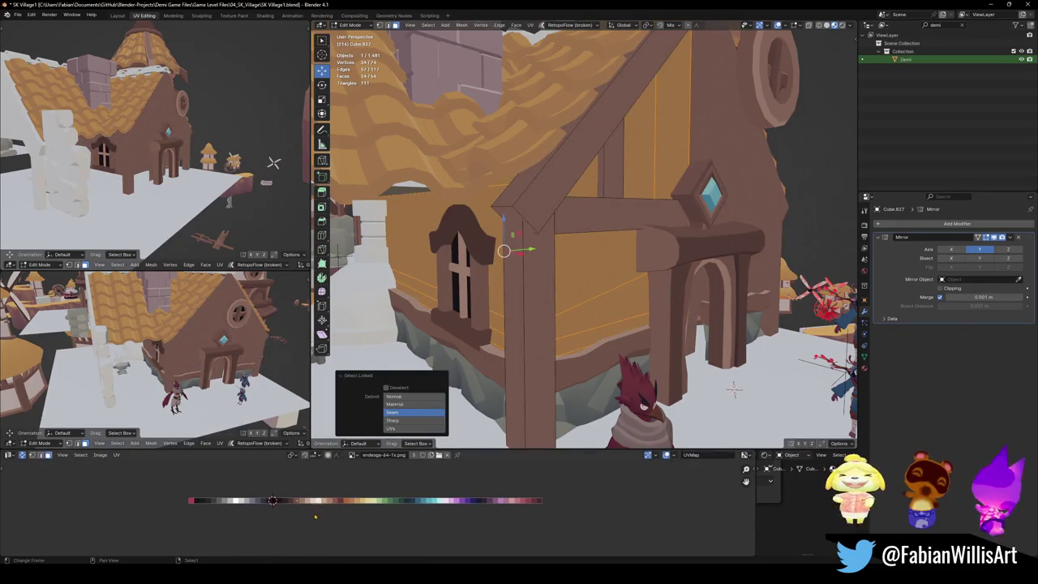
pyautogui.press('g')
pyautogui.press('x')
pyautogui.click(733, 390)
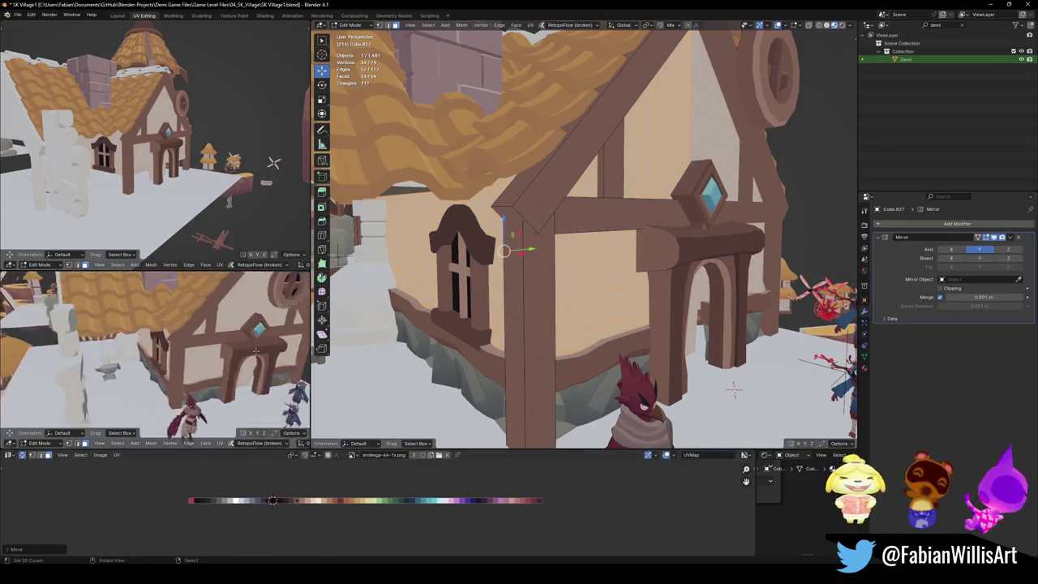
pyautogui.moveTo(734, 390); pyautogui.dragTo(653, 443, button='middle')
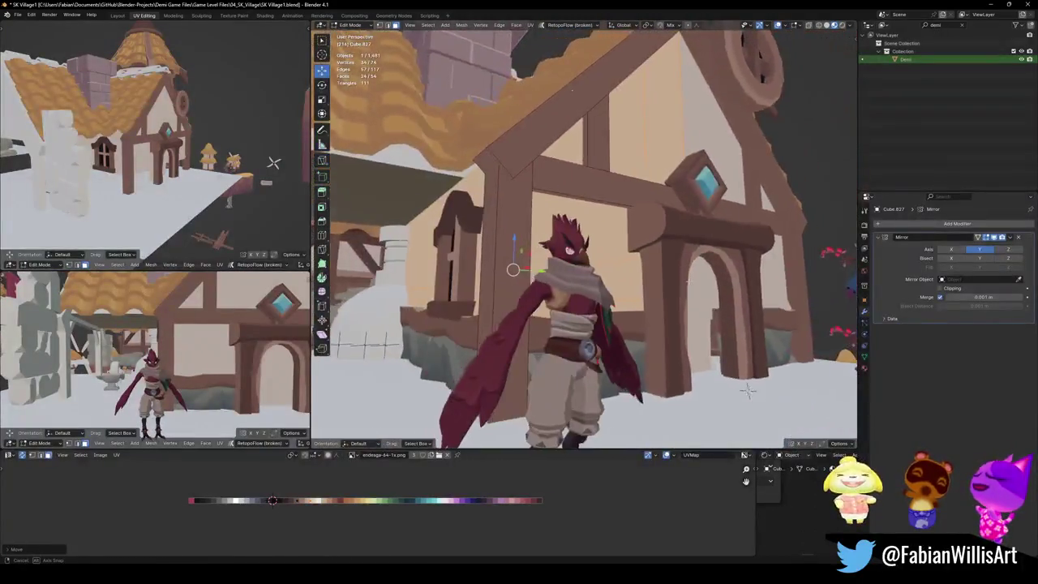
pyautogui.click(628, 340)
pyautogui.moveTo(574, 254); pyautogui.dragTo(818, 316, button='middle')
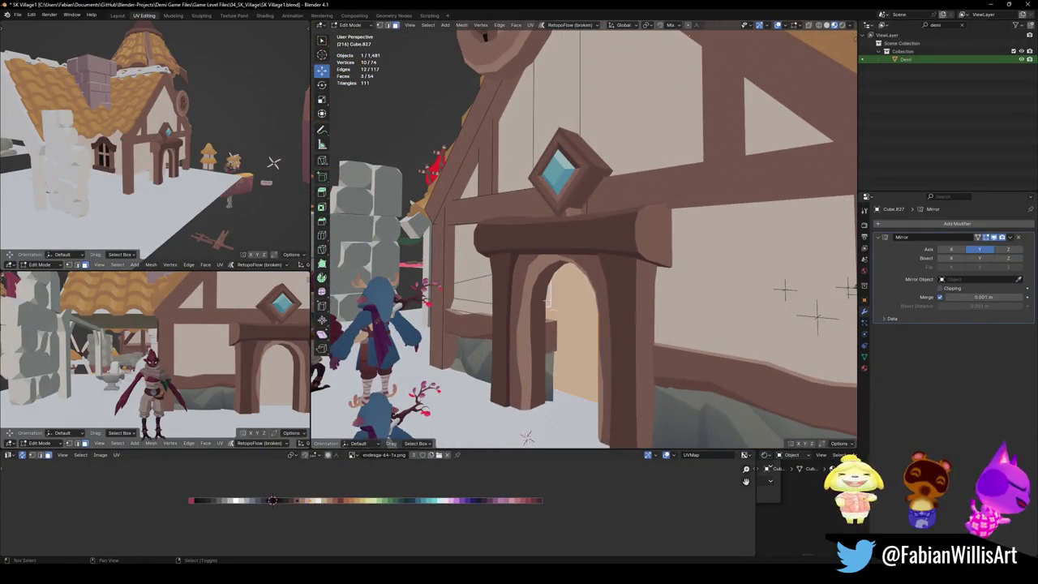
pyautogui.moveTo(817, 316)
pyautogui.mouseDown(button='middle')
pyautogui.moveTo(742, 389)
pyautogui.moveTo(541, 307)
pyautogui.moveTo(498, 302)
pyautogui.moveTo(505, 292)
pyautogui.moveTo(589, 295)
pyautogui.moveTo(559, 296)
pyautogui.mouseUp(button='middle')
# Step: Split the door face with a knife vertex and slide it along X to open a dark doorway gap
pyautogui.hotkey('alt', 'a')
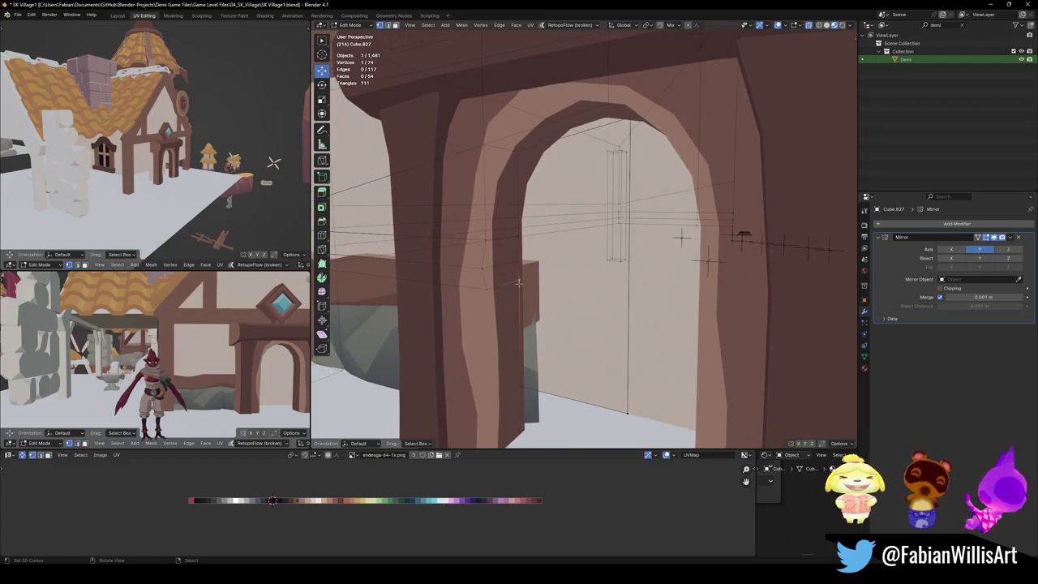
pyautogui.keyDown('ctrl'); pyautogui.rightClick(489, 409); pyautogui.keyUp('ctrl')
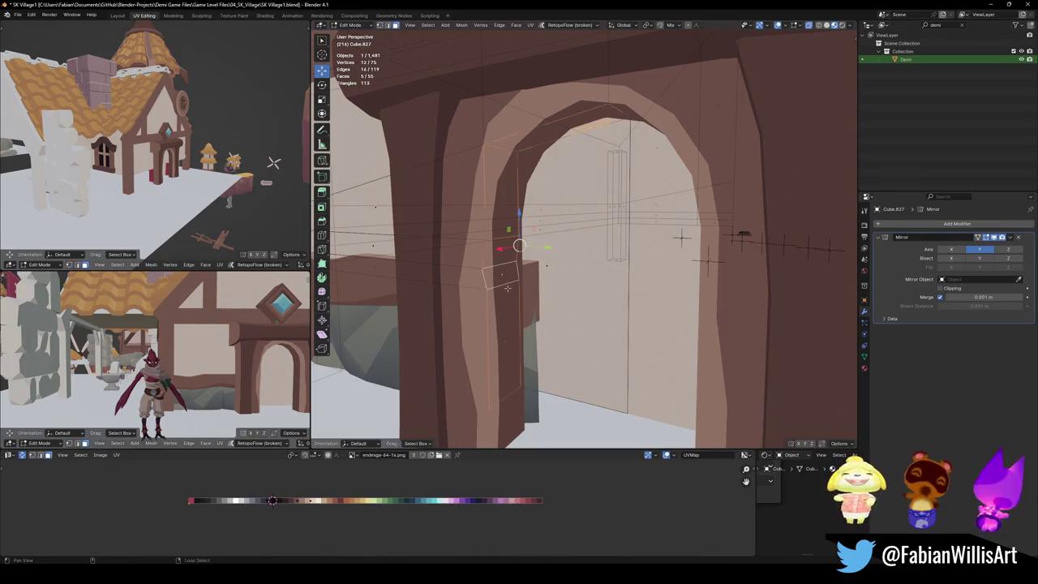
pyautogui.moveTo(527, 270)
pyautogui.mouseDown(button='middle')
pyautogui.moveTo(520, 333)
pyautogui.moveTo(503, 329)
pyautogui.mouseUp(button='middle')
pyautogui.press('g')
pyautogui.press('x')
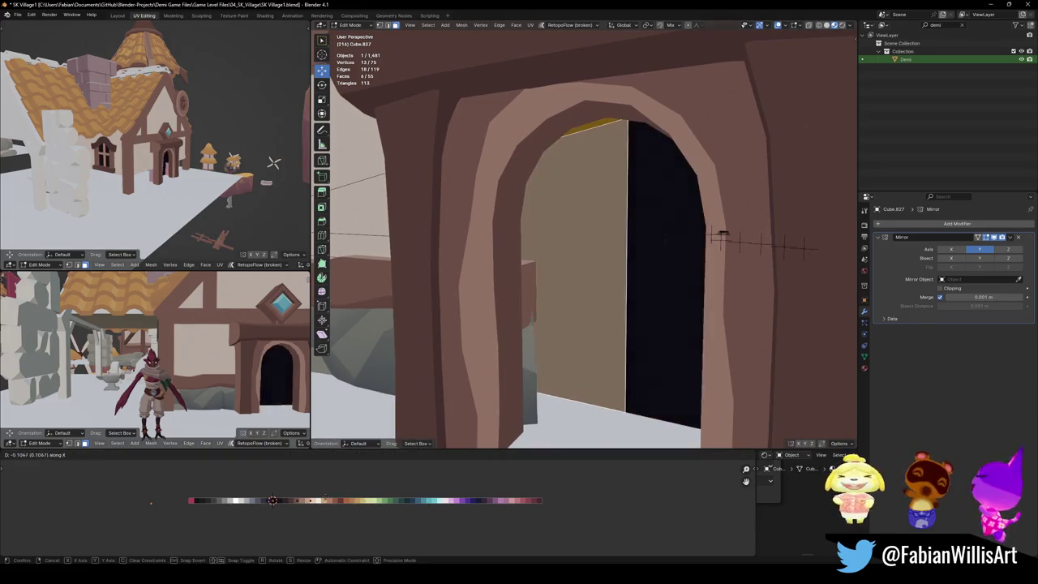
pyautogui.press('Return')
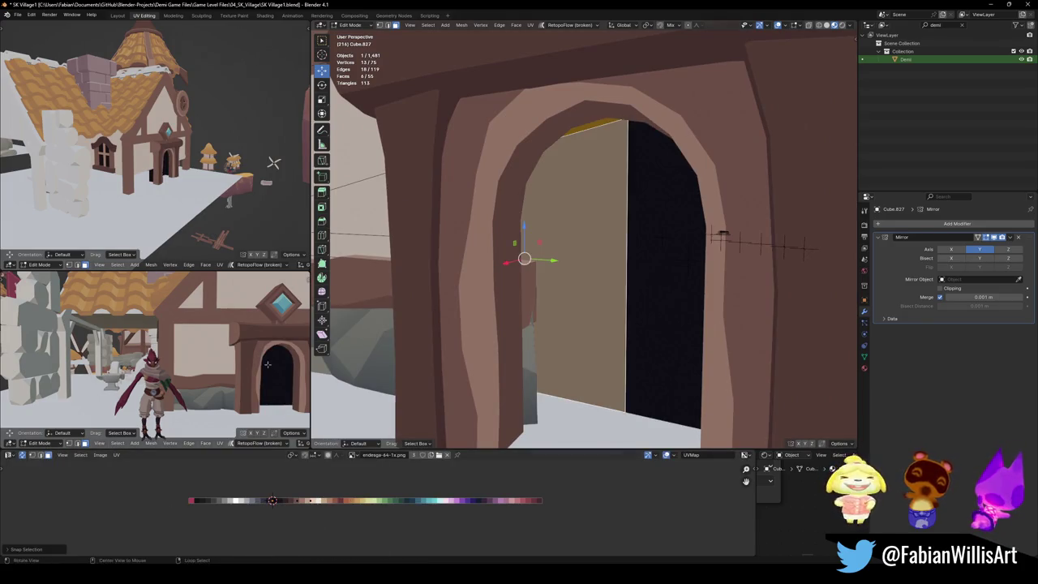
# Step: Save SK Village1.blend, return to object mode and select the round gable window
pyautogui.moveTo(268, 364); pyautogui.dragTo(196, 352, button='middle')
pyautogui.hotkey('ctrl', 's')
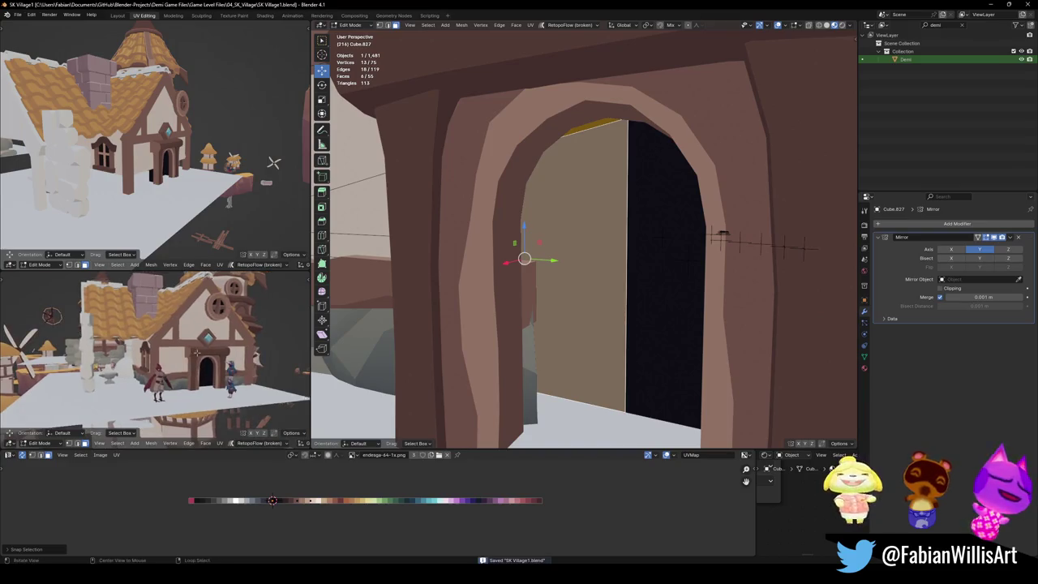
pyautogui.scroll(3, 196, 352)
pyautogui.scroll(-2, 617, 336)
pyautogui.scroll(-3, 618, 335)
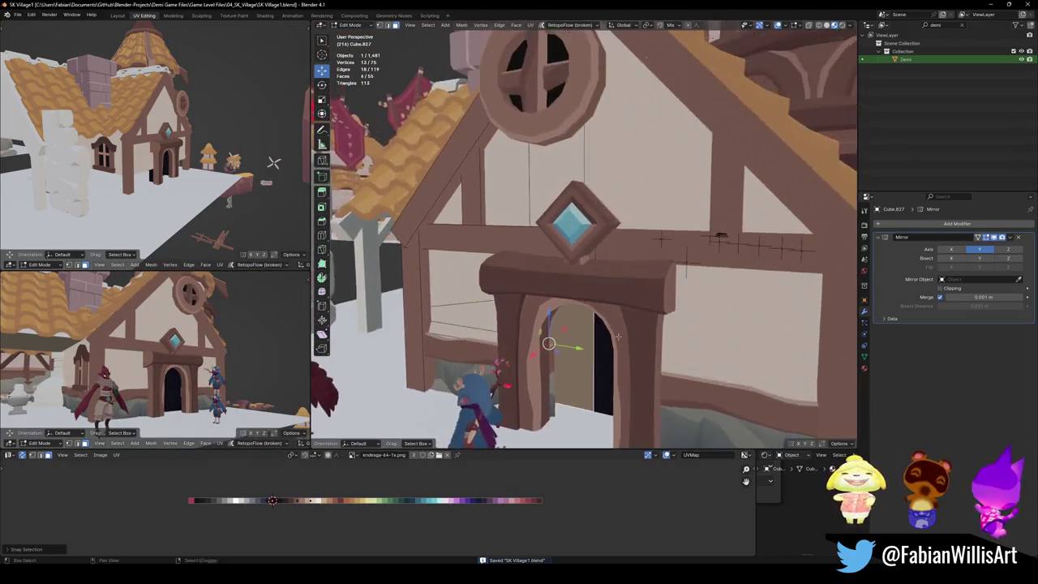
pyautogui.press('Tab')
pyautogui.scroll(-4, 618, 335)
pyautogui.moveTo(618, 336); pyautogui.dragTo(568, 340, button='middle')
pyautogui.click(548, 166)
# Step: Shift the round gable window along X and save the file
pyautogui.press('g')
pyautogui.press('y')
pyautogui.press('x')
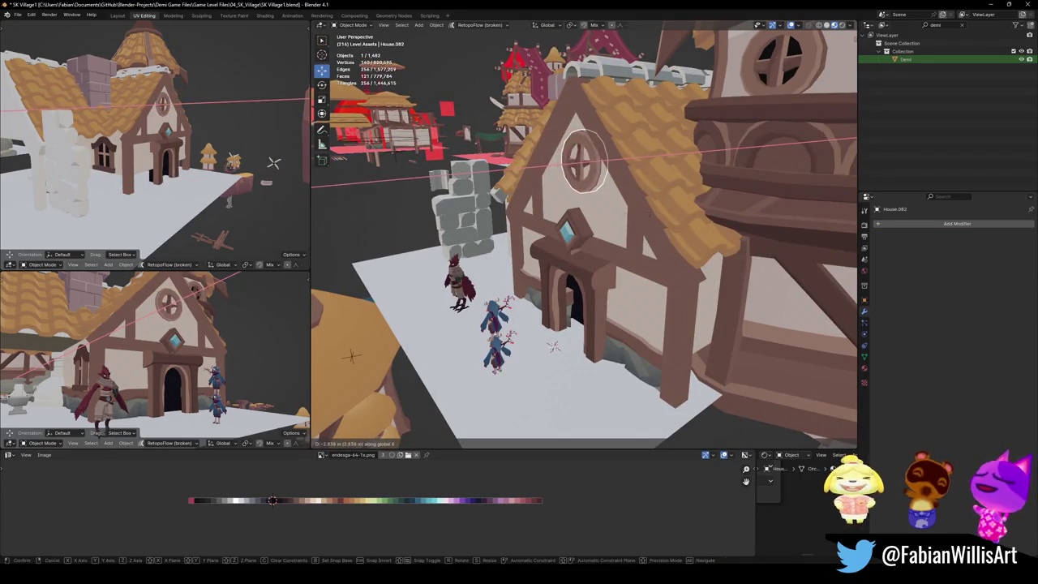
pyautogui.click(614, 224)
pyautogui.moveTo(203, 349)
pyautogui.mouseDown(button='middle')
pyautogui.moveTo(191, 354)
pyautogui.moveTo(199, 328)
pyautogui.moveTo(117, 376)
pyautogui.mouseUp(button='middle')
pyautogui.hotkey('ctrl', 's')
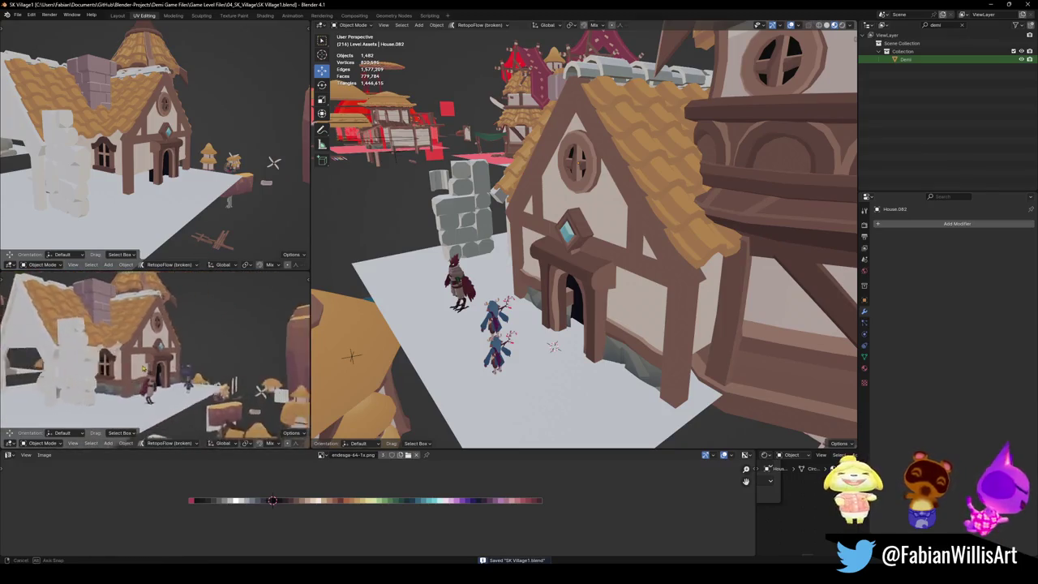
# Step: Inspect the house from the lower-left view and undo to bring the hidden wall pieces back
pyautogui.scroll(4, 150, 365)
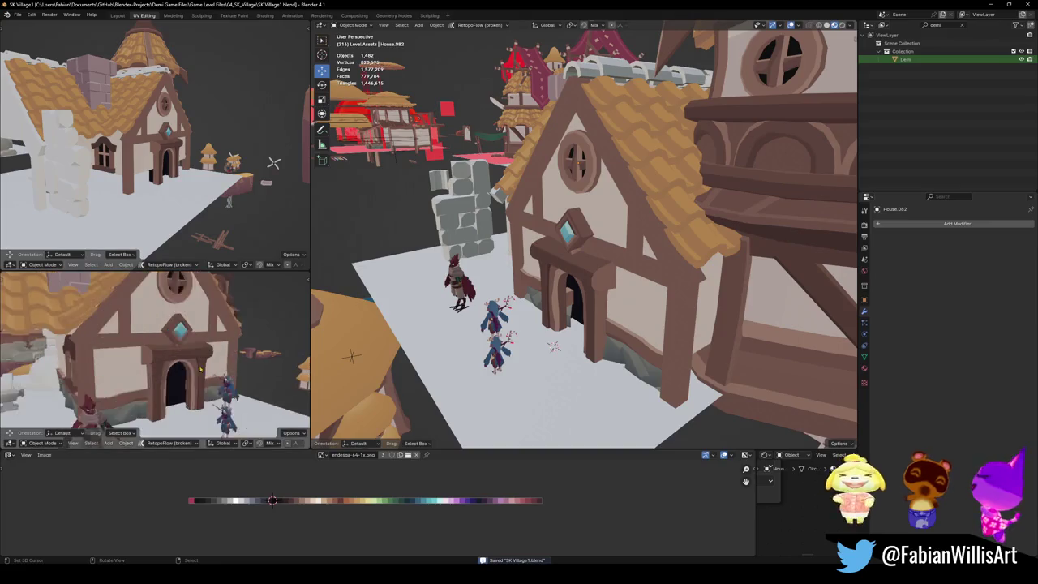
pyautogui.moveTo(150, 364); pyautogui.dragTo(230, 353, button='middle')
pyautogui.moveTo(211, 349); pyautogui.dragTo(143, 362, button='middle')
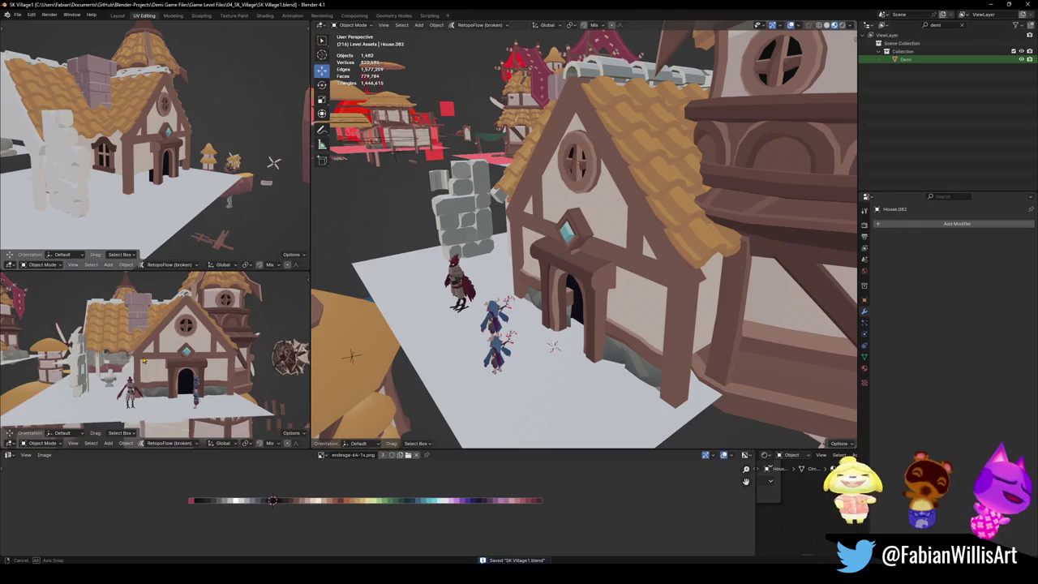
pyautogui.moveTo(143, 362)
pyautogui.mouseDown(button='middle')
pyautogui.moveTo(253, 350)
pyautogui.moveTo(195, 349)
pyautogui.mouseUp(button='middle')
pyautogui.moveTo(503, 324)
pyautogui.mouseDown(button='middle')
pyautogui.moveTo(572, 319)
pyautogui.moveTo(495, 286)
pyautogui.moveTo(525, 297)
pyautogui.mouseUp(button='middle')
pyautogui.click(495, 285)
pyautogui.hotkey('ctrl', 'z')
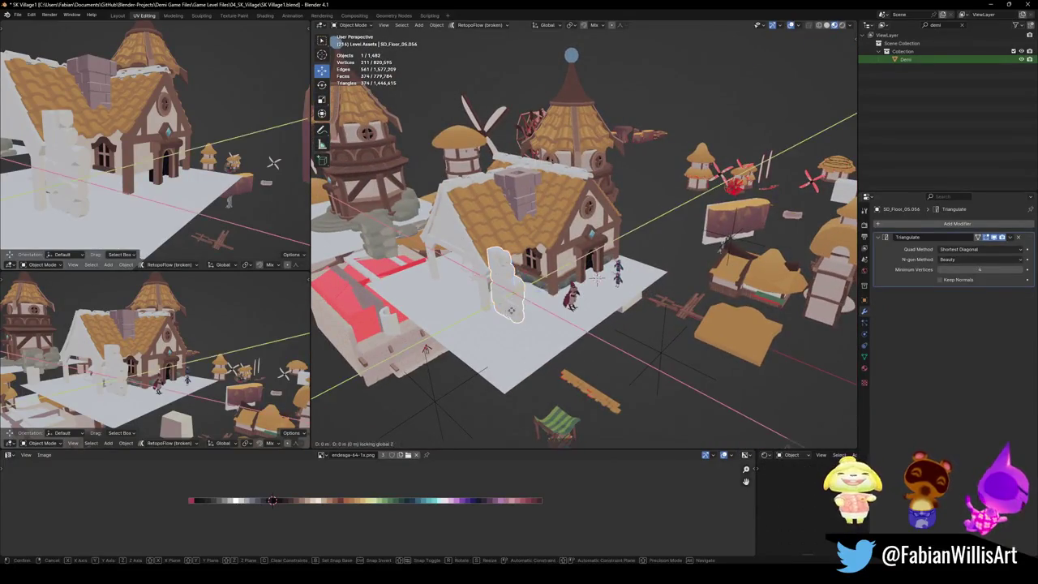
# Step: Select Cylinder.134, try a vertical move and cancel it, then save the village file
pyautogui.moveTo(455, 317); pyautogui.dragTo(486, 348, button='middle')
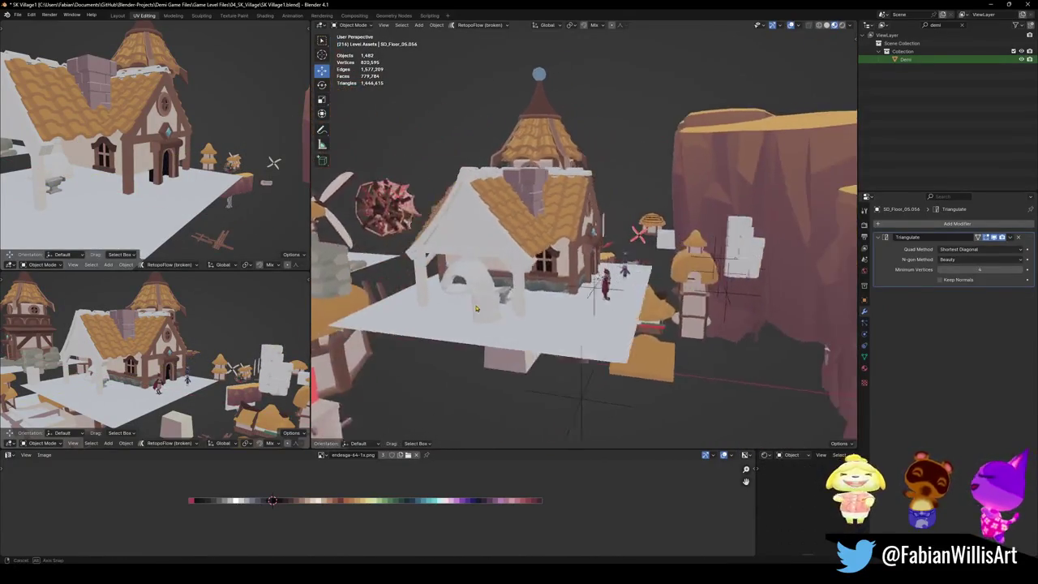
pyautogui.click(487, 348)
pyautogui.press('g')
pyautogui.press('z')
pyautogui.press('Escape')
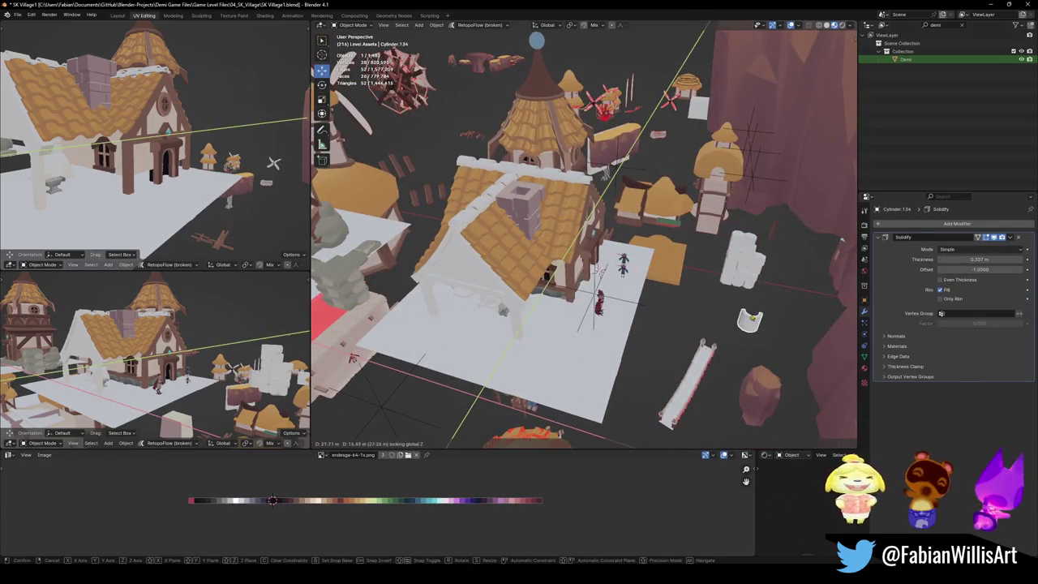
pyautogui.hotkey('ctrl', 's')
# Step: Apply Shade Smooth to the gable timber frame Cube.828
pyautogui.moveTo(572, 317); pyautogui.dragTo(572, 317, button='middle')
pyautogui.scroll(4, 572, 317)
pyautogui.click(560, 286)
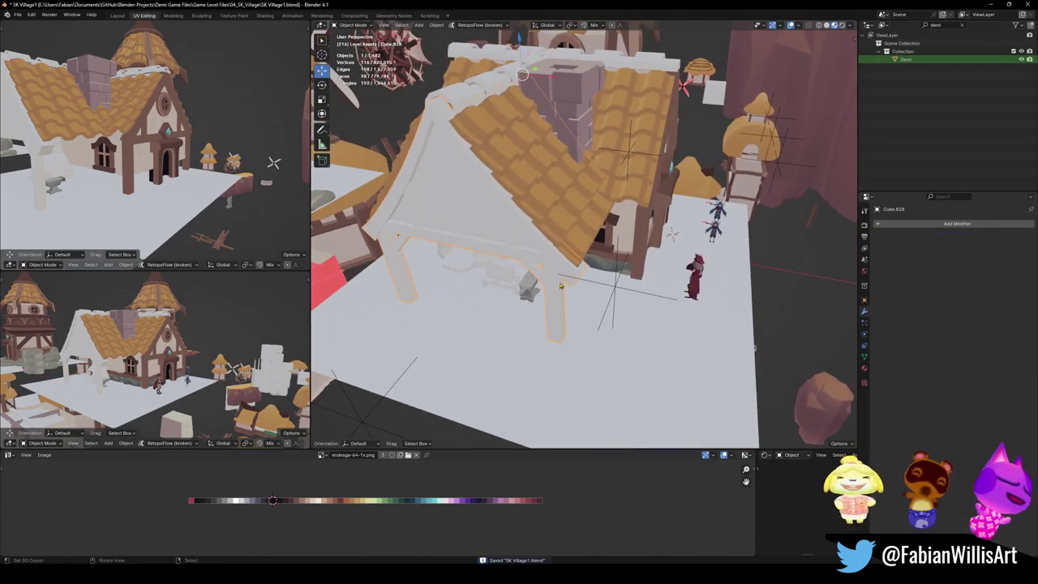
pyautogui.rightClick(608, 172)
pyautogui.click(608, 181)
pyautogui.moveTo(608, 182); pyautogui.dragTo(568, 243, button='middle')
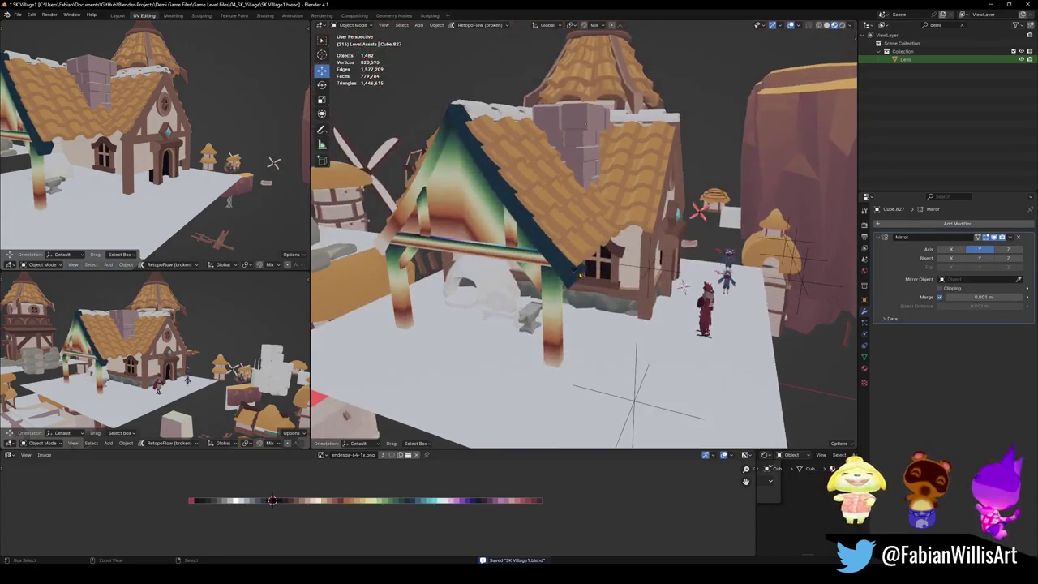
pyautogui.press('Tab')
# Step: Slide the gable frame's UVs along X onto the brown palette colour
pyautogui.press('g')
pyautogui.press('x')
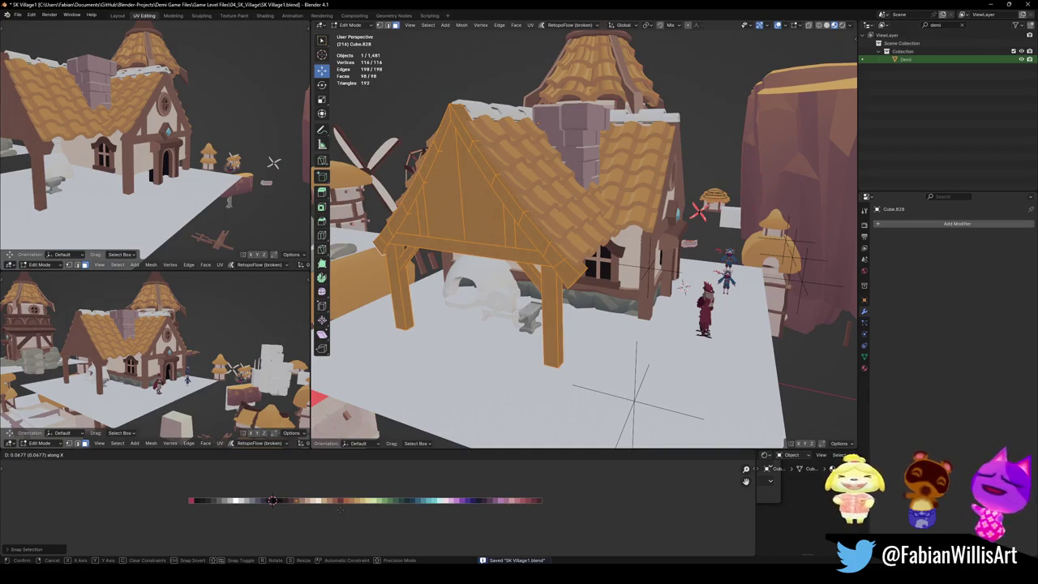
pyautogui.click(350, 507)
# Step: Move the triangular infill panel's UVs onto the cream colour and save the file
pyautogui.hotkey('alt', 'a')
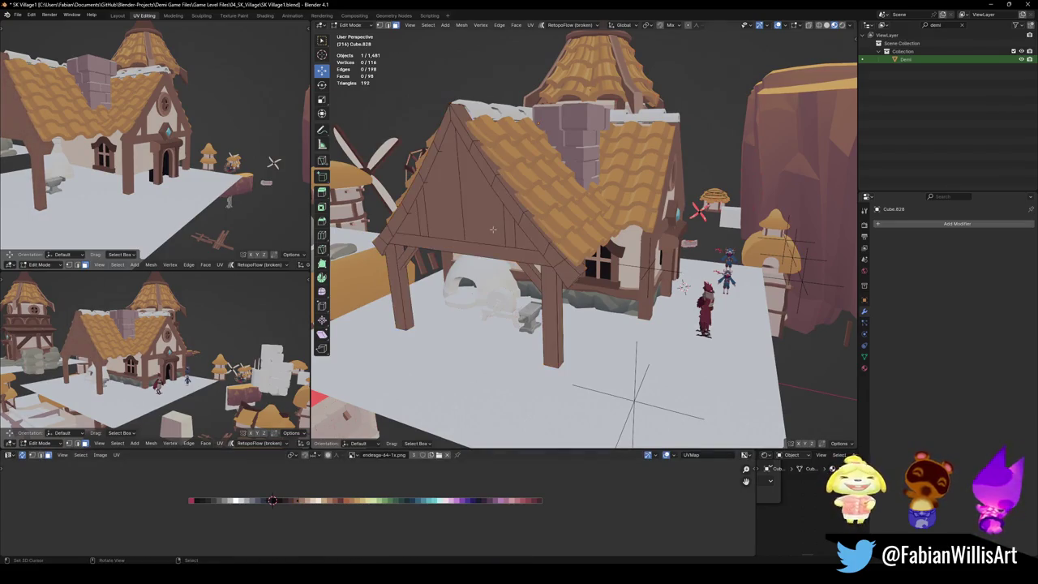
pyautogui.press('l')
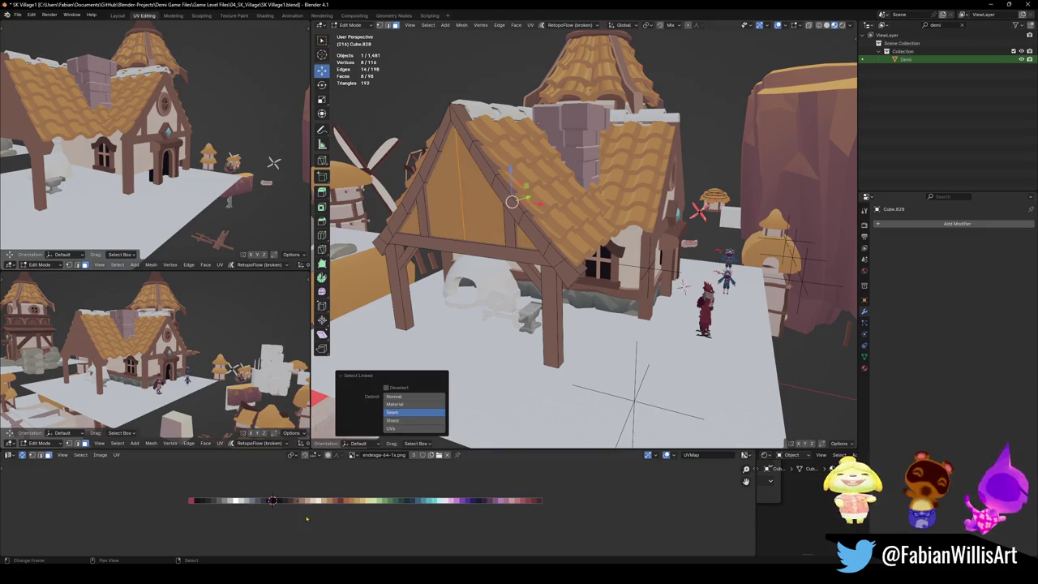
pyautogui.press('g')
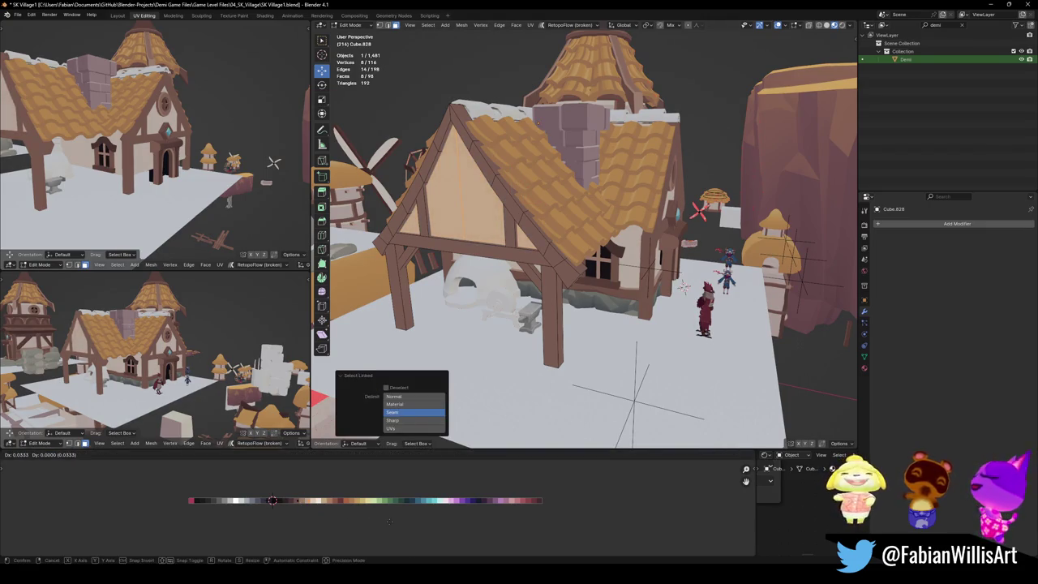
pyautogui.click(389, 522)
pyautogui.moveTo(154, 357); pyautogui.dragTo(256, 367, button='middle')
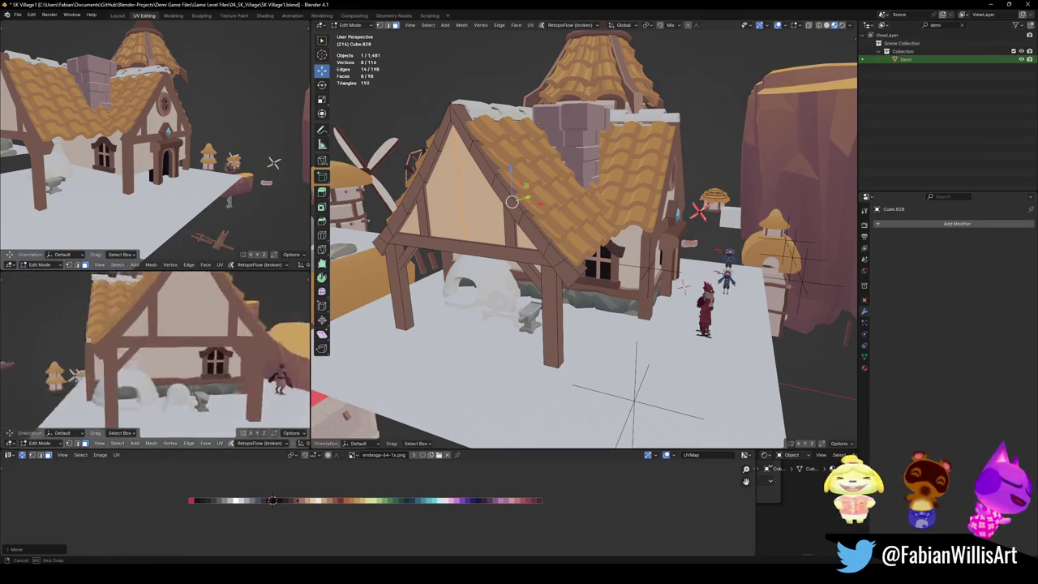
pyautogui.moveTo(256, 365)
pyautogui.mouseDown(button='middle')
pyautogui.moveTo(274, 359)
pyautogui.moveTo(219, 383)
pyautogui.moveTo(243, 377)
pyautogui.mouseUp(button='middle')
pyautogui.hotkey('ctrl', 's')
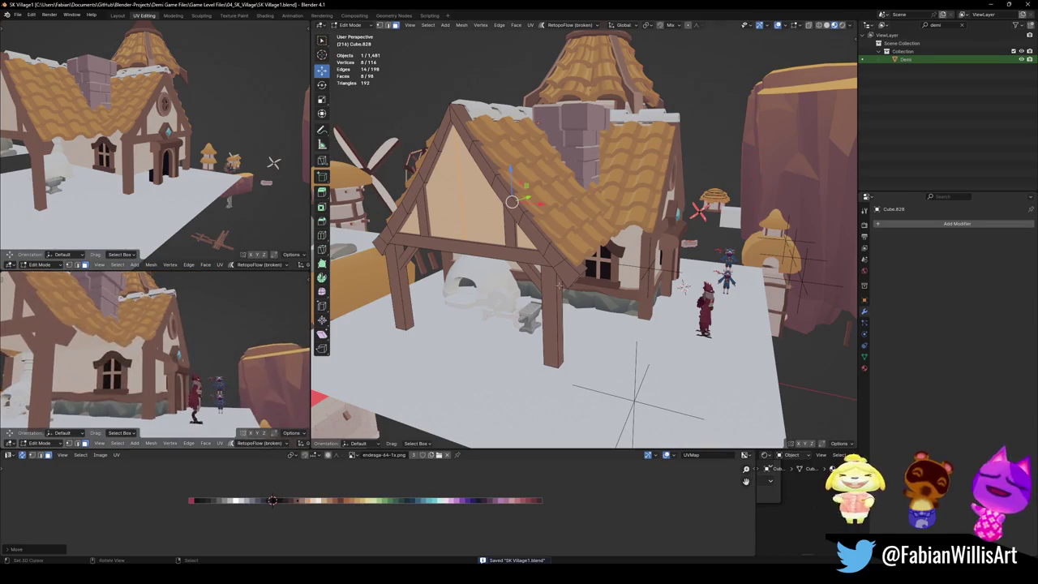
# Step: Return to object mode and select the small window Cube.831
pyautogui.moveTo(567, 292); pyautogui.dragTo(592, 290, button='middle')
pyautogui.scroll(5, 633, 300)
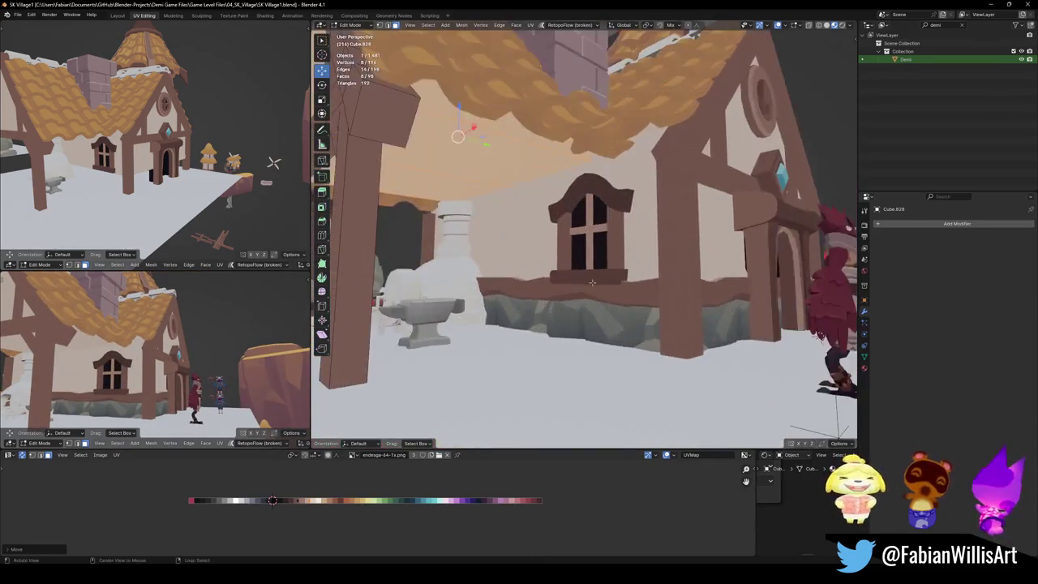
pyautogui.press('Tab')
pyautogui.click(604, 244)
# Step: Orbit and zoom around the small window Cube.831, then pick the white stone block
pyautogui.moveTo(604, 244)
pyautogui.mouseDown(button='middle')
pyautogui.moveTo(609, 268)
pyautogui.moveTo(673, 288)
pyautogui.mouseUp(button='middle')
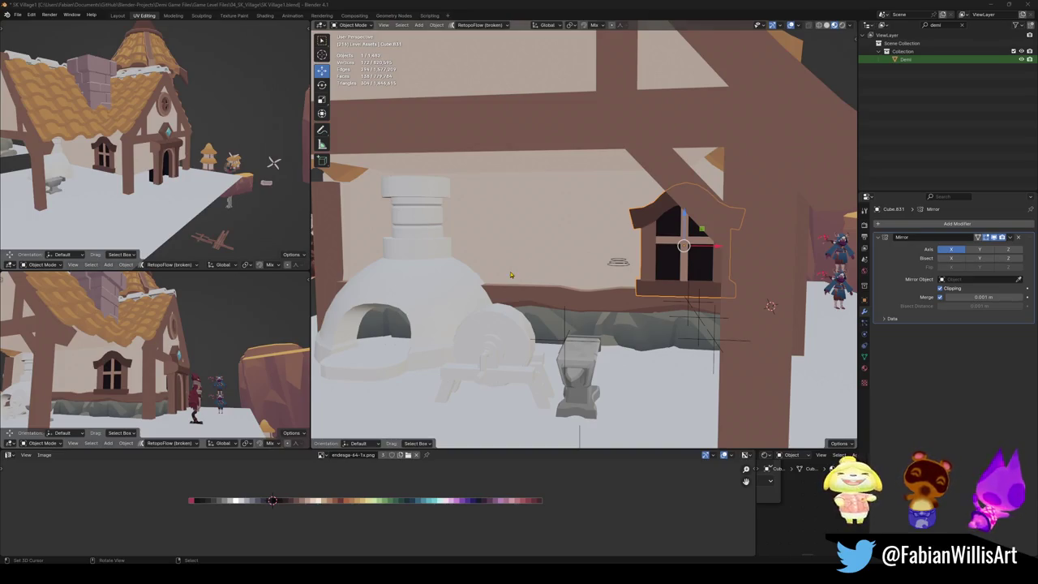
pyautogui.keyDown('shift'); pyautogui.moveTo(511, 275); pyautogui.dragTo(518, 288, button='middle'); pyautogui.keyUp('shift')
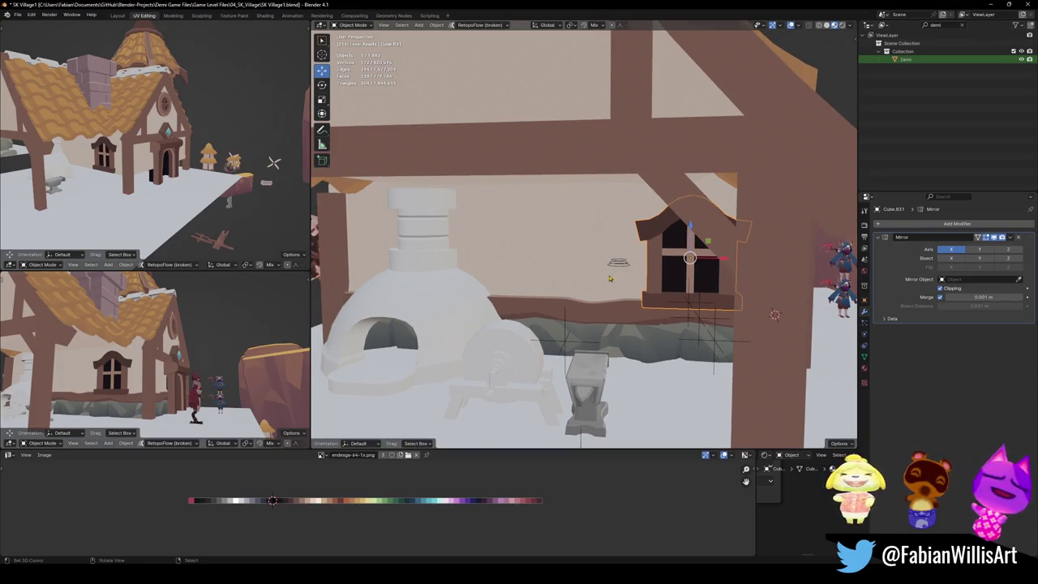
pyautogui.scroll(-5, 610, 278)
pyautogui.scroll(3, 467, 296)
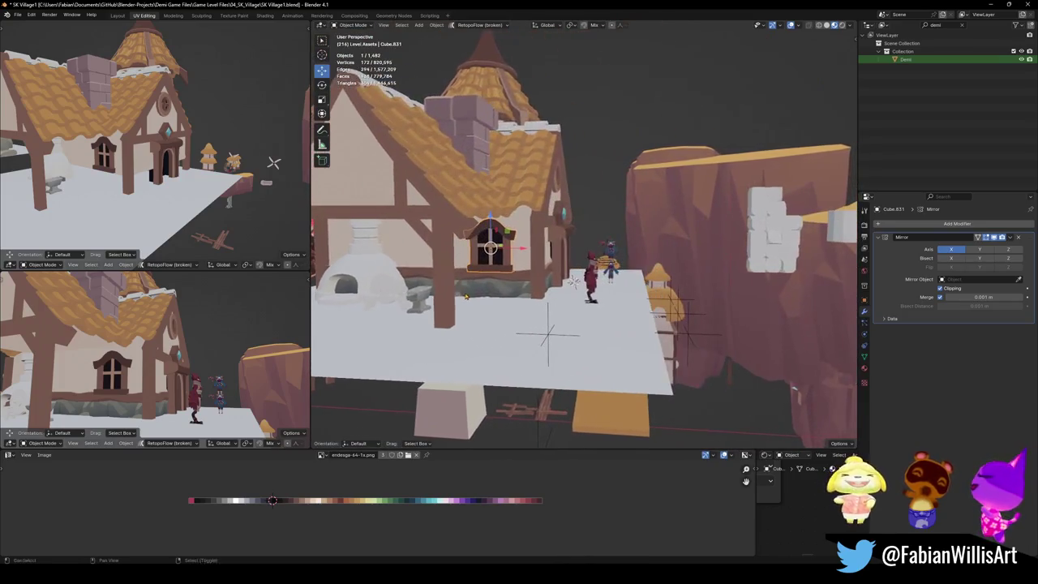
pyautogui.click(765, 244)
# Step: Snap the stone block SD_Floor_05.054 to the cursor and shift it 1.2574 m along Y
pyautogui.hotkey('shift', 's')
pyautogui.scroll(6, 596, 309)
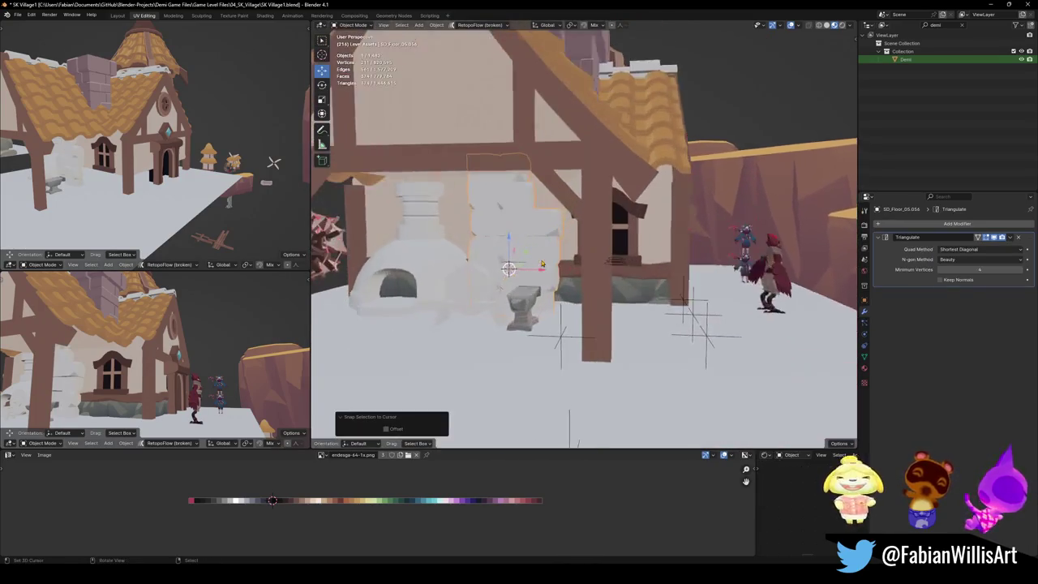
pyautogui.moveTo(596, 309); pyautogui.dragTo(560, 300, button='middle')
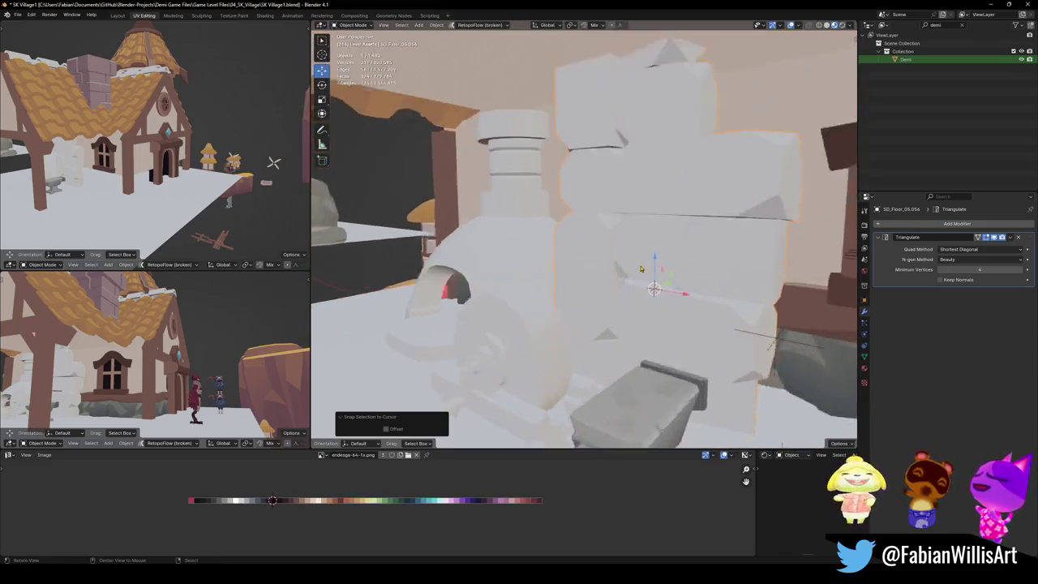
pyautogui.press('g')
pyautogui.moveTo(599, 273)
pyautogui.mouseDown(button='middle')
pyautogui.moveTo(584, 270)
pyautogui.moveTo(644, 266)
pyautogui.mouseUp(button='middle')
pyautogui.press('y')
pyautogui.click(600, 272)
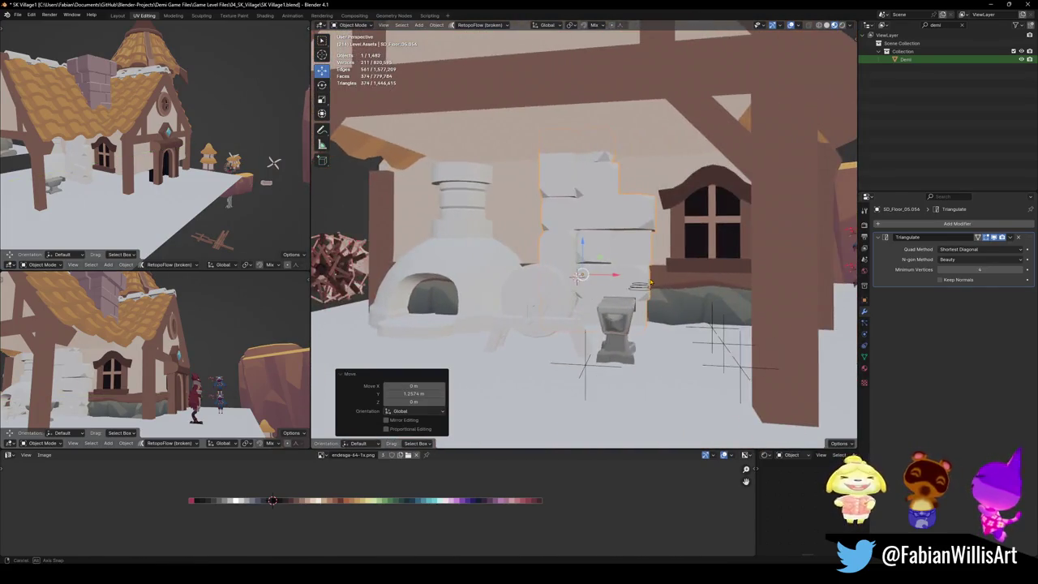
# Step: Lower the stone block along Z in two adjustments, about 0.07 m in total
pyautogui.press('g')
pyautogui.press('z')
pyautogui.click(644, 283)
pyautogui.press('g')
pyautogui.press('z')
pyautogui.click(597, 280)
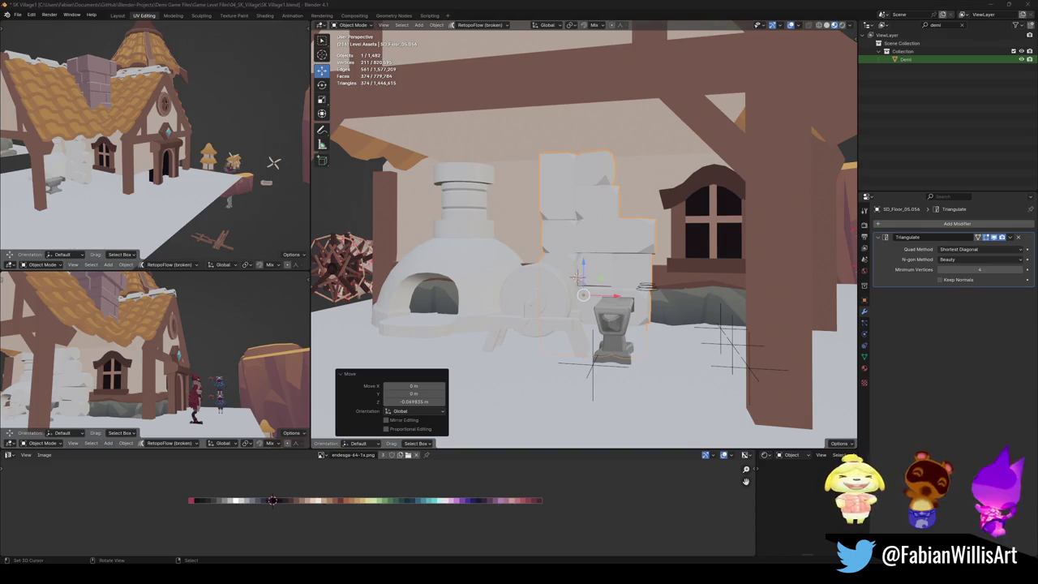
# Step: Select the timber-and-stone base strip Cube.833 beside the oven
pyautogui.moveTo(568, 292); pyautogui.dragTo(537, 273, button='middle')
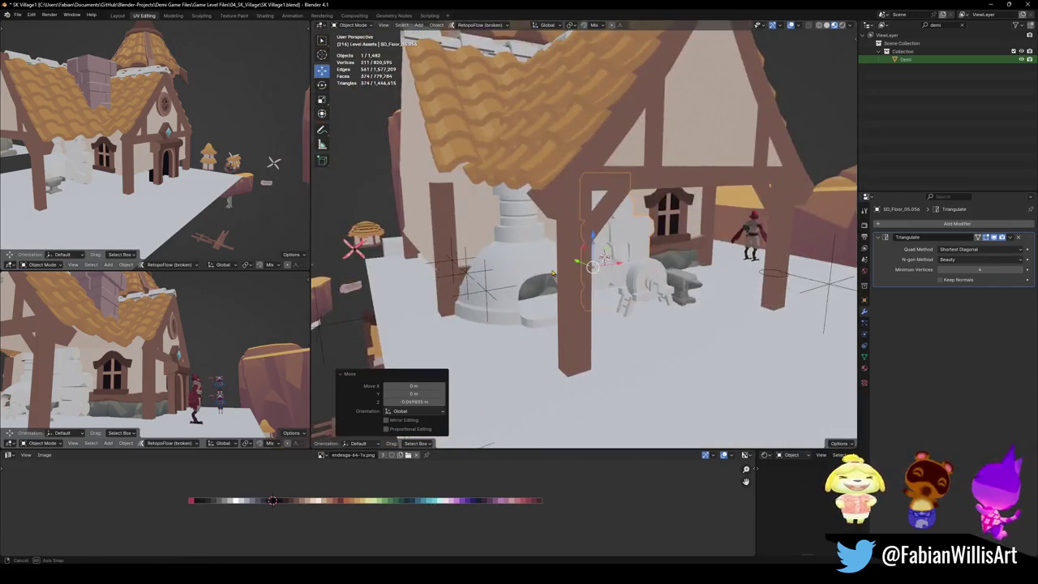
pyautogui.moveTo(519, 274)
pyautogui.mouseDown(button='middle')
pyautogui.moveTo(479, 288)
pyautogui.moveTo(647, 294)
pyautogui.mouseUp(button='middle')
pyautogui.click(451, 290)
pyautogui.click(468, 288)
# Step: Duplicate the base strip, rotate the copy -90° about Z, and move it along X to the side wall
pyautogui.hotkey('shift', 'd')
pyautogui.rightClick(648, 293)
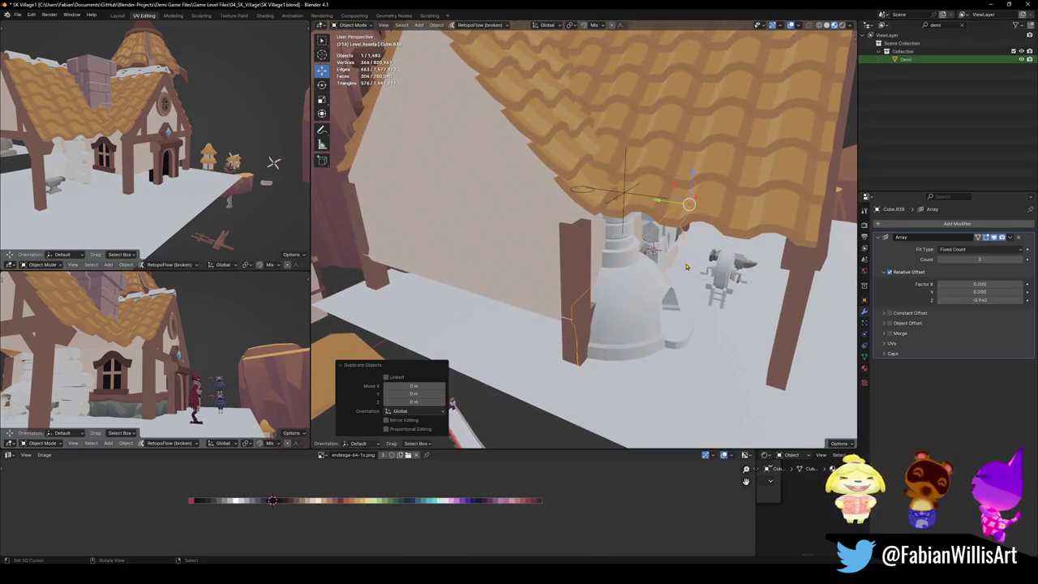
pyautogui.press('z')
pyautogui.press('Return')
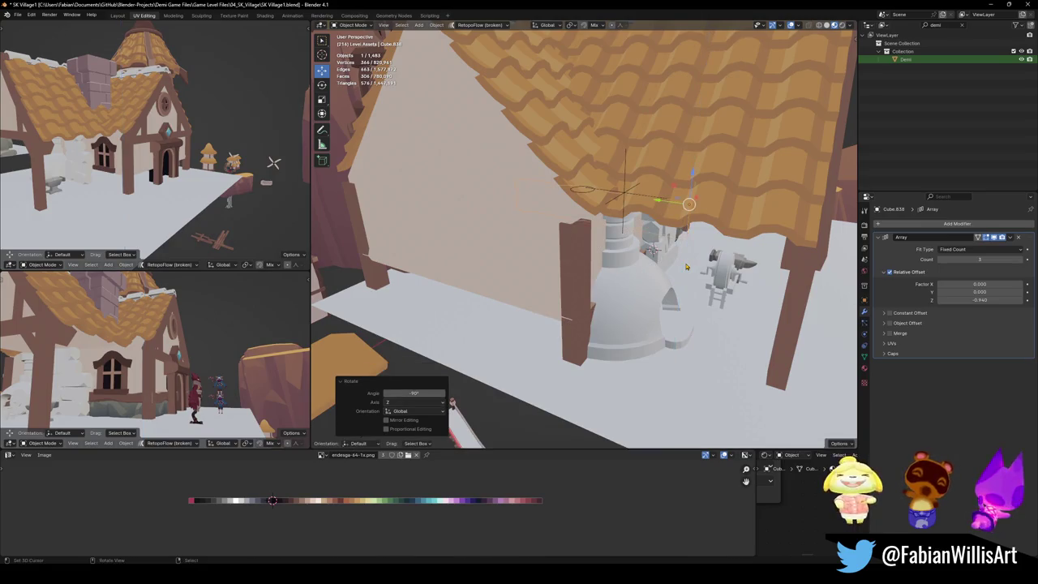
pyautogui.press('g')
pyautogui.press('x')
pyautogui.click(616, 268)
pyautogui.moveTo(616, 267); pyautogui.dragTo(661, 236, button='middle')
# Step: Scale the copy to 0.814 along Y, shift it -0.409 m on X, then set Y scale 0.943
pyautogui.press('s')
pyautogui.press('y')
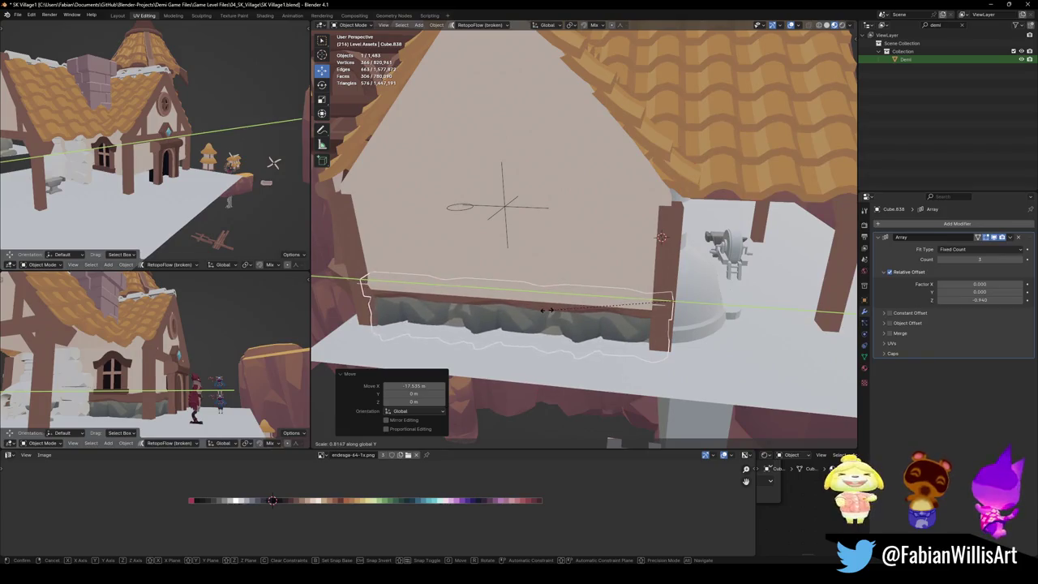
pyautogui.click(661, 237)
pyautogui.moveTo(561, 314); pyautogui.dragTo(555, 320, button='middle')
pyautogui.hotkey('shift', 'd')
pyautogui.press('x')
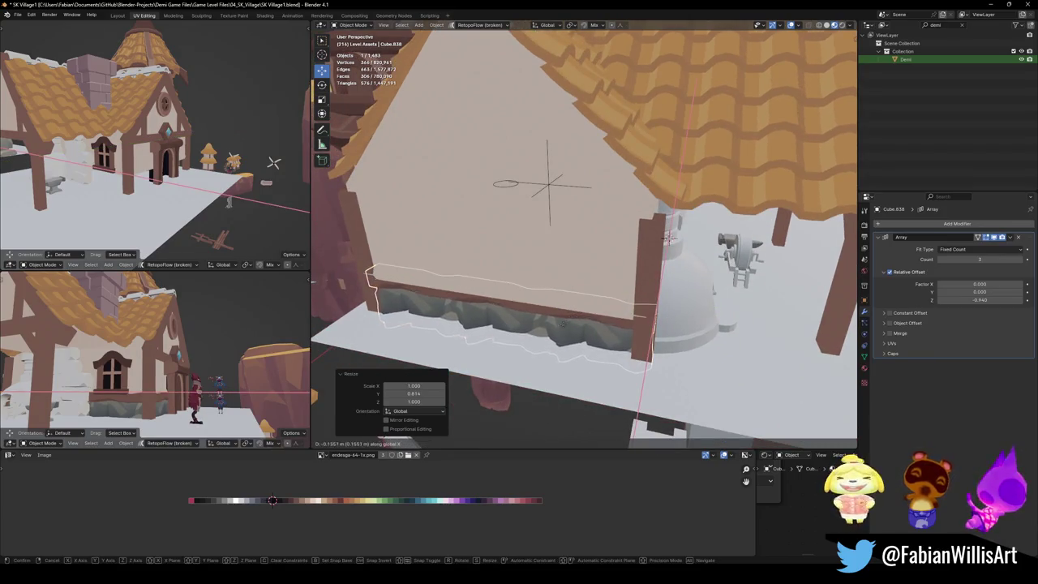
pyautogui.click(536, 353)
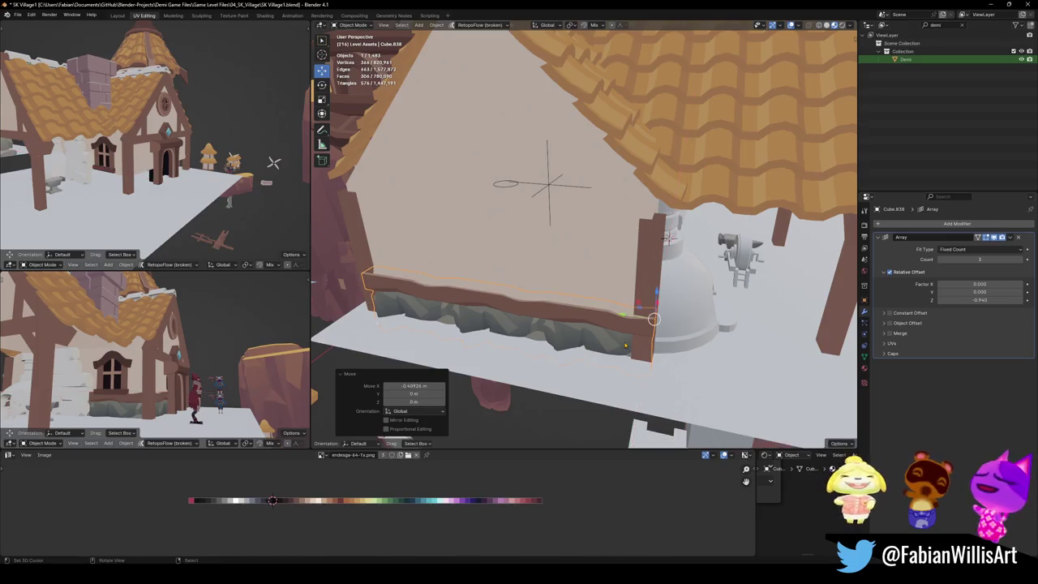
pyautogui.hotkey('shift', 'd')
pyautogui.press('y')
pyautogui.click(501, 300)
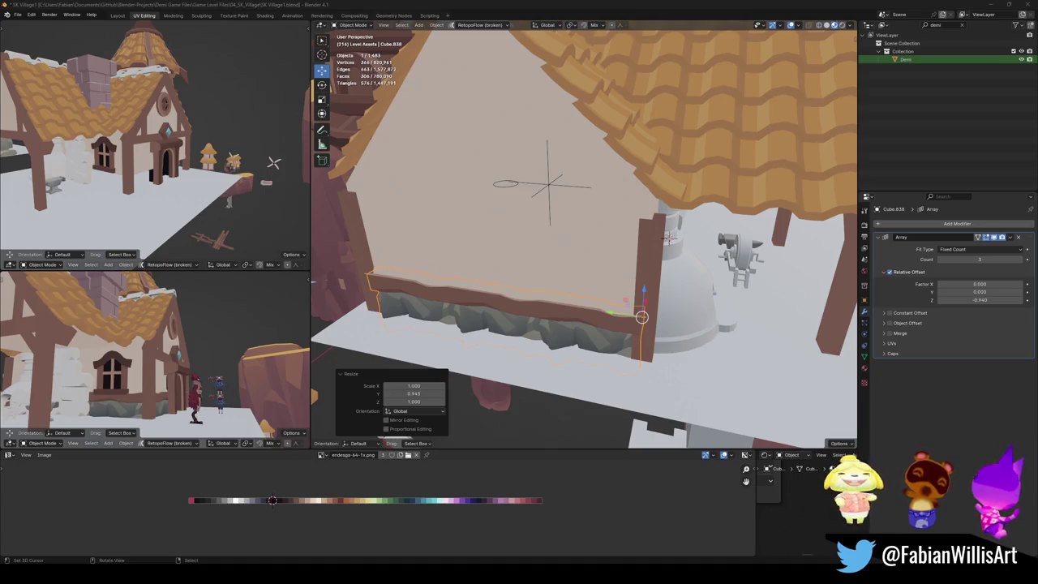
pyautogui.moveTo(544, 283)
pyautogui.mouseDown(button='middle')
pyautogui.moveTo(543, 264)
pyautogui.moveTo(609, 242)
pyautogui.moveTo(575, 310)
pyautogui.mouseUp(button='middle')
# Step: Abandon the strip move and select the door arch's whole pillar in edit mode
pyautogui.press('g')
pyautogui.press('x')
pyautogui.press('Escape')
pyautogui.hotkey('ctrl', 'z')
pyautogui.hotkey('ctrl', 'z')
pyautogui.hotkey('ctrl', 'z')
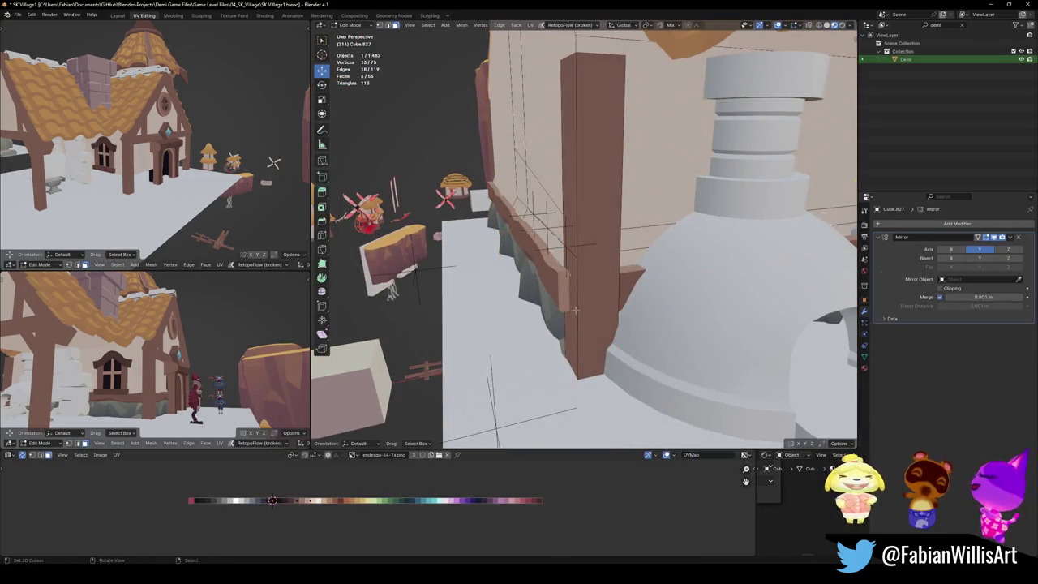
pyautogui.click(575, 263)
pyautogui.press('x')
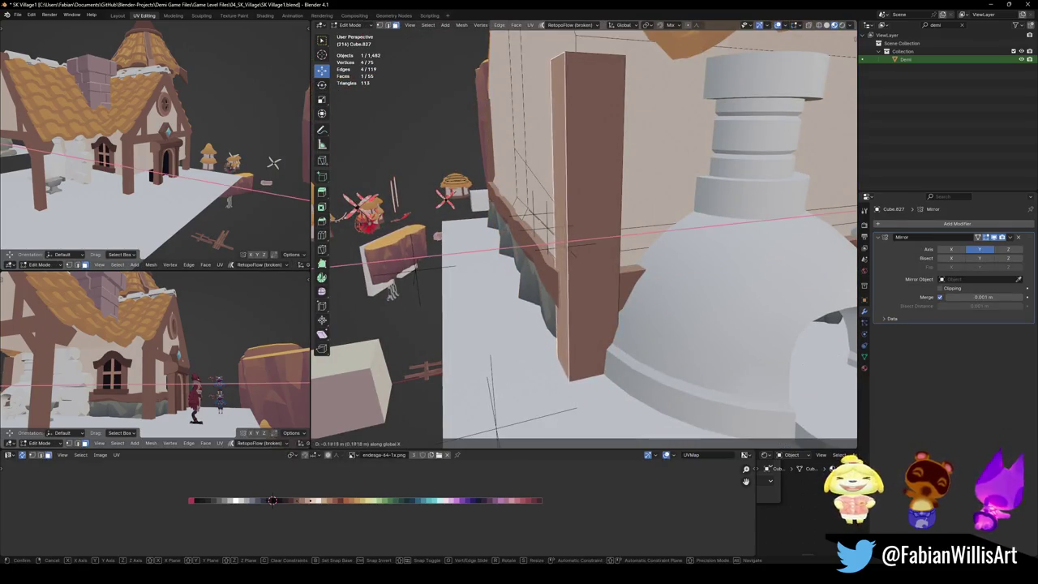
pyautogui.press('Escape')
pyautogui.hotkey('alt', 'a')
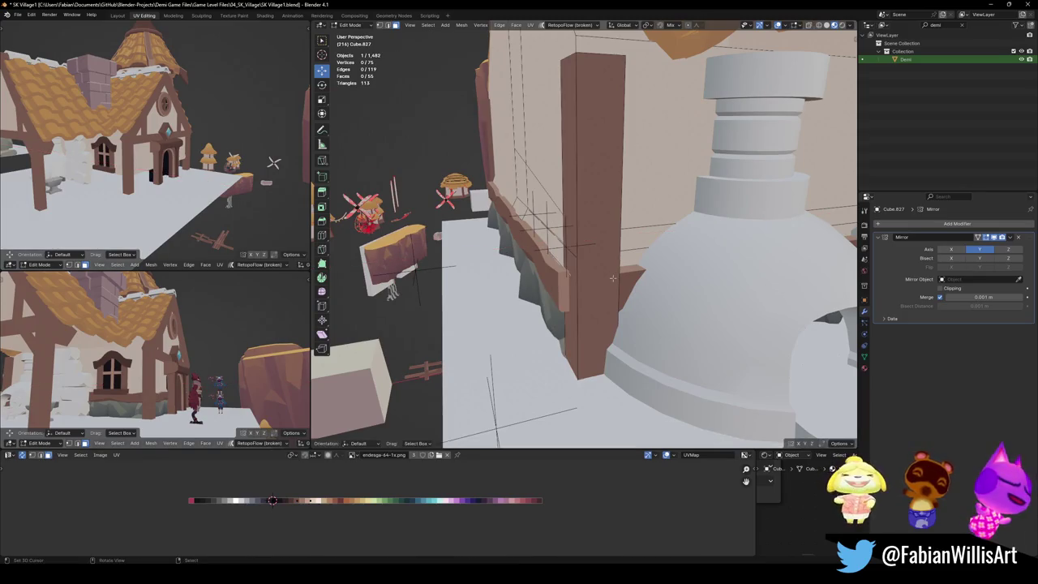
pyautogui.press('l')
# Step: Shift the door arch pillar -0.26482 m along X and return to object mode
pyautogui.moveTo(618, 265); pyautogui.dragTo(629, 275, button='middle')
pyautogui.press('g')
pyautogui.press('x')
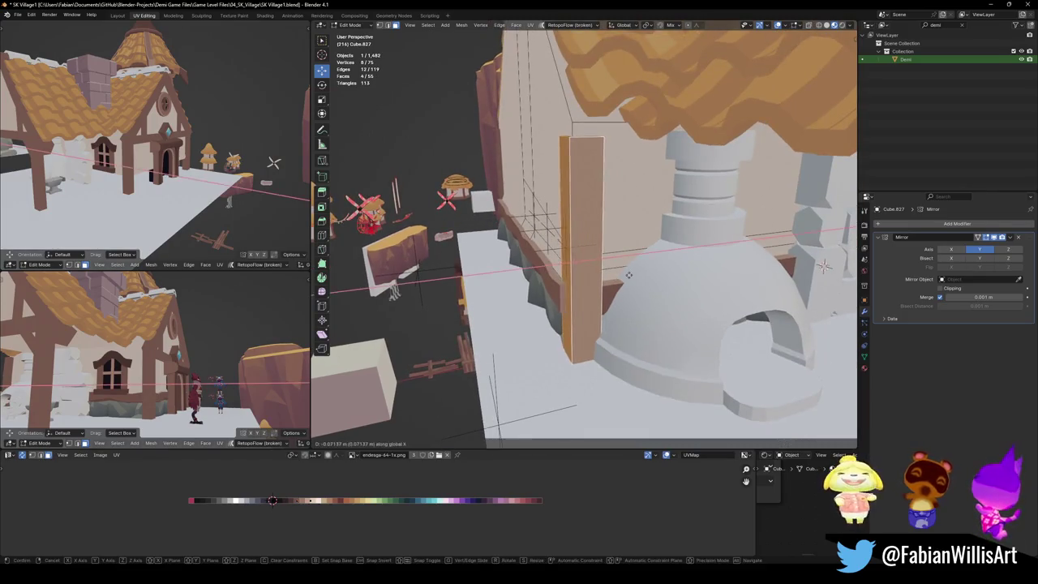
pyautogui.click(561, 280)
pyautogui.moveTo(561, 281)
pyautogui.mouseDown(button='middle')
pyautogui.moveTo(599, 269)
pyautogui.moveTo(551, 284)
pyautogui.mouseUp(button='middle')
pyautogui.hotkey('alt', 'a')
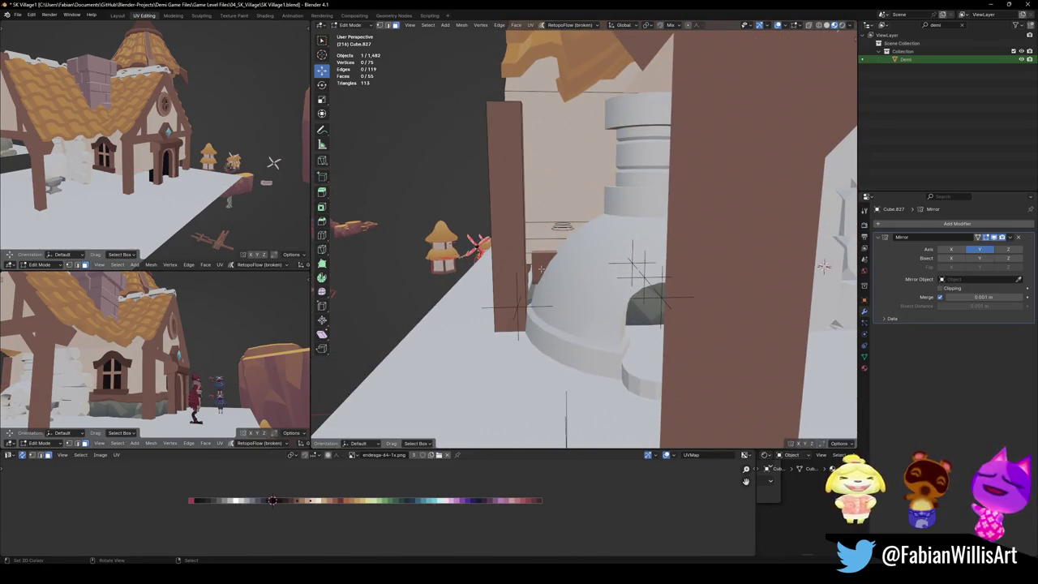
pyautogui.press('Tab')
# Step: Stretch the base strip along X and save SK Village1.blend
pyautogui.click(541, 268)
pyautogui.press('s')
pyautogui.press('y')
pyautogui.press('x')
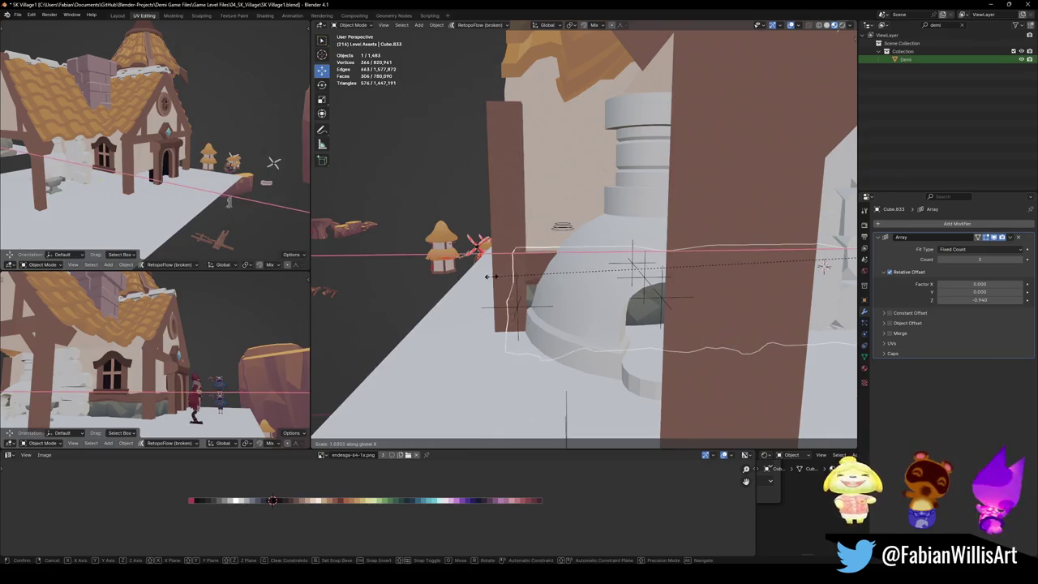
pyautogui.click(490, 277)
pyautogui.moveTo(490, 276)
pyautogui.mouseDown(button='middle')
pyautogui.moveTo(536, 246)
pyautogui.moveTo(531, 266)
pyautogui.moveTo(580, 252)
pyautogui.moveTo(552, 220)
pyautogui.moveTo(551, 259)
pyautogui.moveTo(527, 267)
pyautogui.mouseUp(button='middle')
pyautogui.hotkey('ctrl', 's')
# Step: Select the timber-frame object Cube.827 and enter Edit Mode
pyautogui.click(552, 221)
pyautogui.press('Tab')
pyautogui.scroll(-5, 584, 243)
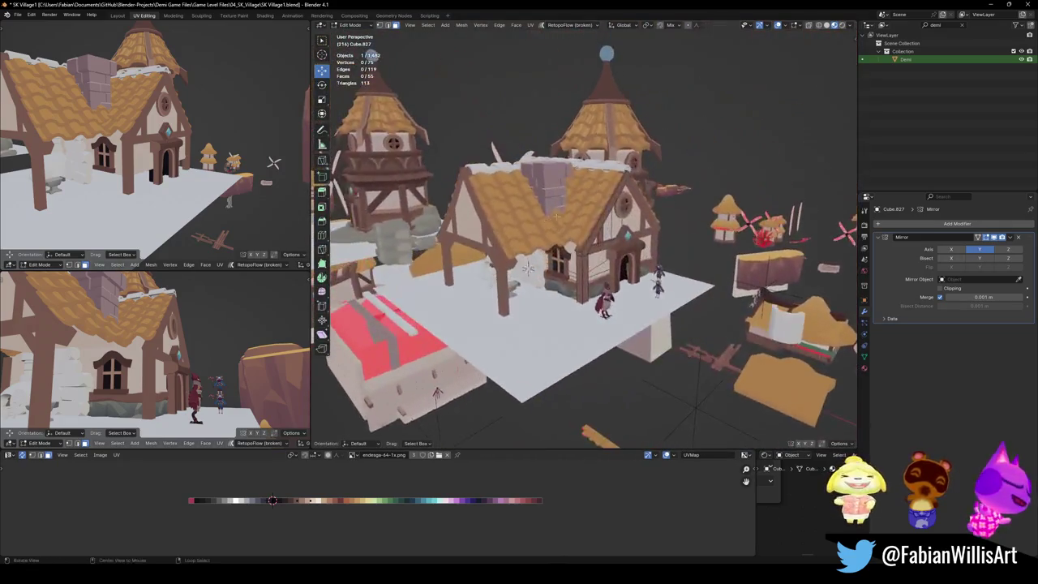
# Step: Duplicate one connected beam piece, slide the copy along X into place, and save
pyautogui.scroll(4, 527, 268)
pyautogui.press('l')
pyautogui.moveTo(597, 240)
pyautogui.mouseDown(button='middle')
pyautogui.moveTo(616, 193)
pyautogui.moveTo(616, 203)
pyautogui.moveTo(672, 213)
pyautogui.moveTo(596, 322)
pyautogui.mouseUp(button='middle')
pyautogui.hotkey('shift', 'd')
pyautogui.press('x')
pyautogui.click(649, 207)
pyautogui.press('g')
pyautogui.press('x')
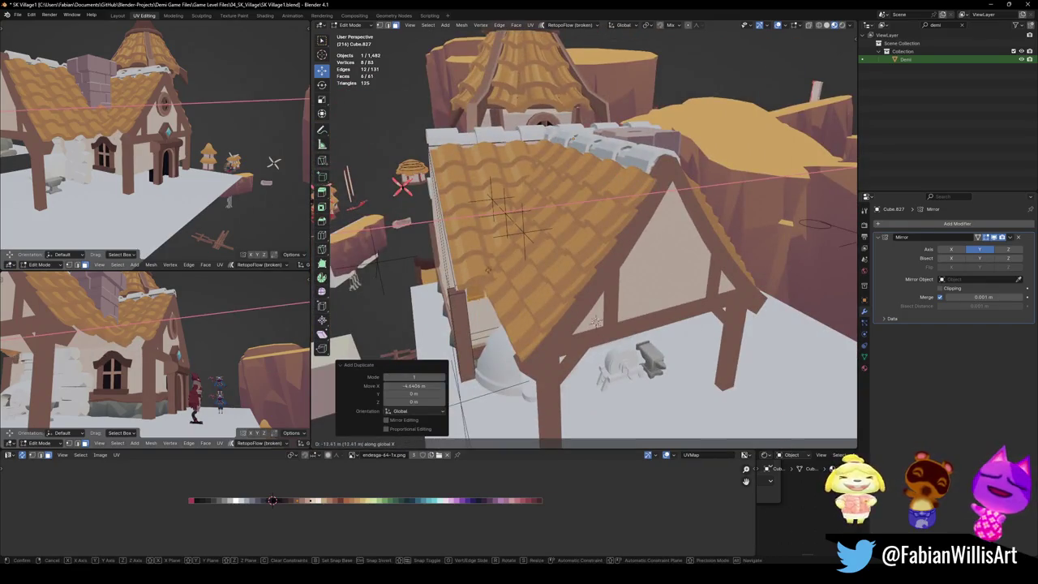
pyautogui.click(596, 322)
pyautogui.moveTo(596, 322)
pyautogui.mouseDown(button='middle')
pyautogui.moveTo(585, 337)
pyautogui.moveTo(633, 312)
pyautogui.moveTo(529, 370)
pyautogui.mouseUp(button='middle')
pyautogui.hotkey('alt', 'a')
pyautogui.hotkey('ctrl', 's')
# Step: Duplicate a second beam along X into place, return to Object Mode, and save SK Village1.blend
pyautogui.moveTo(677, 267)
pyautogui.mouseDown(button='middle')
pyautogui.moveTo(594, 287)
pyautogui.moveTo(653, 357)
pyautogui.mouseUp(button='middle')
pyautogui.press('l')
pyautogui.hotkey('shift', 'd')
pyautogui.press('y')
pyautogui.press('x')
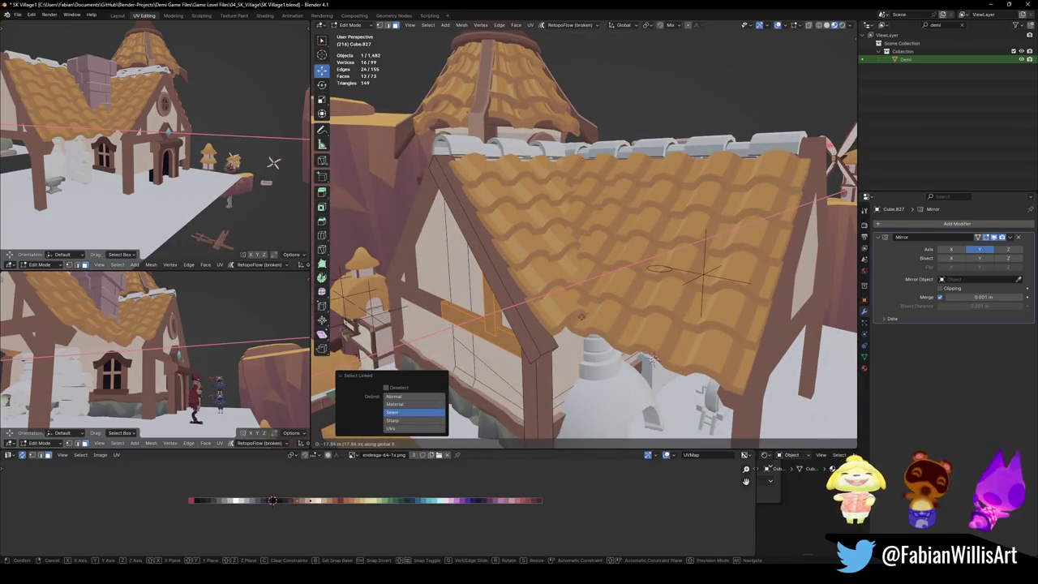
pyautogui.click(653, 358)
pyautogui.moveTo(652, 358); pyautogui.dragTo(637, 269, button='middle')
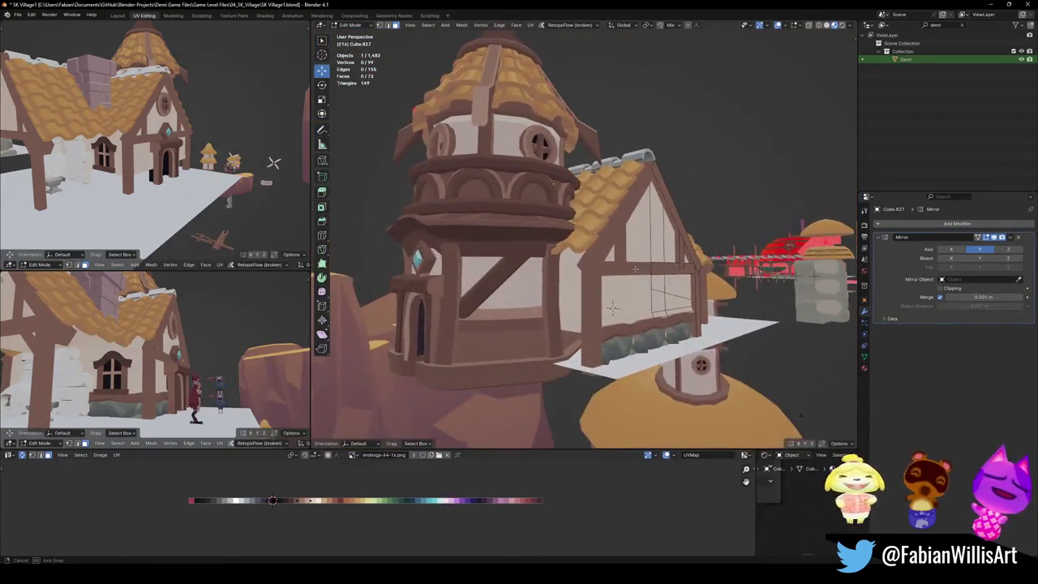
pyautogui.press('Tab')
pyautogui.moveTo(612, 306)
pyautogui.mouseDown(button='middle')
pyautogui.moveTo(609, 262)
pyautogui.moveTo(565, 276)
pyautogui.mouseUp(button='middle')
pyautogui.hotkey('ctrl', 's')
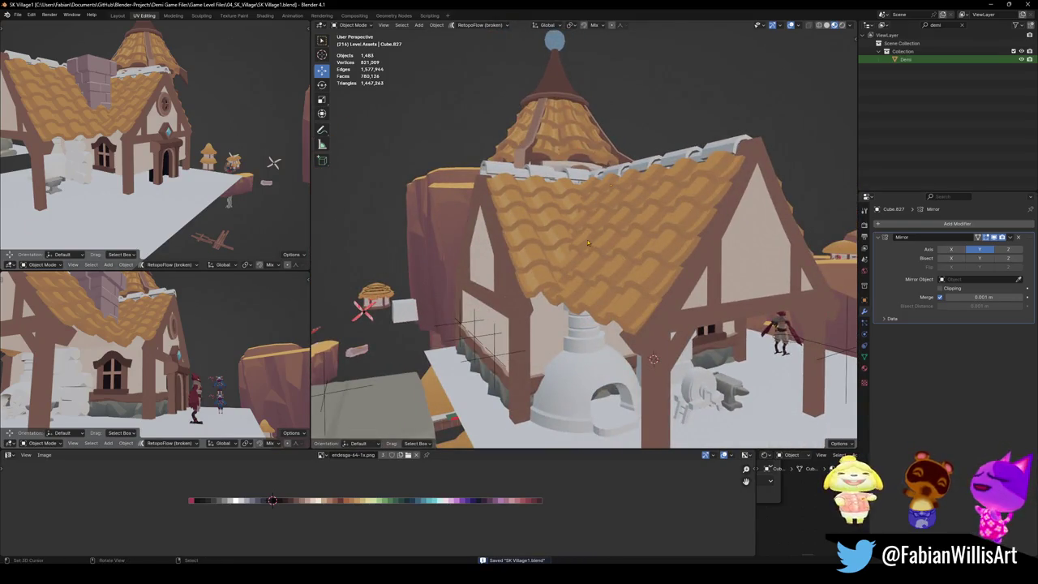
# Step: In Edit Mode, reposition the beam's front face along X and then Y
pyautogui.scroll(-2, 587, 242)
pyautogui.scroll(5, 690, 250)
pyautogui.scroll(3, 691, 250)
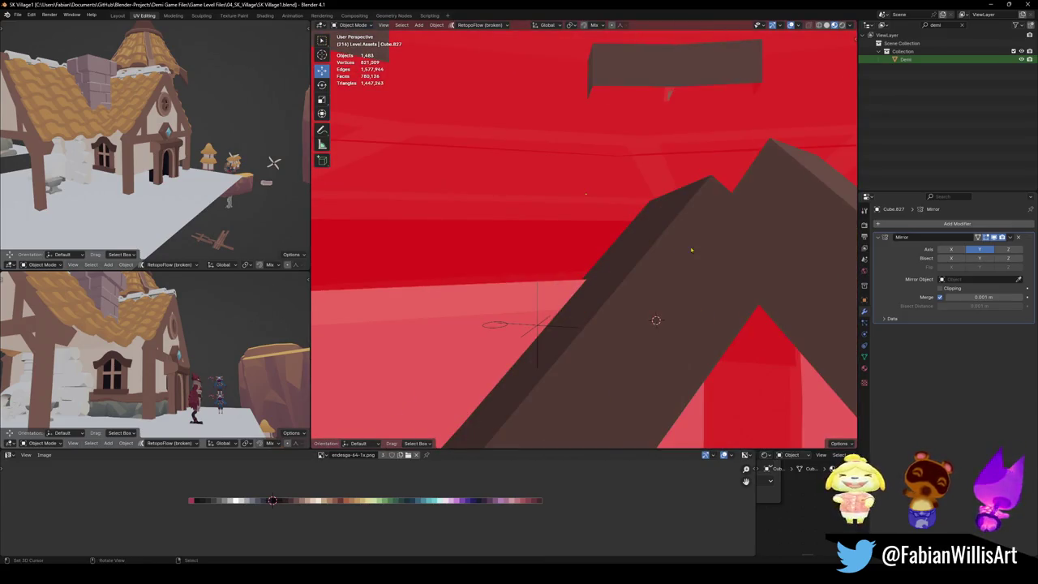
pyautogui.scroll(-4, 594, 278)
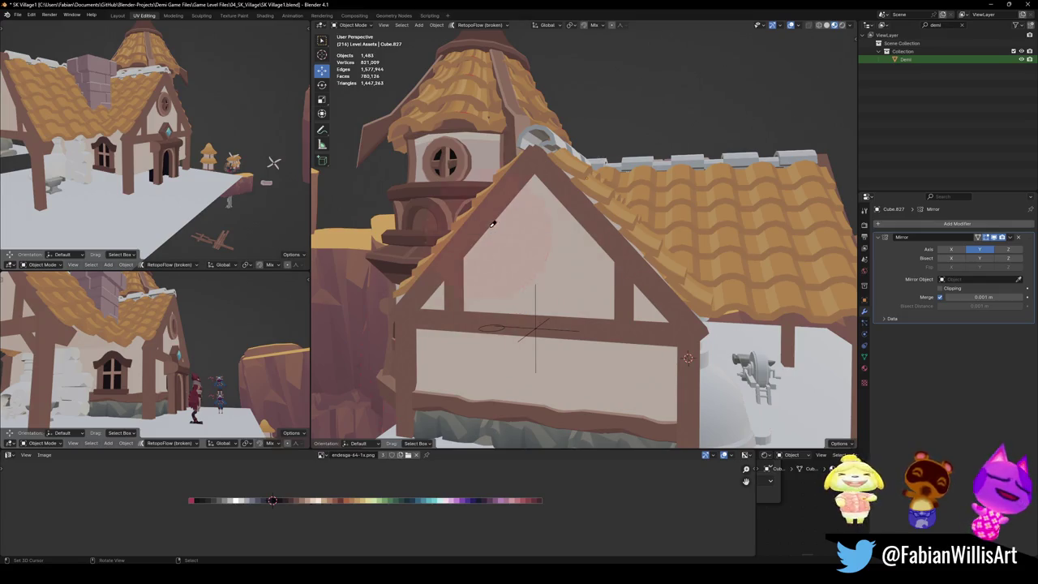
pyautogui.press('Tab')
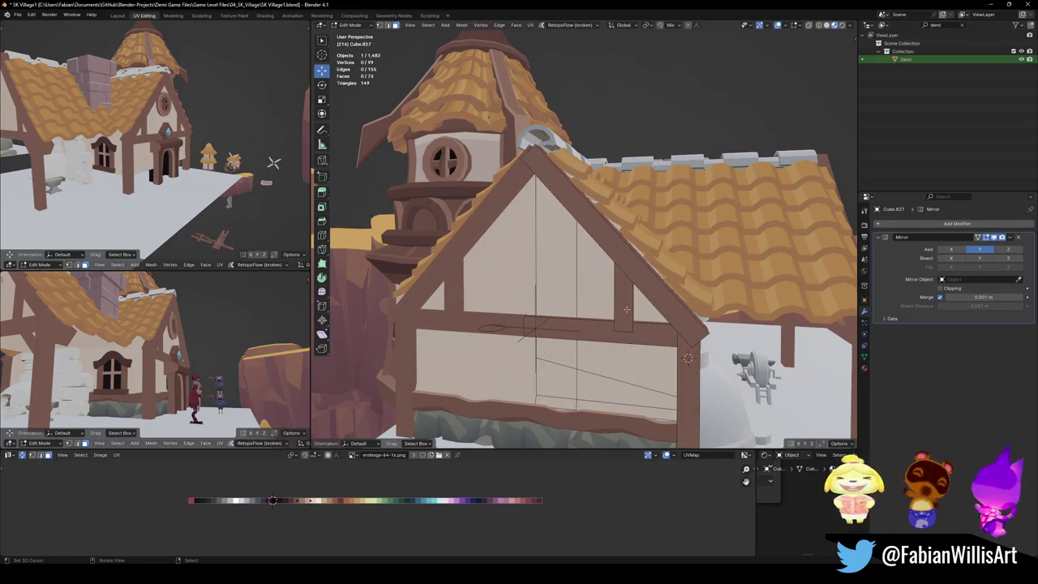
pyautogui.scroll(5, 626, 309)
pyautogui.moveTo(626, 309)
pyautogui.mouseDown(button='middle')
pyautogui.moveTo(574, 306)
pyautogui.moveTo(625, 315)
pyautogui.mouseUp(button='middle')
pyautogui.click(560, 309)
pyautogui.press('g')
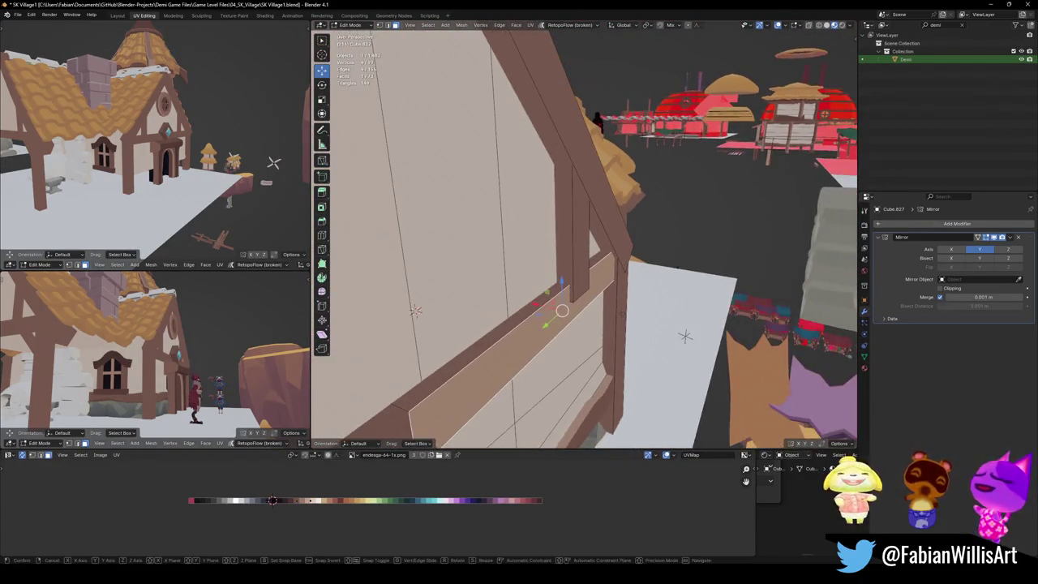
pyautogui.press('x')
pyautogui.click(584, 269)
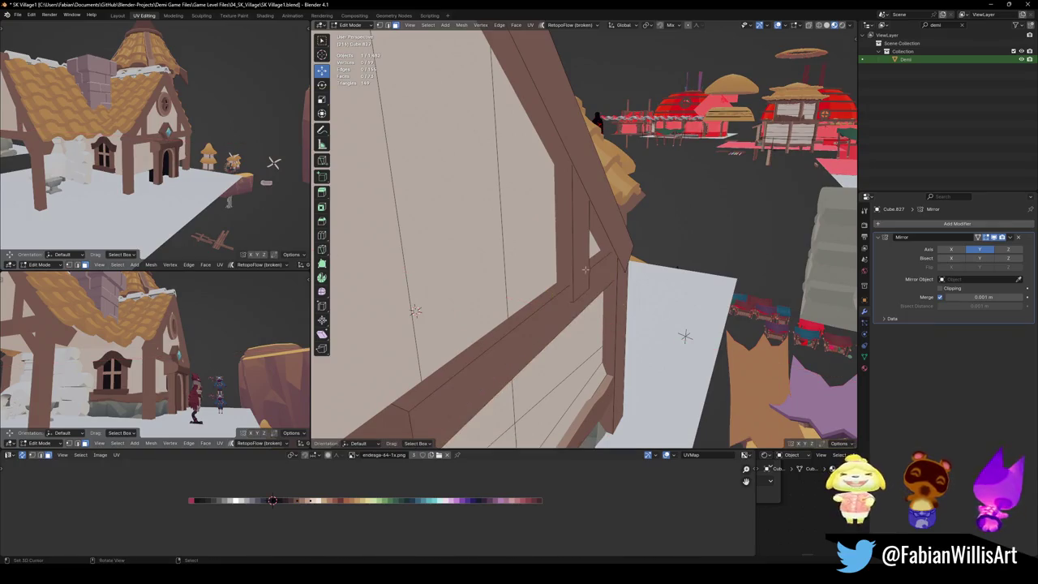
pyautogui.press('g')
pyautogui.press('y')
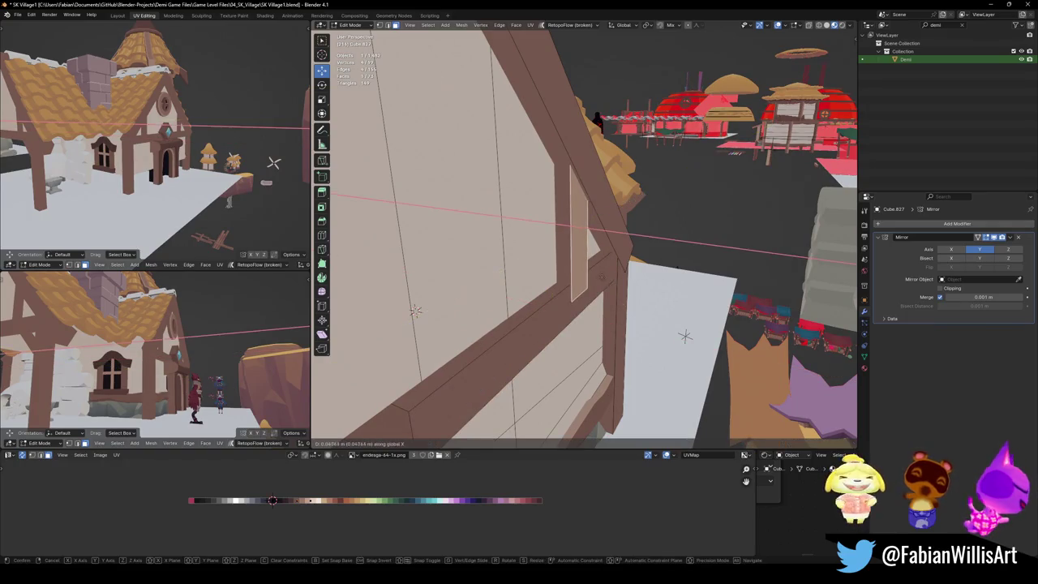
pyautogui.click(685, 334)
# Step: Slide the connected beam along Y onto the gable and delete the thin strip face
pyautogui.press('l')
pyautogui.moveTo(549, 289); pyautogui.dragTo(564, 258, button='middle')
pyautogui.press('g')
pyautogui.press('y')
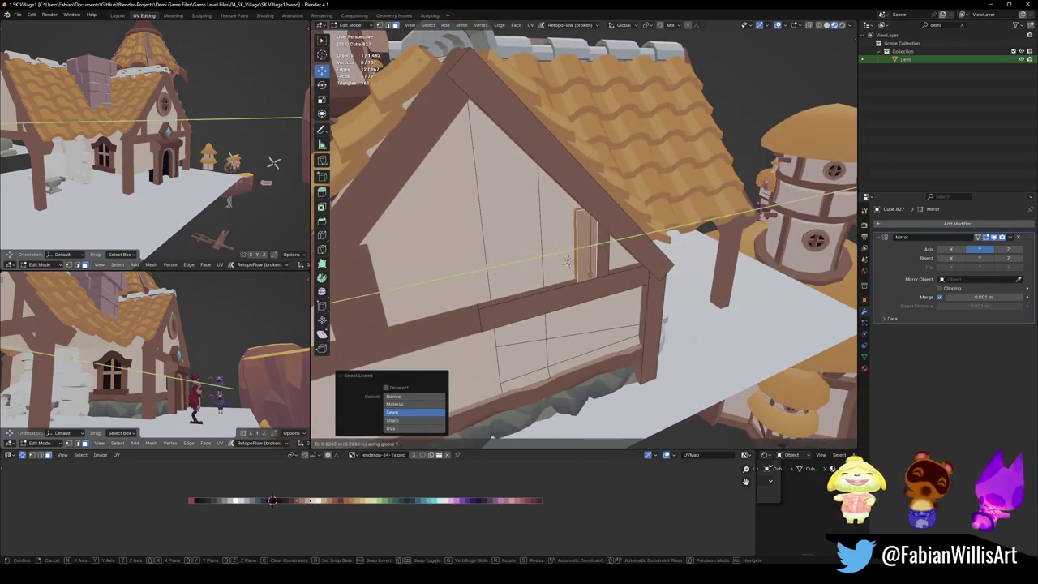
pyautogui.click(568, 261)
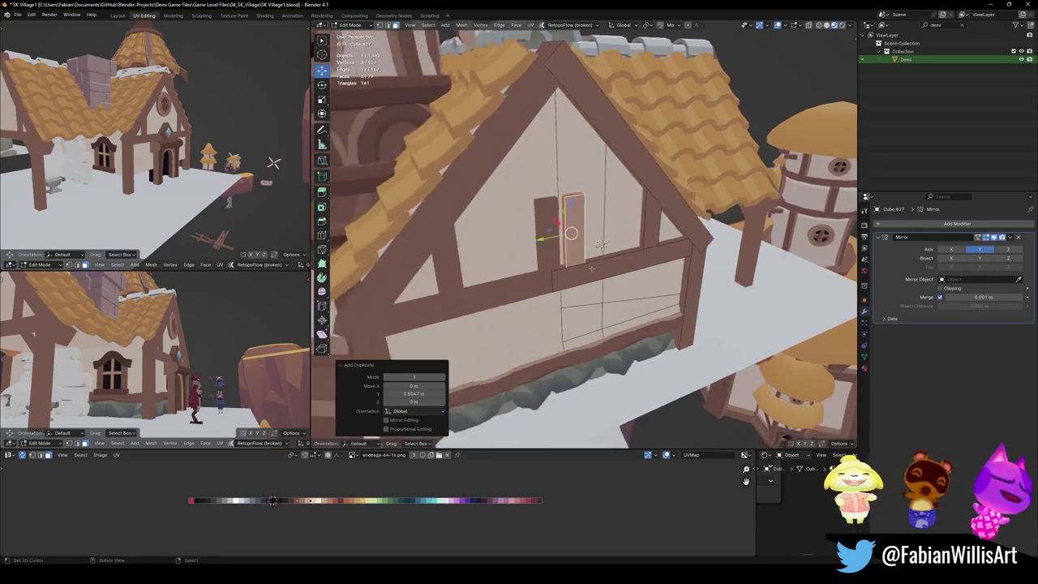
pyautogui.scroll(5, 577, 259)
pyautogui.press('x')
pyautogui.click(540, 255)
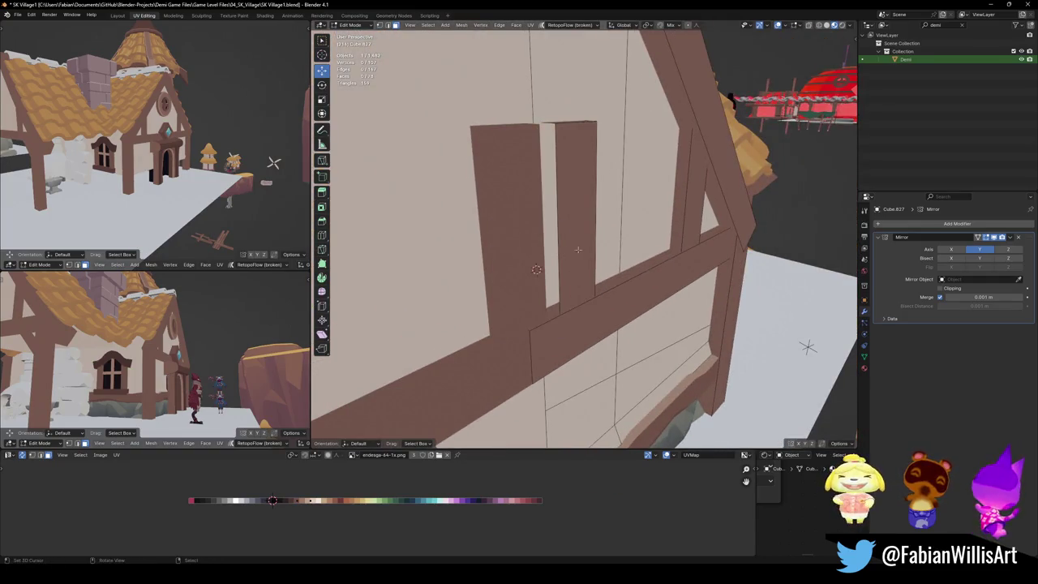
# Step: Move the beam's right face along Y
pyautogui.click(591, 246)
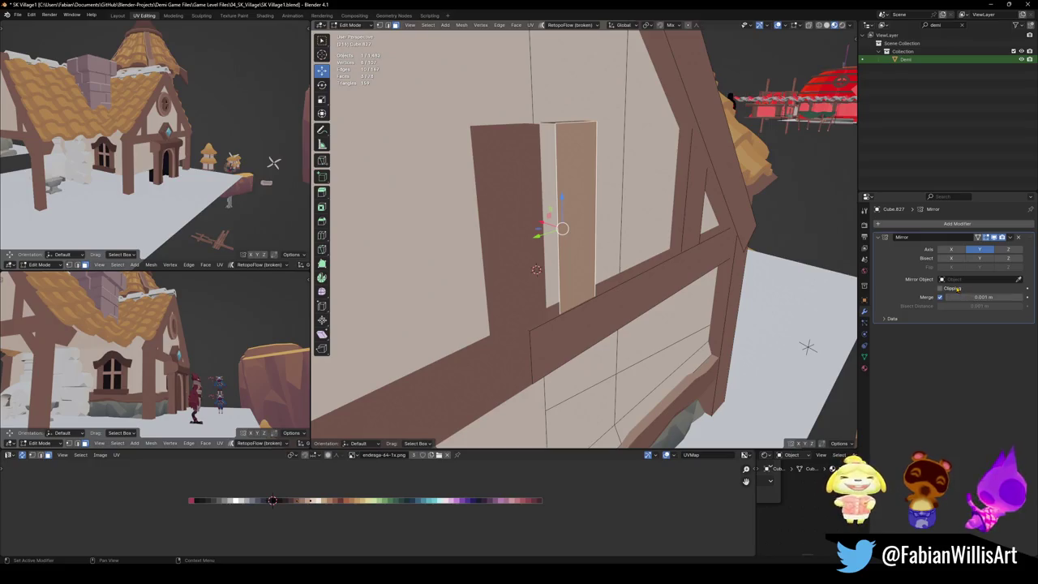
pyautogui.moveTo(571, 257); pyautogui.dragTo(560, 261, button='middle')
pyautogui.press('g')
pyautogui.press('y')
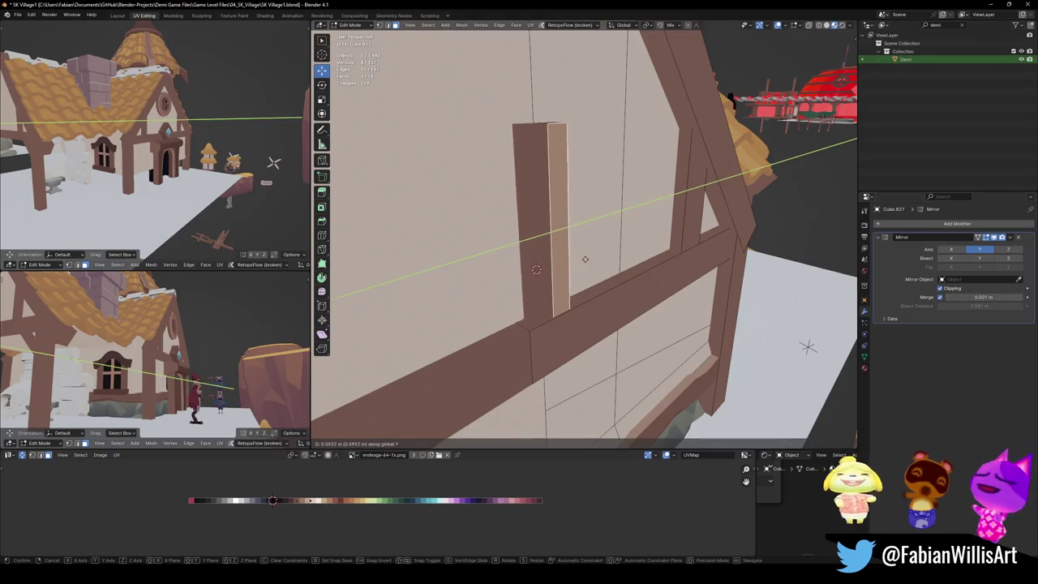
pyautogui.click(508, 283)
pyautogui.moveTo(507, 283)
pyautogui.mouseDown(button='middle')
pyautogui.moveTo(606, 197)
pyautogui.moveTo(783, 316)
pyautogui.mouseUp(button='middle')
pyautogui.moveTo(599, 262); pyautogui.dragTo(572, 292, button='middle')
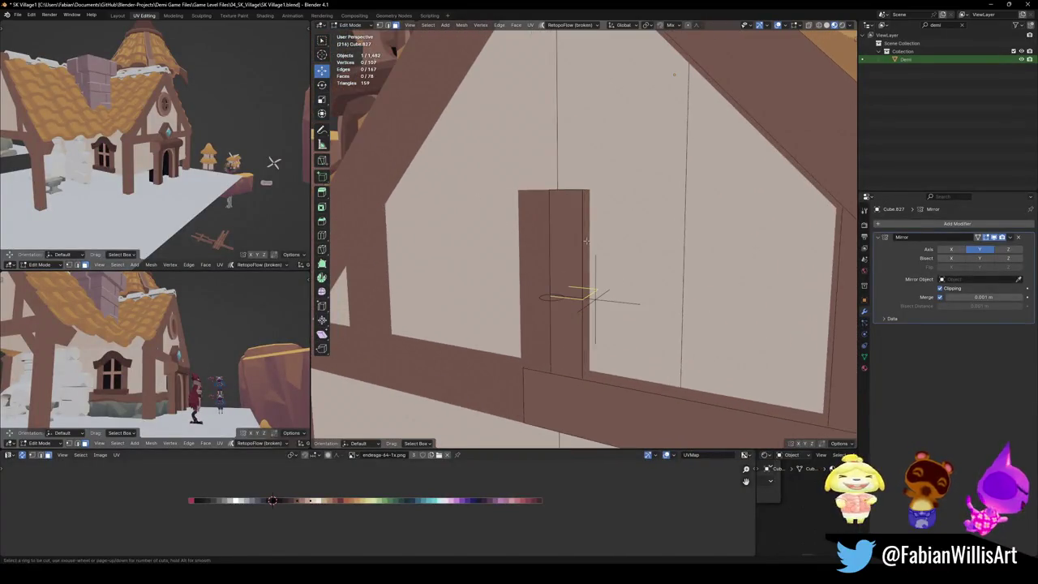
# Step: Cut an edge loop across the door pillar and bevel its top edge with one segment
pyautogui.hotkey('ctrl', 'r')
pyautogui.click(565, 292)
pyautogui.click(638, 210)
pyautogui.moveTo(638, 210); pyautogui.dragTo(614, 217, button='middle')
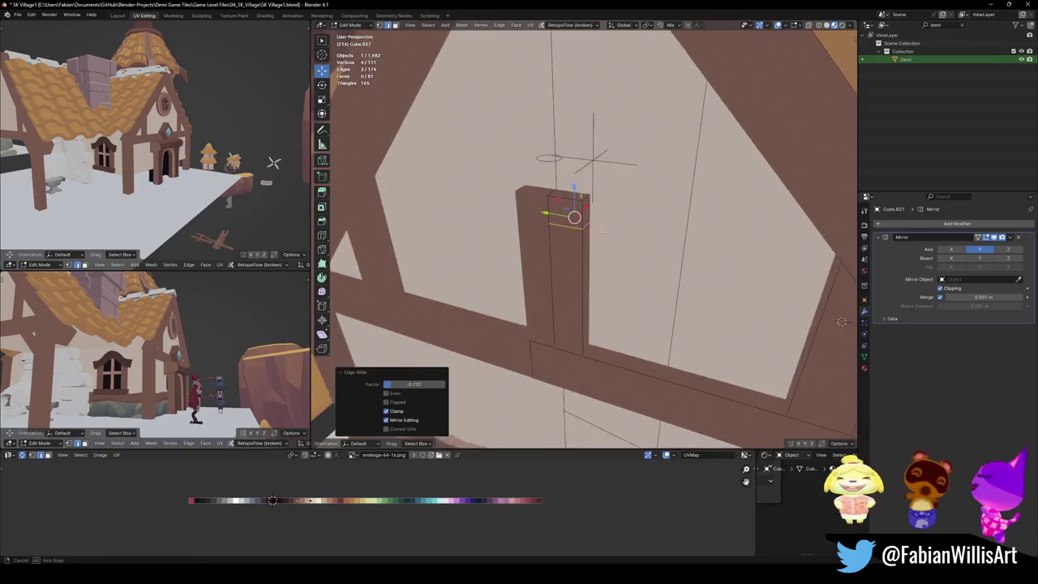
pyautogui.click(577, 199)
pyautogui.hotkey('ctrl', 'b')
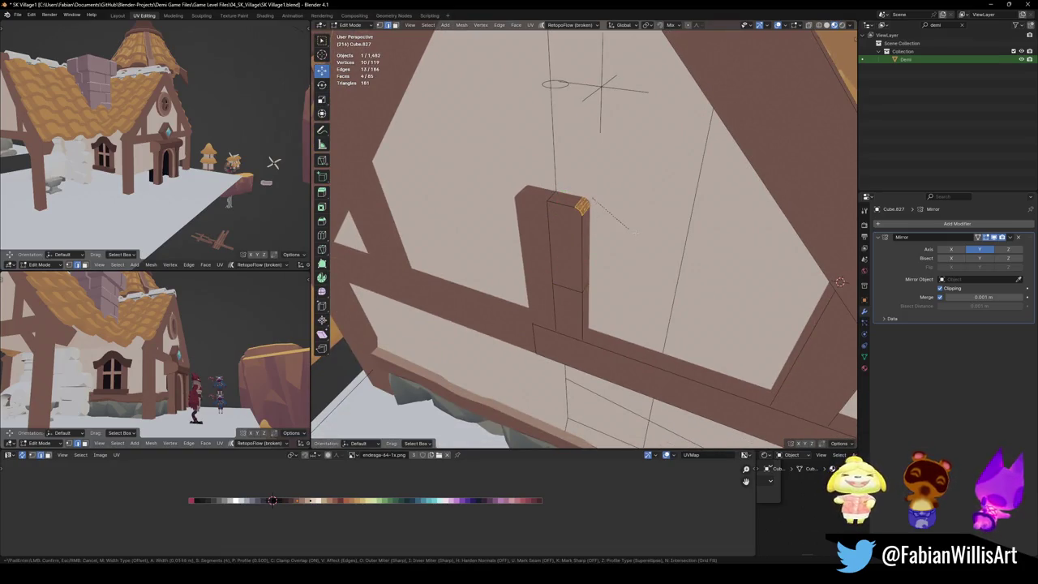
pyautogui.scroll(-3, 640, 236)
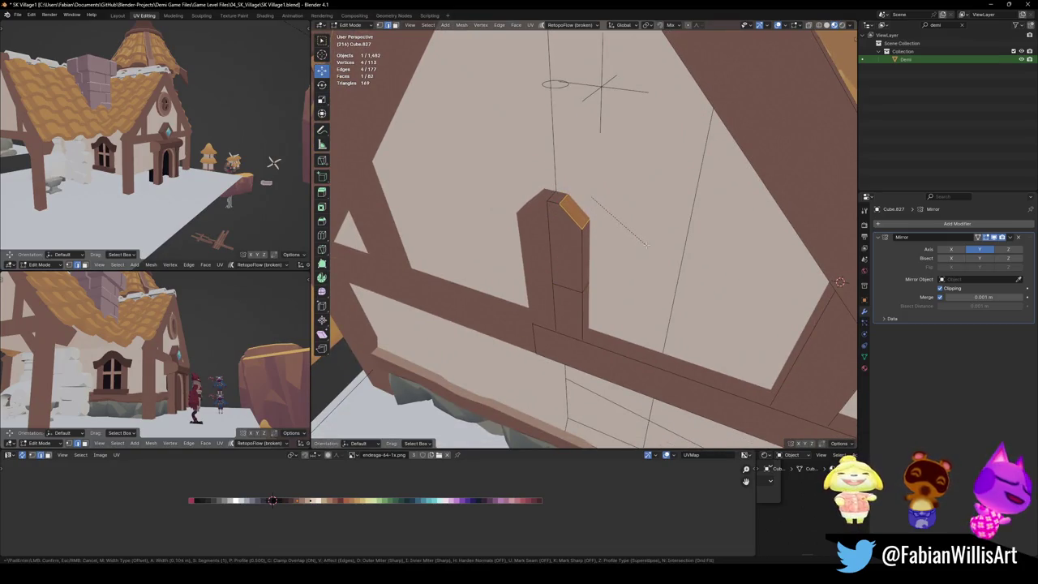
pyautogui.click(656, 253)
pyautogui.hotkey('alt', 'a')
# Step: Extrude the post's slanted top face along its Normal orientation up to the top beam
pyautogui.moveTo(648, 243)
pyautogui.mouseDown(button='middle')
pyautogui.moveTo(578, 217)
pyautogui.moveTo(631, 247)
pyautogui.mouseUp(button='middle')
pyautogui.click(579, 218)
pyautogui.scroll(-3, 579, 217)
pyautogui.press(',')
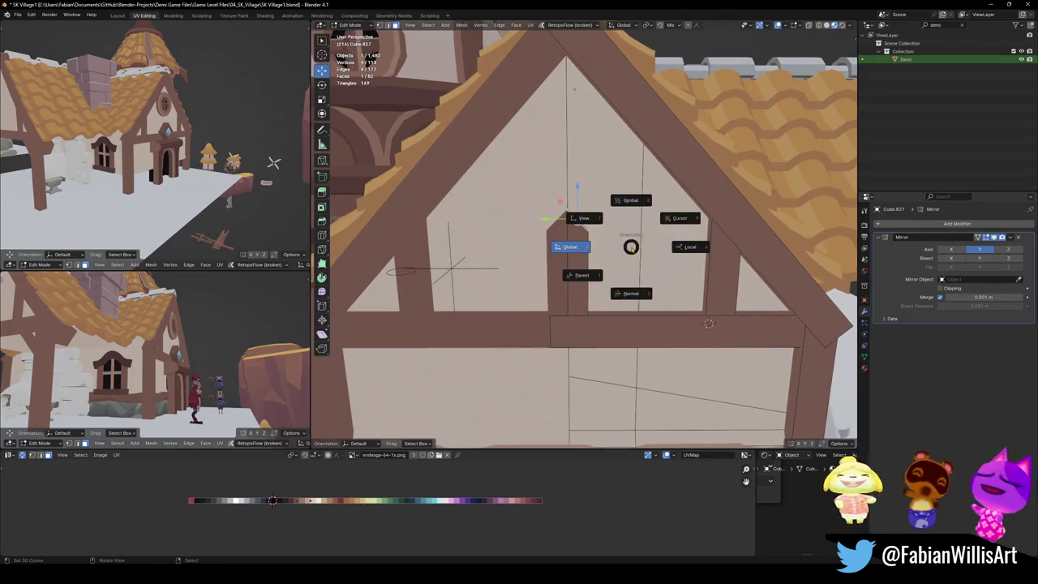
pyautogui.click(634, 302)
pyautogui.scroll(4, 630, 268)
pyautogui.moveTo(629, 268); pyautogui.dragTo(629, 267, button='middle')
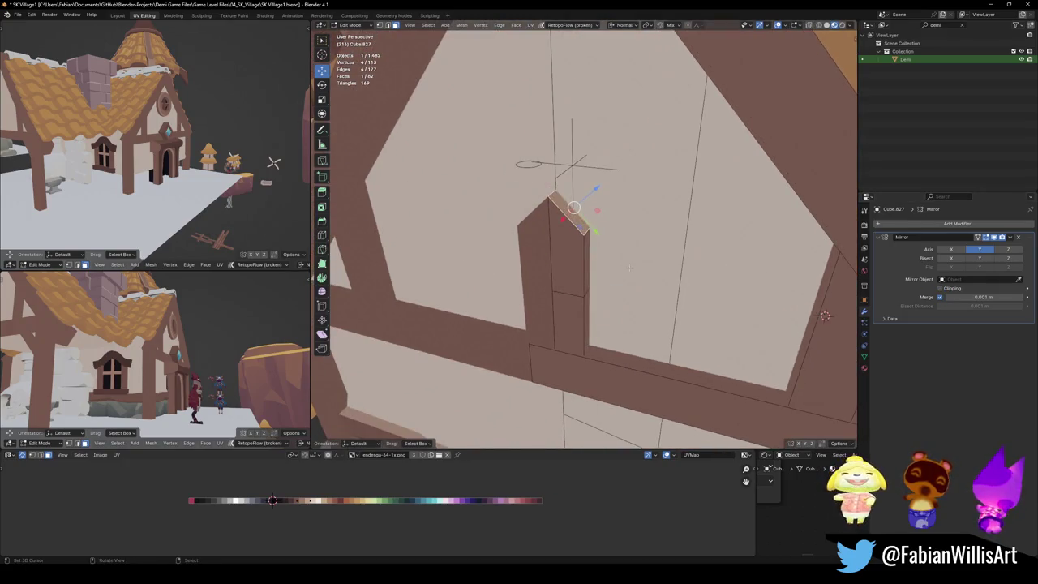
pyautogui.press('e')
pyautogui.rightClick(626, 267)
pyautogui.press('g')
pyautogui.press('z')
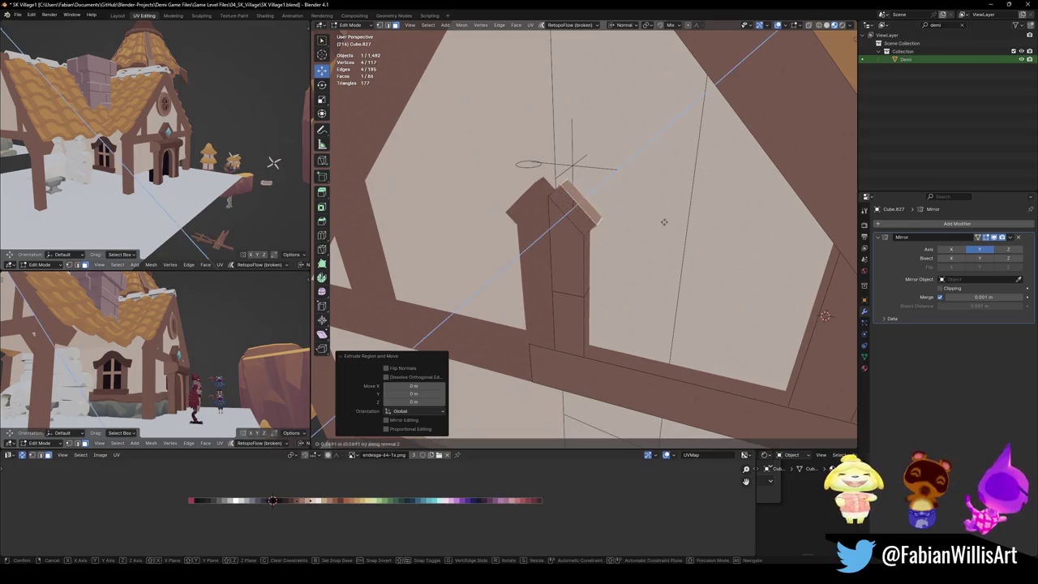
pyautogui.click(735, 154)
pyautogui.scroll(-3, 735, 154)
pyautogui.moveTo(735, 154); pyautogui.dragTo(736, 333, button='middle')
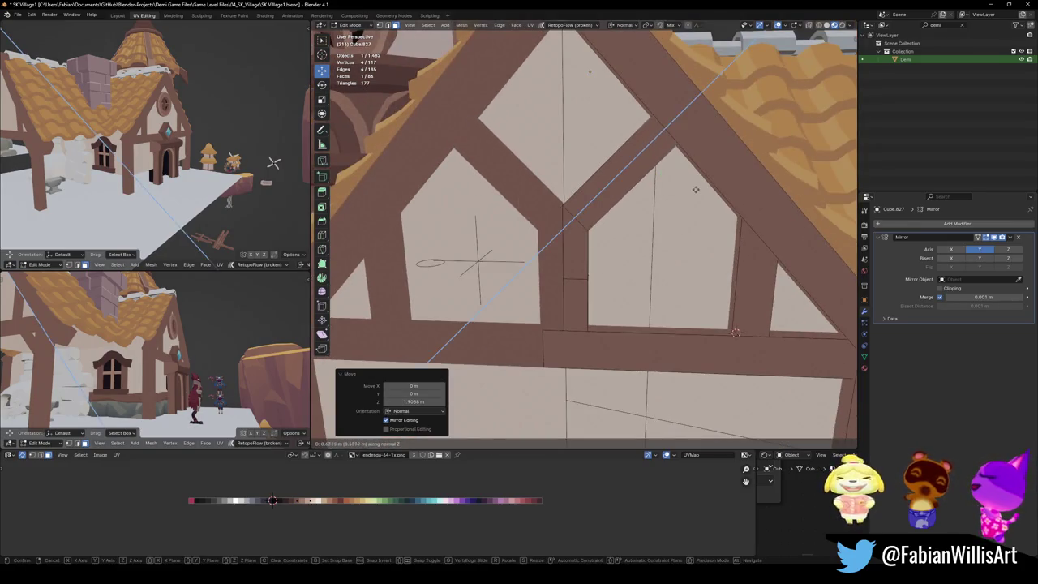
pyautogui.hotkey('alt', 'a')
# Step: Check the gable in Object Mode, then return to editing the timber mesh
pyautogui.press('Tab')
pyautogui.scroll(-3, 670, 198)
pyautogui.moveTo(669, 198)
pyautogui.mouseDown(button='middle')
pyautogui.moveTo(625, 261)
pyautogui.moveTo(648, 243)
pyautogui.moveTo(625, 261)
pyautogui.mouseUp(button='middle')
pyautogui.scroll(6, 625, 261)
pyautogui.scroll(-5, 625, 261)
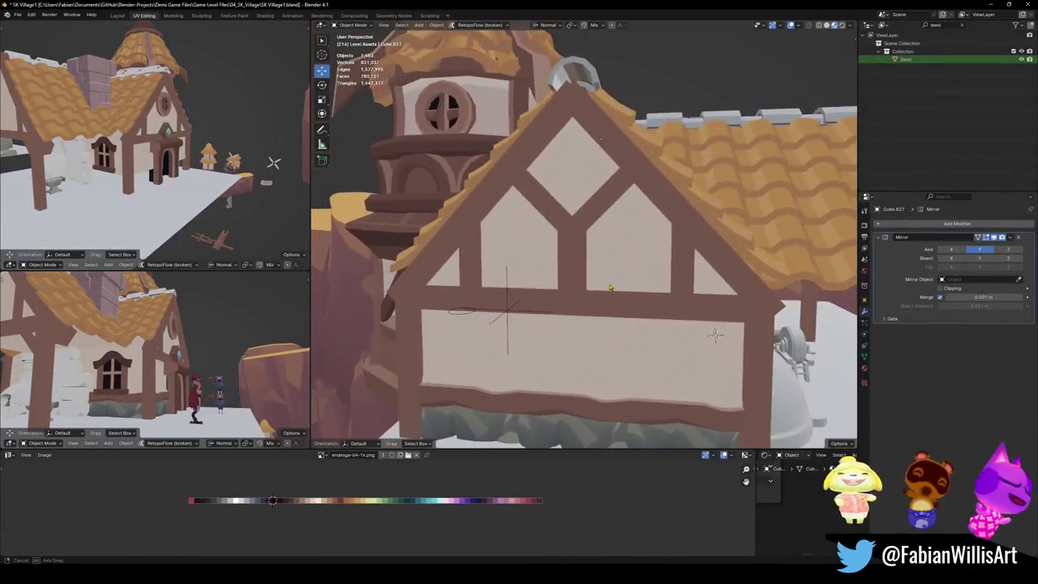
pyautogui.press('Tab')
pyautogui.scroll(3, 584, 300)
pyautogui.moveTo(554, 316); pyautogui.dragTo(578, 302, button='middle')
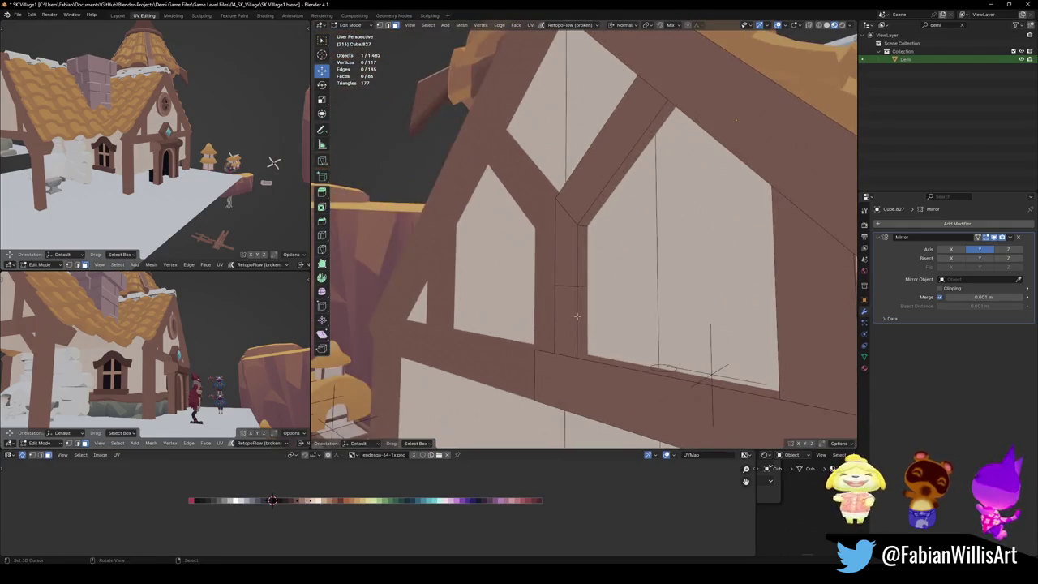
# Step: Lower the connected diagonal beam and post along Z to meet the tie beam, then exit Edit Mode
pyautogui.press('l')
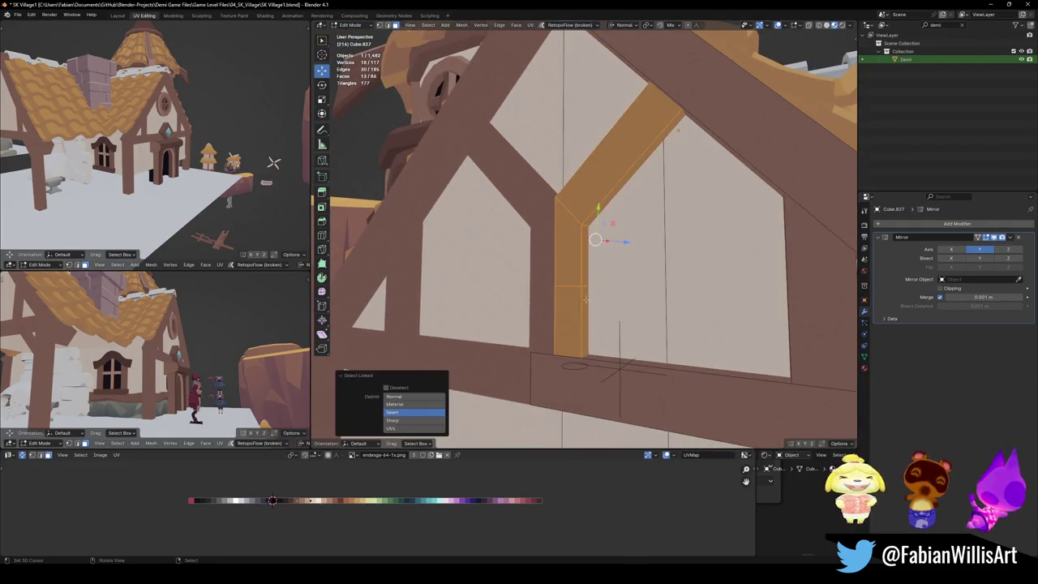
pyautogui.moveTo(621, 369); pyautogui.dragTo(834, 425, button='middle')
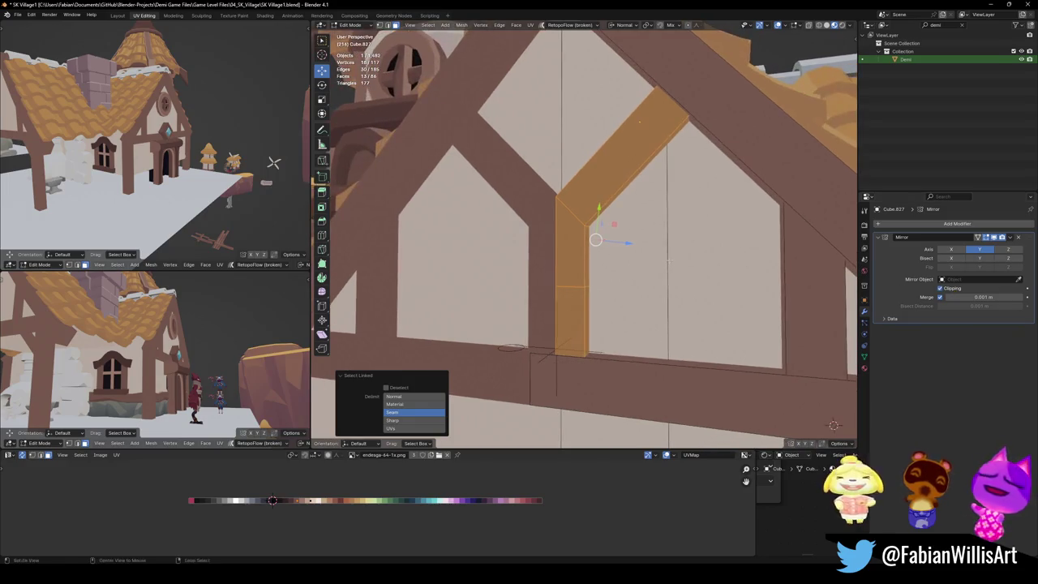
pyautogui.hotkey('ctrl', 'r')
pyautogui.press('Escape')
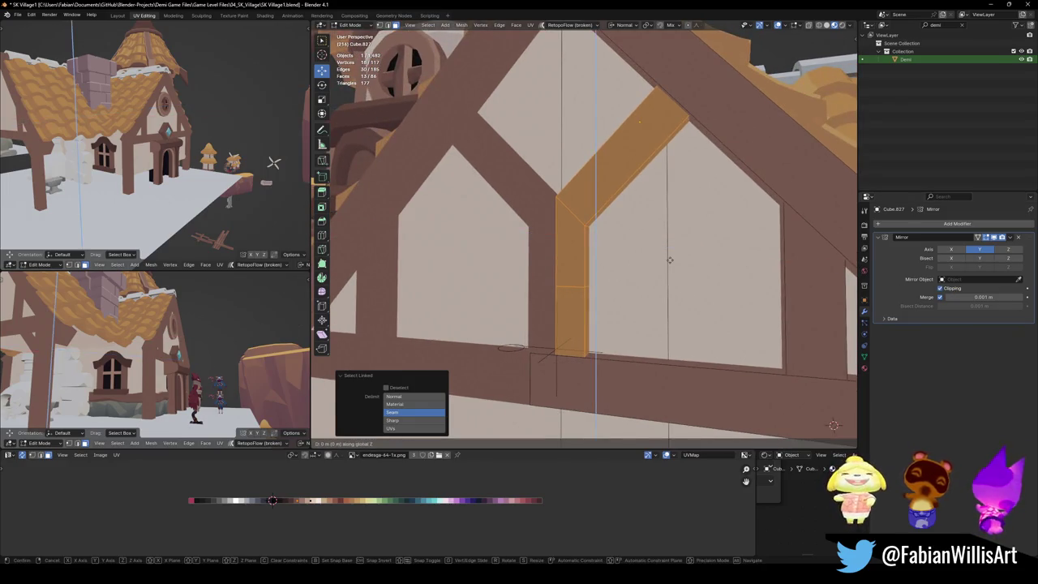
pyautogui.press('g')
pyautogui.press('z')
pyautogui.press('z')
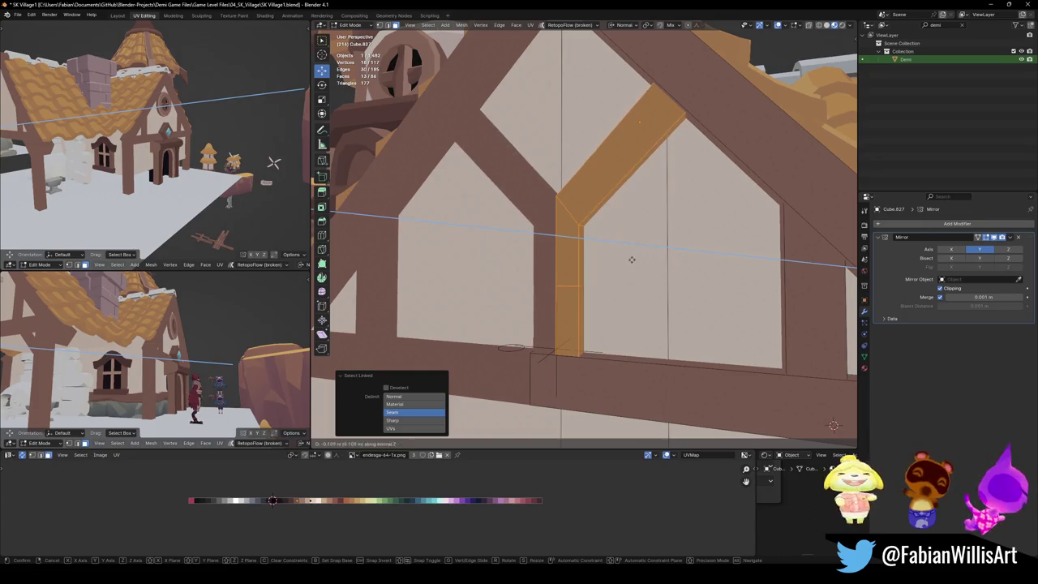
pyautogui.click(648, 258)
pyautogui.moveTo(648, 258)
pyautogui.mouseDown(button='middle')
pyautogui.moveTo(653, 352)
pyautogui.moveTo(661, 300)
pyautogui.mouseUp(button='middle')
pyautogui.scroll(-3, 653, 351)
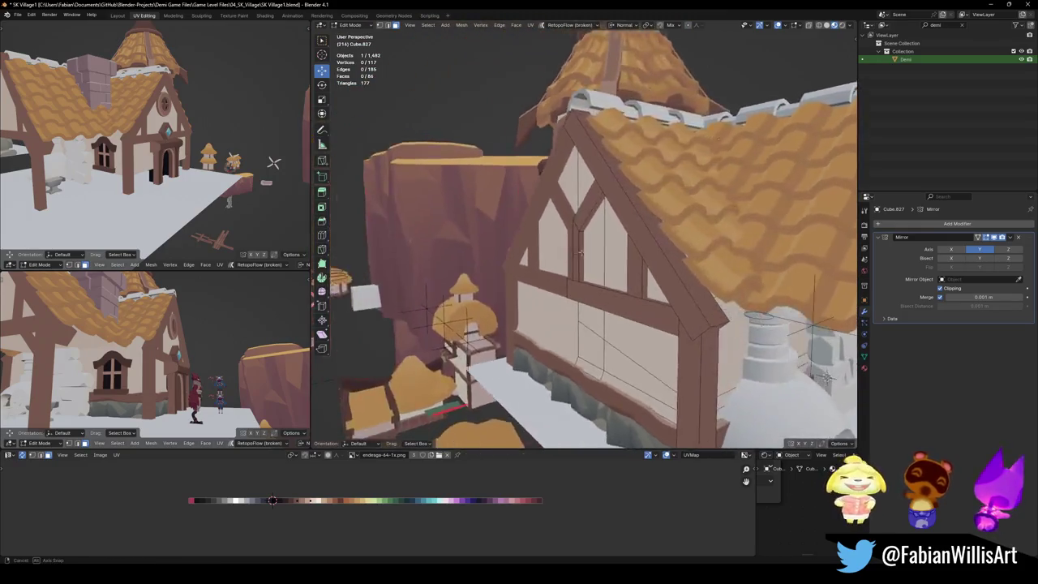
pyautogui.scroll(4, 661, 300)
pyautogui.press('2')
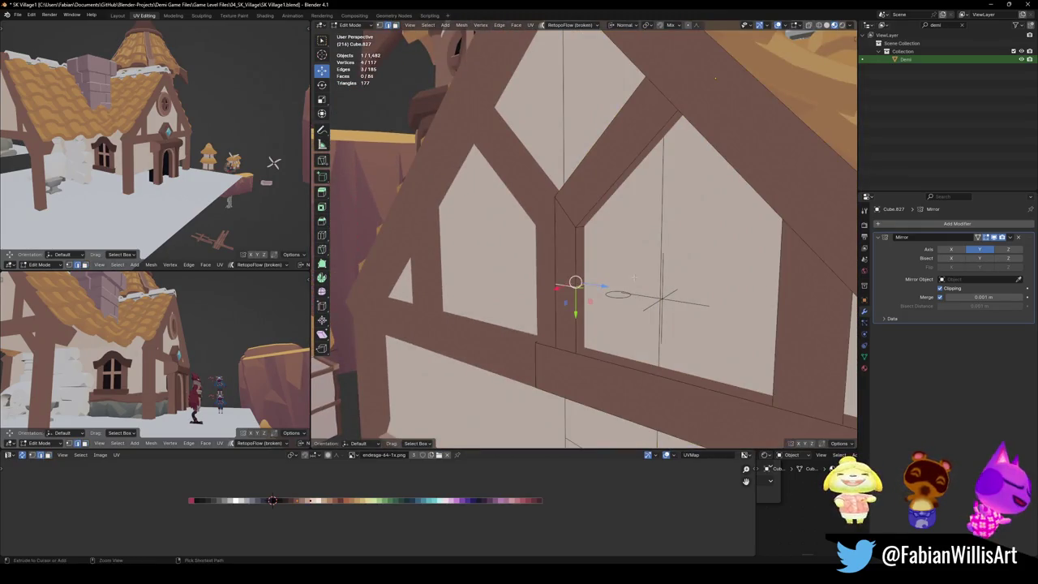
pyautogui.press('Tab')
pyautogui.scroll(-5, 568, 286)
pyautogui.moveTo(600, 309)
pyautogui.mouseDown(button='middle')
pyautogui.moveTo(618, 277)
pyautogui.moveTo(550, 264)
pyautogui.mouseUp(button='middle')
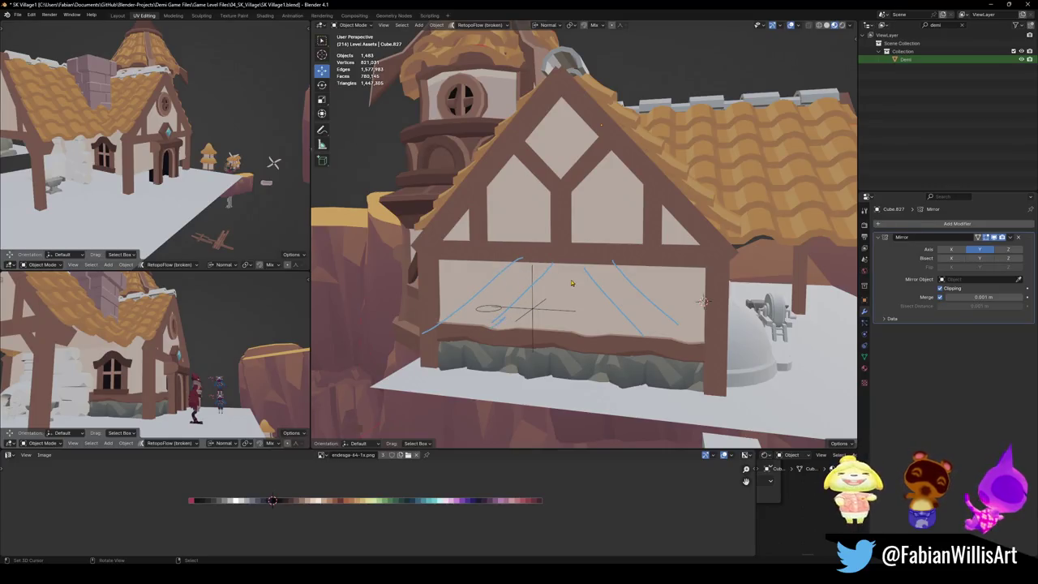
# Step: Orbit around the village house and save the file
pyautogui.moveTo(545, 280)
pyautogui.mouseDown(button='middle')
pyautogui.moveTo(613, 296)
pyautogui.moveTo(694, 281)
pyautogui.mouseUp(button='middle')
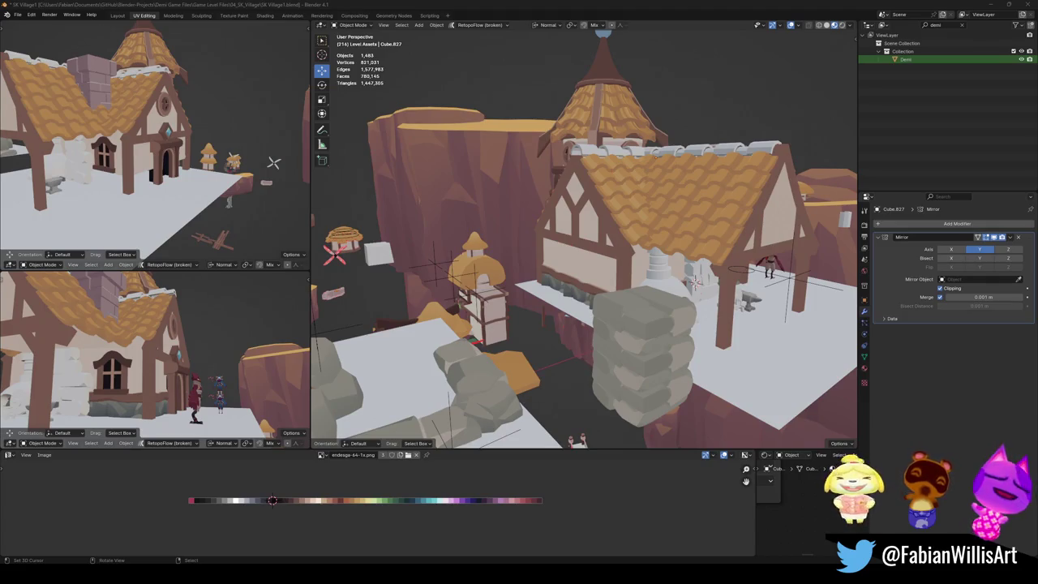
pyautogui.moveTo(509, 251)
pyautogui.mouseDown(button='middle')
pyautogui.moveTo(603, 288)
pyautogui.moveTo(482, 266)
pyautogui.moveTo(595, 279)
pyautogui.mouseUp(button='middle')
pyautogui.hotkey('ctrl', 's')
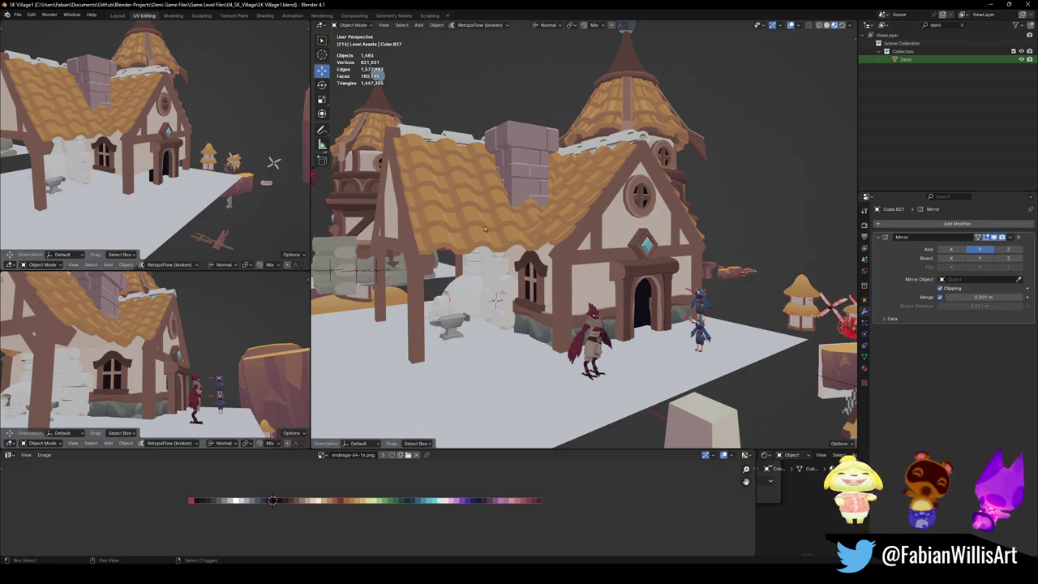
# Step: Select the ground-floor window and frame it in view
pyautogui.moveTo(549, 246); pyautogui.dragTo(558, 262, button='middle')
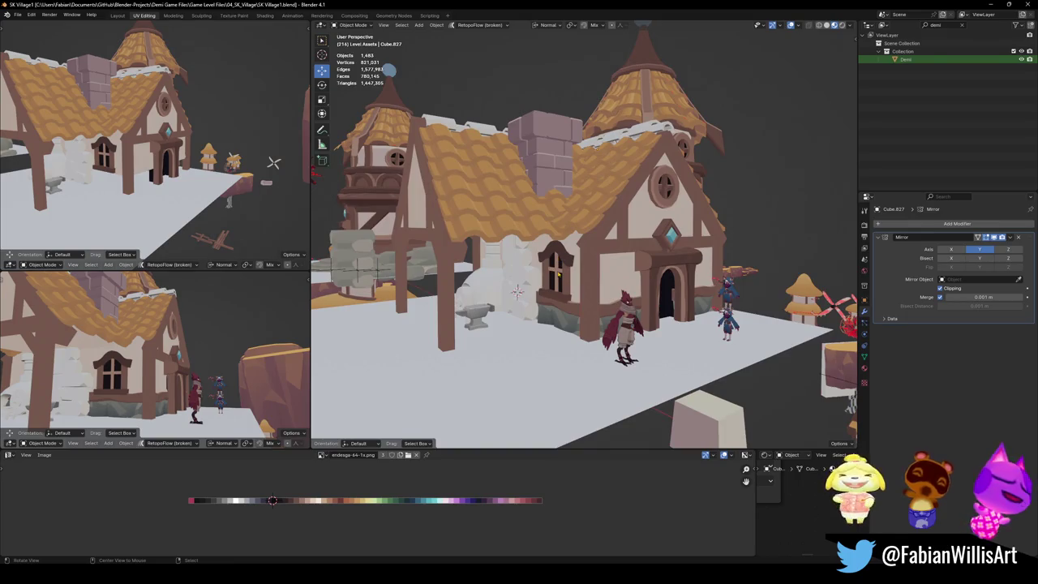
pyautogui.click(553, 270)
pyautogui.press('KP_Decimal')
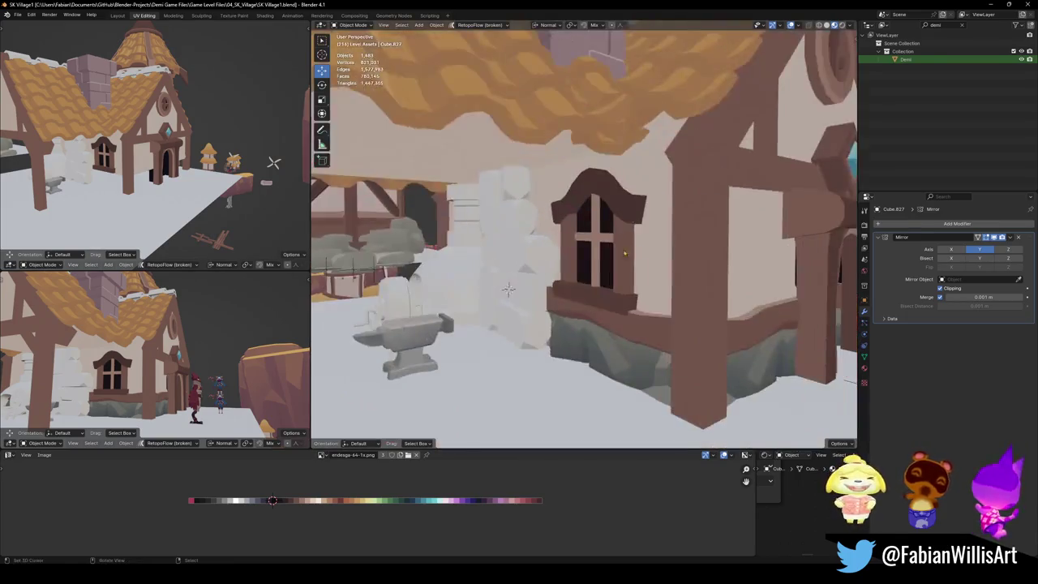
# Step: Duplicate the window, snap the copy to the 3D cursor, and rotate it -90° about Z
pyautogui.hotkey('shift', 'd')
pyautogui.press('Escape')
pyautogui.moveTo(636, 279)
pyautogui.mouseDown(button='middle')
pyautogui.moveTo(462, 247)
pyautogui.moveTo(491, 267)
pyautogui.mouseUp(button='middle')
pyautogui.hotkey('shift', 's')
pyautogui.click(491, 216)
pyautogui.moveTo(491, 215)
pyautogui.mouseDown(button='middle')
pyautogui.moveTo(594, 242)
pyautogui.moveTo(594, 253)
pyautogui.mouseUp(button='middle')
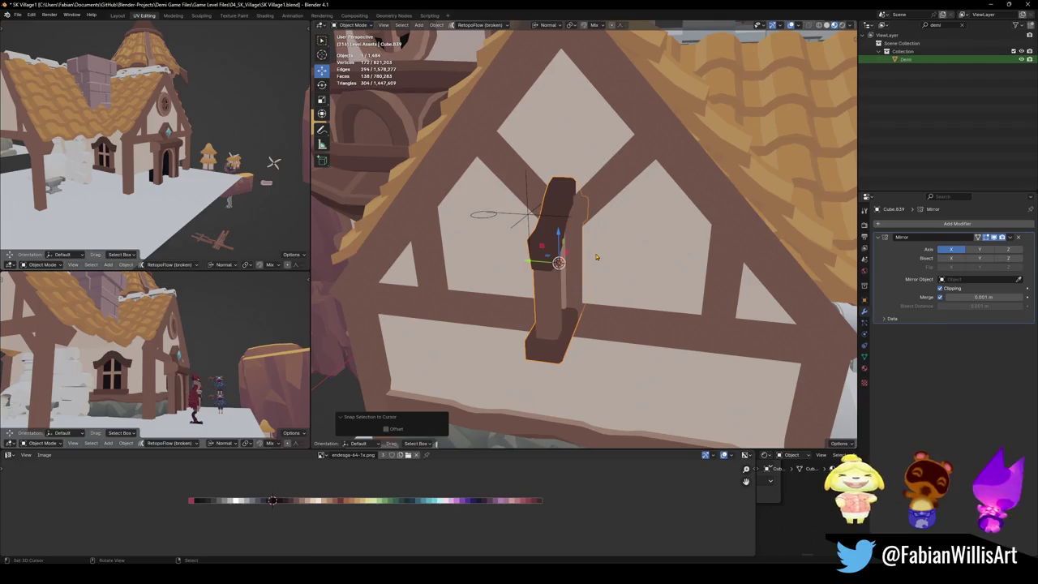
pyautogui.press('r')
pyautogui.press('z')
pyautogui.press('z')
pyautogui.write('-90')
pyautogui.press('Return')
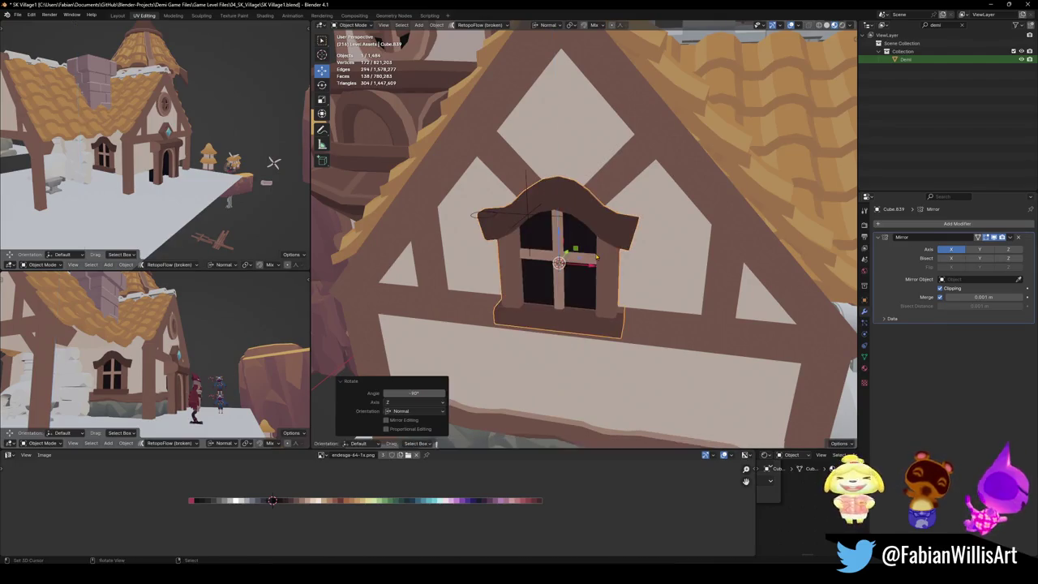
# Step: Push the window copy back 0.378 m along Y and scale it to 1.2
pyautogui.moveTo(596, 257); pyautogui.dragTo(535, 347, button='middle')
pyautogui.click(535, 347)
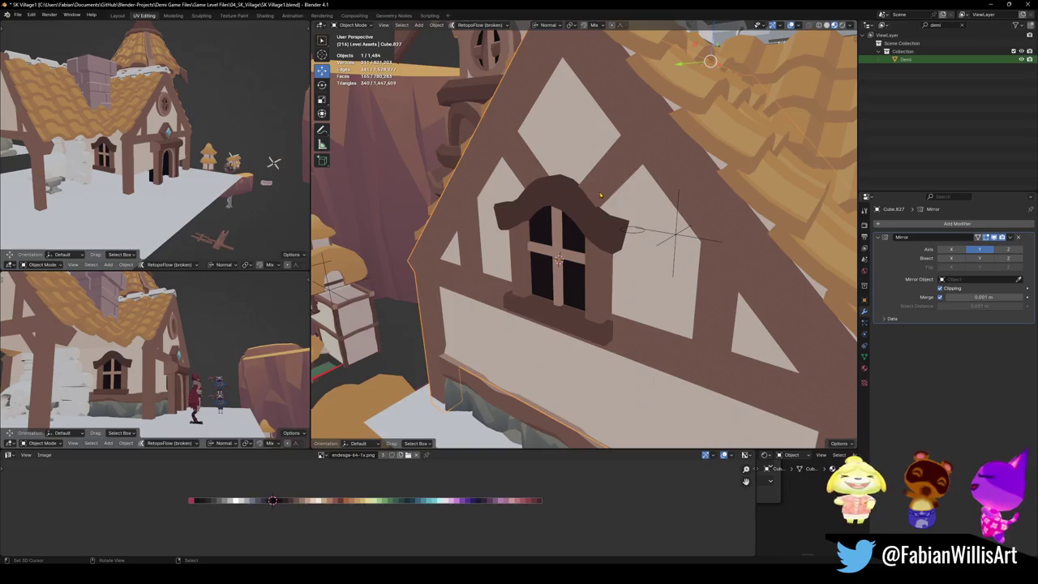
pyautogui.press('Tab')
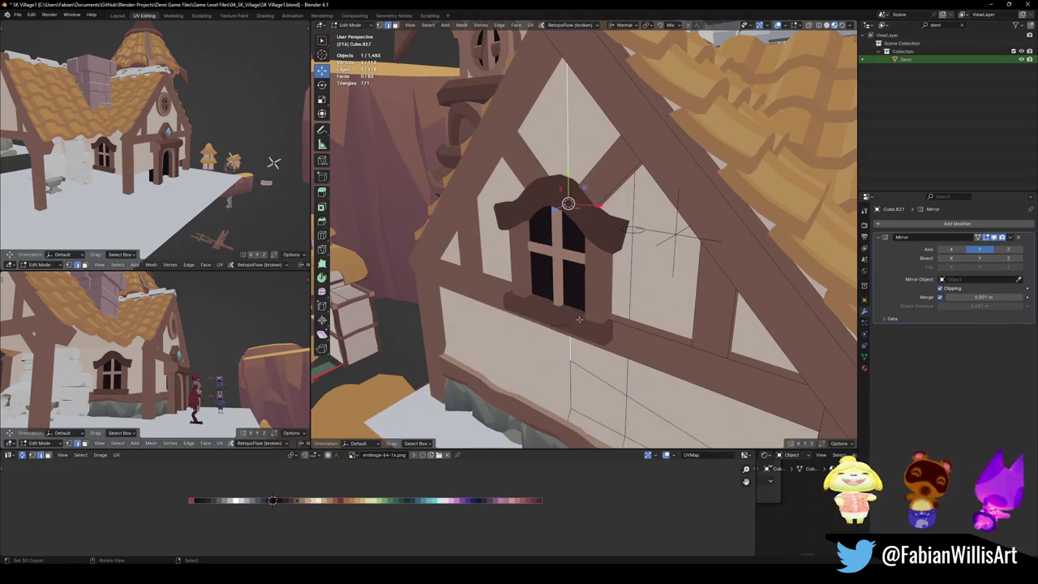
pyautogui.press('Tab')
pyautogui.click(599, 302)
pyautogui.hotkey('shift', 's')
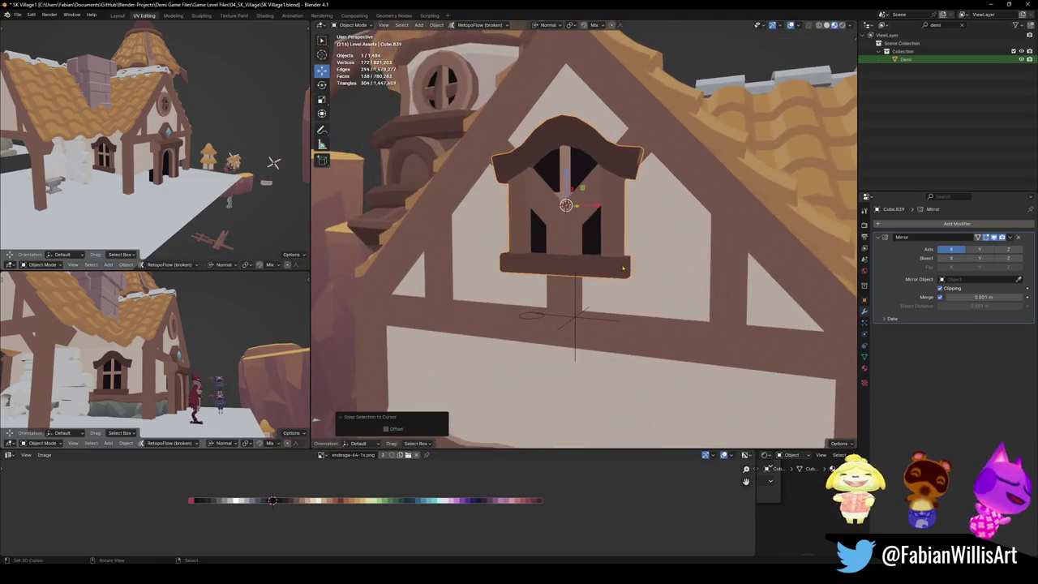
pyautogui.moveTo(599, 303); pyautogui.dragTo(604, 276, button='middle')
pyautogui.press('g')
pyautogui.press('y')
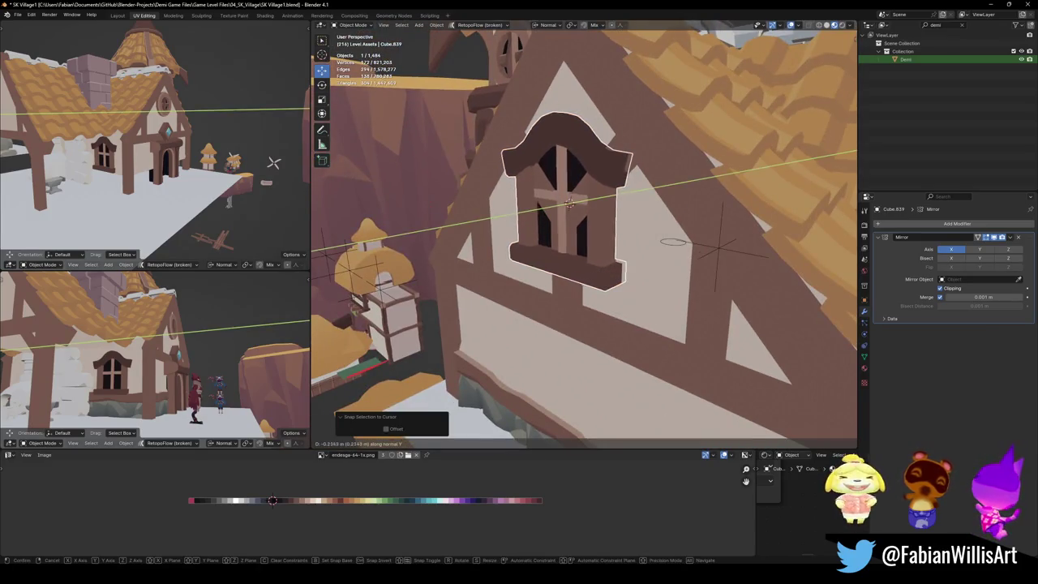
pyautogui.click(616, 260)
pyautogui.press('s')
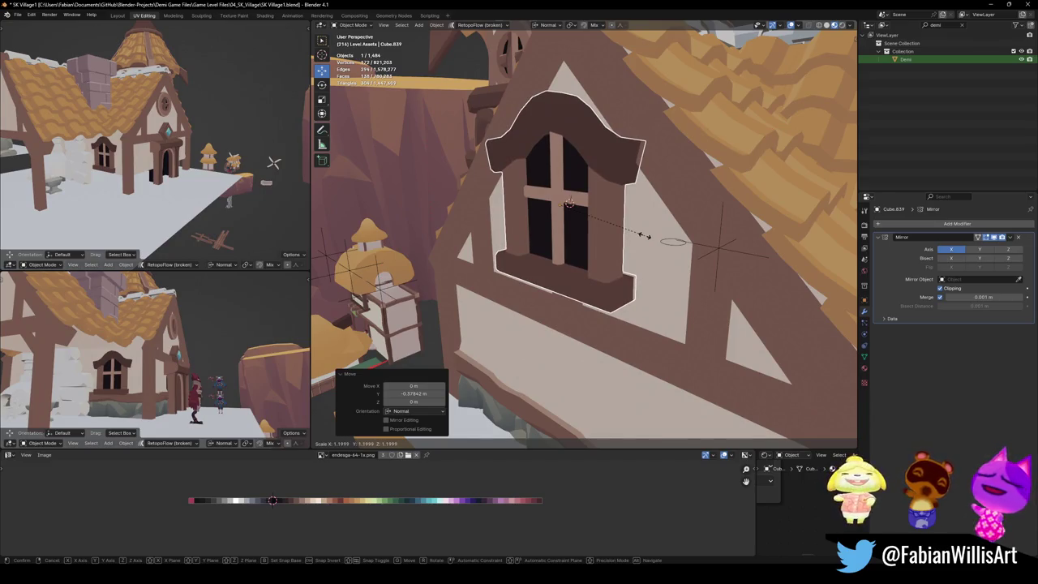
pyautogui.click(646, 236)
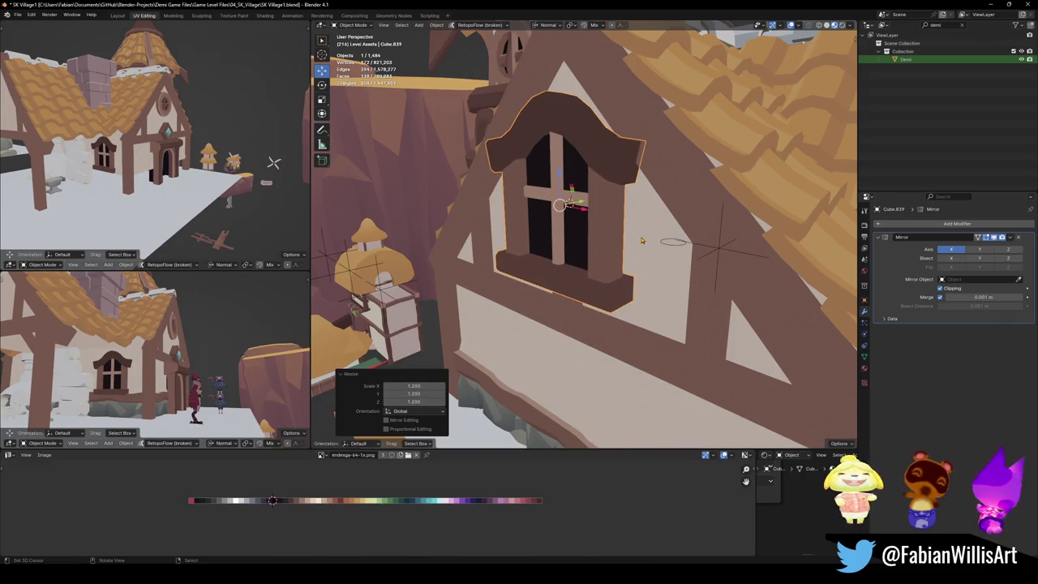
# Step: Shift the wall's four edge faces under the roof along X
pyautogui.moveTo(646, 236)
pyautogui.mouseDown(button='middle')
pyautogui.moveTo(674, 212)
pyautogui.moveTo(622, 208)
pyautogui.mouseUp(button='middle')
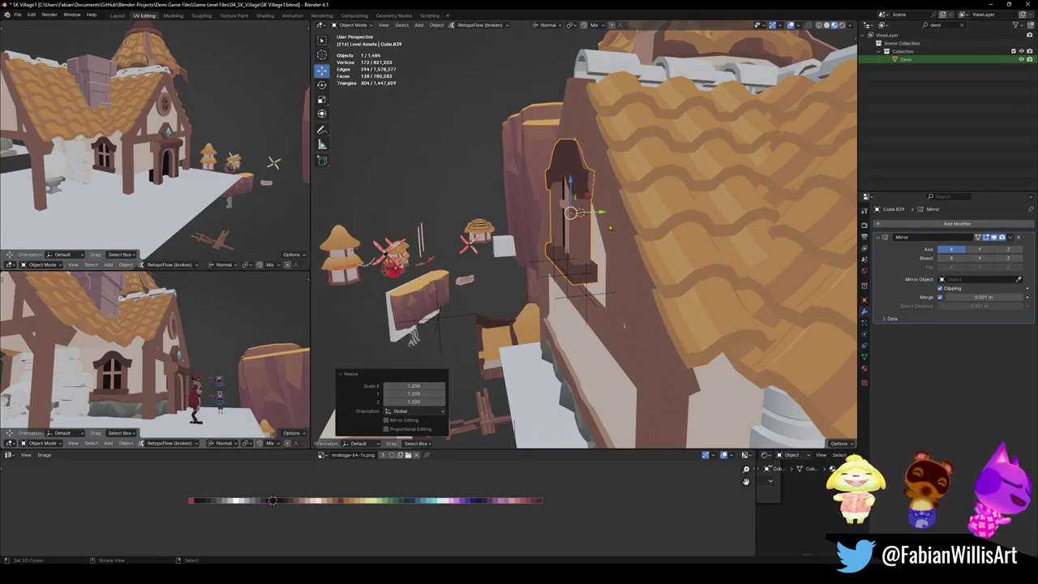
pyautogui.press('Tab')
pyautogui.keyDown('alt'); pyautogui.click(620, 272); pyautogui.keyUp('alt')
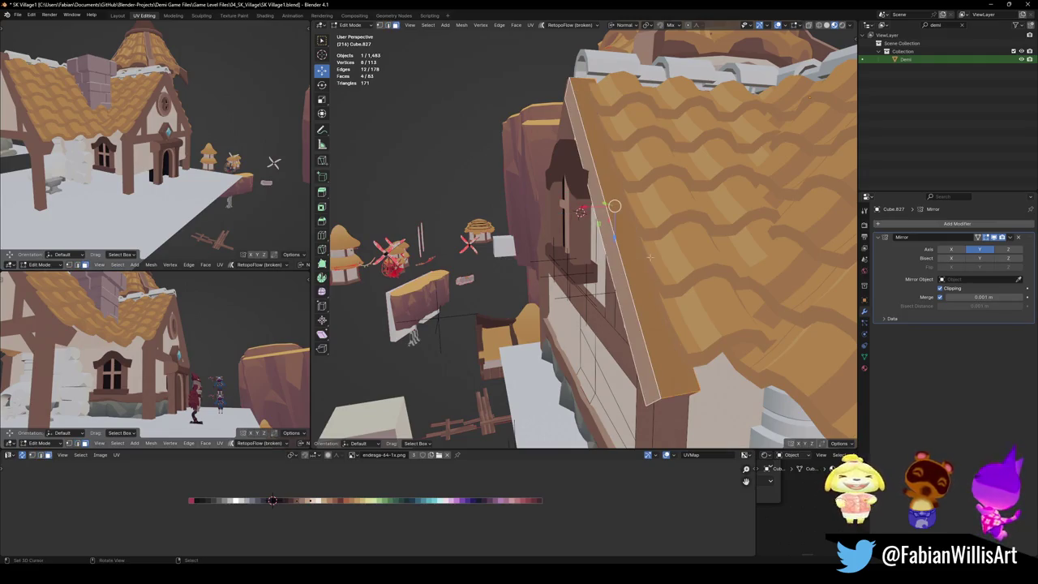
pyautogui.press('g')
pyautogui.press('x')
pyautogui.press('x')
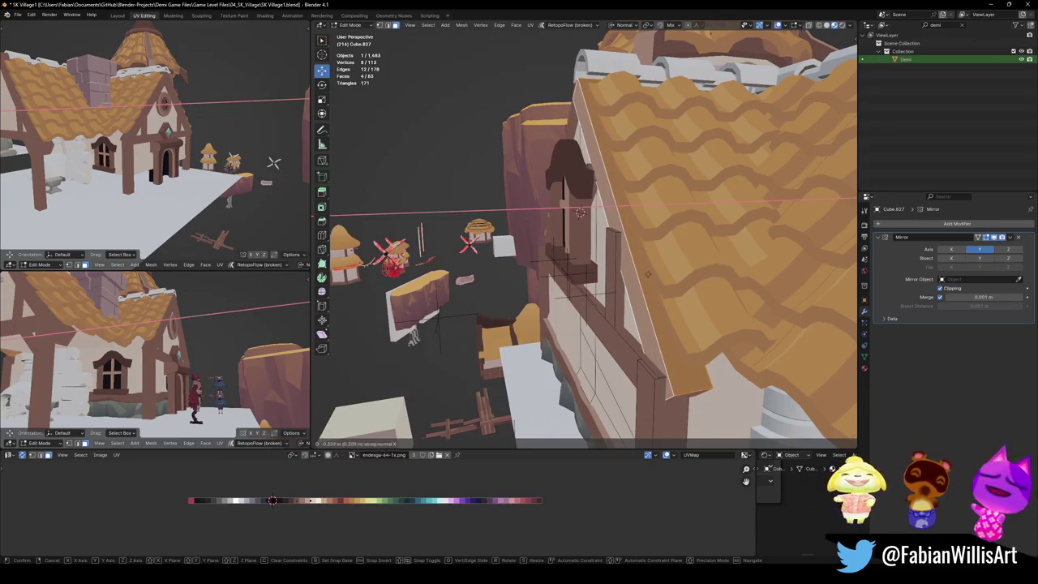
pyautogui.click(646, 237)
pyautogui.hotkey('alt', 'a')
pyautogui.press('Tab')
pyautogui.moveTo(646, 237)
pyautogui.mouseDown(button='middle')
pyautogui.moveTo(658, 233)
pyautogui.moveTo(593, 231)
pyautogui.mouseUp(button='middle')
pyautogui.click(661, 231)
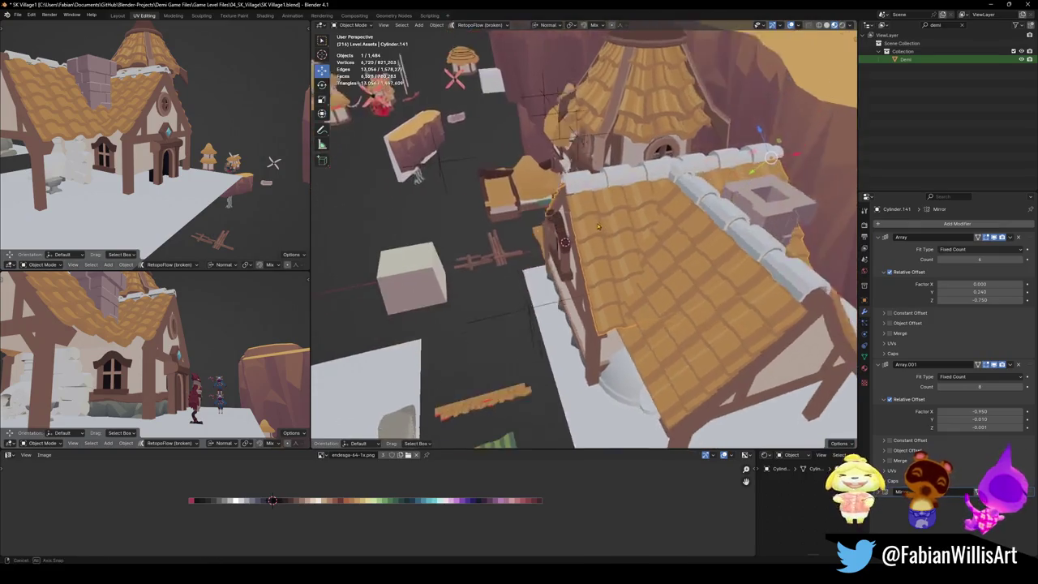
# Step: Switch the transform orientation to Global and set the roof's origin to the 3D cursor
pyautogui.press(',')
pyautogui.click(505, 220)
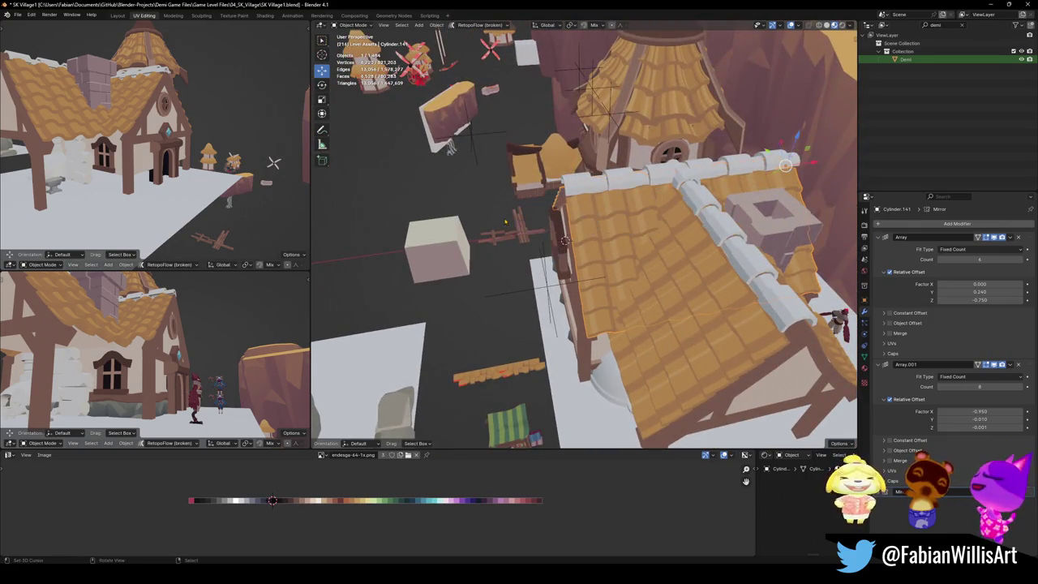
pyautogui.moveTo(544, 219)
pyautogui.mouseDown(button='middle')
pyautogui.moveTo(523, 213)
pyautogui.moveTo(531, 219)
pyautogui.mouseUp(button='middle')
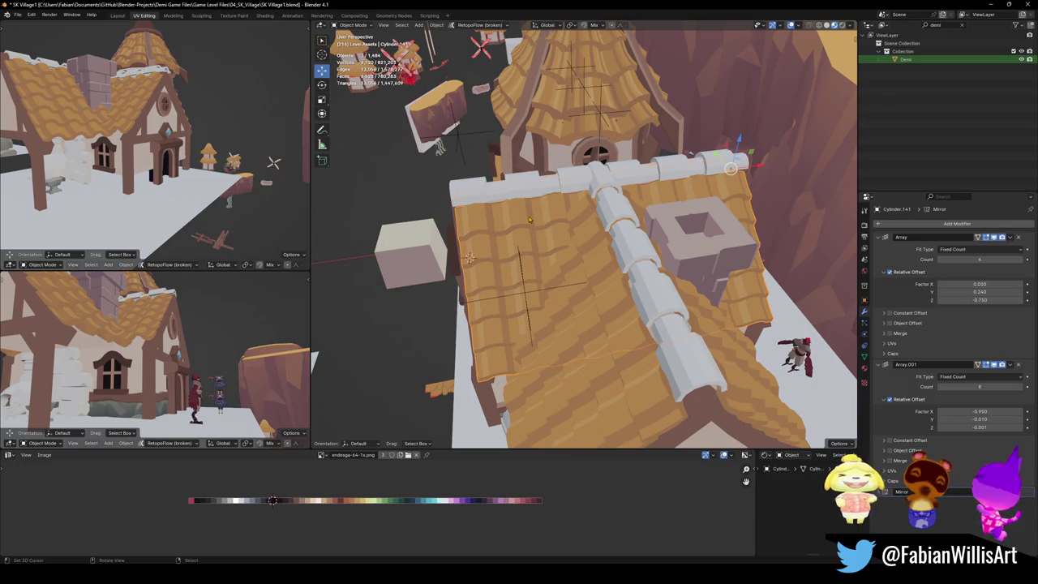
pyautogui.press('Tab')
pyautogui.moveTo(730, 168)
pyautogui.mouseDown(button='middle')
pyautogui.moveTo(537, 209)
pyautogui.moveTo(514, 200)
pyautogui.mouseUp(button='middle')
pyautogui.press('Tab')
pyautogui.scroll(-5, 621, 188)
pyautogui.press('KP_Decimal')
pyautogui.press('q')
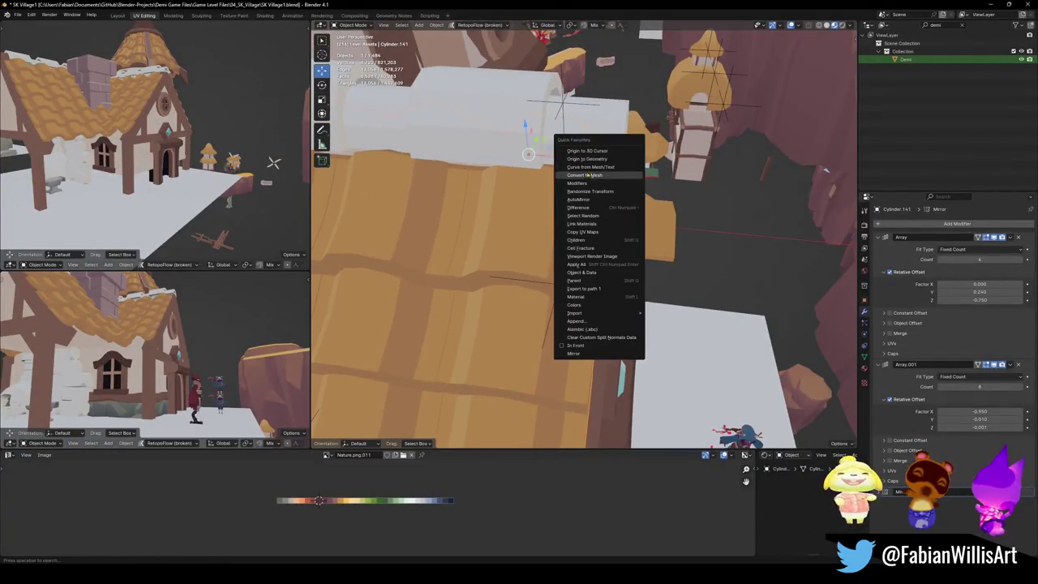
pyautogui.click(586, 151)
# Step: Stretch the tiled roof to 1.015 along X so it covers the gable
pyautogui.moveTo(539, 164)
pyautogui.mouseDown(button='middle')
pyautogui.moveTo(485, 219)
pyautogui.moveTo(484, 232)
pyautogui.mouseUp(button='middle')
pyautogui.press('g')
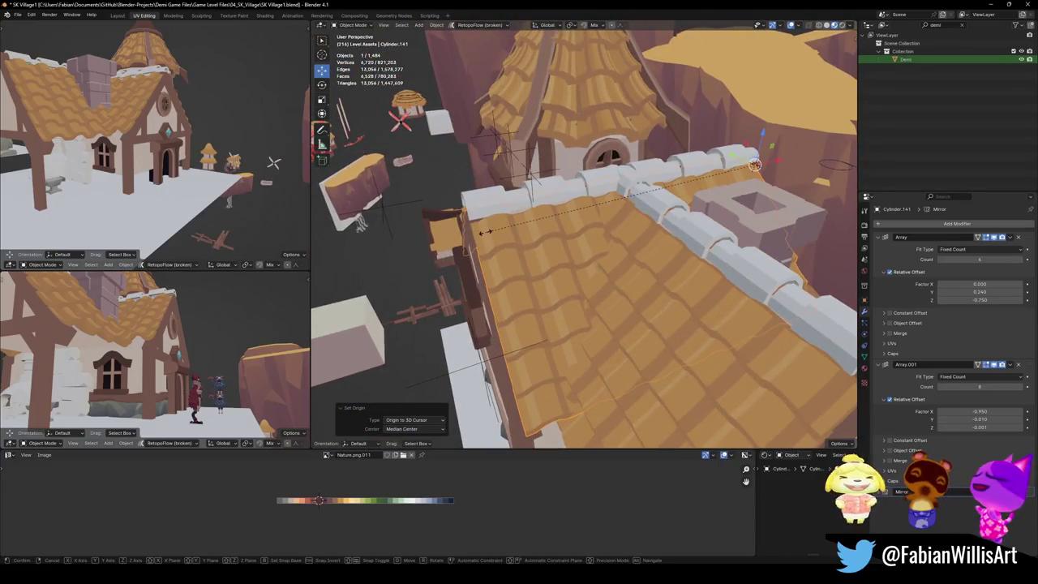
pyautogui.press('x')
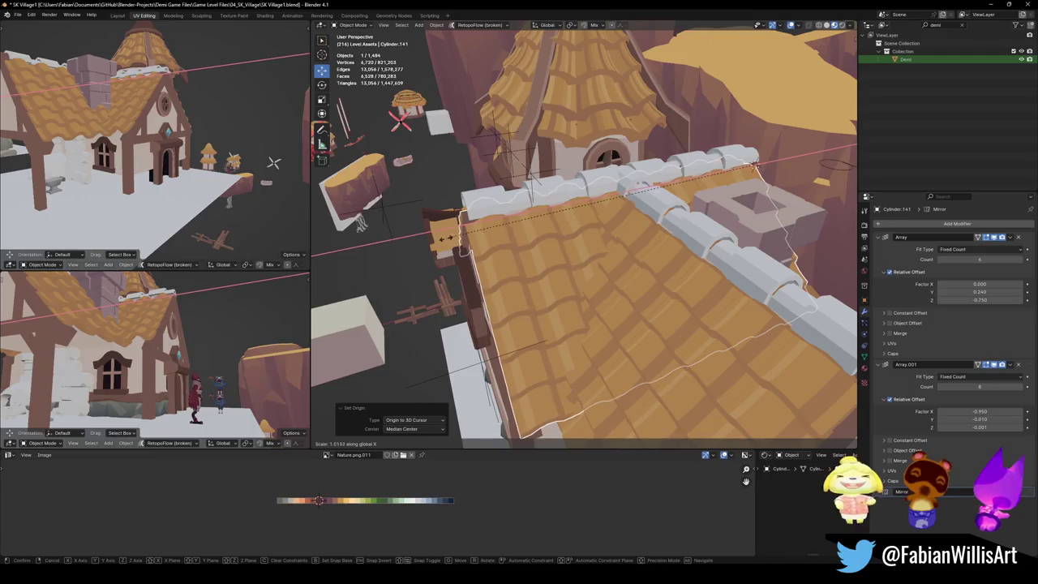
pyautogui.click(450, 241)
pyautogui.moveTo(484, 243)
pyautogui.mouseDown(button='middle')
pyautogui.moveTo(685, 226)
pyautogui.moveTo(577, 252)
pyautogui.mouseUp(button='middle')
pyautogui.click(666, 235)
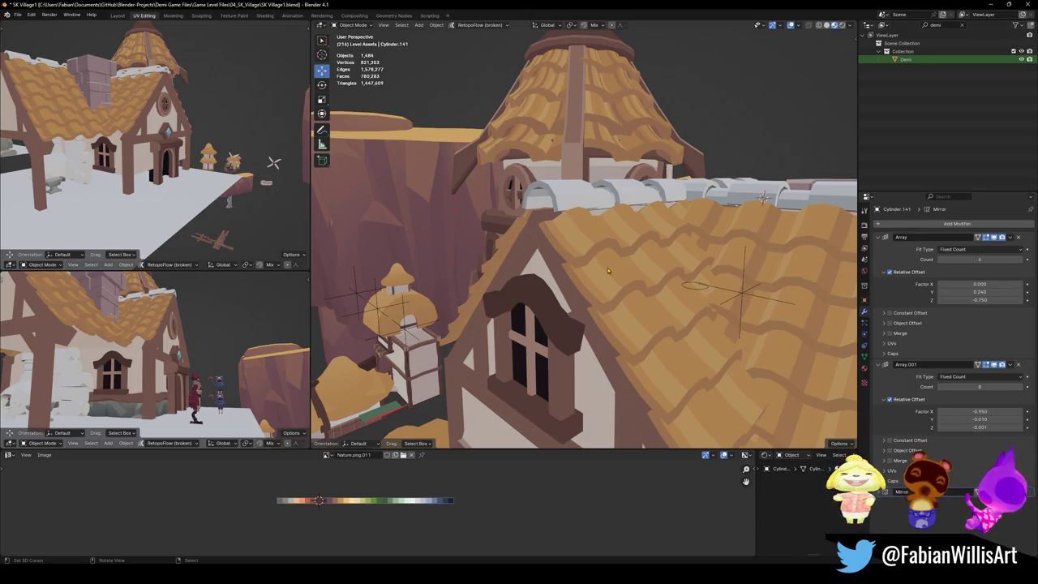
# Step: Stretch the row of ridge tiles along X to match, then save SK Village1.blend
pyautogui.moveTo(607, 267)
pyautogui.mouseDown(button='middle')
pyautogui.moveTo(635, 280)
pyautogui.moveTo(571, 258)
pyautogui.mouseUp(button='middle')
pyautogui.click(571, 258)
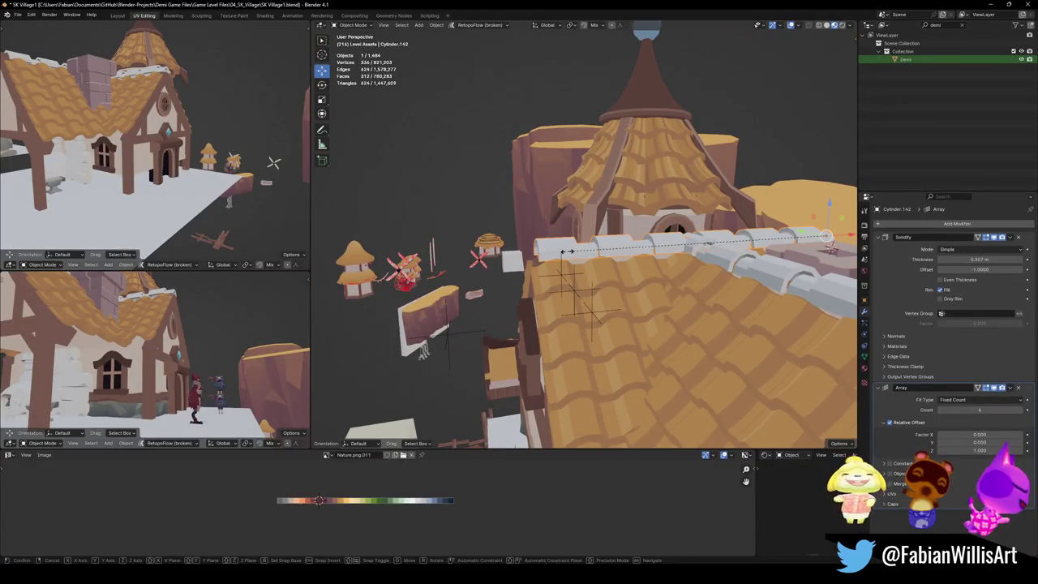
pyautogui.press('s')
pyautogui.press('x')
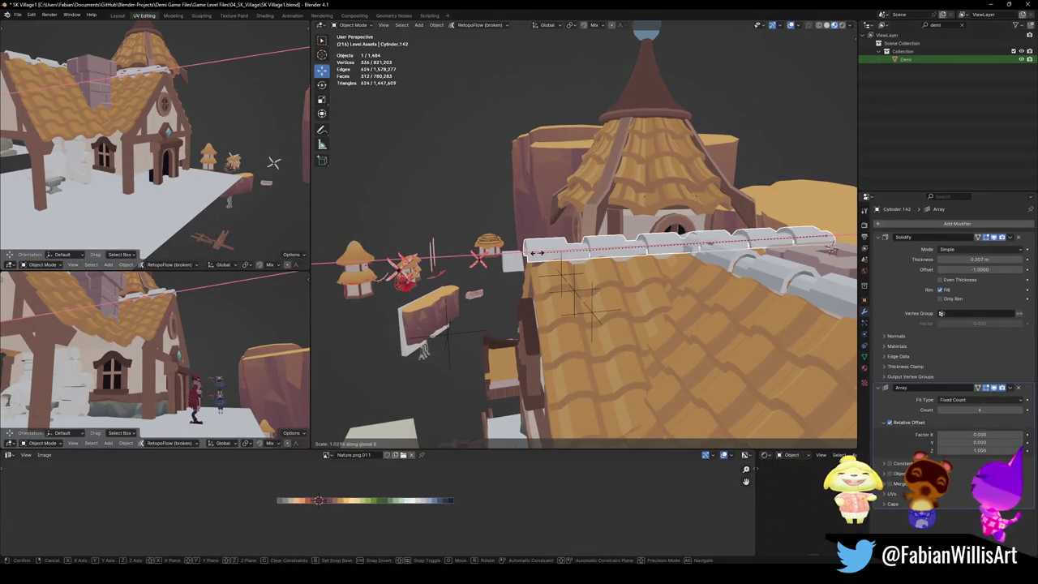
pyautogui.click(534, 253)
pyautogui.moveTo(535, 255)
pyautogui.mouseDown(button='middle')
pyautogui.moveTo(555, 279)
pyautogui.moveTo(547, 272)
pyautogui.mouseUp(button='middle')
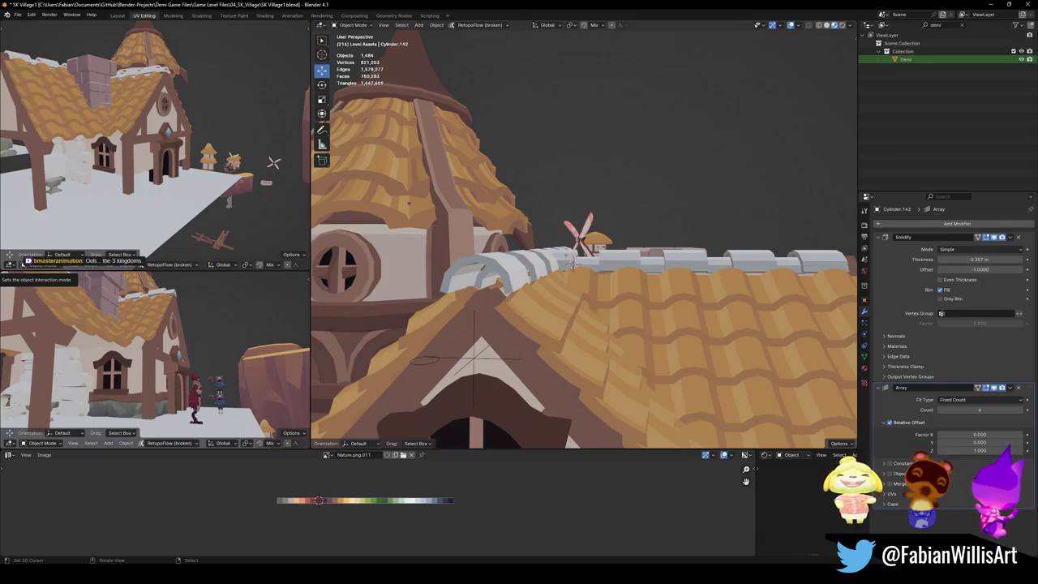
pyautogui.moveTo(536, 316)
pyautogui.mouseDown(button='middle')
pyautogui.moveTo(577, 322)
pyautogui.moveTo(754, 182)
pyautogui.moveTo(580, 272)
pyautogui.mouseUp(button='middle')
pyautogui.hotkey('ctrl', 's')
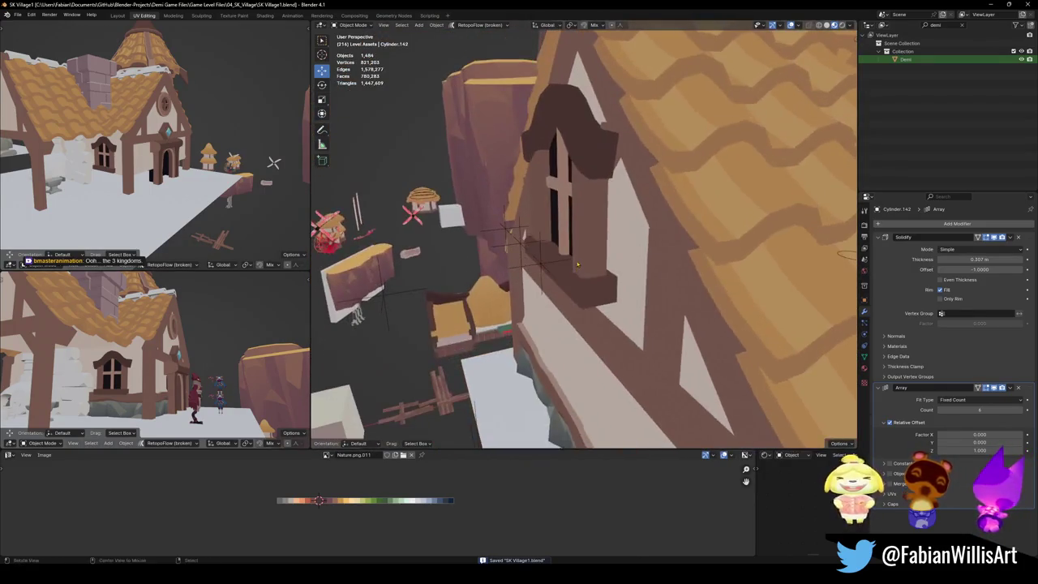
# Step: Shift the upper gable window sideways along X and save the village file
pyautogui.click(579, 272)
pyautogui.press('g')
pyautogui.press('x')
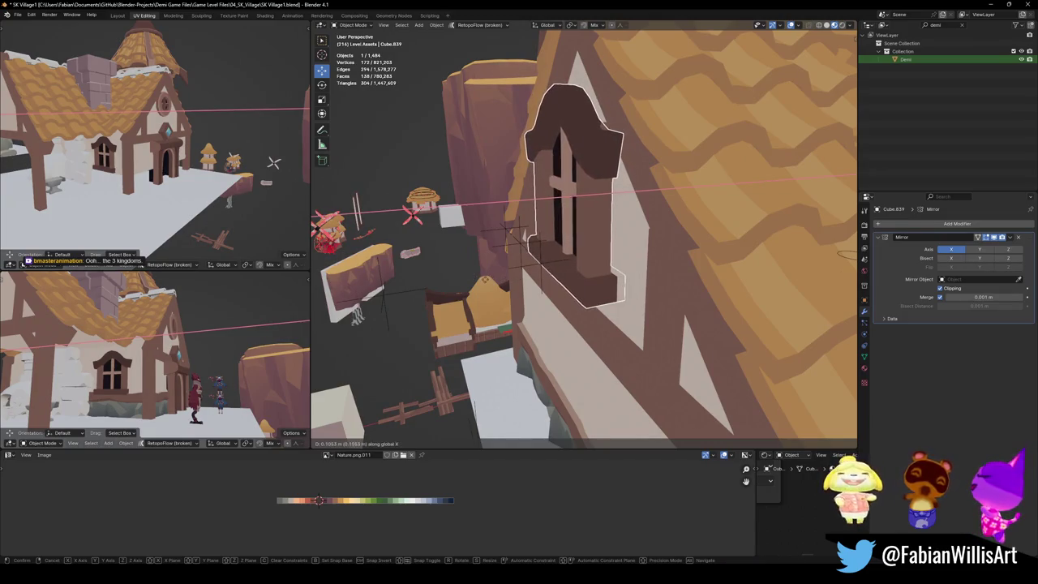
pyautogui.click(566, 290)
pyautogui.moveTo(566, 290)
pyautogui.mouseDown(button='middle')
pyautogui.moveTo(565, 274)
pyautogui.moveTo(595, 260)
pyautogui.mouseUp(button='middle')
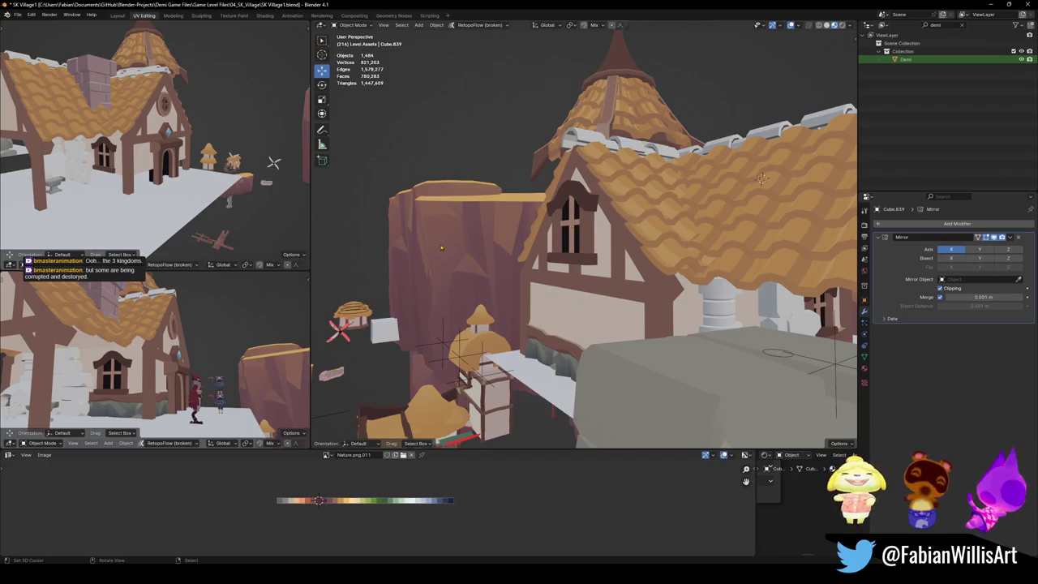
pyautogui.moveTo(441, 249); pyautogui.dragTo(478, 262, button='middle')
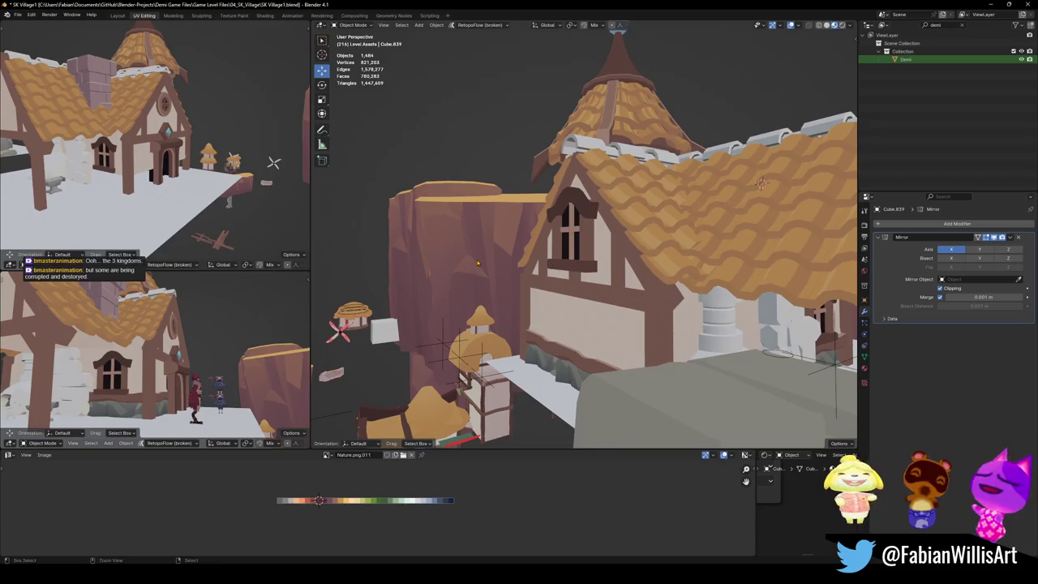
pyautogui.hotkey('ctrl', 's')
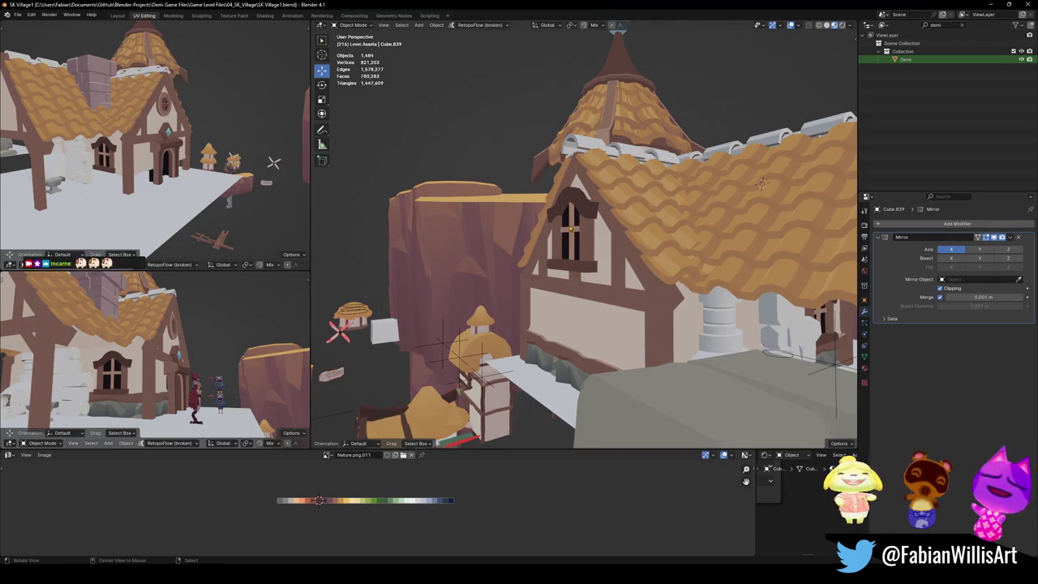
# Step: Save SK Village1.blend again, select the dormer window and bring up the Add mesh list
pyautogui.scroll(3, 571, 229)
pyautogui.scroll(3, 584, 244)
pyautogui.hotkey('ctrl', 's')
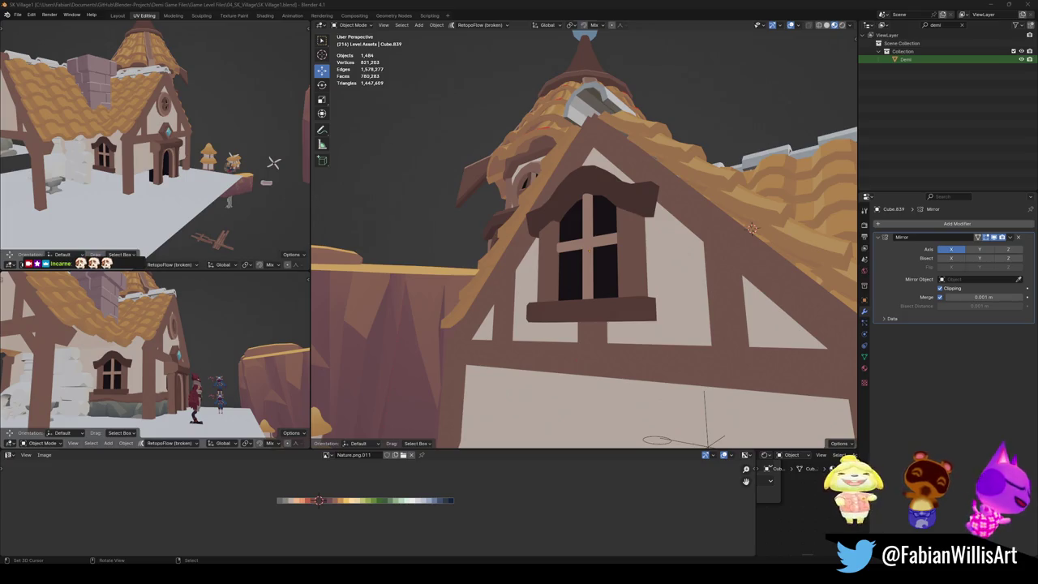
pyautogui.moveTo(646, 288)
pyautogui.mouseDown(button='middle')
pyautogui.moveTo(582, 305)
pyautogui.moveTo(602, 308)
pyautogui.mouseUp(button='middle')
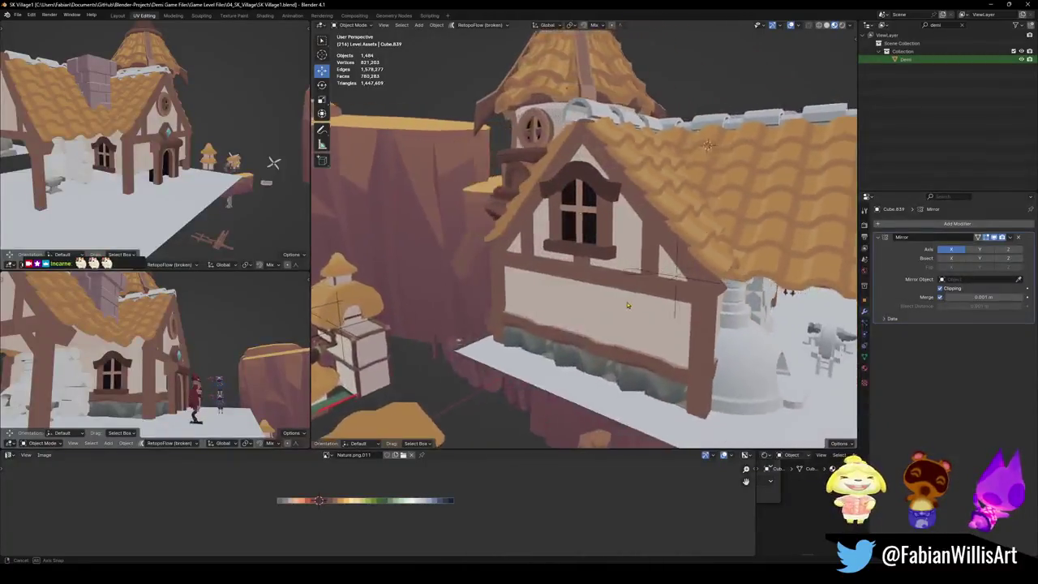
pyautogui.hotkey('ctrl', 's')
pyautogui.moveTo(590, 339); pyautogui.dragTo(600, 224, button='middle')
pyautogui.keyDown('shift'); pyautogui.click(600, 224); pyautogui.keyUp('shift')
pyautogui.hotkey('shift', 'a')
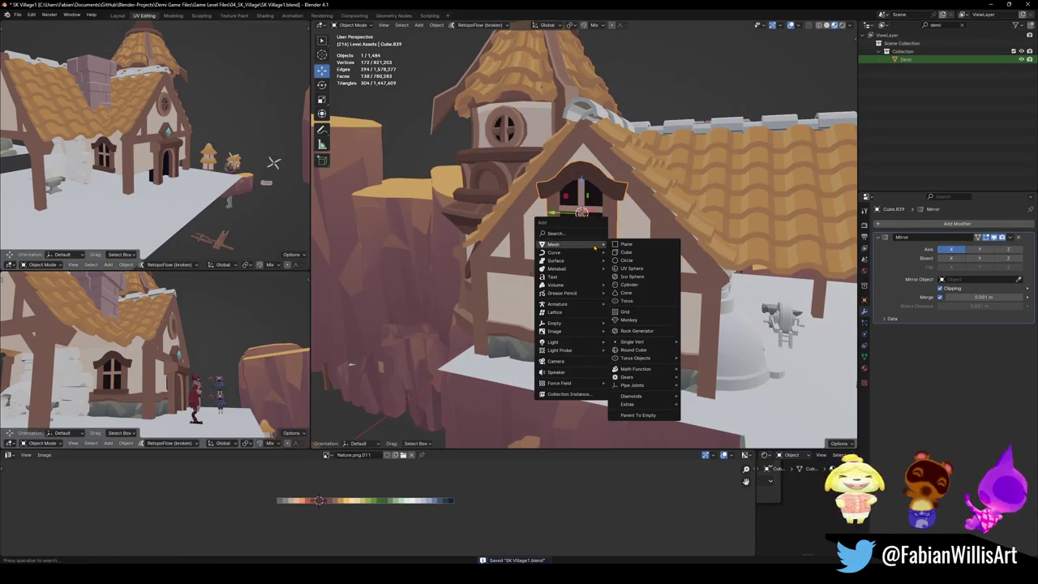
# Step: Add a test cube at the dormer, scale it to 1.25 and move it down along Z
pyautogui.click(637, 256)
pyautogui.moveTo(636, 257); pyautogui.dragTo(617, 243, button='middle')
pyautogui.press('s')
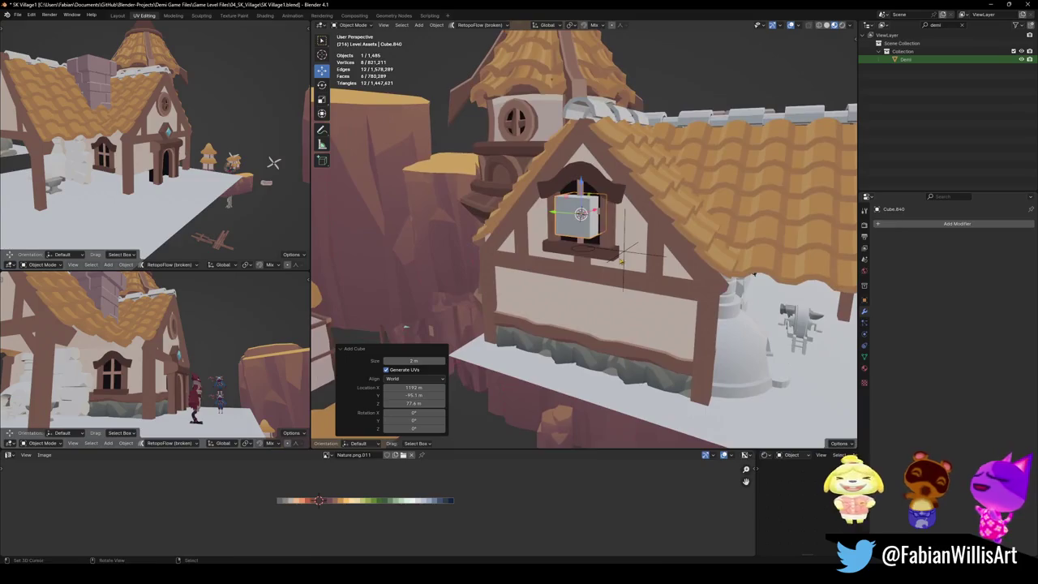
pyautogui.click(624, 263)
pyautogui.write('s1.25')
pyautogui.press('Return')
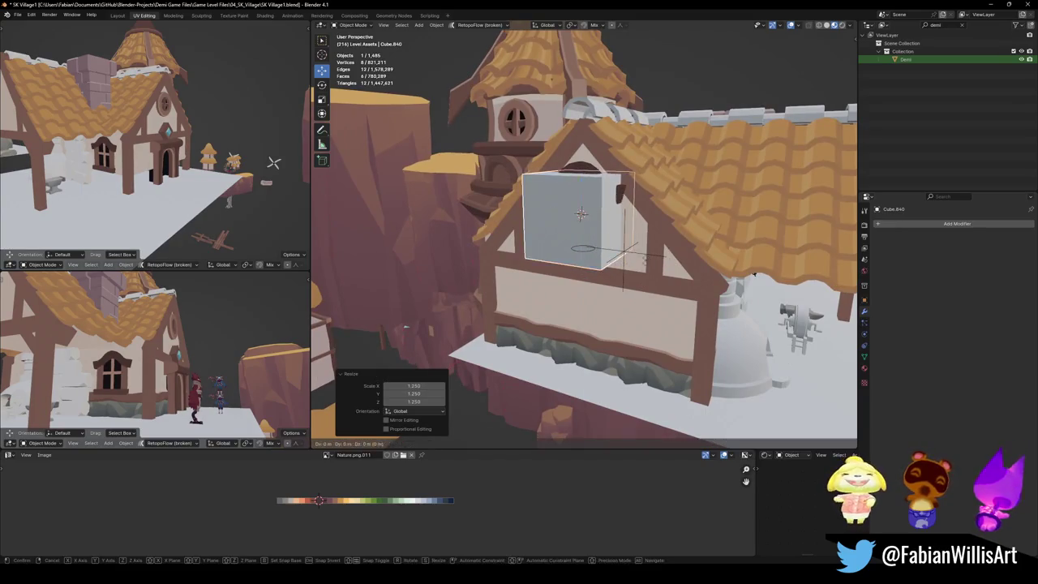
pyautogui.press('g')
pyautogui.press('z')
pyautogui.click(636, 369)
# Step: Stretch the test cube along Y and lower it further against the wall
pyautogui.press('s')
pyautogui.press('y')
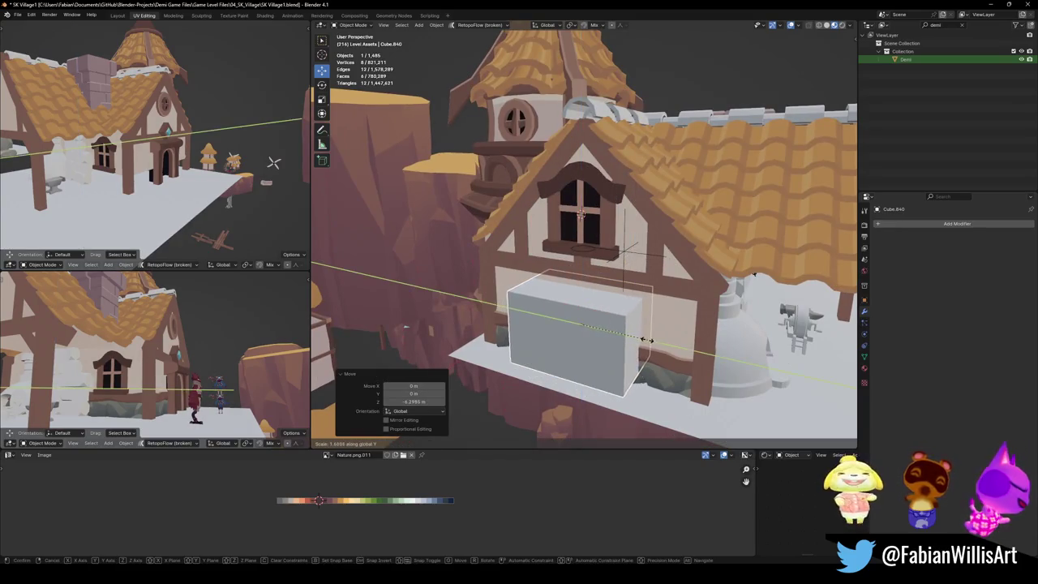
pyautogui.click(646, 345)
pyautogui.moveTo(646, 345); pyautogui.dragTo(623, 317, button='middle')
pyautogui.press('g')
pyautogui.press('z')
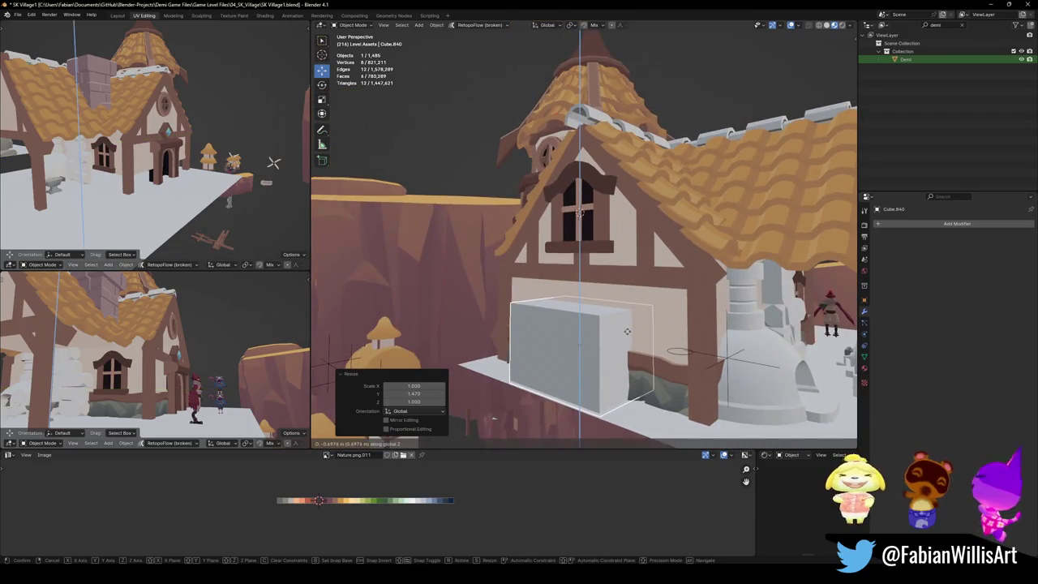
pyautogui.click(627, 334)
pyautogui.press('1')
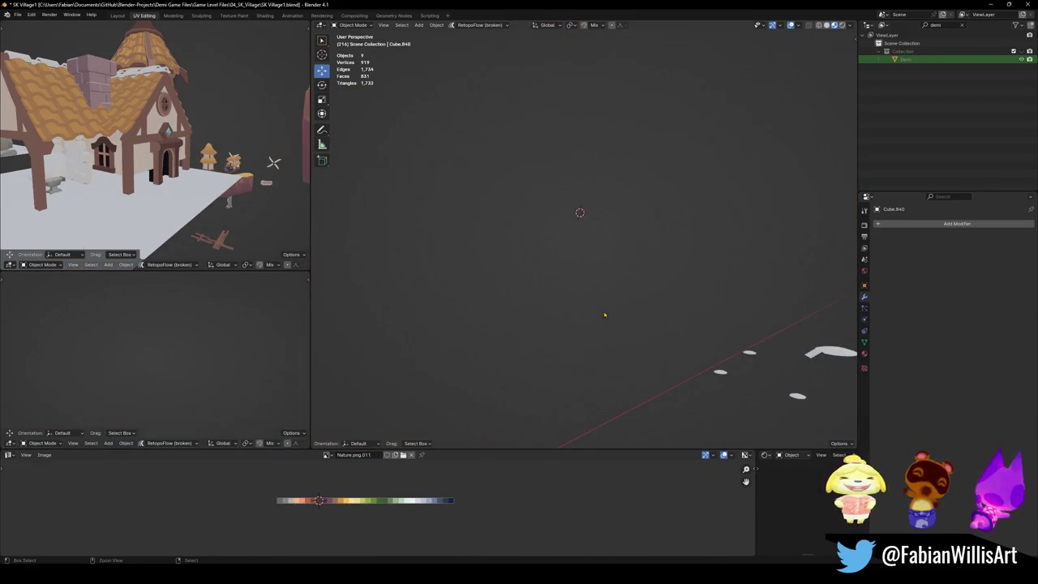
pyautogui.hotkey('ctrl', 'z')
# Step: Raise the test cube's top face vertically in face edit mode
pyautogui.press('Tab')
pyautogui.press('3')
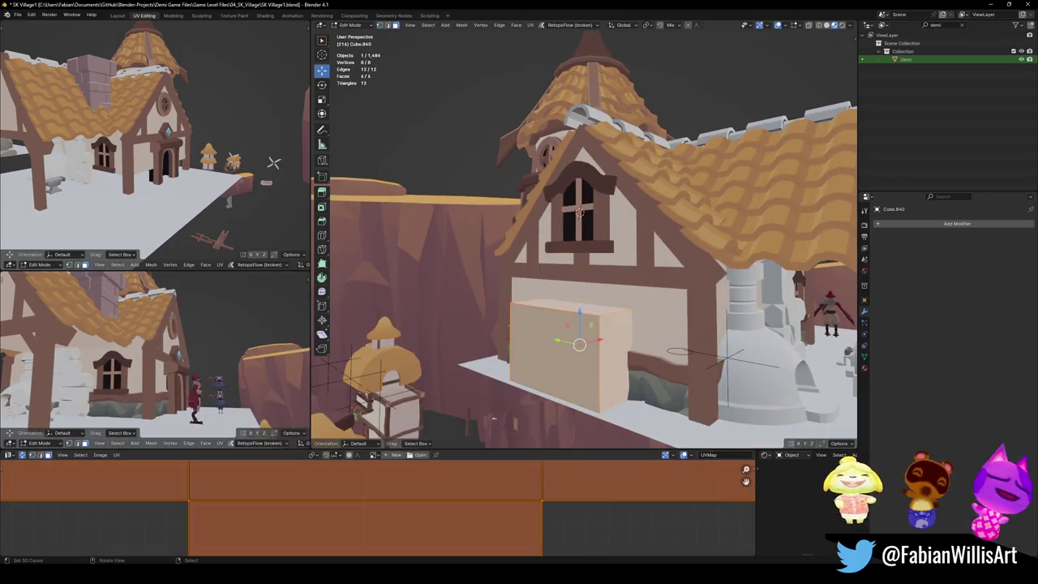
pyautogui.click(572, 306)
pyautogui.press('g')
pyautogui.press('z')
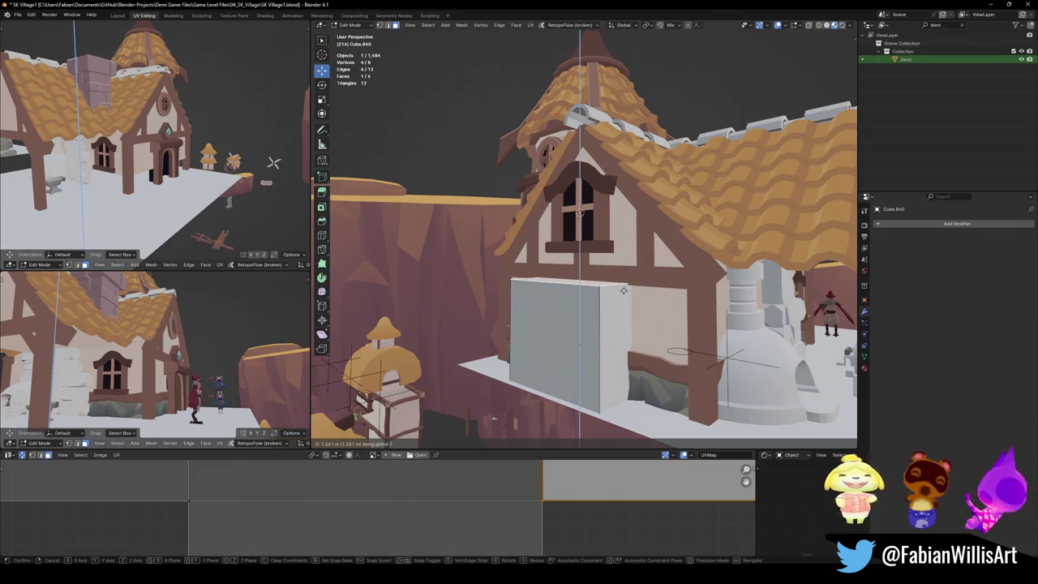
pyautogui.click(623, 289)
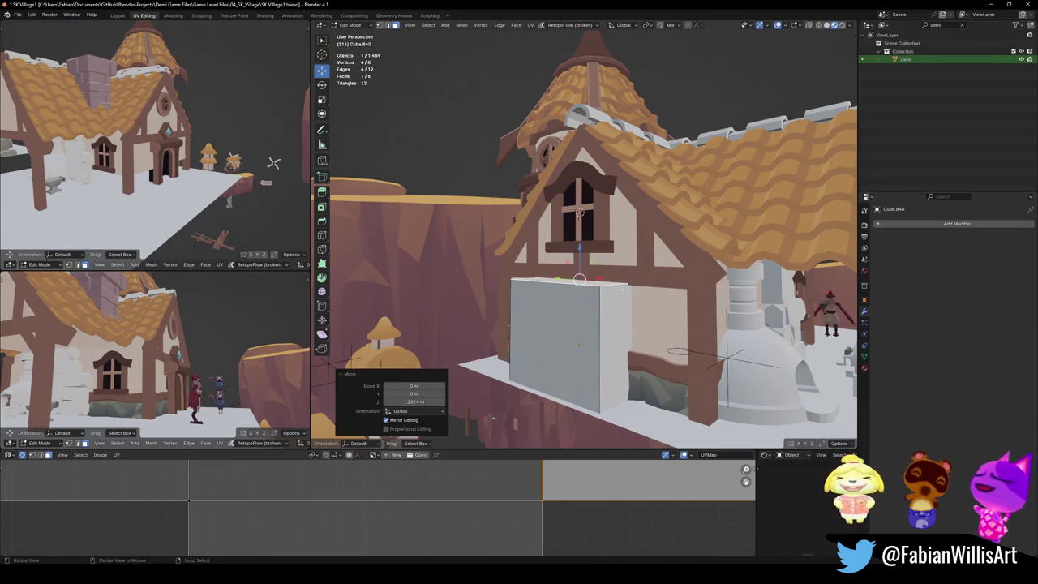
pyautogui.moveTo(493, 419); pyautogui.dragTo(454, 389, button='middle')
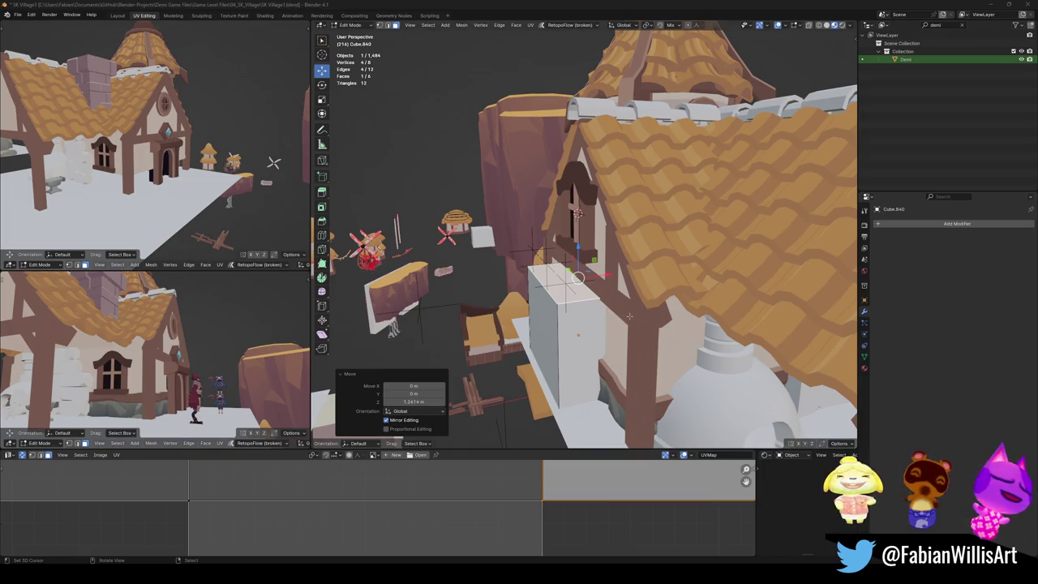
pyautogui.moveTo(651, 312)
pyautogui.mouseDown(button='middle')
pyautogui.moveTo(617, 327)
pyautogui.moveTo(622, 305)
pyautogui.moveTo(634, 315)
pyautogui.mouseUp(button='middle')
# Step: Delete the test cube Cube.840 and select the dormer window
pyautogui.press('Tab')
pyautogui.press('Delete')
pyautogui.hotkey('ctrl', 'z')
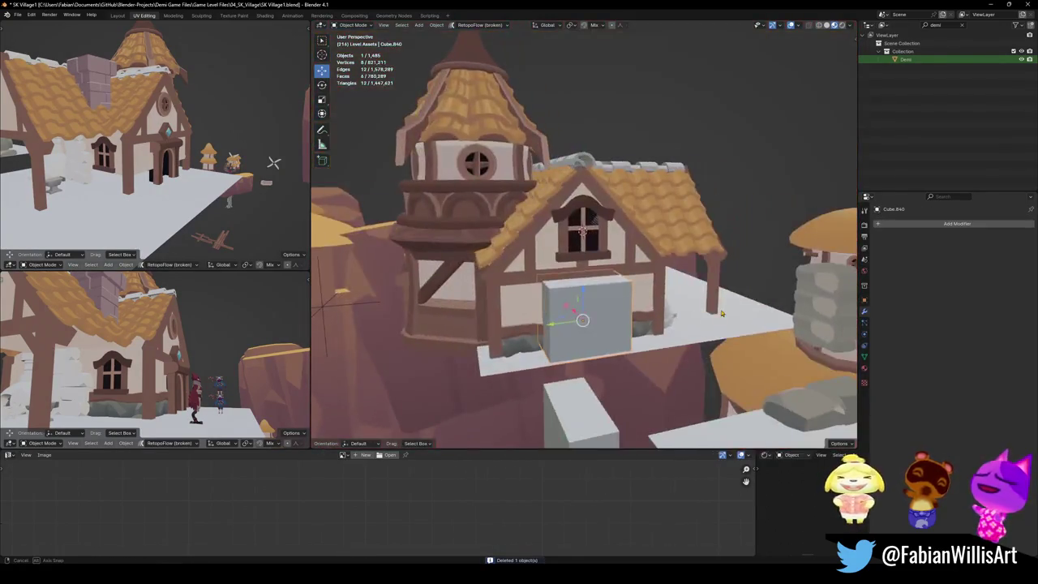
pyautogui.press('Delete')
pyautogui.moveTo(560, 305)
pyautogui.mouseDown(button='middle')
pyautogui.moveTo(705, 294)
pyautogui.moveTo(608, 341)
pyautogui.mouseUp(button='middle')
pyautogui.scroll(3, 608, 340)
pyautogui.click(606, 341)
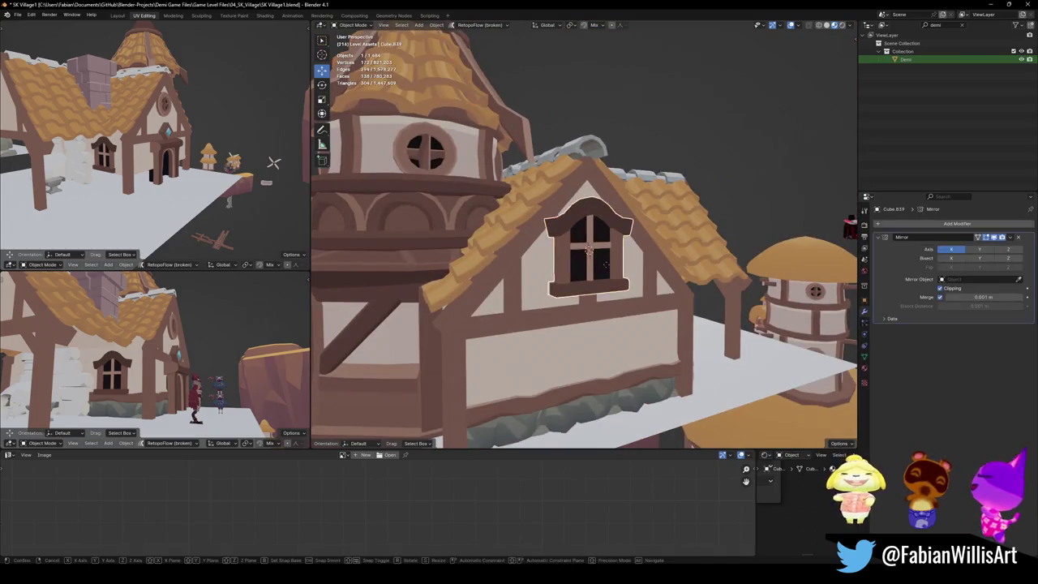
# Step: Move the dormer window up along Z into the gable and adjust it along X
pyautogui.press('g')
pyautogui.press('z')
pyautogui.click(607, 259)
pyautogui.moveTo(607, 260)
pyautogui.mouseDown(button='middle')
pyautogui.moveTo(590, 312)
pyautogui.moveTo(616, 308)
pyautogui.mouseUp(button='middle')
pyautogui.scroll(2, 616, 308)
pyautogui.press('g')
pyautogui.press('x')
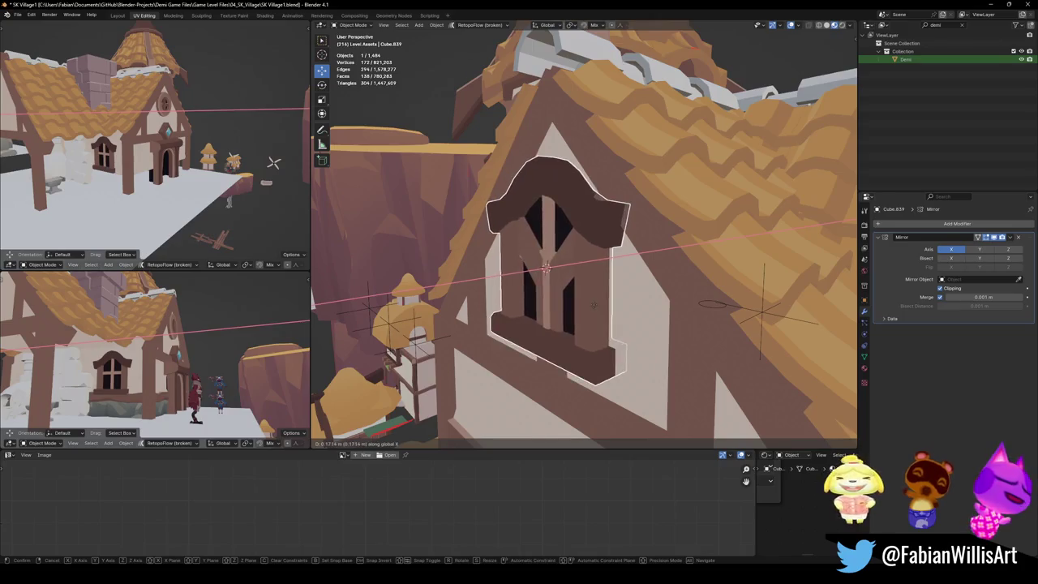
pyautogui.click(624, 309)
# Step: Lower the connected timber strut along Z onto the lower wall as a Y brace
pyautogui.press('Tab')
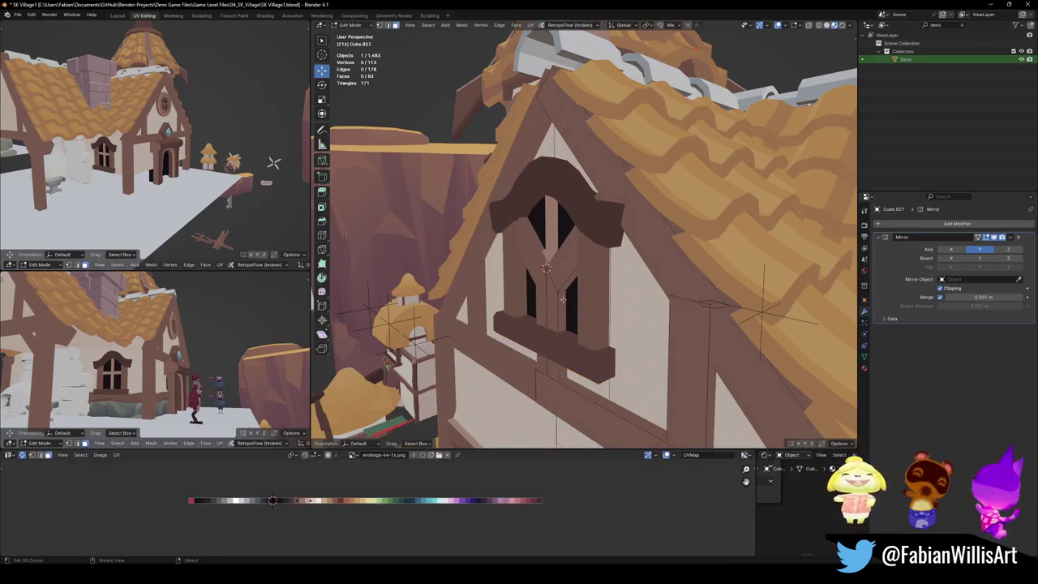
pyautogui.press('l')
pyautogui.moveTo(557, 309); pyautogui.dragTo(616, 349, button='middle')
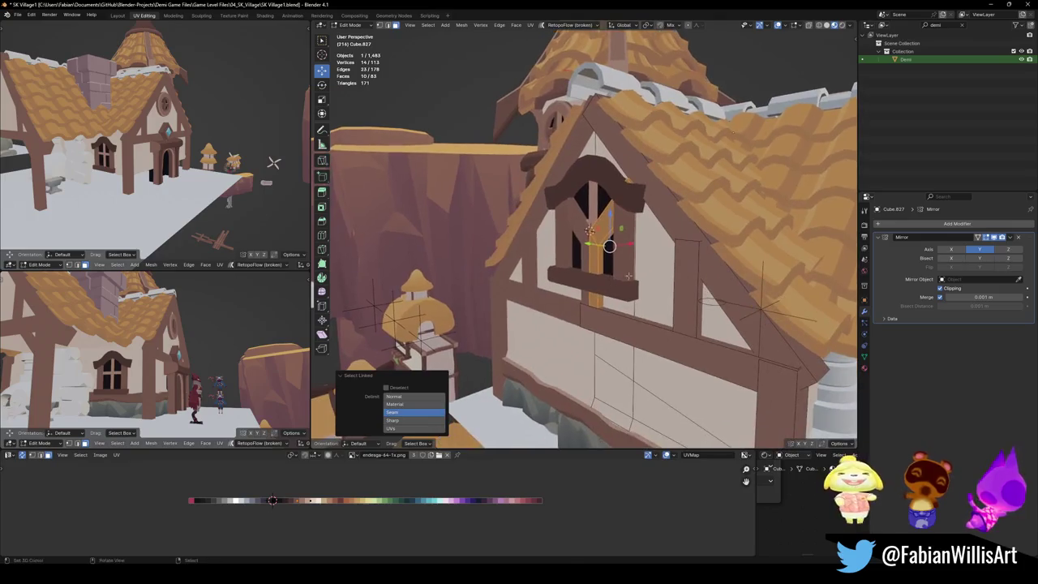
pyautogui.press('g')
pyautogui.press('z')
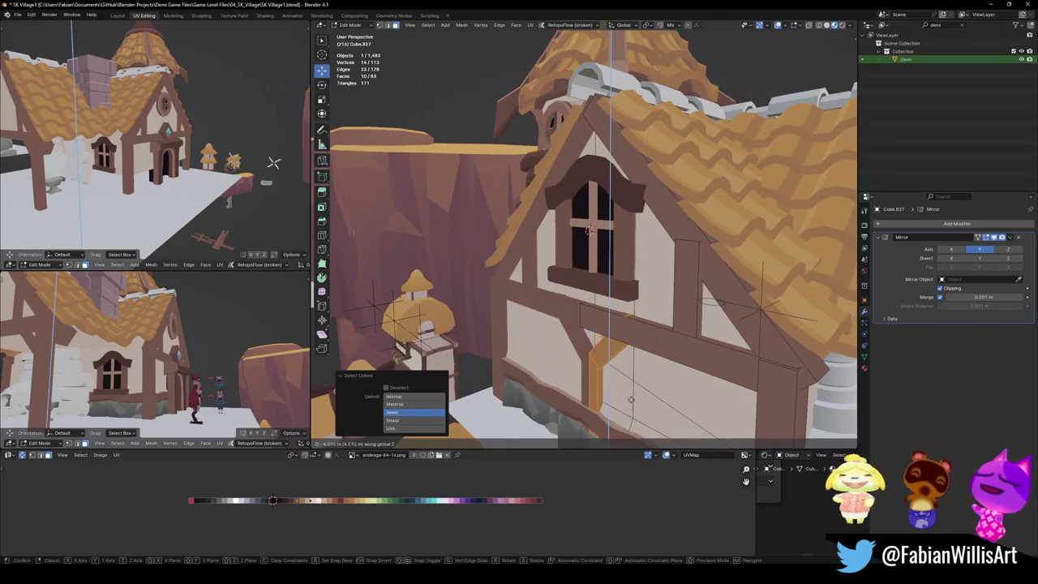
pyautogui.click(631, 402)
pyautogui.moveTo(631, 401); pyautogui.dragTo(657, 296, button='middle')
pyautogui.press('g')
pyautogui.press('z')
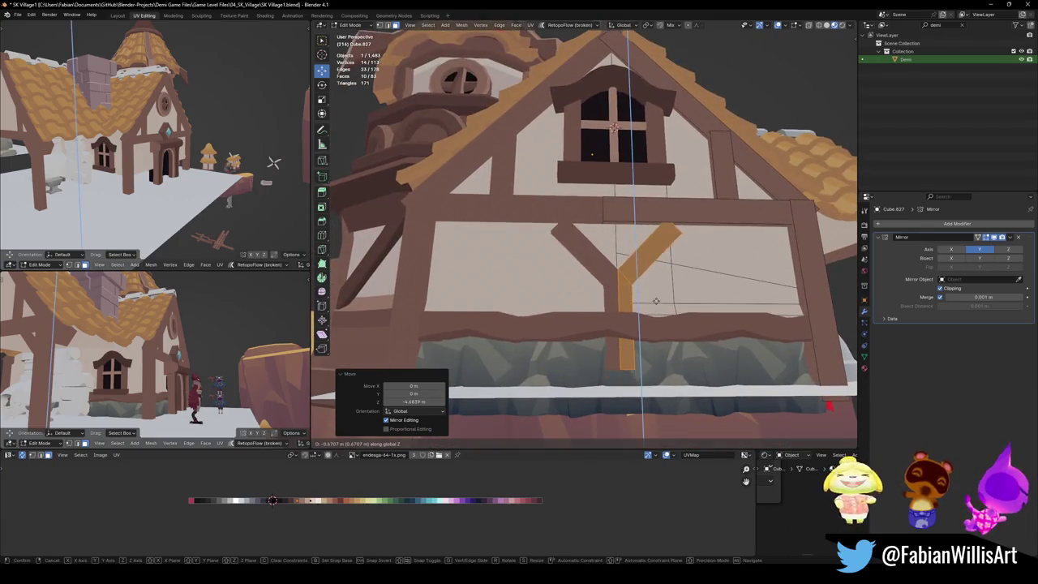
pyautogui.click(658, 292)
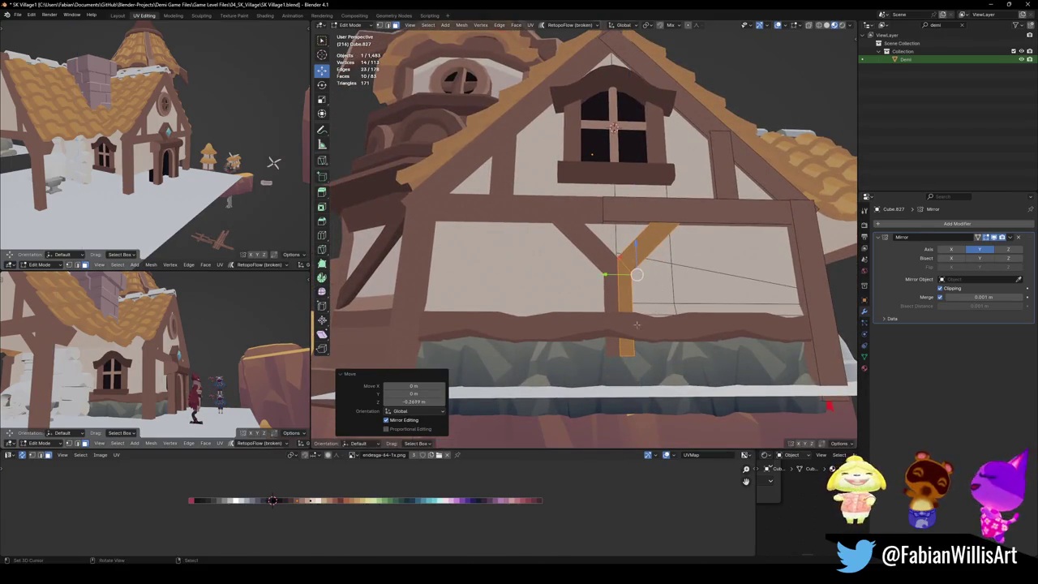
# Step: Save the village file and readjust the dormer window's height along Z
pyautogui.click(624, 350)
pyautogui.moveTo(624, 352)
pyautogui.mouseDown(button='middle')
pyautogui.moveTo(648, 332)
pyautogui.moveTo(622, 325)
pyautogui.moveTo(658, 296)
pyautogui.moveTo(583, 296)
pyautogui.mouseUp(button='middle')
pyautogui.press('Tab')
pyautogui.hotkey('ctrl', 's')
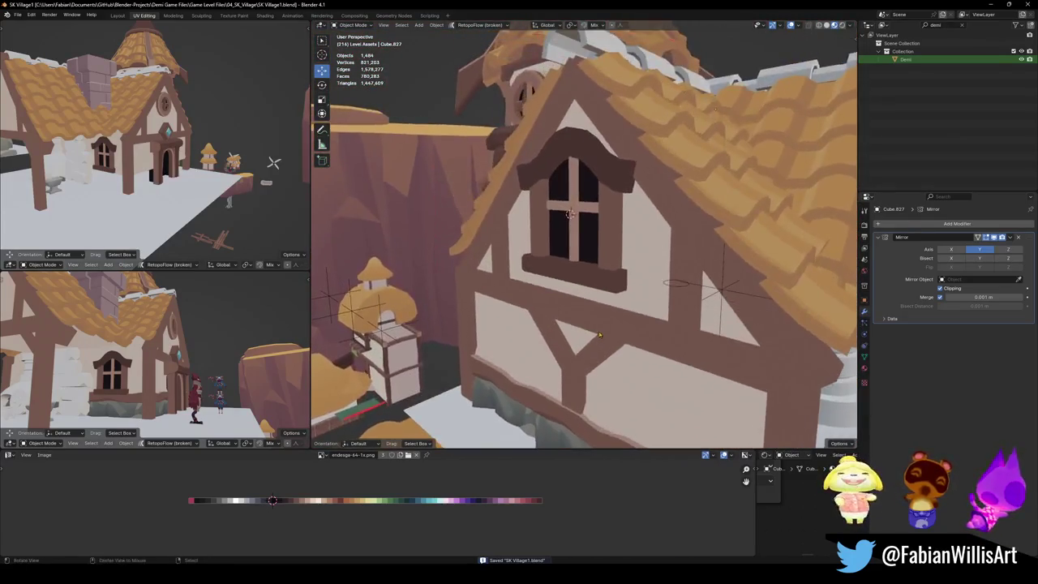
pyautogui.click(587, 268)
pyautogui.press('g')
pyautogui.press('z')
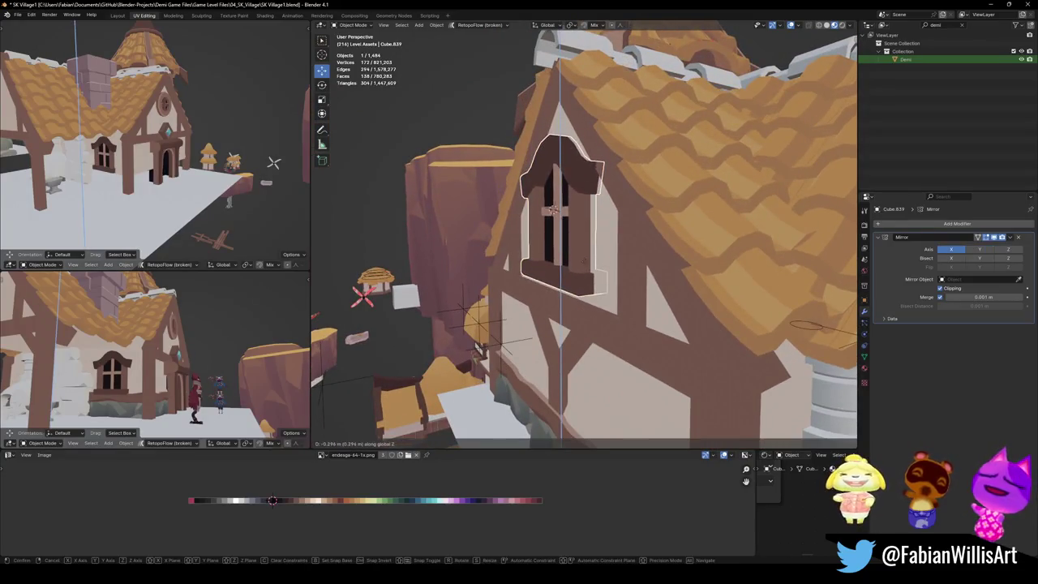
pyautogui.click(588, 265)
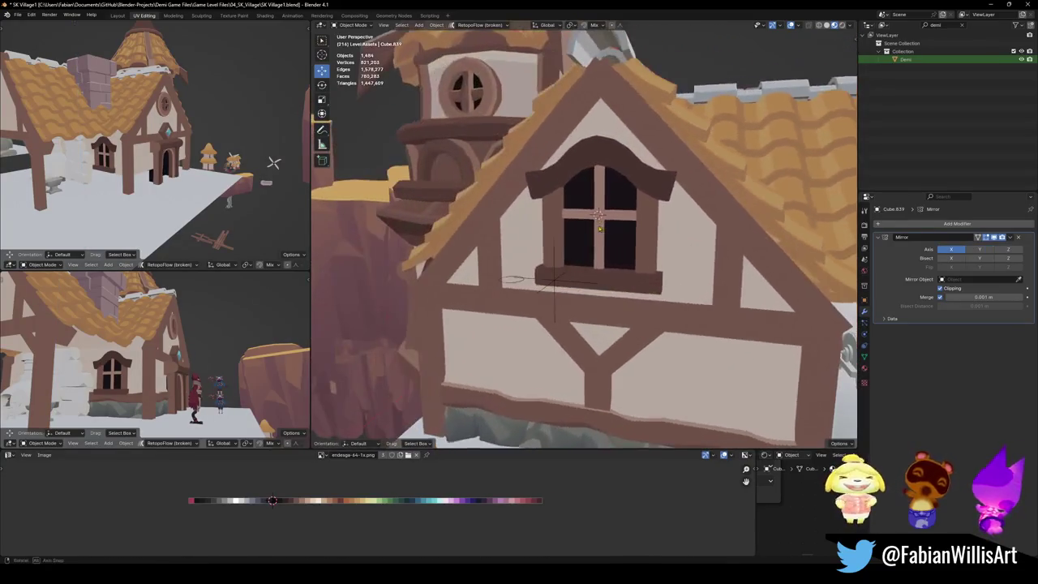
# Step: Raise the top centre edge of the window's arch along Z into a pointed peak
pyautogui.moveTo(589, 264); pyautogui.dragTo(598, 205, button='middle')
pyautogui.press('Tab')
pyautogui.scroll(3, 598, 205)
pyautogui.press('a')
pyautogui.click(588, 167)
pyautogui.scroll(2, 589, 167)
pyautogui.press('g')
pyautogui.rightClick(623, 183)
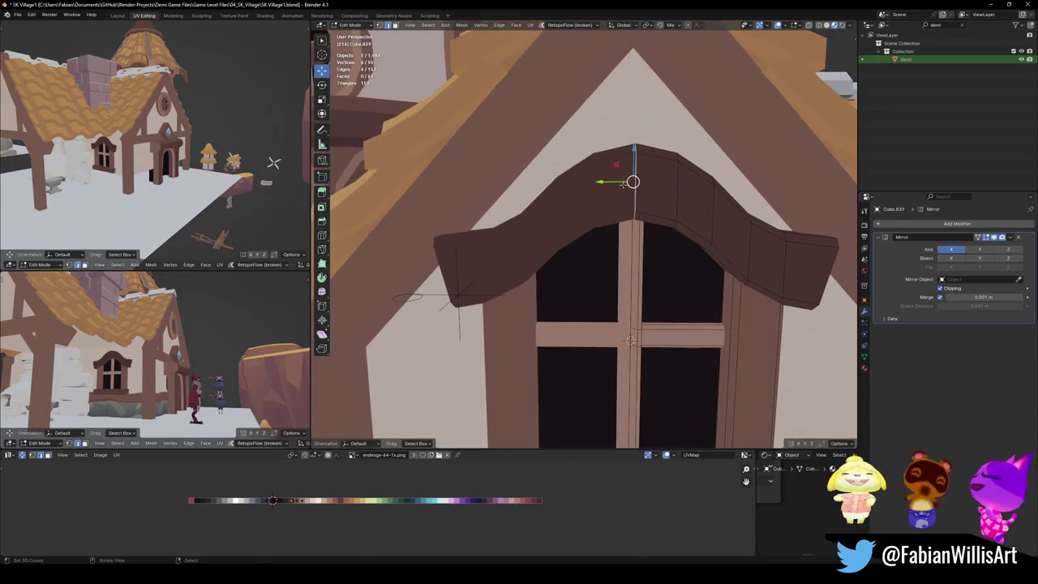
pyautogui.press('g')
pyautogui.press('z')
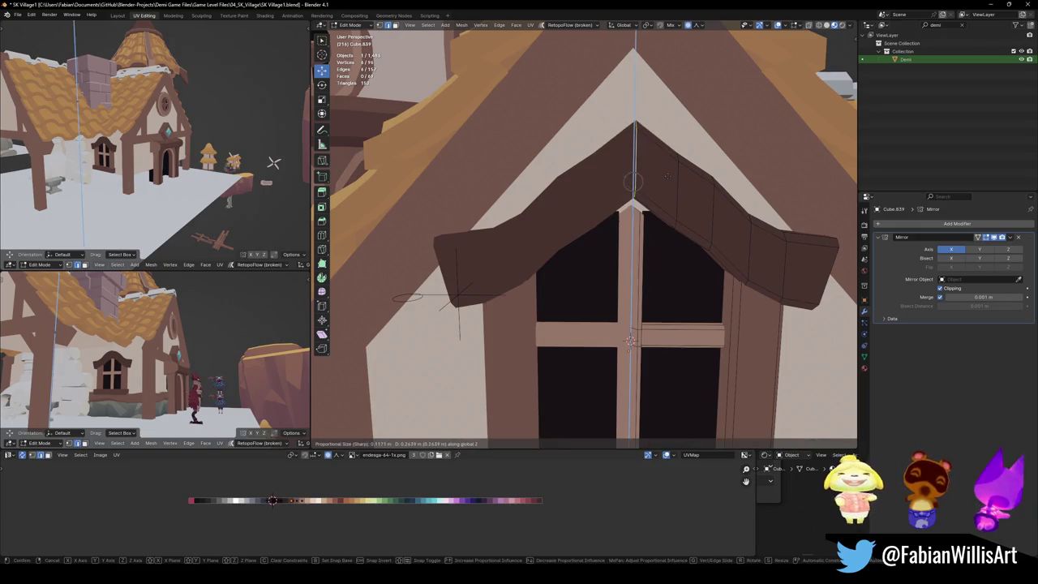
pyautogui.scroll(-2, 666, 175)
pyautogui.scroll(-3, 667, 175)
pyautogui.scroll(-3, 667, 176)
pyautogui.scroll(-4, 667, 175)
pyautogui.scroll(-2, 667, 175)
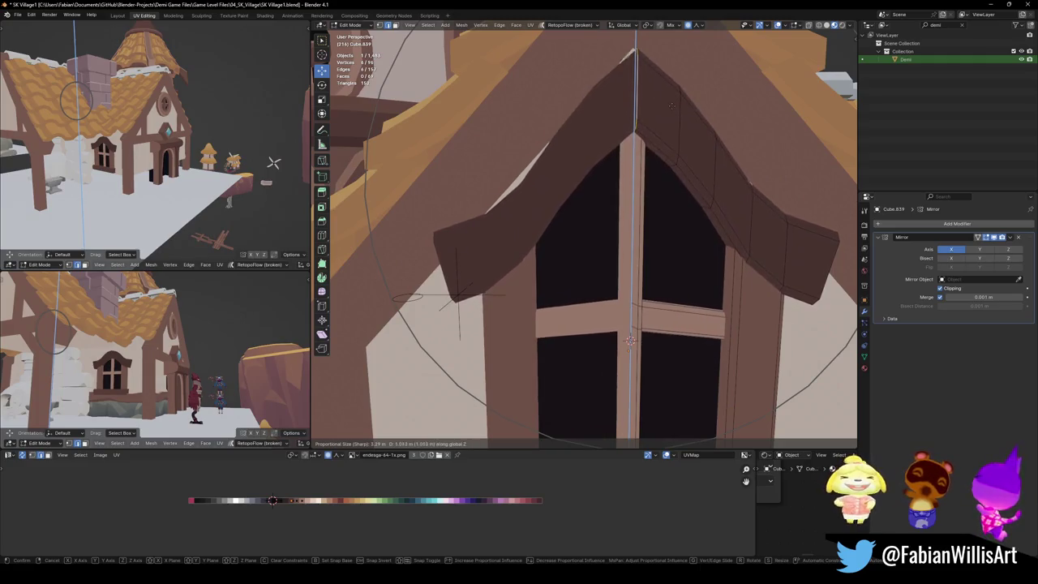
pyautogui.click(672, 94)
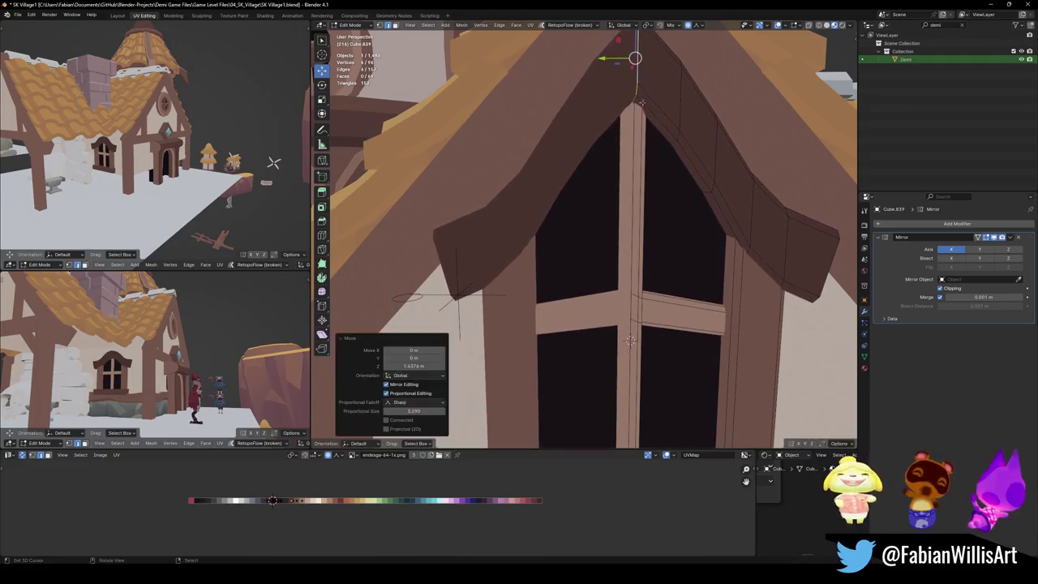
# Step: Frame the gable window in Object Mode and save SK Village1.blend
pyautogui.scroll(-5, 641, 180)
pyautogui.moveTo(640, 180); pyautogui.dragTo(605, 233, button='middle')
pyautogui.press('Tab')
pyautogui.scroll(-3, 604, 233)
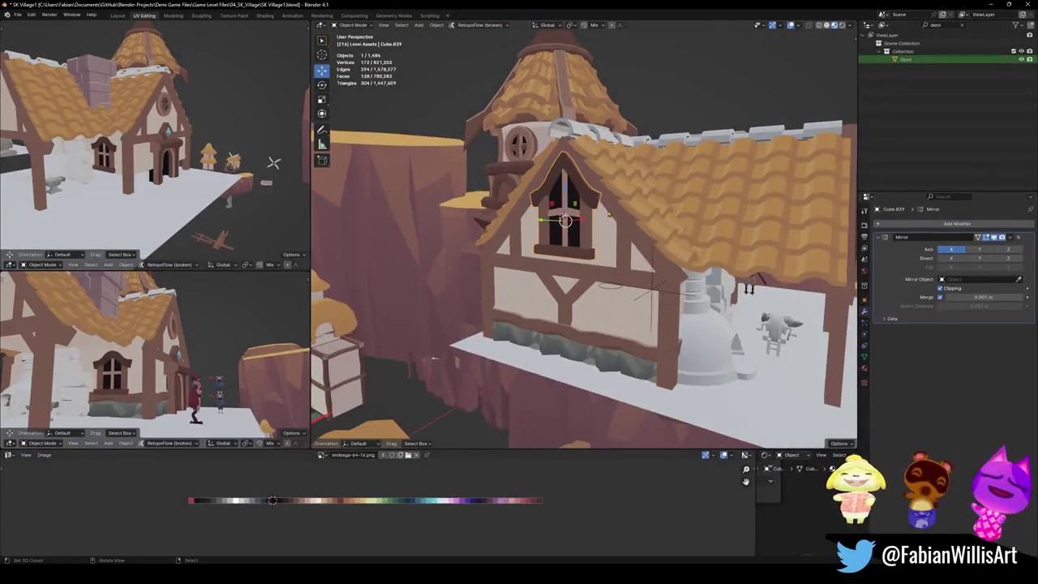
pyautogui.press('KP_Decimal')
pyautogui.hotkey('ctrl', 's')
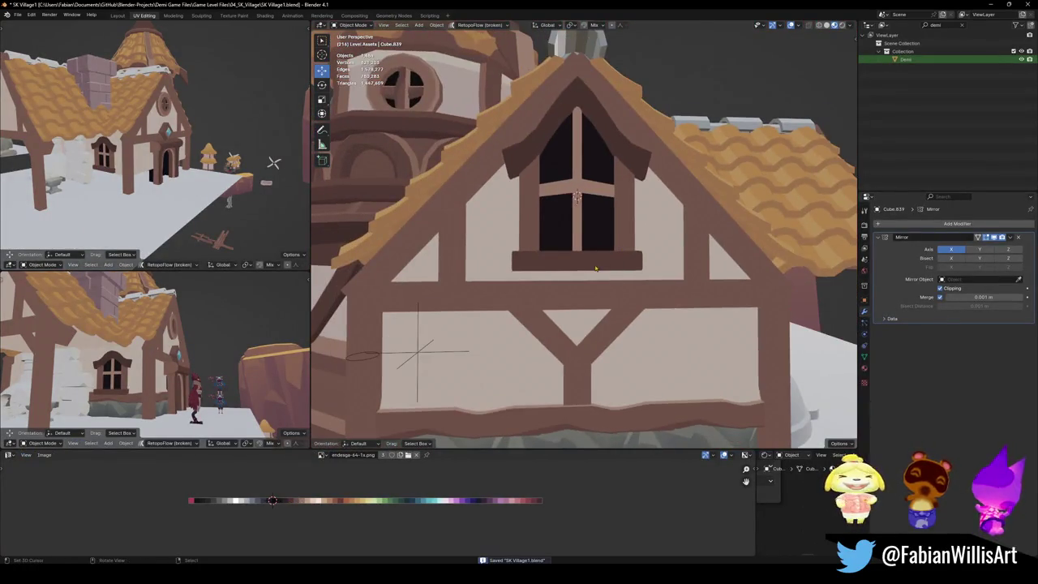
pyautogui.press('Tab')
pyautogui.scroll(2, 617, 269)
pyautogui.press('l')
pyautogui.moveTo(600, 284); pyautogui.dragTo(586, 295, button='middle')
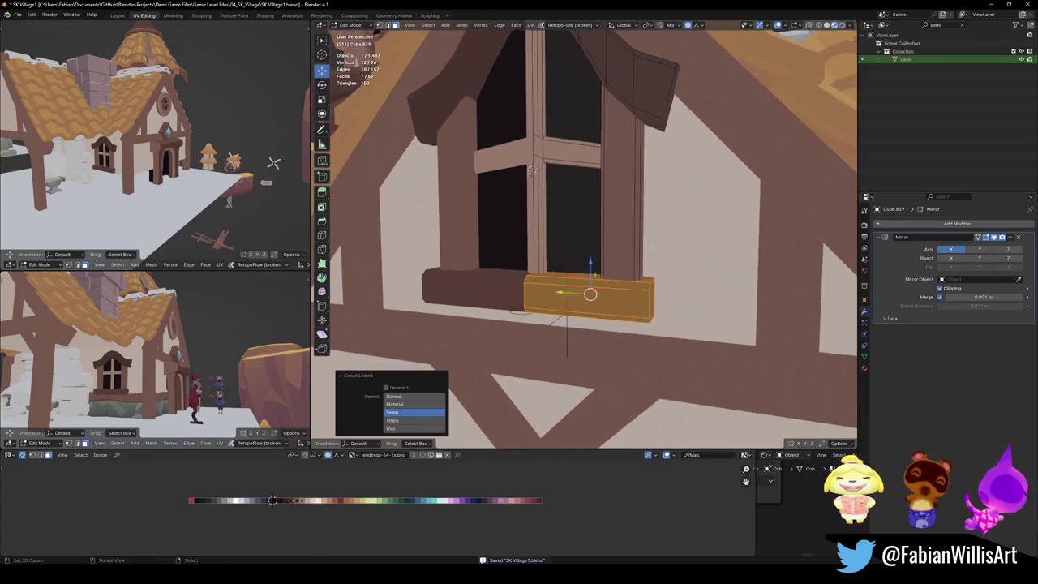
pyautogui.press('g')
pyautogui.press('z')
pyautogui.scroll(-4, 646, 269)
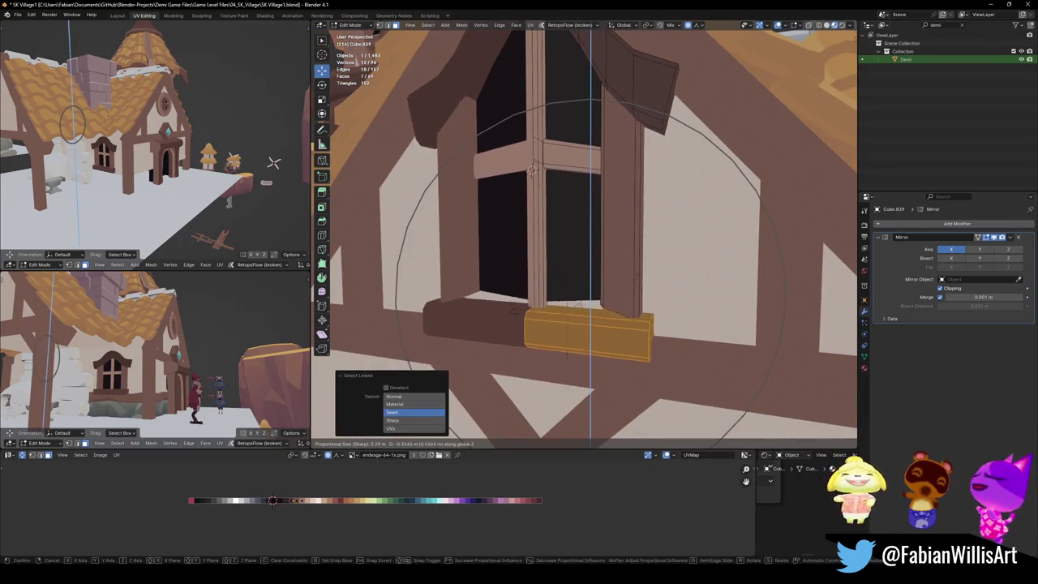
pyautogui.rightClick(647, 375)
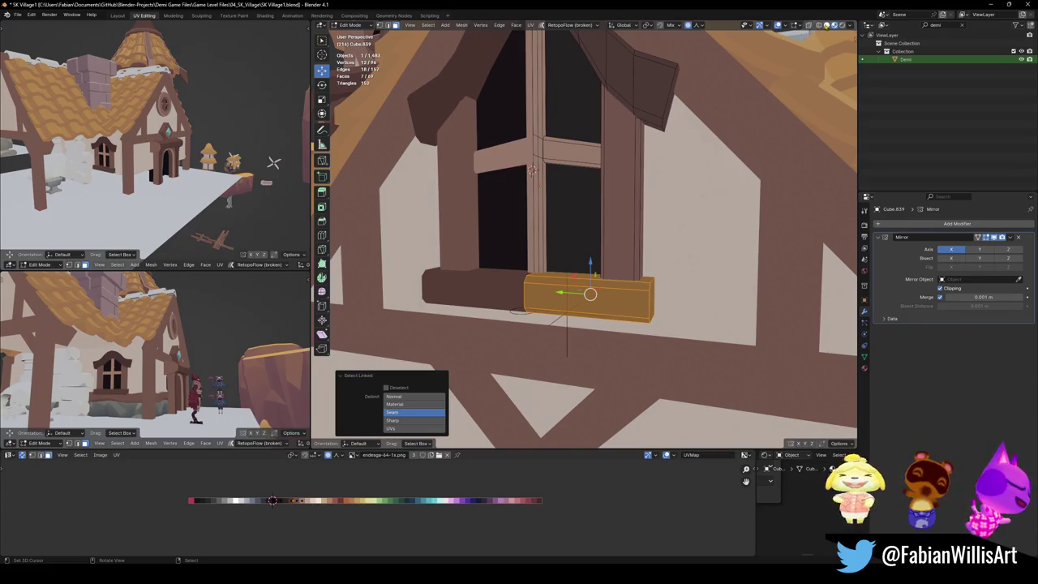
pyautogui.click(701, 25)
pyautogui.press('g')
pyautogui.press('z')
pyautogui.scroll(2, 598, 254)
pyautogui.scroll(2, 598, 255)
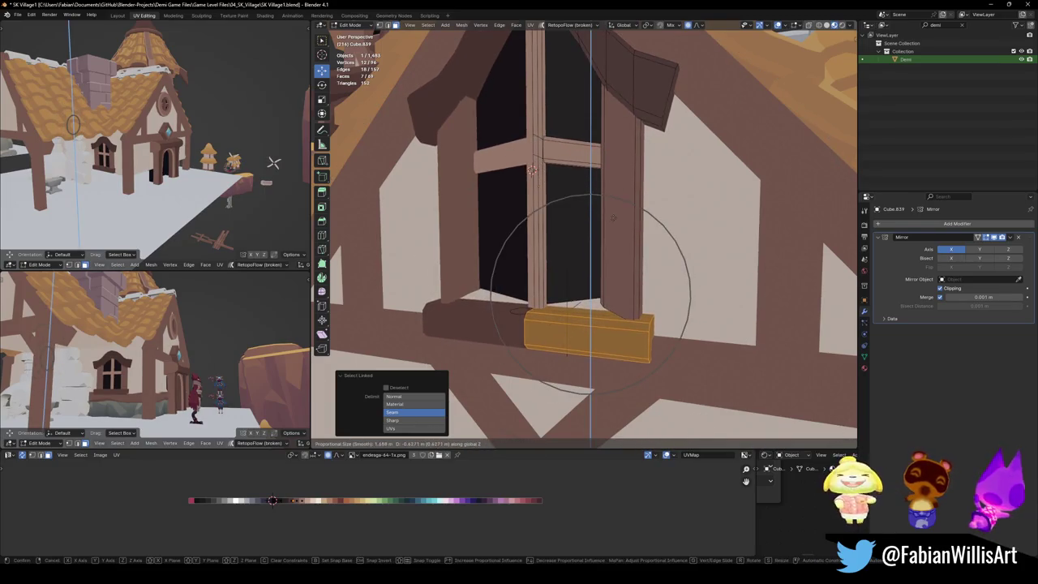
pyautogui.rightClick(597, 254)
pyautogui.press('g')
pyautogui.press('z')
pyautogui.scroll(-2, 632, 289)
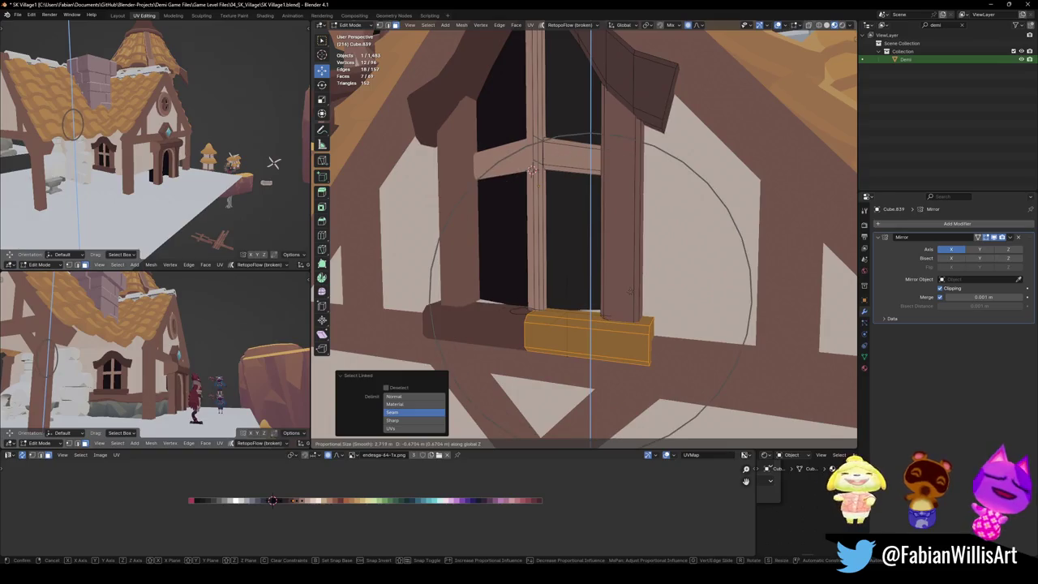
pyautogui.scroll(-3, 632, 290)
pyautogui.rightClick(631, 290)
pyautogui.press('Tab')
pyautogui.scroll(-3, 631, 284)
pyautogui.moveTo(632, 284)
pyautogui.mouseDown(button='middle')
pyautogui.moveTo(641, 267)
pyautogui.moveTo(708, 256)
pyautogui.moveTo(607, 266)
pyautogui.moveTo(625, 292)
pyautogui.moveTo(584, 194)
pyautogui.moveTo(500, 199)
pyautogui.mouseUp(button='middle')
pyautogui.hotkey('ctrl', 's')
pyautogui.scroll(5, 640, 323)
pyautogui.scroll(5, 583, 195)
pyautogui.press('Tab')
pyautogui.scroll(5, 500, 200)
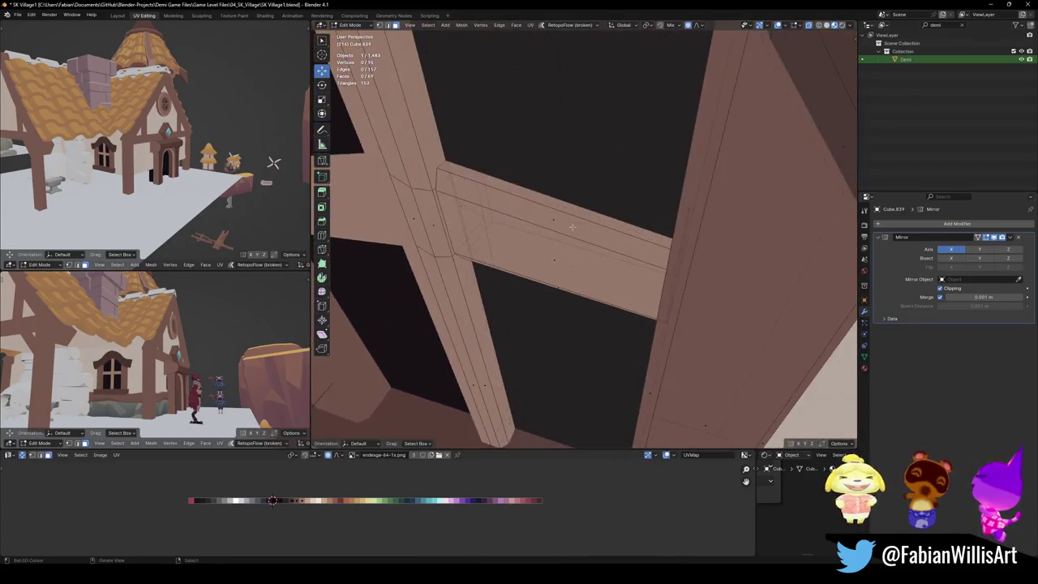
# Step: Select the whole window crossbar and scale it down along Z to make it thinner
pyautogui.press('l')
pyautogui.moveTo(556, 232); pyautogui.dragTo(602, 174, button='middle')
pyautogui.scroll(-5, 602, 173)
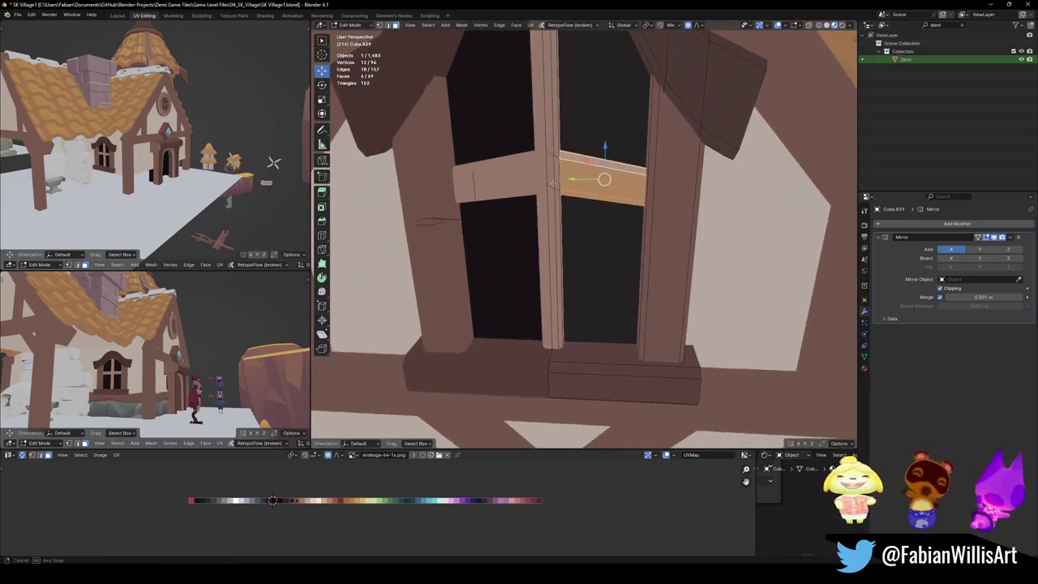
pyautogui.scroll(2, 608, 170)
pyautogui.press('s')
pyautogui.press('z')
pyautogui.scroll(5, 608, 146)
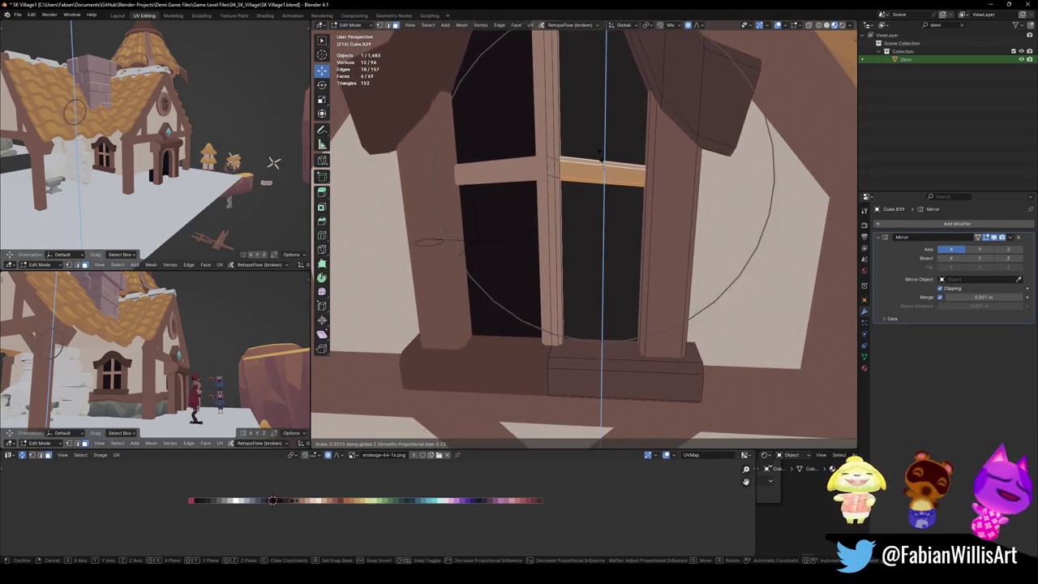
pyautogui.scroll(9, 604, 153)
pyautogui.scroll(3, 600, 156)
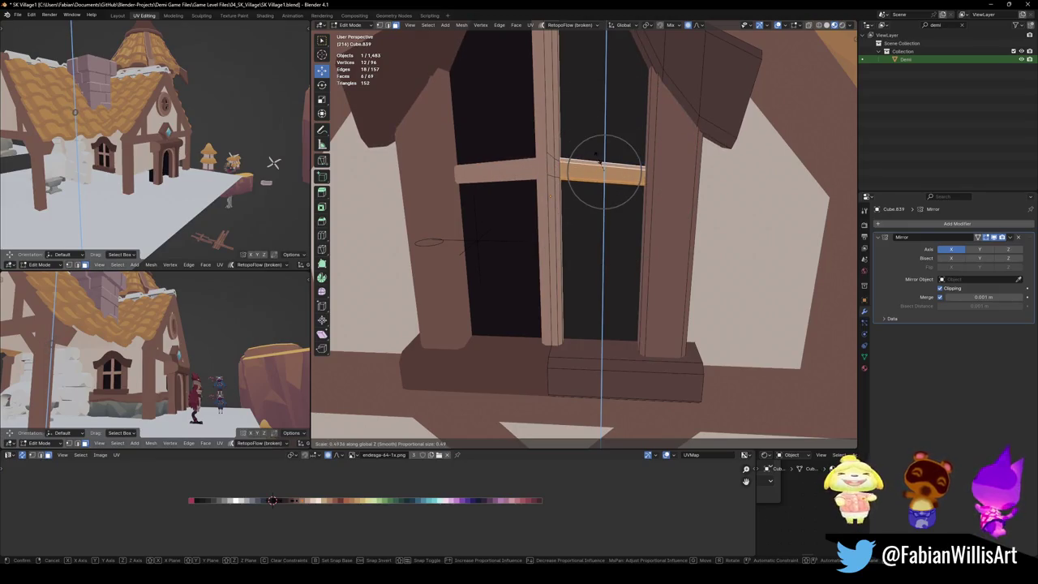
pyautogui.click(600, 162)
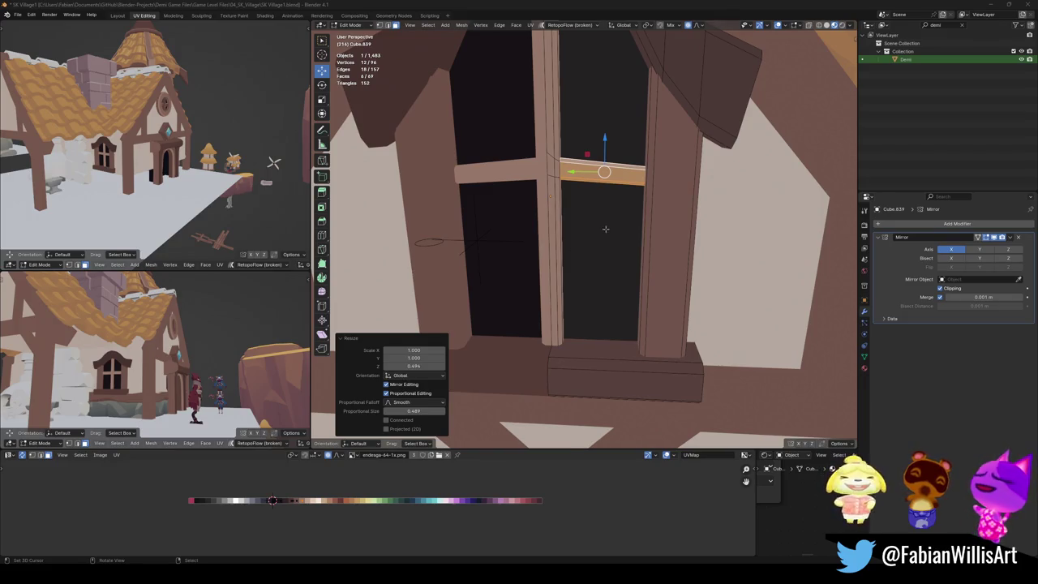
# Step: Duplicate the crossbar and move the copy straight up into the upper panes
pyautogui.moveTo(605, 229); pyautogui.dragTo(601, 216, button='middle')
pyautogui.press('g')
pyautogui.press('z')
pyautogui.scroll(5, 601, 216)
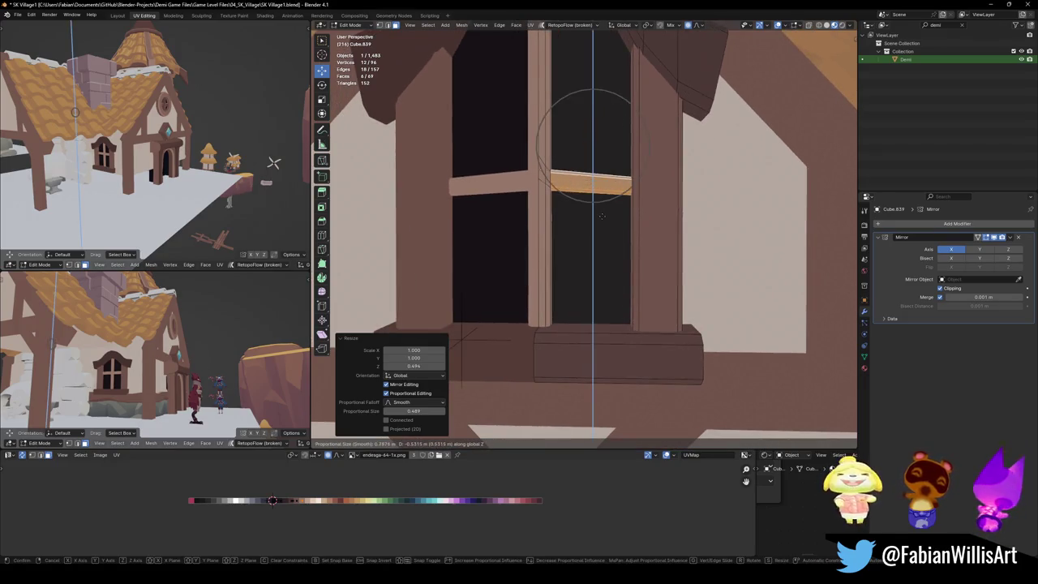
pyautogui.rightClick(601, 216)
pyautogui.hotkey('shift', 'd')
pyautogui.press('z')
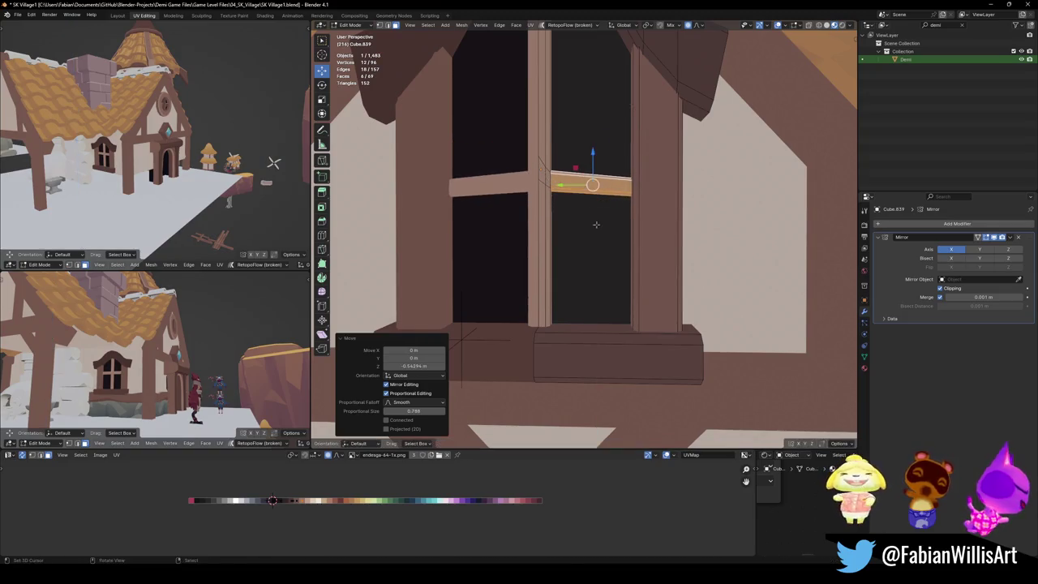
pyautogui.click(594, 165)
# Step: Tilt the copied bar about -27° around the X axis
pyautogui.moveTo(594, 164); pyautogui.dragTo(600, 175, button='middle')
pyautogui.press('r')
pyautogui.press('x')
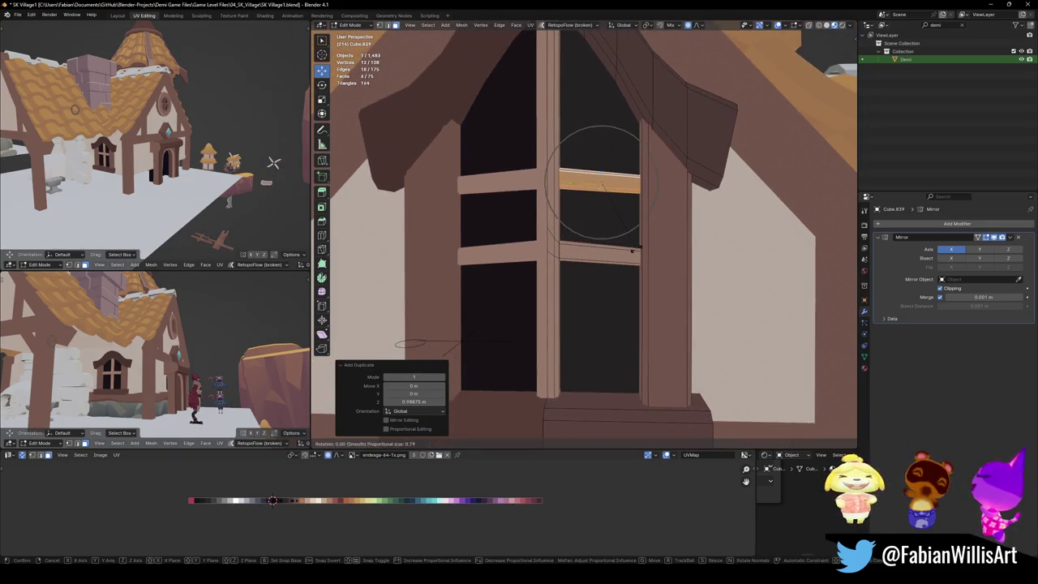
pyautogui.click(638, 220)
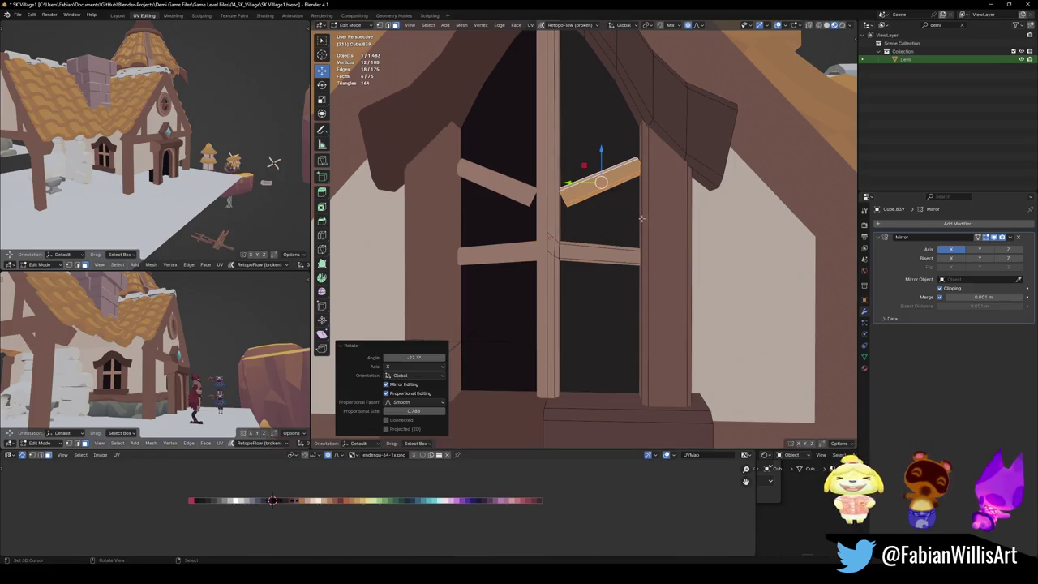
# Step: Switch transform orientation to Normal and stretch the tilted bar 1.175 along its length
pyautogui.press(',')
pyautogui.click(641, 259)
pyautogui.moveTo(614, 203); pyautogui.dragTo(616, 222, button='middle')
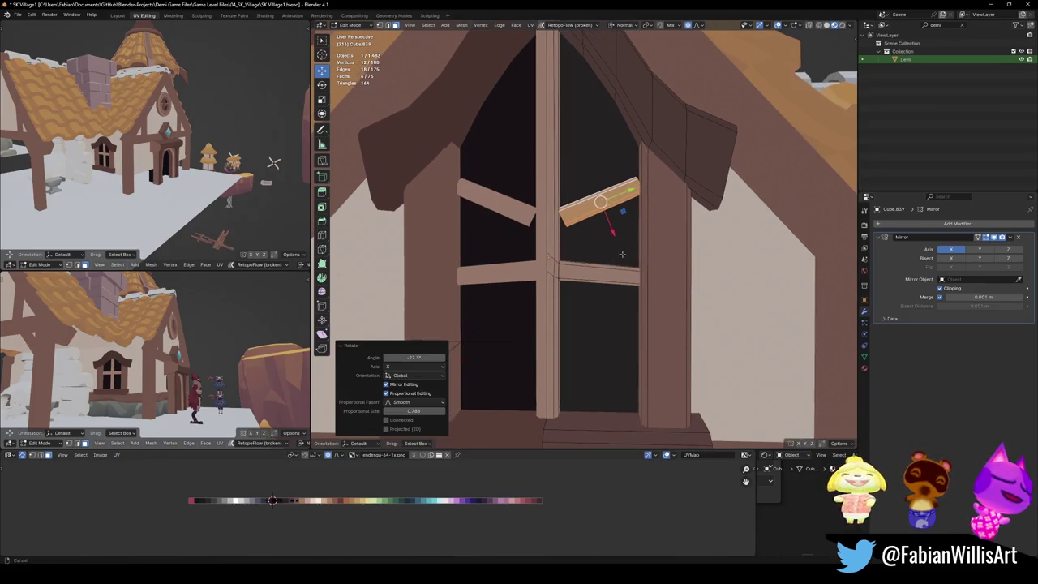
pyautogui.press('s')
pyautogui.press('y')
pyautogui.rightClick(643, 235)
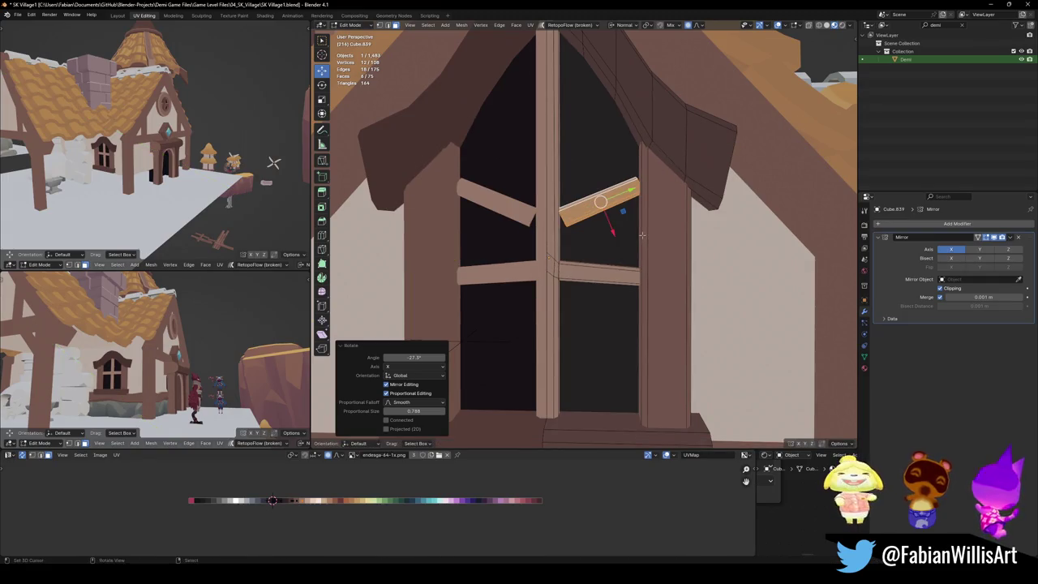
pyautogui.press('s')
pyautogui.press('y')
pyautogui.click(660, 227)
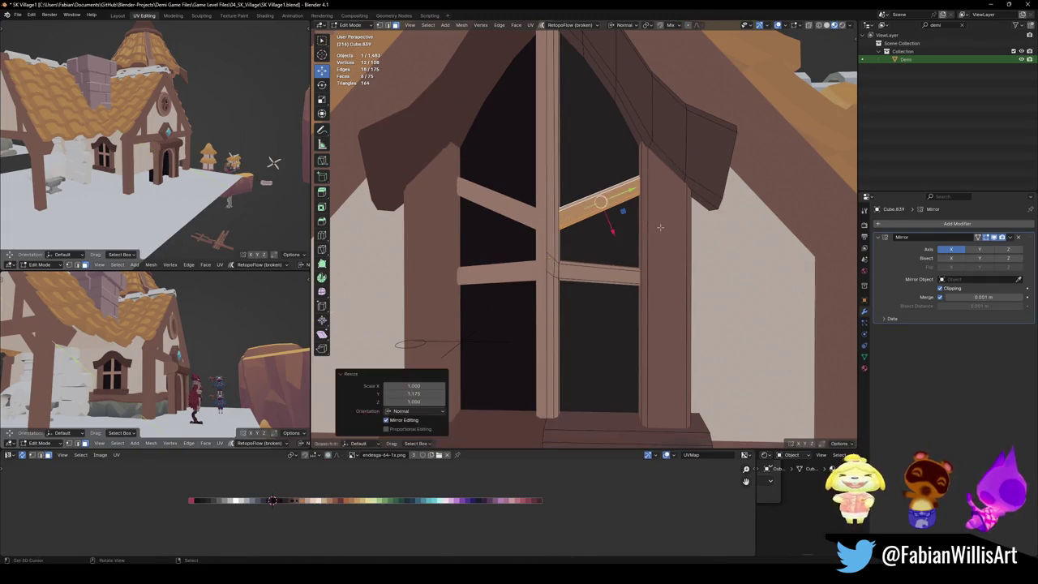
# Step: Raise the diagonal muntin about 0.26 m into place and leave Edit Mode
pyautogui.press('g')
pyautogui.press('z')
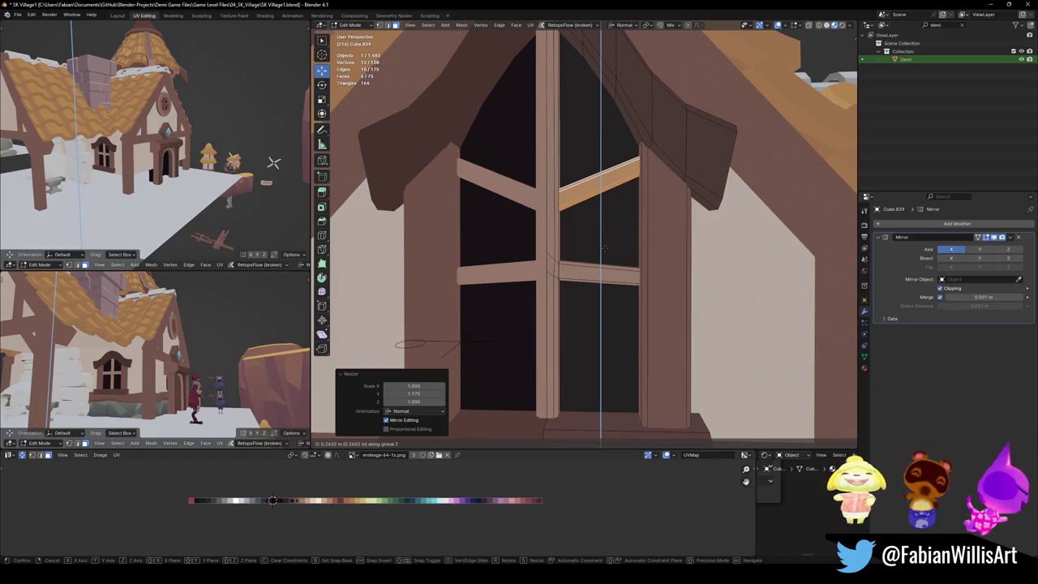
pyautogui.click(604, 248)
pyautogui.scroll(-5, 604, 248)
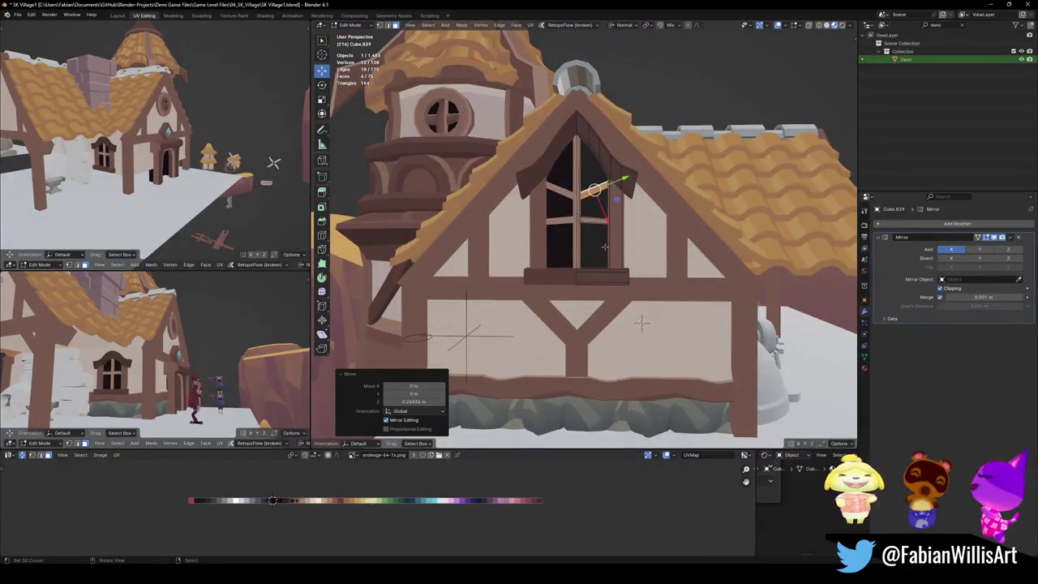
pyautogui.press('Tab')
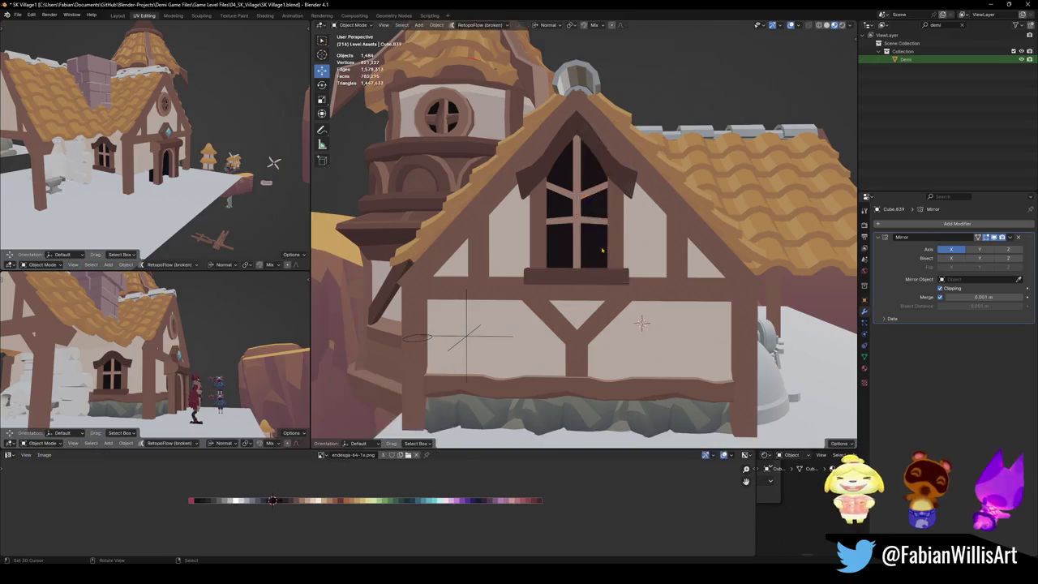
# Step: In Edit Mode, move the window crossbar lower vertically, then clear the selection
pyautogui.moveTo(603, 247)
pyautogui.mouseDown(button='middle')
pyautogui.moveTo(576, 271)
pyautogui.moveTo(604, 300)
pyautogui.mouseUp(button='middle')
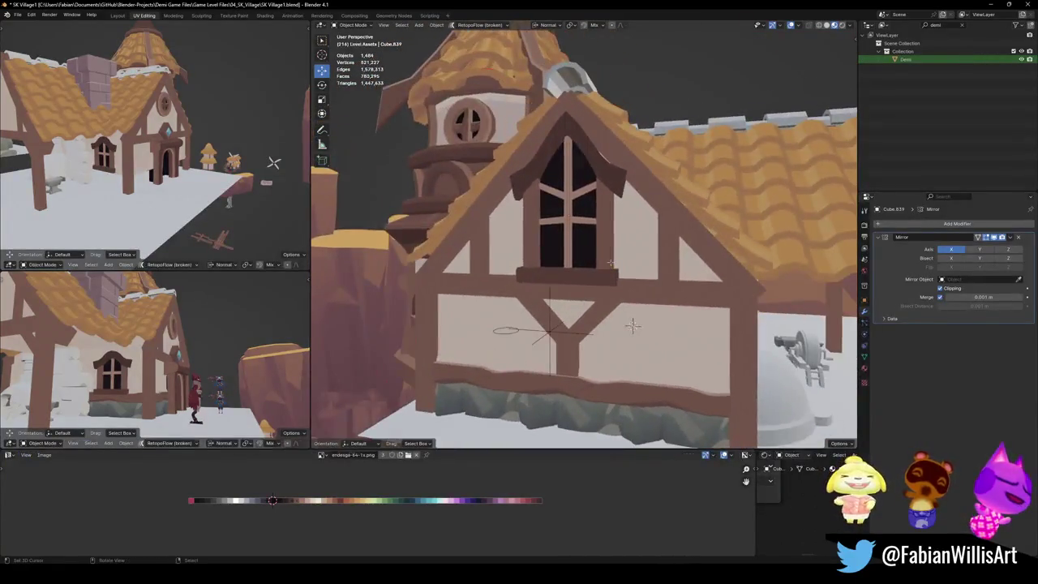
pyautogui.press('Tab')
pyautogui.press('KP_Decimal')
pyautogui.press('g')
pyautogui.press('z')
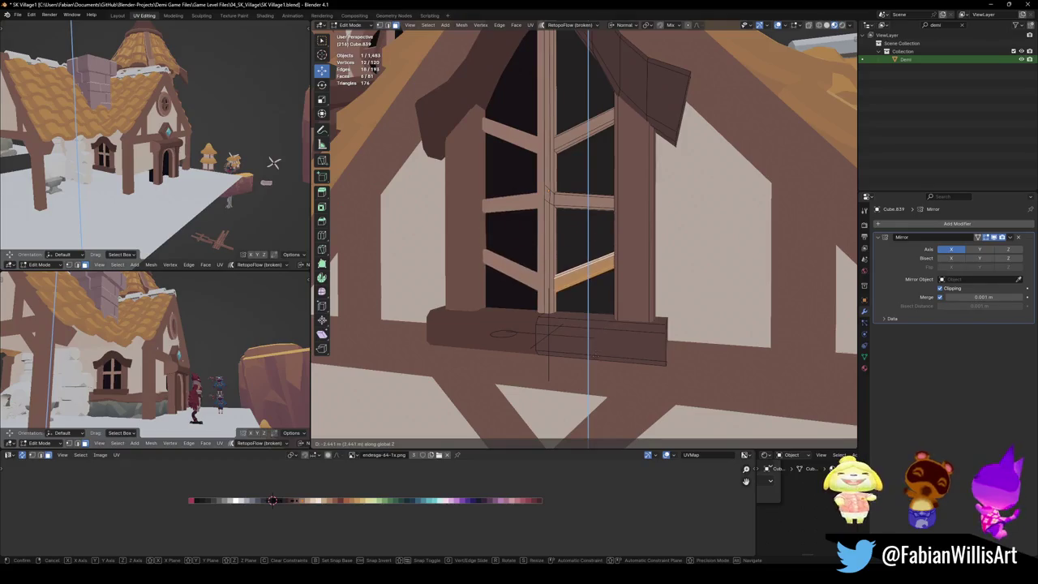
pyautogui.click(606, 275)
pyautogui.moveTo(607, 275)
pyautogui.mouseDown(button='middle')
pyautogui.moveTo(658, 374)
pyautogui.moveTo(665, 420)
pyautogui.mouseUp(button='middle')
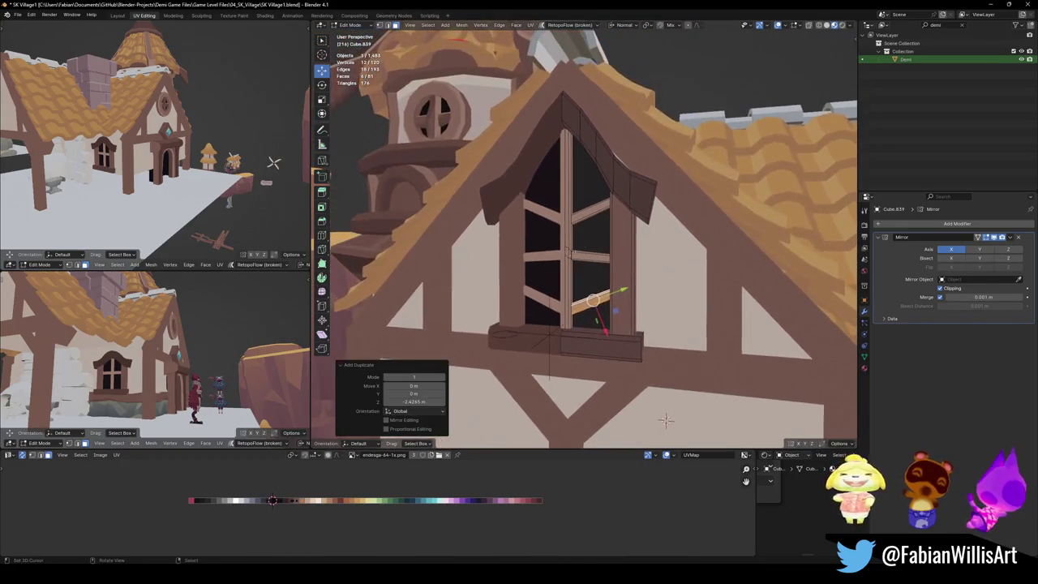
pyautogui.click(665, 420)
pyautogui.press('l')
pyautogui.hotkey('ctrl', 'z')
pyautogui.press('l')
pyautogui.rightClick(665, 420)
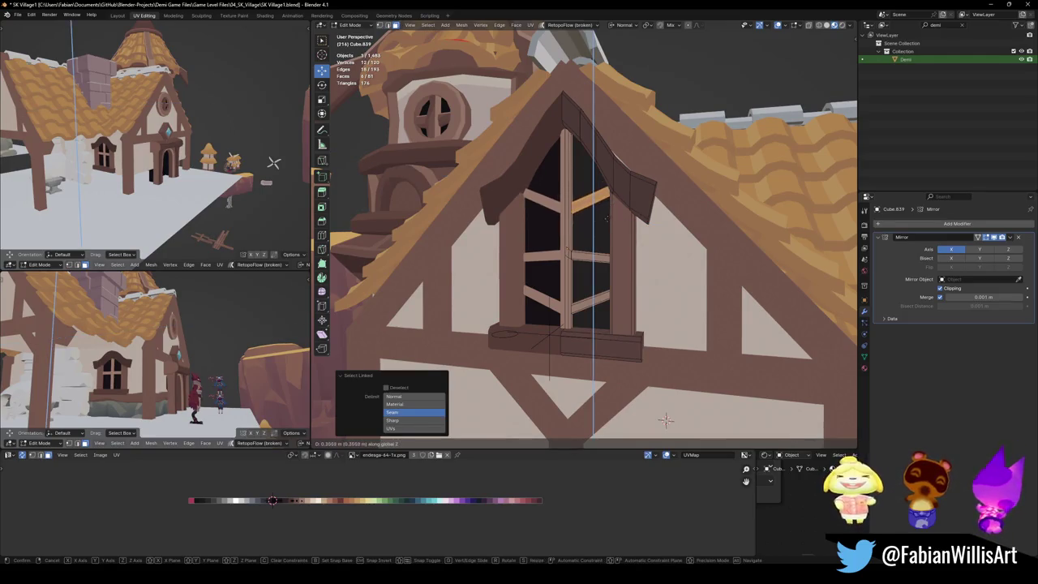
pyautogui.click(665, 419)
# Step: Select the linked window bar, shift it vertically to a new height, and exit Edit Mode
pyautogui.press('l')
pyautogui.scroll(3, 604, 258)
pyautogui.press('g')
pyautogui.press('z')
pyautogui.click(621, 262)
pyautogui.press('Tab')
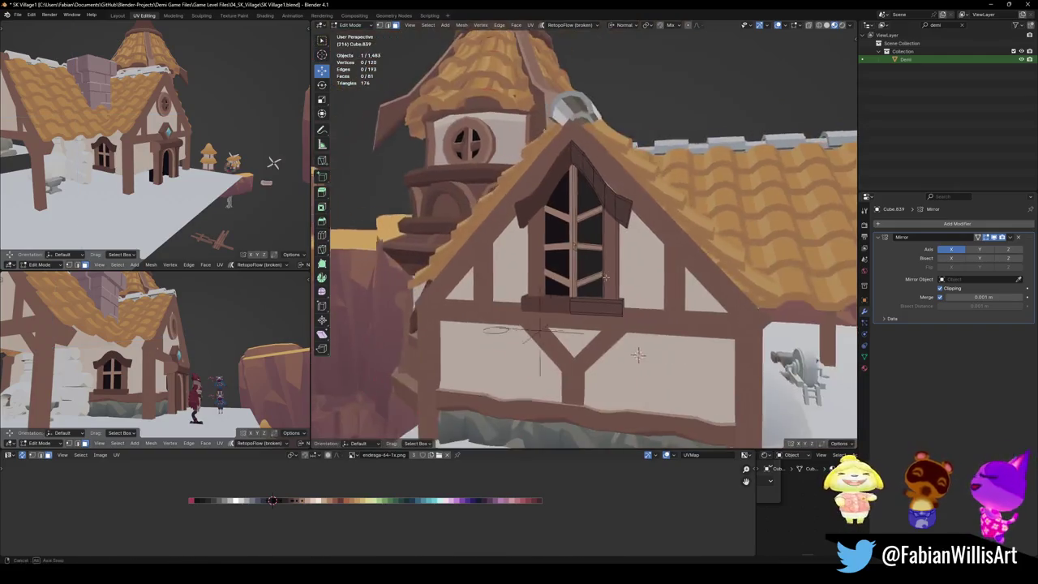
pyautogui.scroll(-5, 629, 272)
pyautogui.scroll(4, 628, 273)
# Step: Rotate the lower window bar around Z into a diagonal tilt
pyautogui.press('Tab')
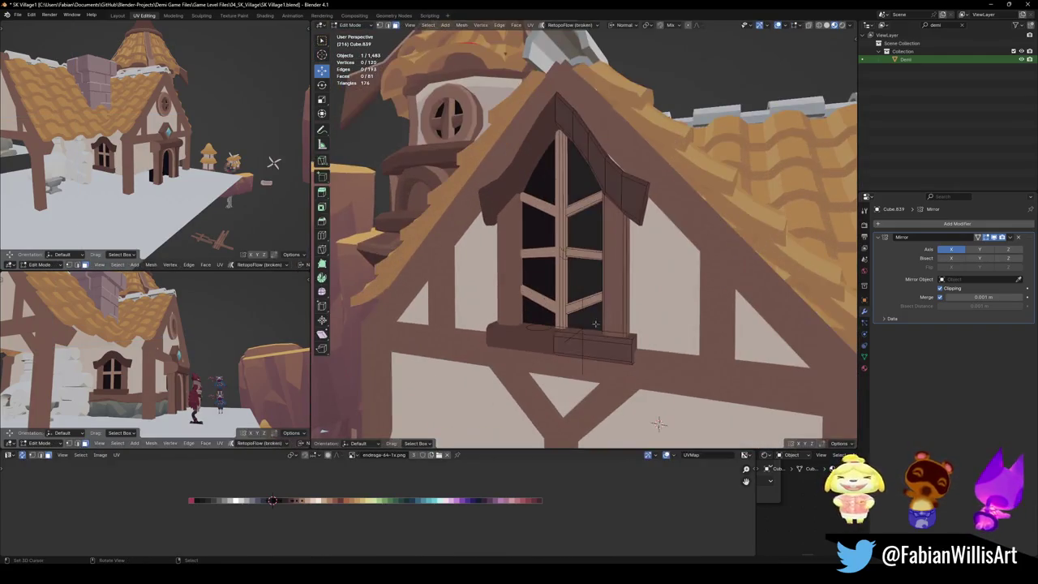
pyautogui.press('l')
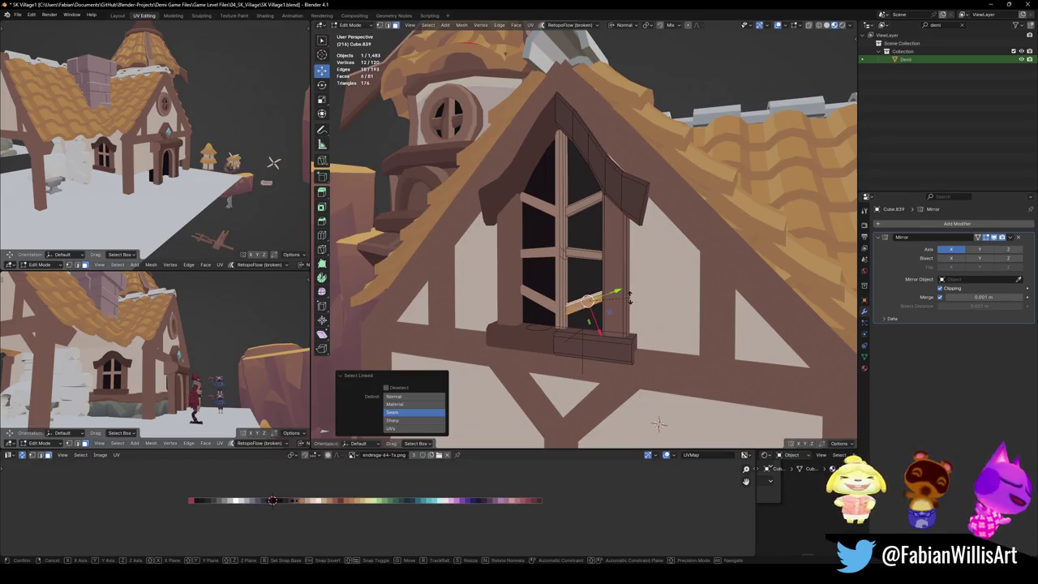
pyautogui.press('r')
pyautogui.press('z')
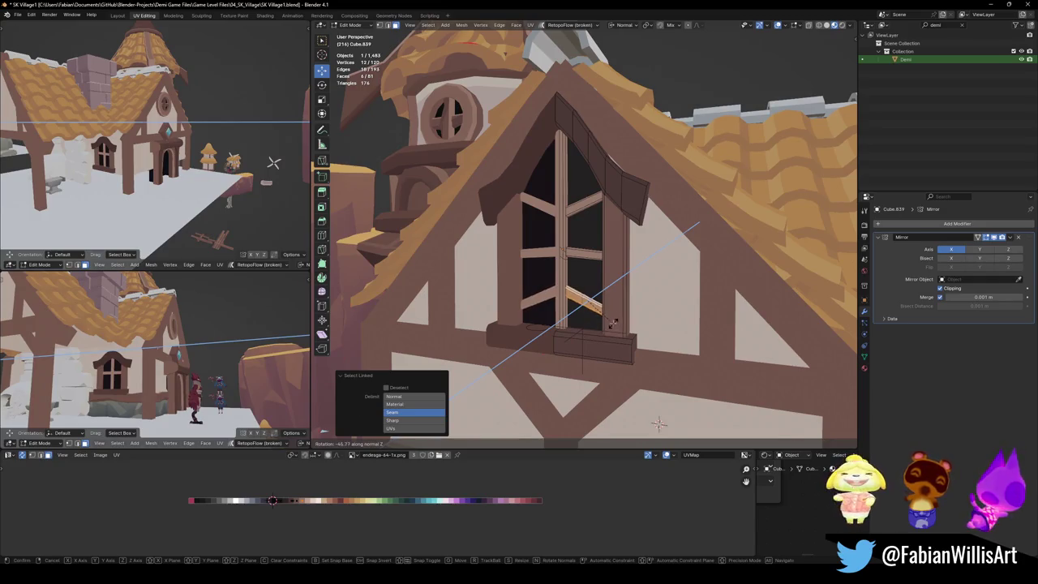
pyautogui.click(614, 322)
pyautogui.press('Tab')
pyautogui.scroll(-4, 614, 322)
pyautogui.moveTo(614, 323)
pyautogui.mouseDown(button='middle')
pyautogui.moveTo(621, 295)
pyautogui.moveTo(319, 253)
pyautogui.mouseUp(button='middle')
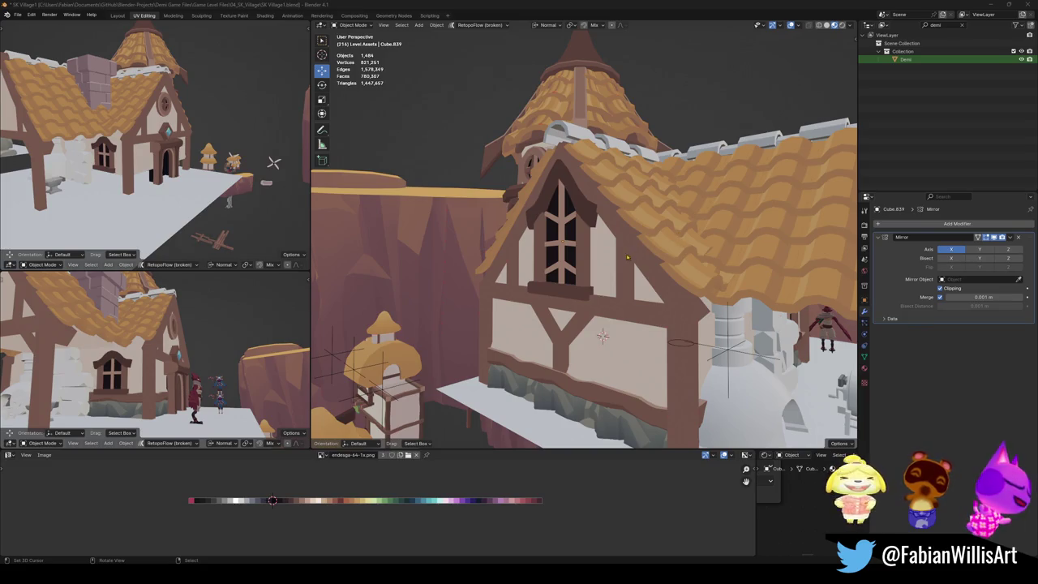
pyautogui.scroll(2, 596, 258)
pyautogui.scroll(2, 596, 258)
pyautogui.scroll(1, 596, 258)
pyautogui.scroll(2, 596, 257)
pyautogui.moveTo(645, 259); pyautogui.dragTo(634, 218, button='middle')
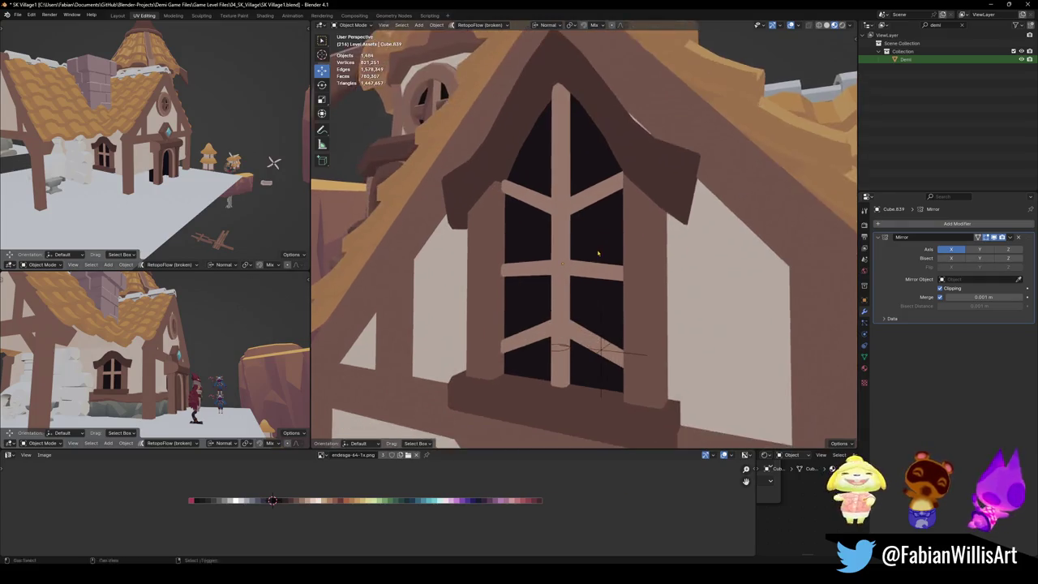
# Step: Make the lower-right plank a diagonal muntin: rotate it, lengthen it along Y, and lower it
pyautogui.press('Tab')
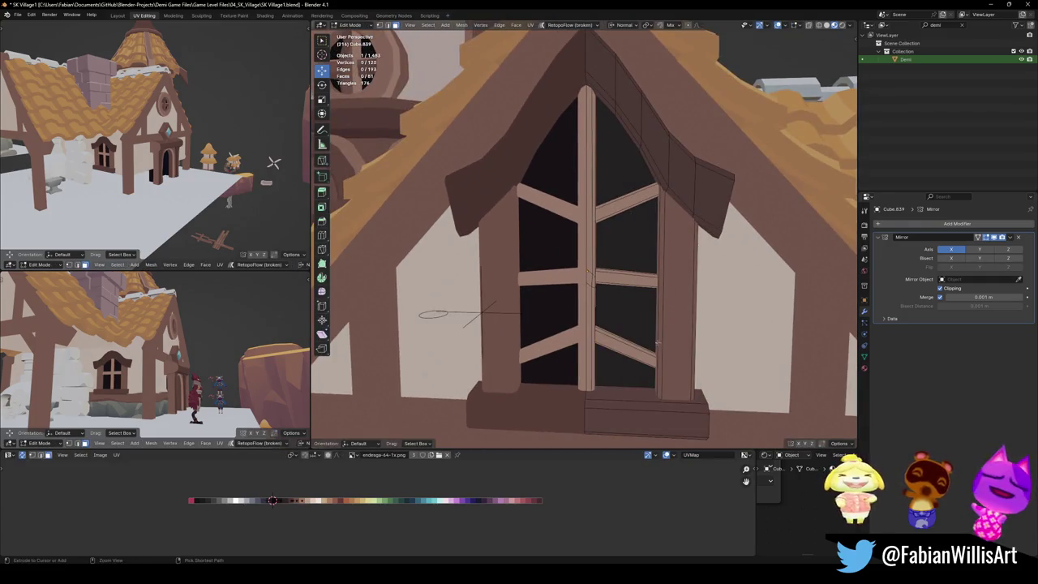
pyautogui.press('l')
pyautogui.press('r')
pyautogui.press('z')
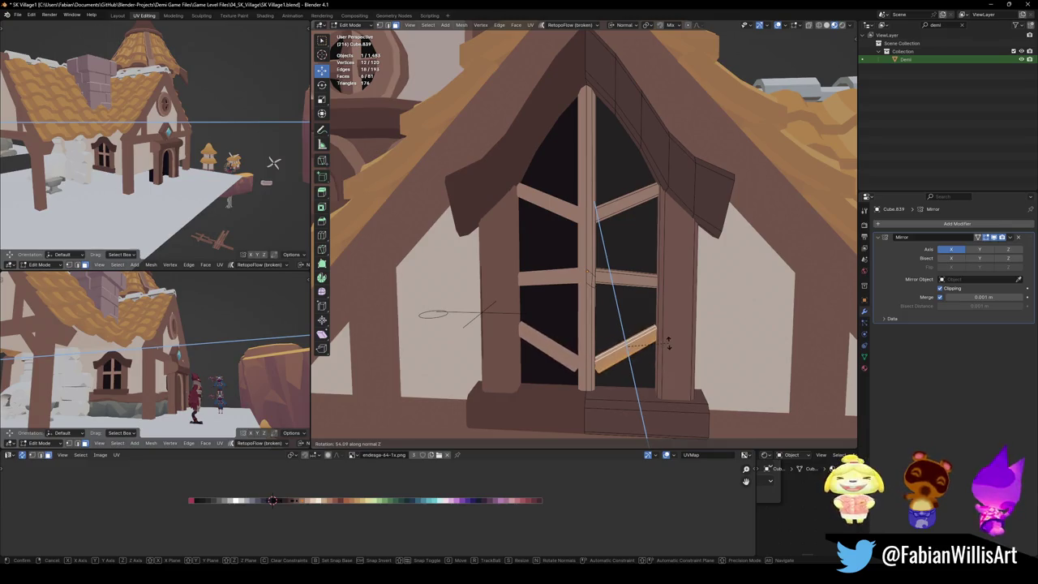
pyautogui.click(667, 344)
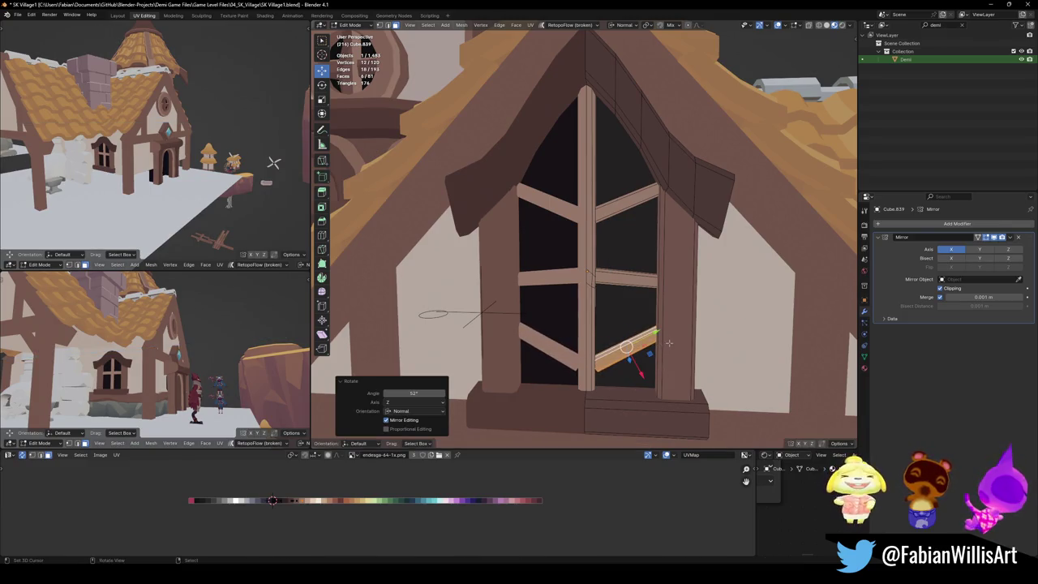
pyautogui.press('r')
pyautogui.press('z')
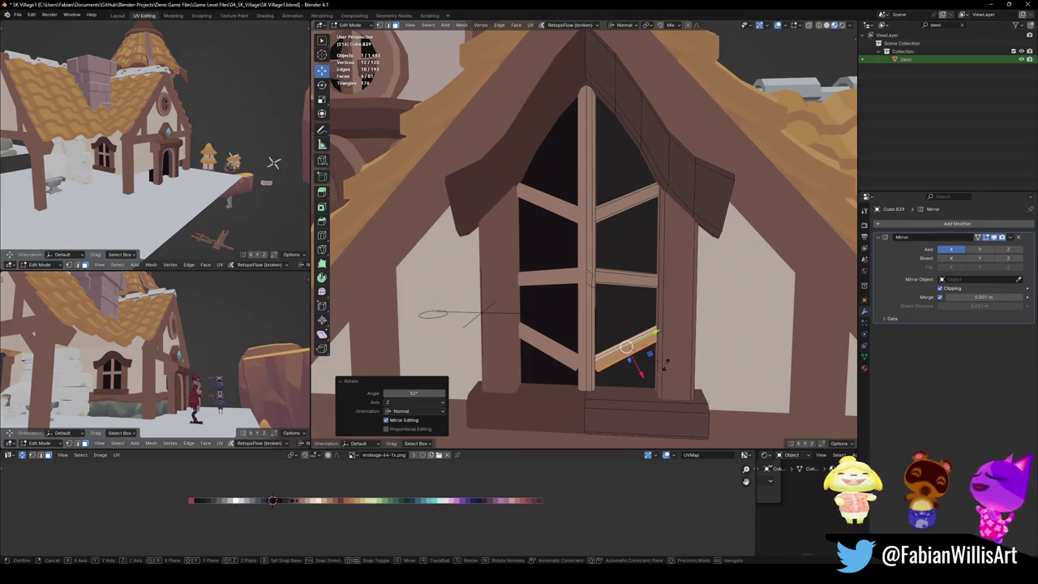
pyautogui.click(666, 358)
pyautogui.press('s')
pyautogui.press('y')
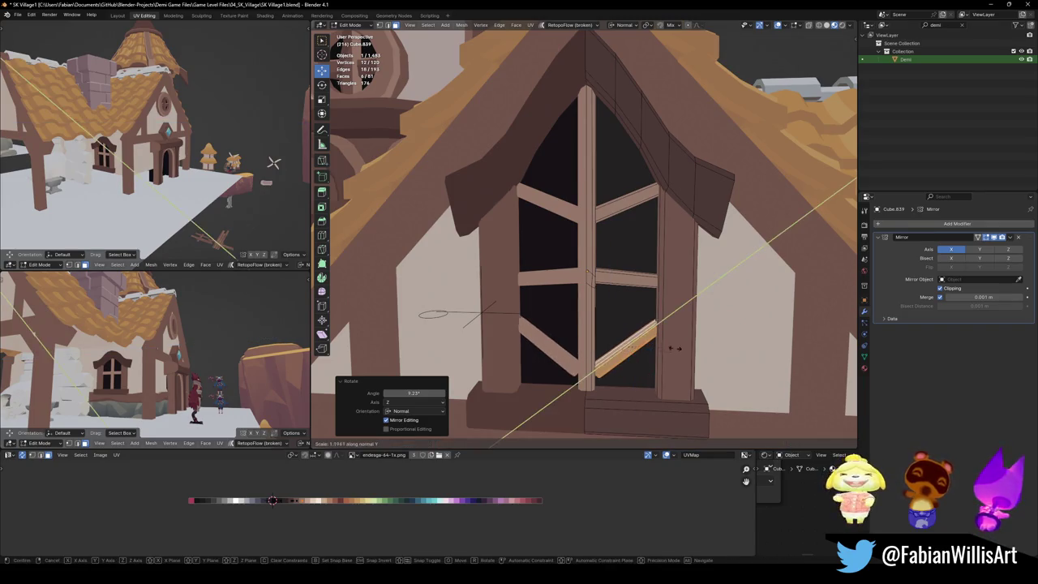
pyautogui.click(671, 348)
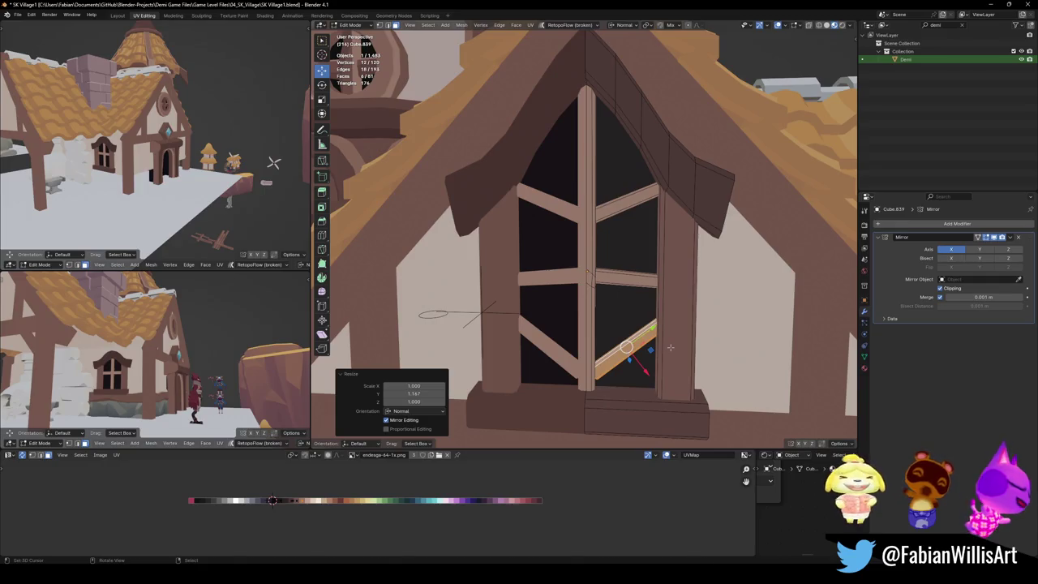
pyautogui.press('g')
pyautogui.press('z')
pyautogui.click(654, 326)
# Step: Rotate, lengthen along Y and lower the horizontal plank above into a crossing diagonal
pyautogui.click(626, 279)
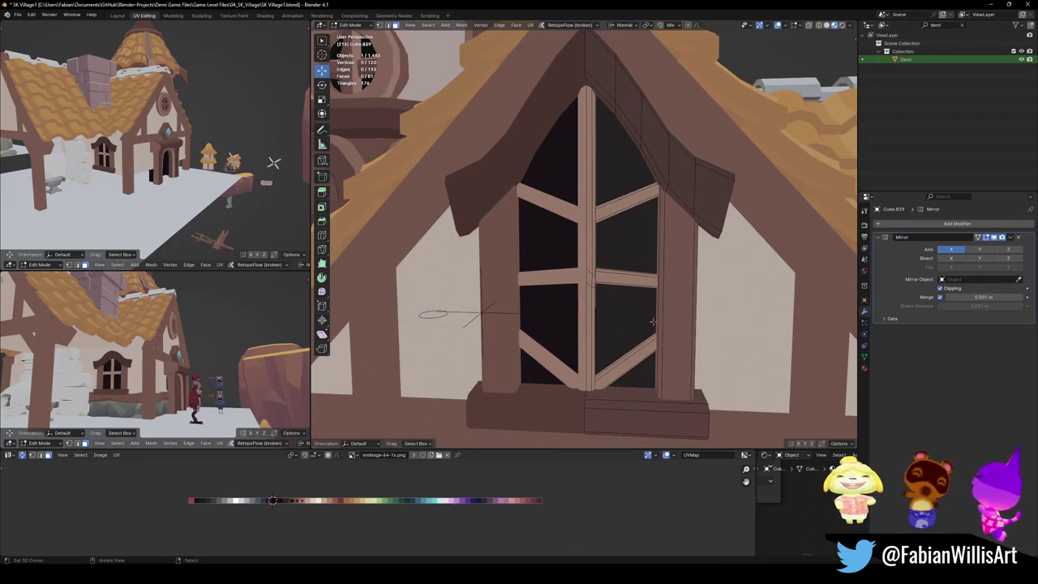
pyautogui.press('l')
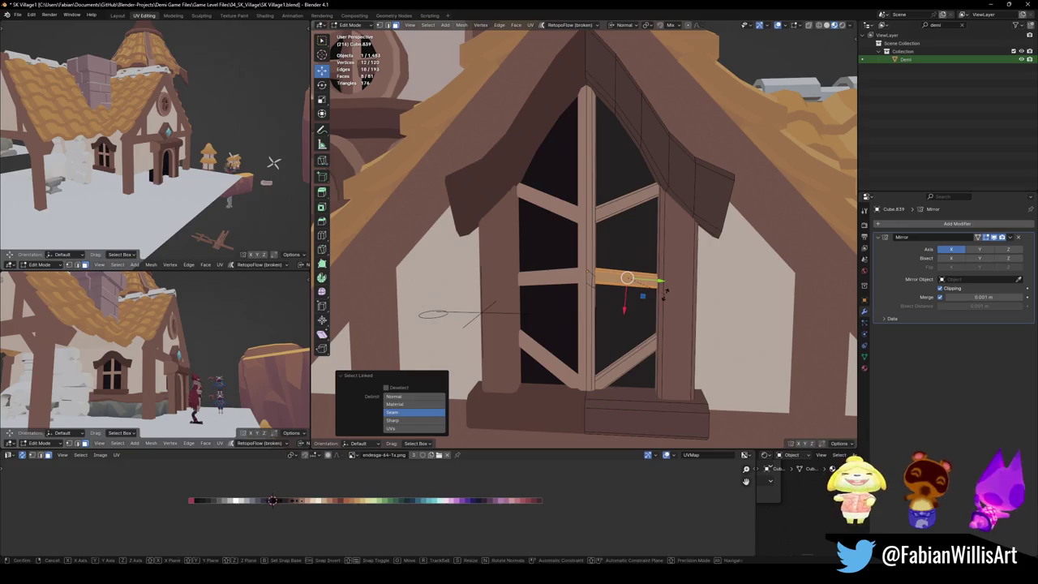
pyautogui.press('r')
pyautogui.press('z')
pyautogui.press('z')
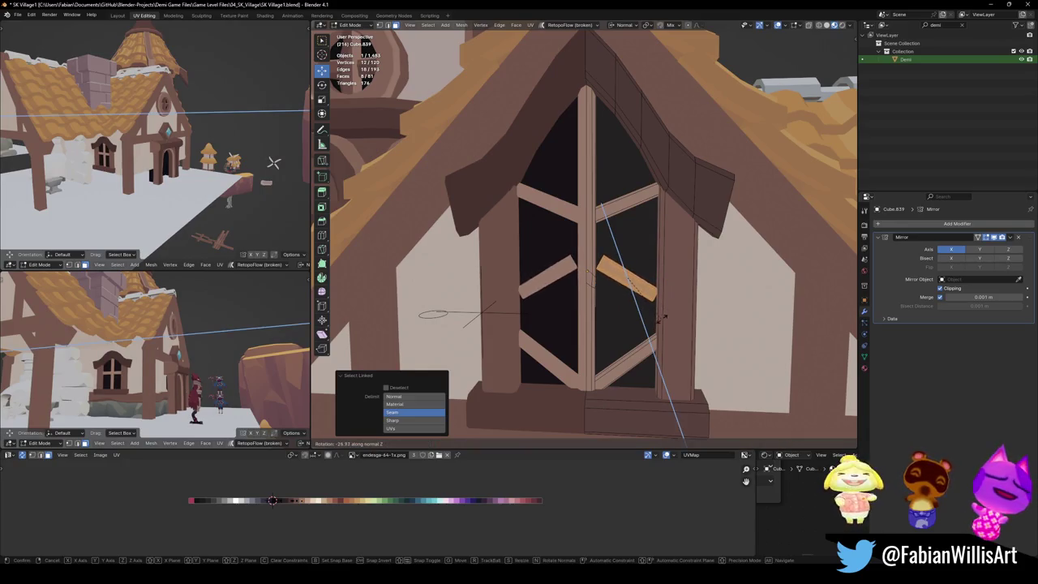
pyautogui.click(665, 314)
pyautogui.press('s')
pyautogui.press('y')
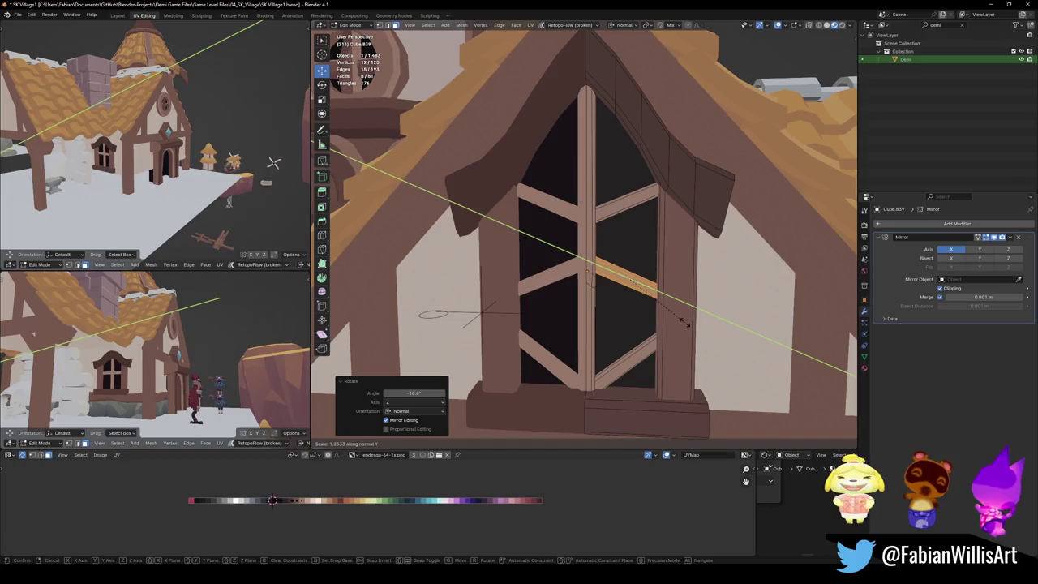
pyautogui.click(685, 322)
pyautogui.press('g')
pyautogui.press('z')
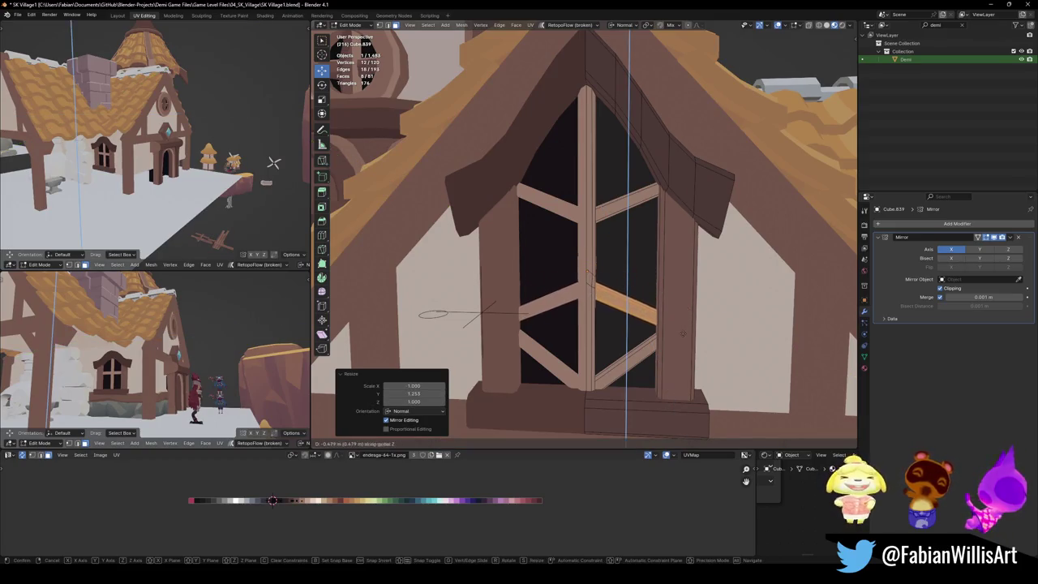
pyautogui.click(683, 333)
# Step: Select the connected plank and try duplicating it upward, then cancel the copy
pyautogui.press('l')
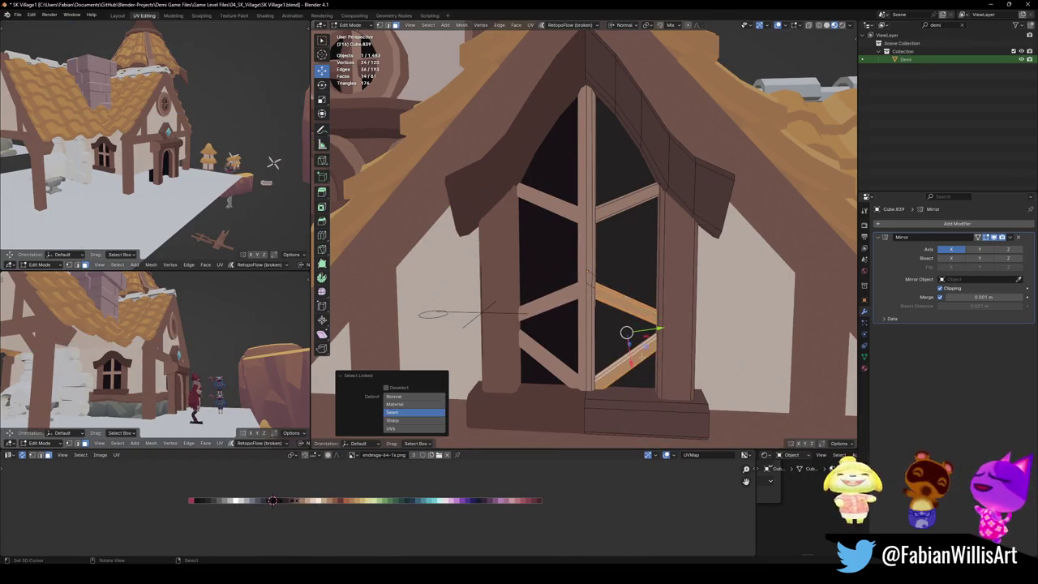
pyautogui.press('l')
pyautogui.hotkey('ctrl', 'z')
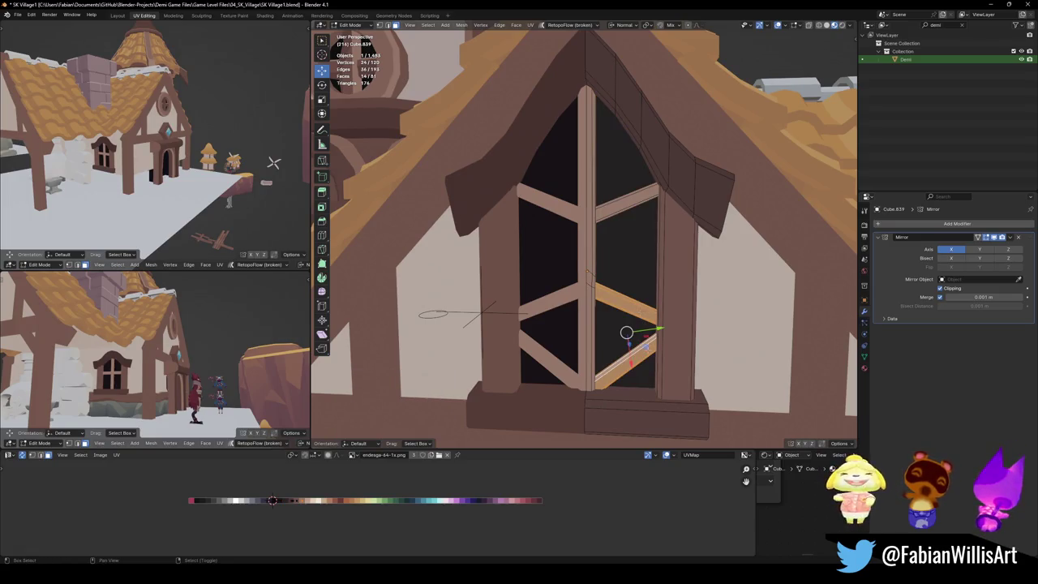
pyautogui.hotkey('shift', 'd')
pyautogui.press('z')
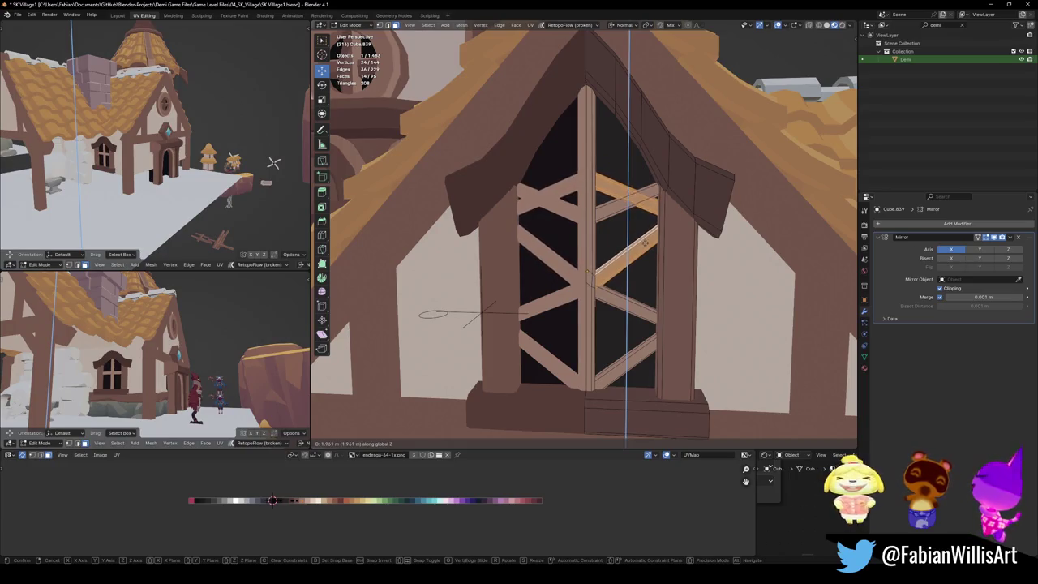
pyautogui.press('Escape')
pyautogui.hotkey('ctrl', 'z')
# Step: Delete the faces of the leftover plank
pyautogui.press('x')
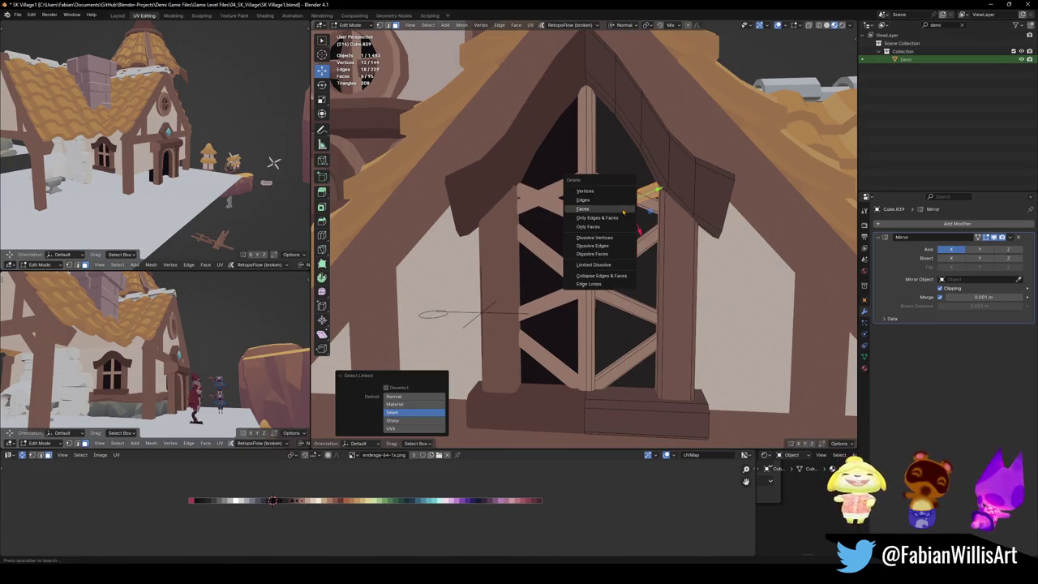
pyautogui.click(623, 209)
pyautogui.scroll(-3, 662, 382)
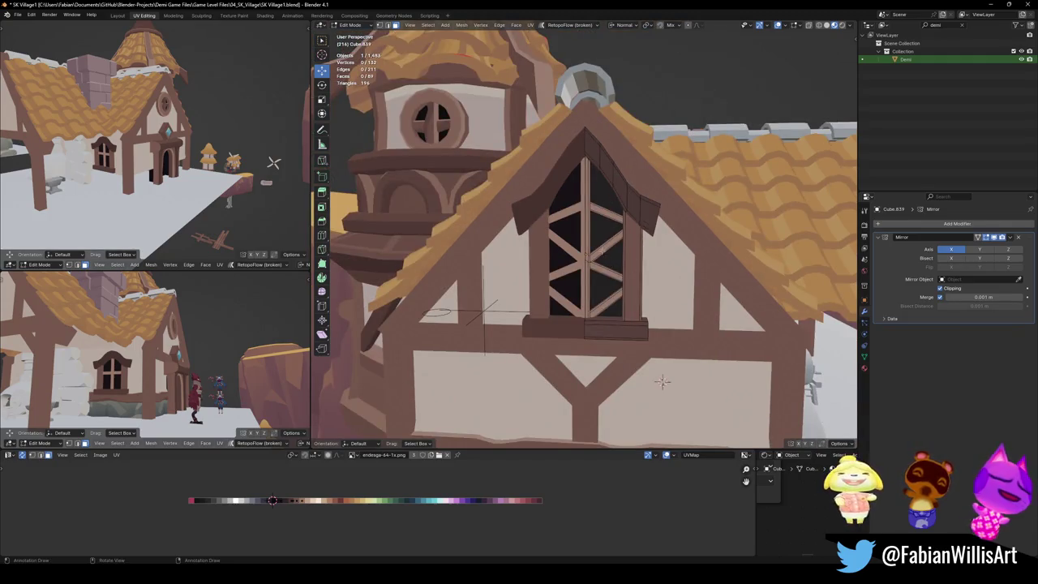
# Step: Stretch both diagonal planks slightly along Z and raise them 0.24876 m
pyautogui.press('l')
pyautogui.press('l')
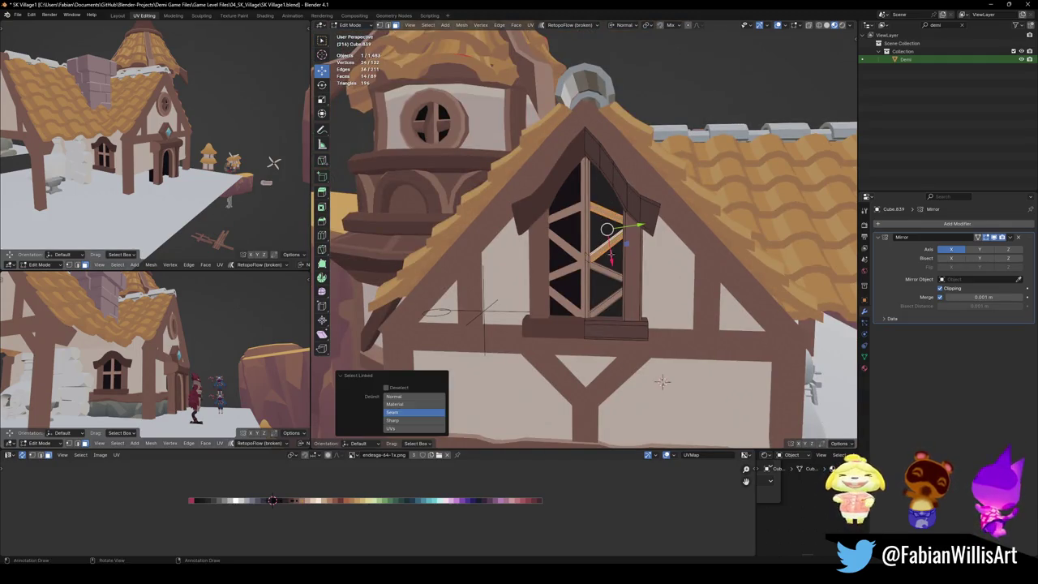
pyautogui.press('l')
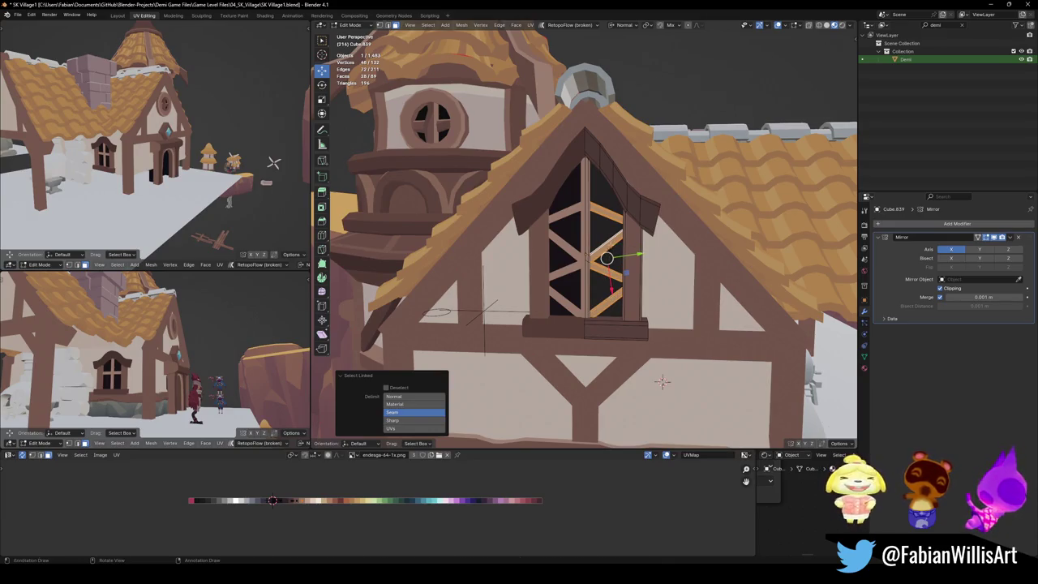
pyautogui.press('s')
pyautogui.press('z')
pyautogui.click(613, 243)
pyautogui.press('g')
pyautogui.press('z')
pyautogui.press('z')
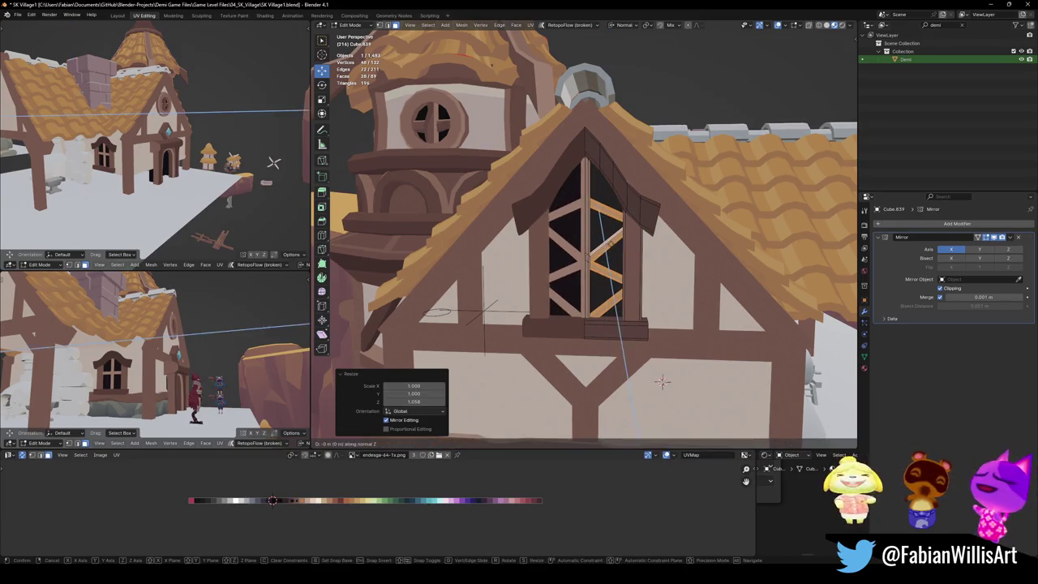
pyautogui.press('z')
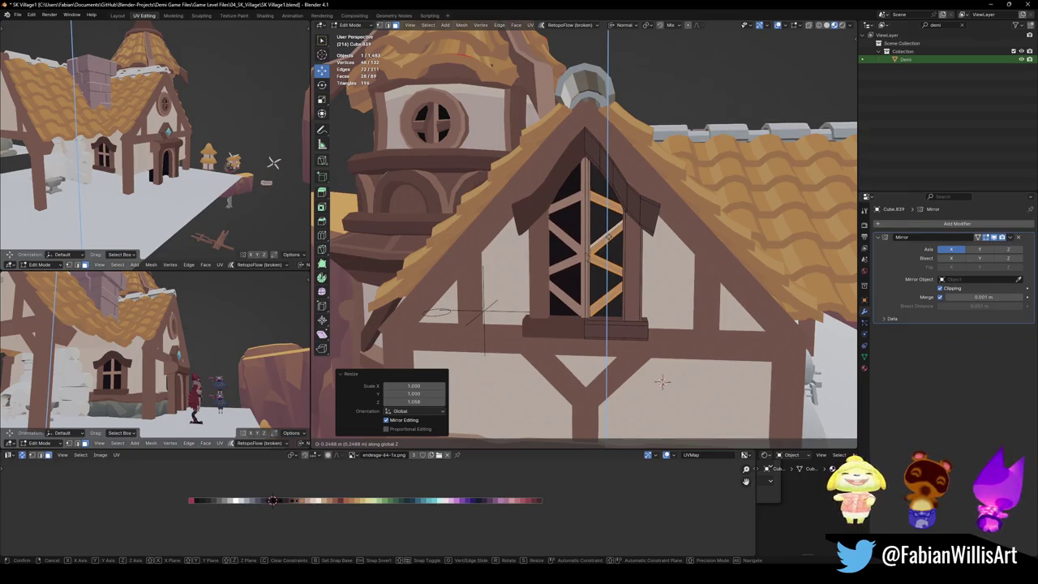
pyautogui.press('Return')
# Step: Slim the centre mullion and push it out 0.0926 m along its normal
pyautogui.click(662, 381)
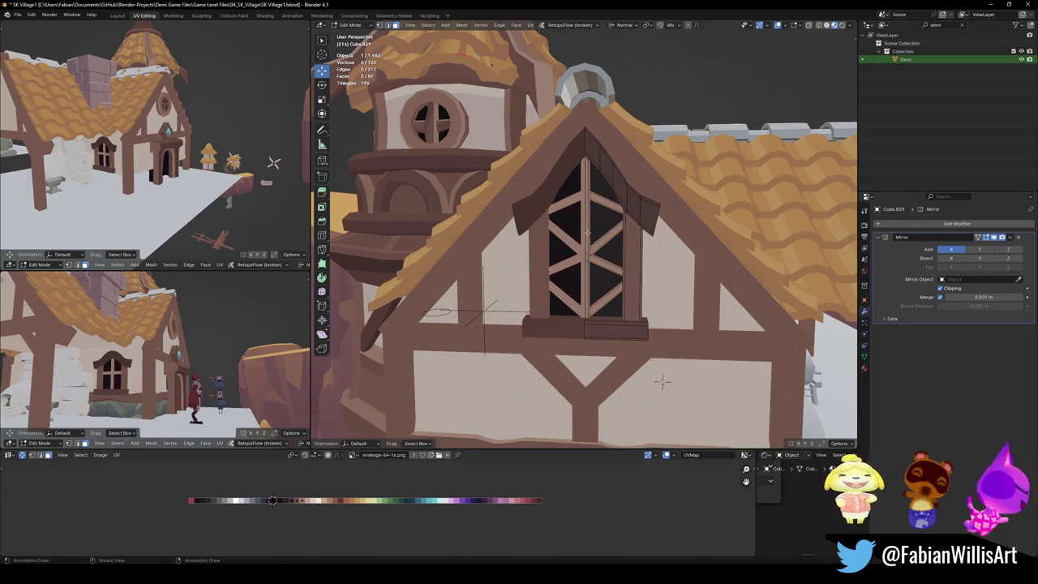
pyautogui.press('l')
pyautogui.press('KP_Decimal')
pyautogui.press('s')
pyautogui.press('z')
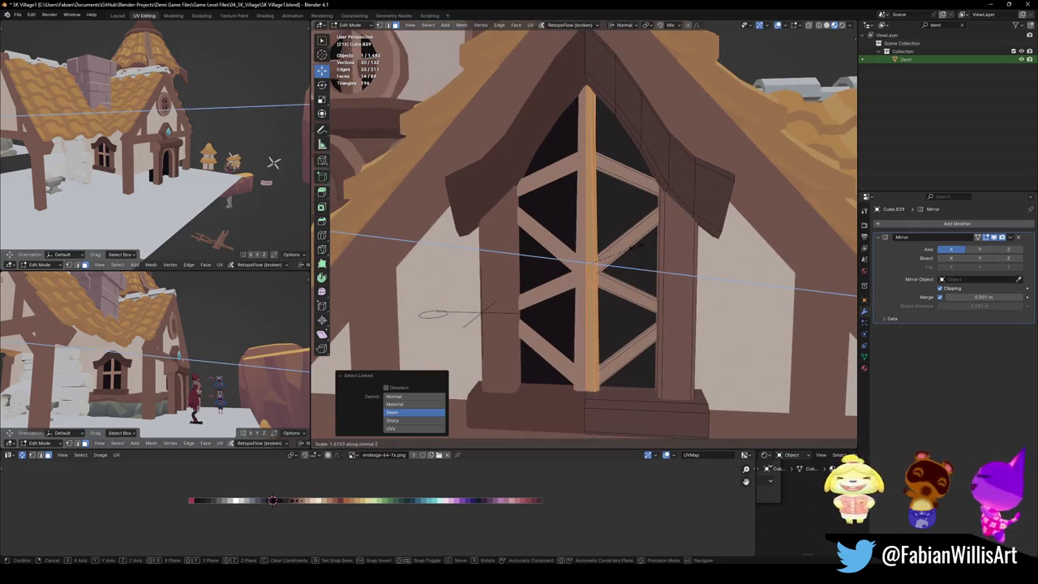
pyautogui.press('g')
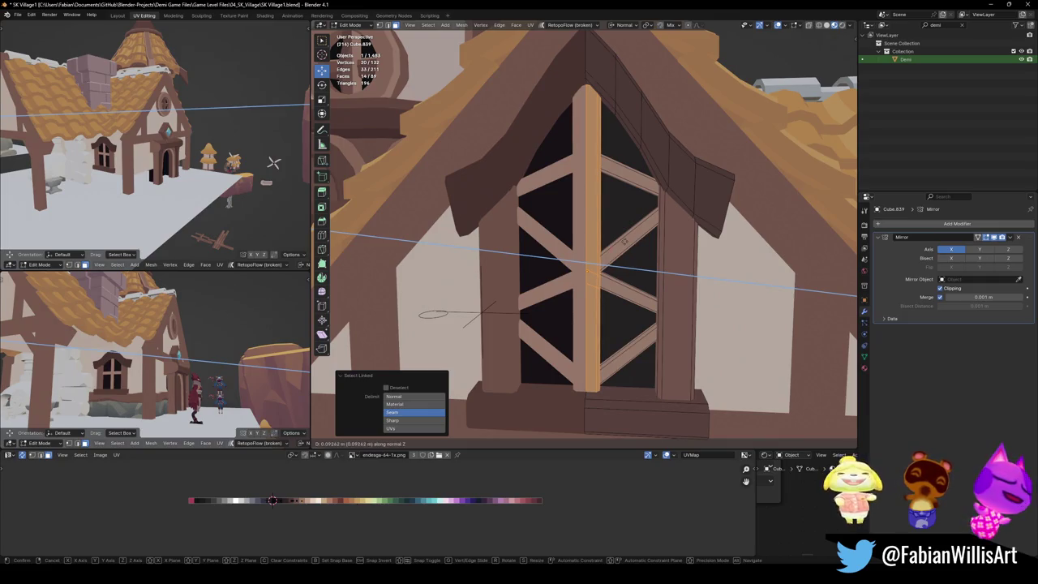
pyautogui.click(623, 243)
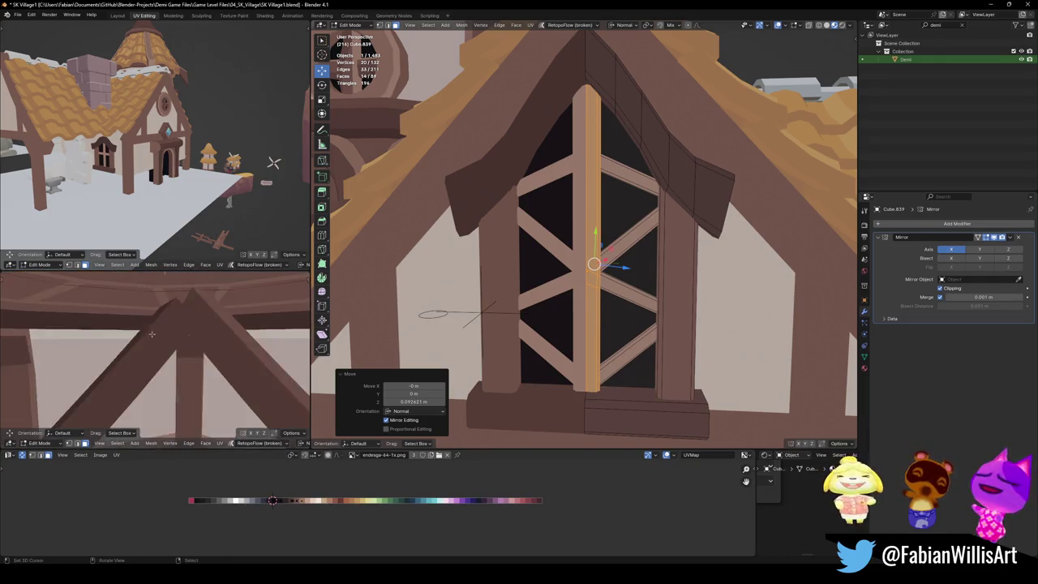
# Step: Save SK Village1.blend, then shift both glass panes' UVs along X toward another palette colour
pyautogui.hotkey('ctrl', 's')
pyautogui.click(606, 329)
pyautogui.press('l')
pyautogui.press('l')
pyautogui.press('g')
pyautogui.press('x')
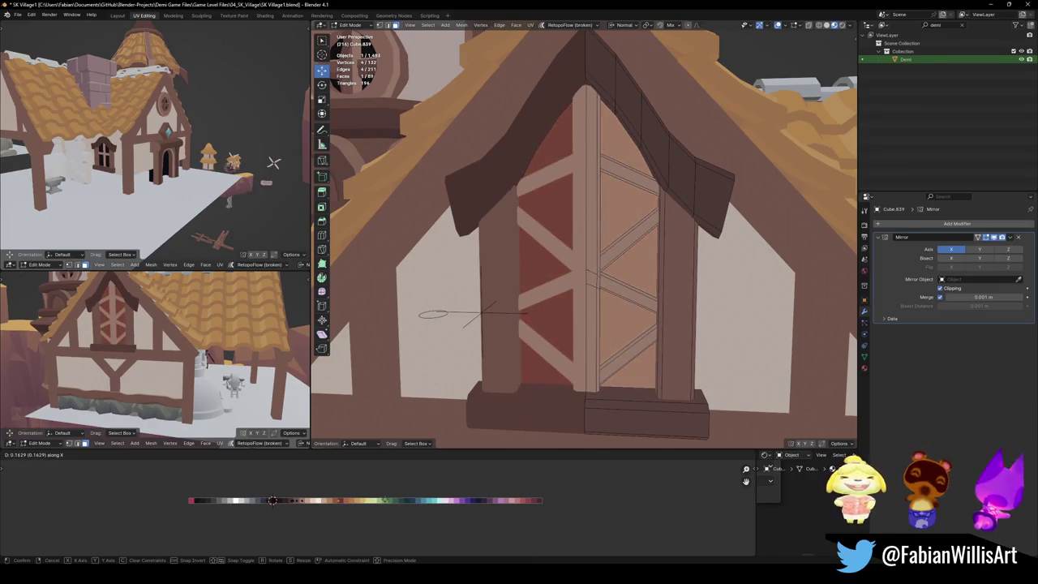
# Step: Nudge the window post's side face slightly along negative X
pyautogui.click(385, 501)
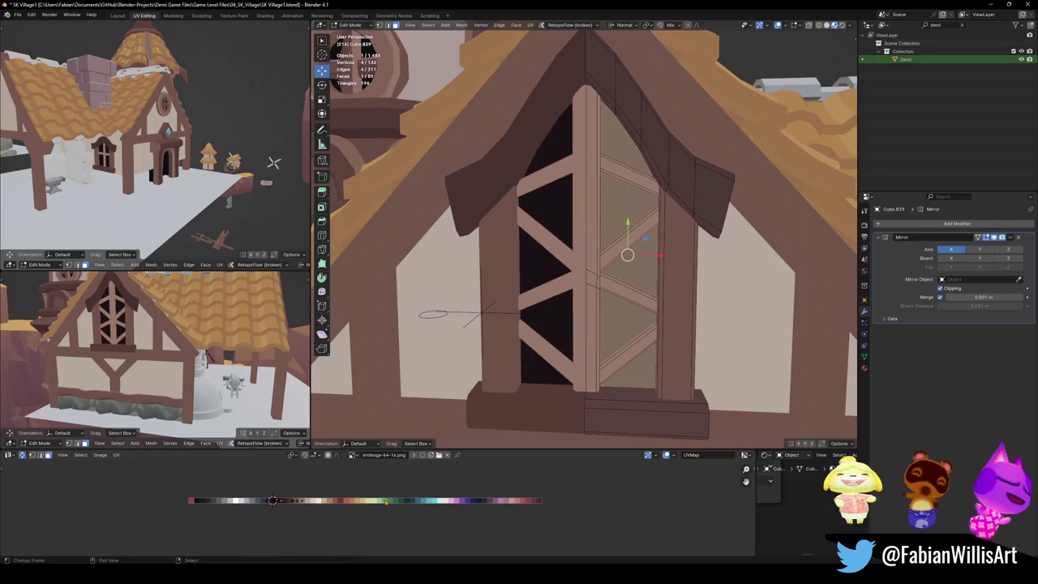
pyautogui.moveTo(650, 329); pyautogui.dragTo(641, 426, button='middle')
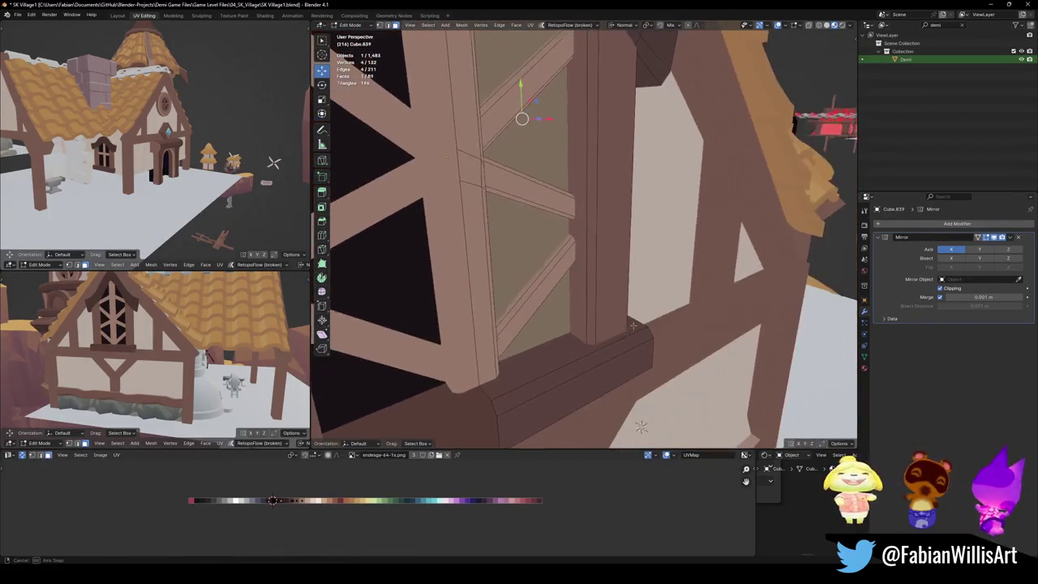
pyautogui.moveTo(634, 325); pyautogui.dragTo(582, 284, button='middle')
pyautogui.keyDown('shift'); pyautogui.click(595, 281); pyautogui.keyUp('shift')
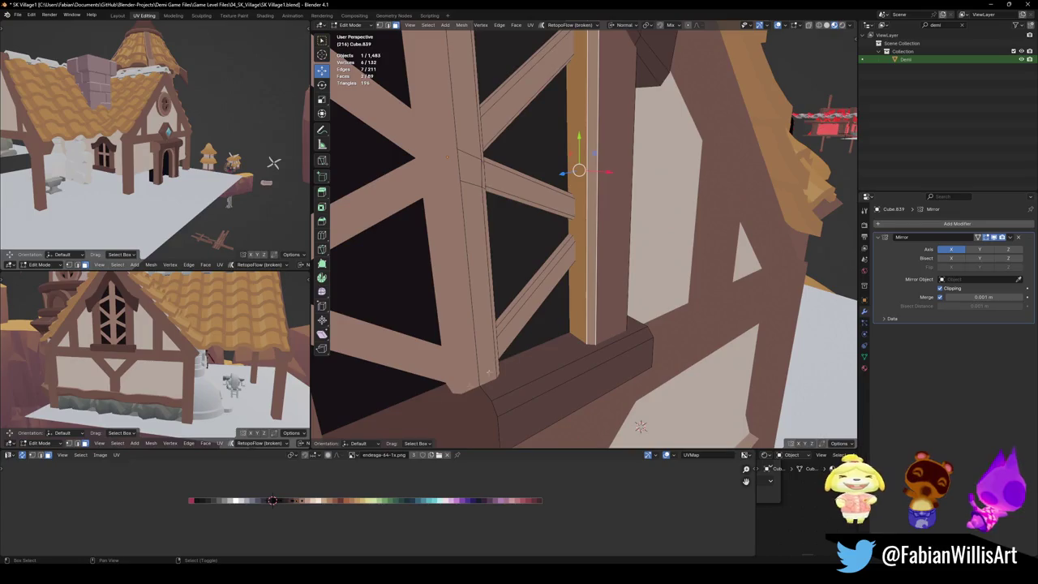
pyautogui.press('g')
pyautogui.press('x')
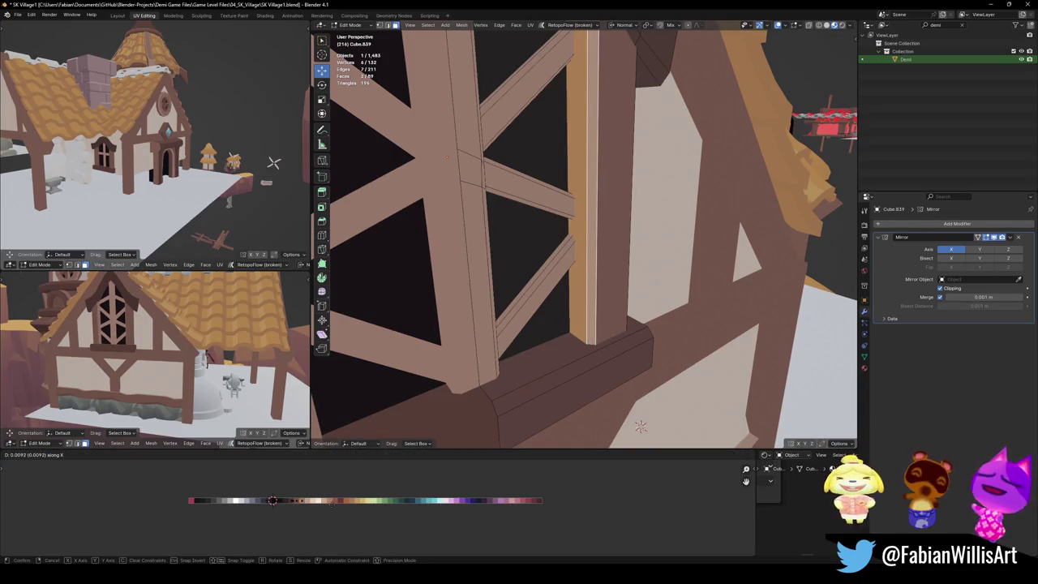
pyautogui.press('-')
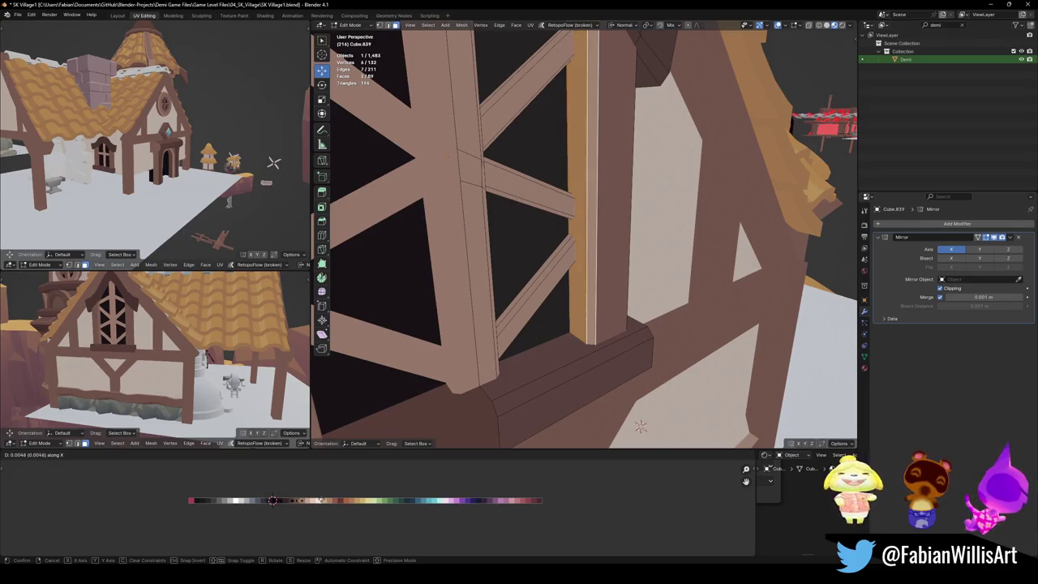
pyautogui.press('Return')
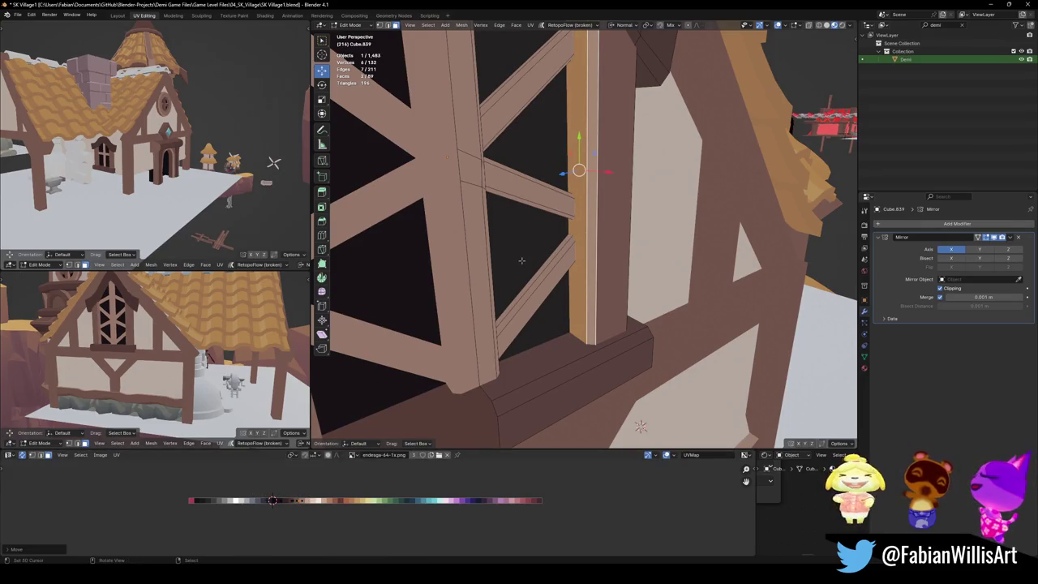
# Step: Slide the linked diagonal muntin timbers about 0.025 m along X
pyautogui.hotkey('alt', 'a')
pyautogui.press('l')
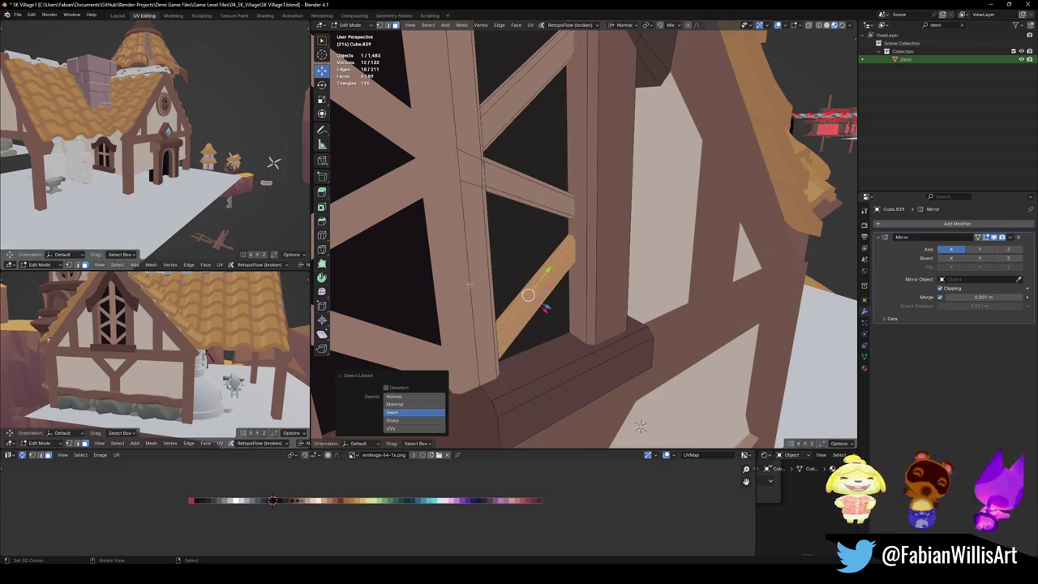
pyautogui.press('l')
pyautogui.press('l')
pyautogui.press('l')
pyautogui.moveTo(499, 134); pyautogui.dragTo(502, 124, button='middle')
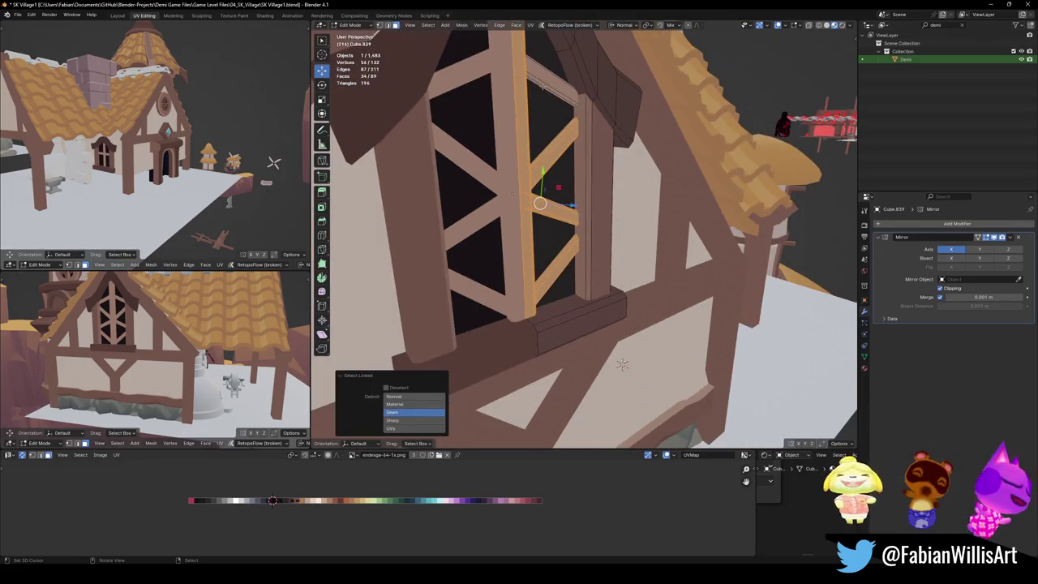
pyautogui.press('l')
pyautogui.press('g')
pyautogui.press('x')
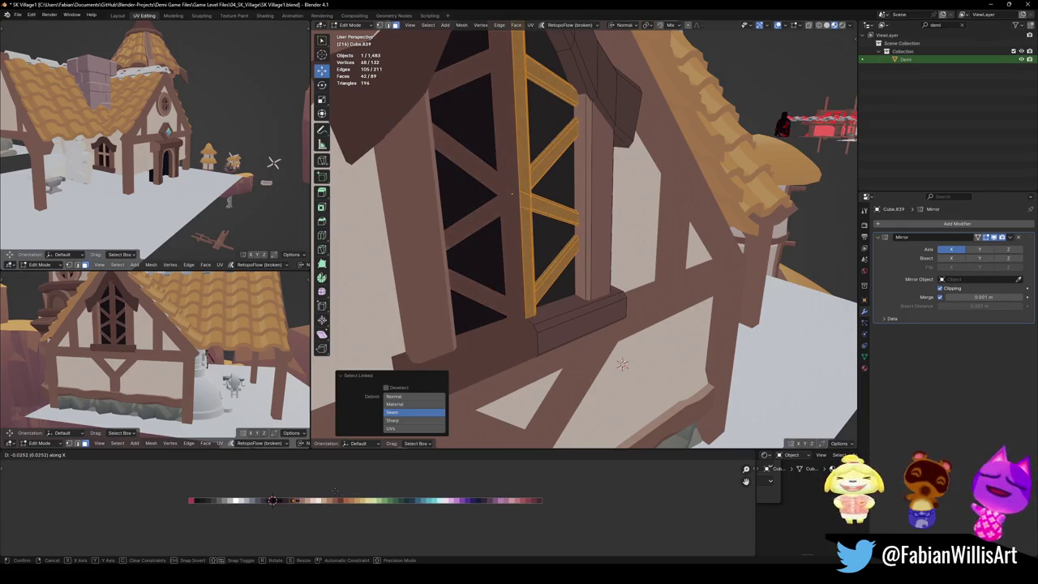
pyautogui.click(335, 487)
# Step: Save SK Village1.blend and pick the window glass face
pyautogui.moveTo(162, 357); pyautogui.dragTo(260, 349, button='middle')
pyautogui.hotkey('ctrl', 's')
pyautogui.click(540, 181)
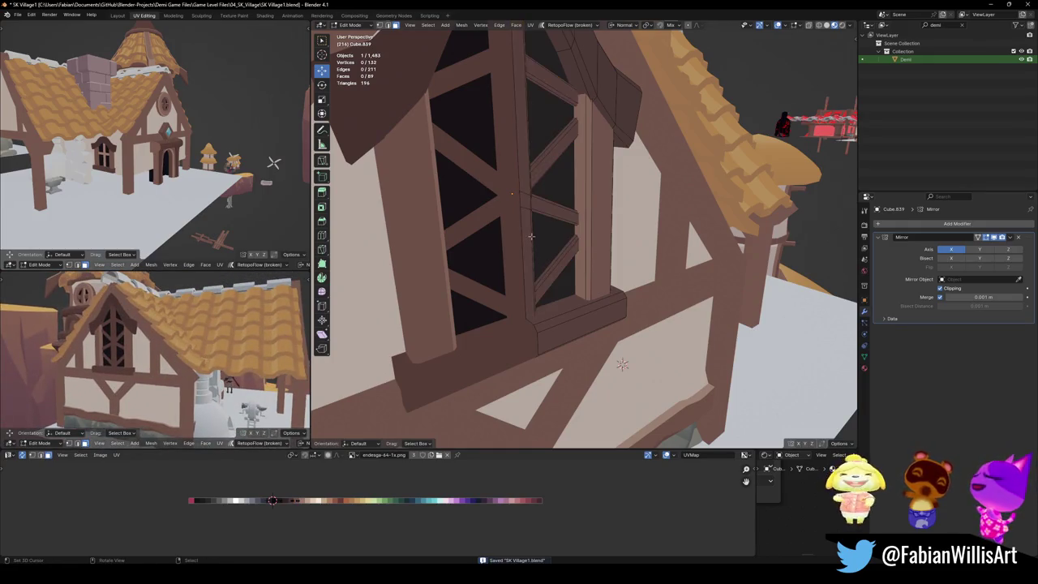
# Step: Separate the selected glass panes into their own object, Cube.840
pyautogui.press('p')
pyautogui.click(526, 249)
pyautogui.press('Tab')
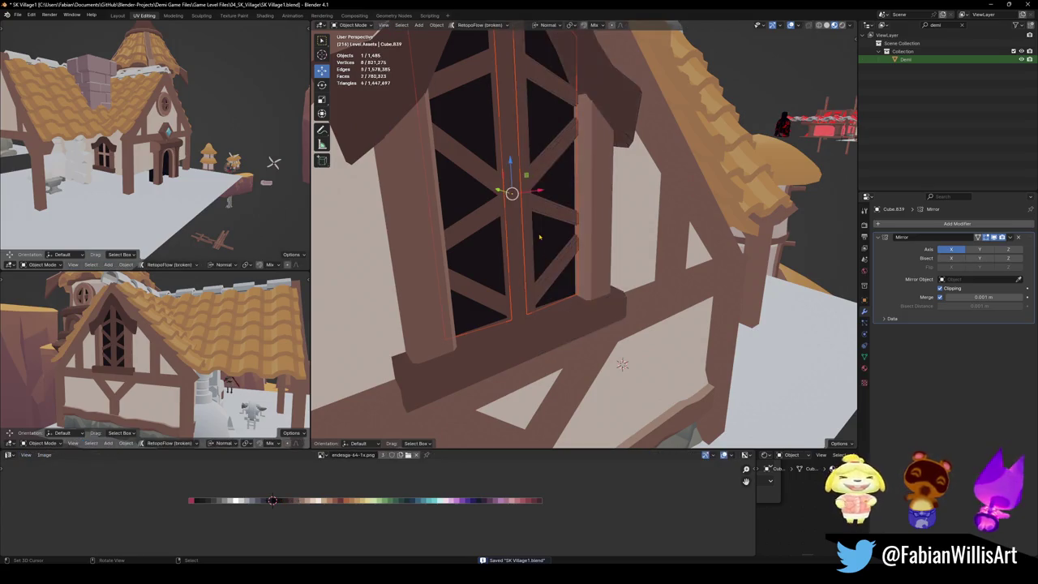
# Step: Remove the panes' old material slots, including Sand.001, and assign the Emission material
pyautogui.click(864, 367)
pyautogui.click(1030, 234)
pyautogui.click(1031, 234)
pyautogui.click(1031, 235)
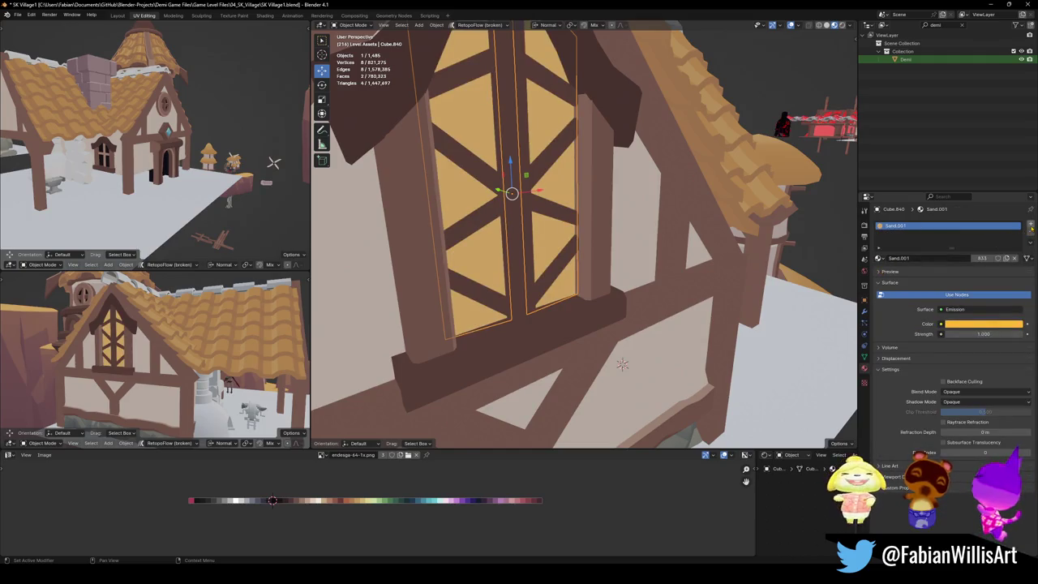
pyautogui.click(1031, 235)
pyautogui.click(880, 258)
pyautogui.write('e')
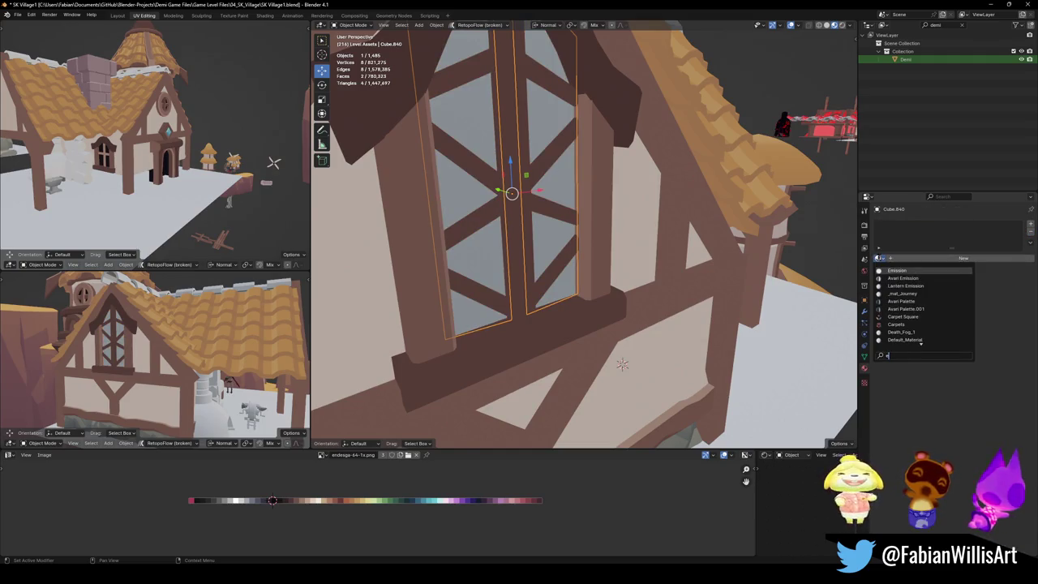
pyautogui.click(894, 271)
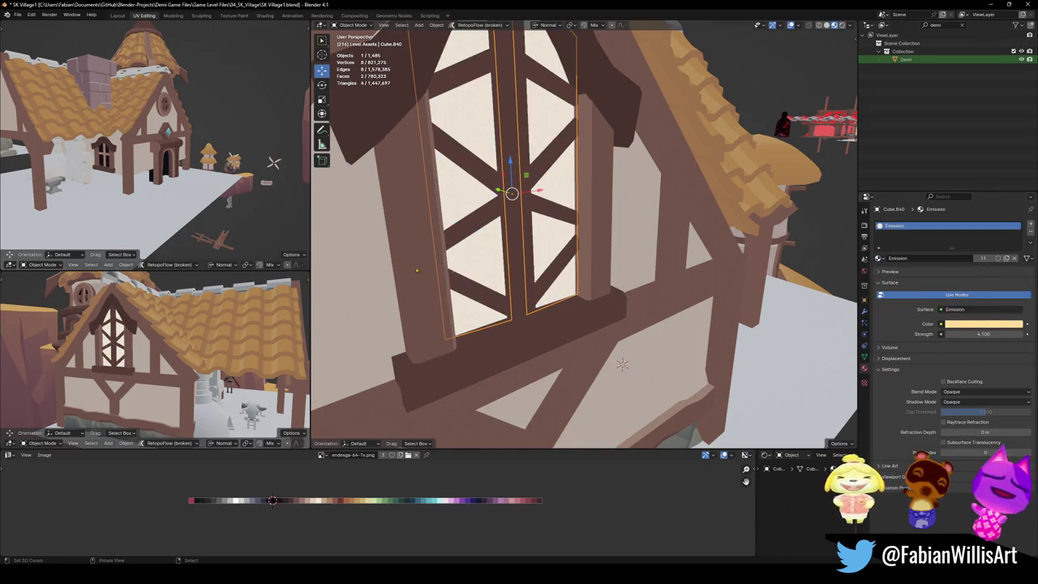
# Step: Make the Emission colour a saturated yellow, lower strength to 0.7, and save
pyautogui.click(974, 326)
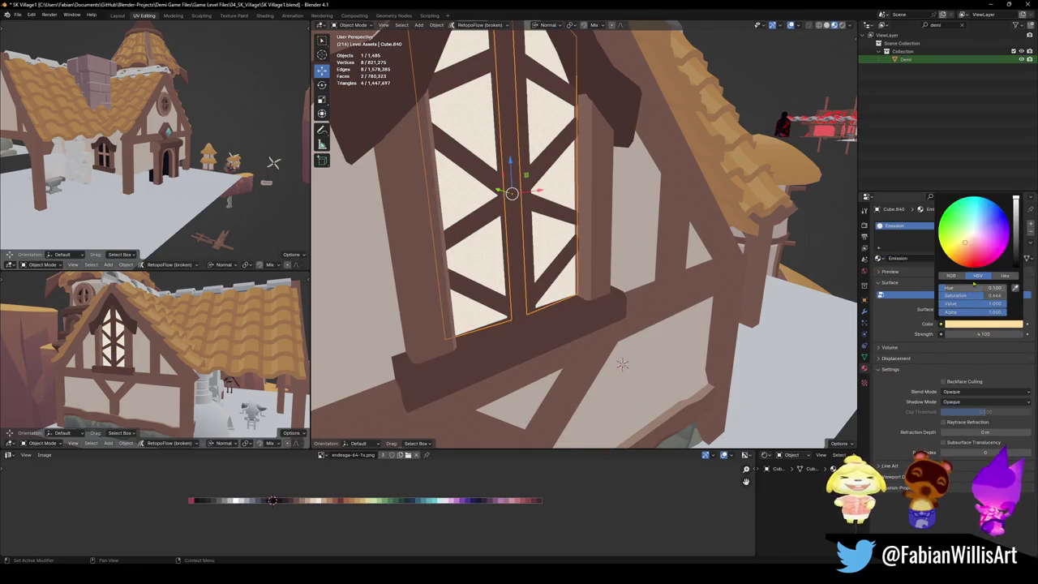
pyautogui.moveTo(957, 247)
pyautogui.mouseDown()
pyautogui.moveTo(945, 253)
pyautogui.moveTo(970, 247)
pyautogui.mouseUp()
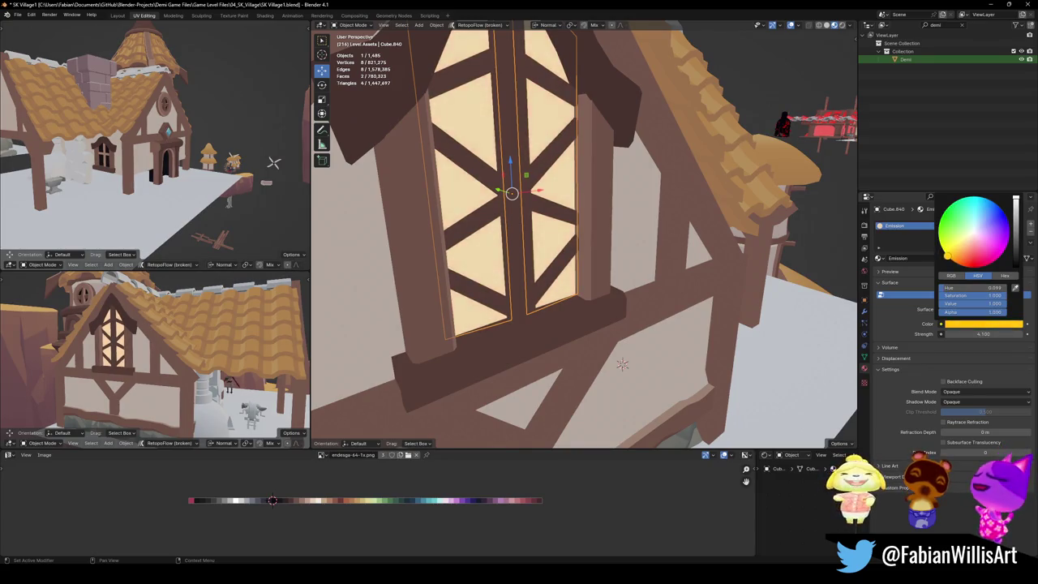
pyautogui.moveTo(1016, 198); pyautogui.dragTo(1016, 199)
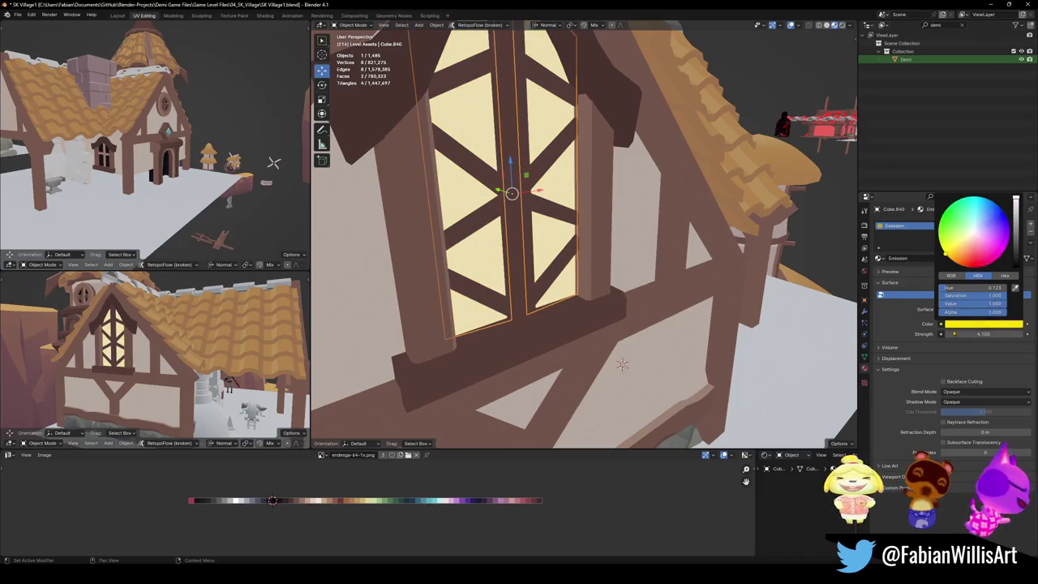
pyautogui.moveTo(984, 334); pyautogui.dragTo(973, 334)
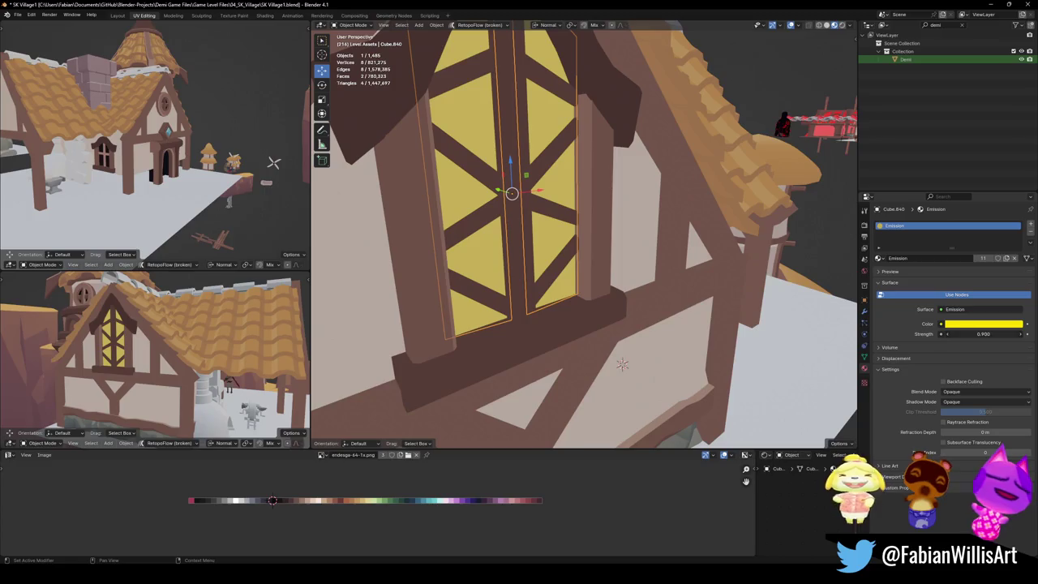
pyautogui.moveTo(134, 340)
pyautogui.mouseDown(button='middle')
pyautogui.moveTo(192, 345)
pyautogui.moveTo(110, 324)
pyautogui.mouseUp(button='middle')
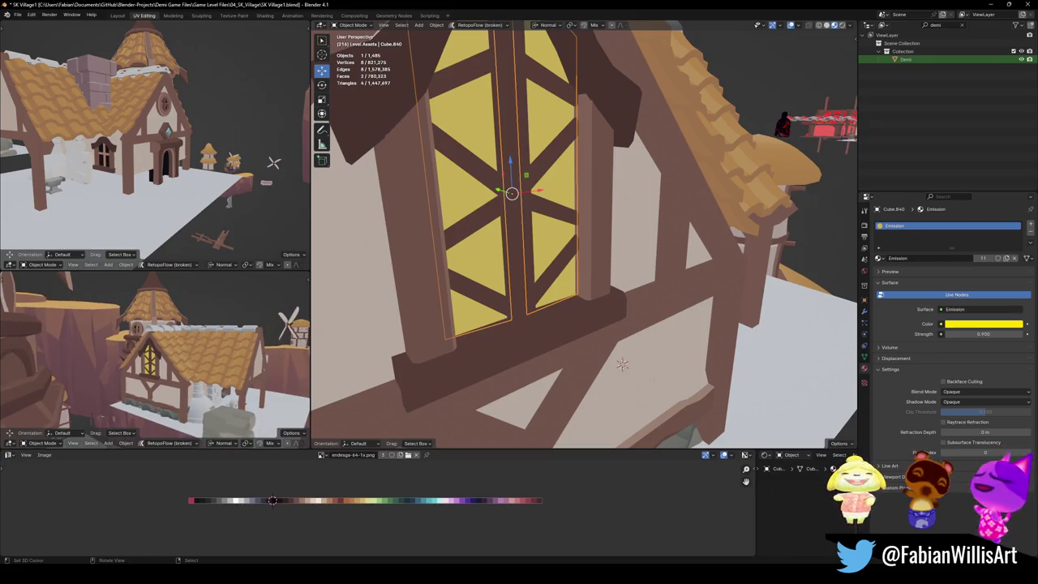
pyautogui.scroll(3, 162, 349)
pyautogui.moveTo(163, 349)
pyautogui.mouseDown(button='middle')
pyautogui.moveTo(186, 344)
pyautogui.moveTo(145, 349)
pyautogui.mouseUp(button='middle')
pyautogui.hotkey('ctrl', 's')
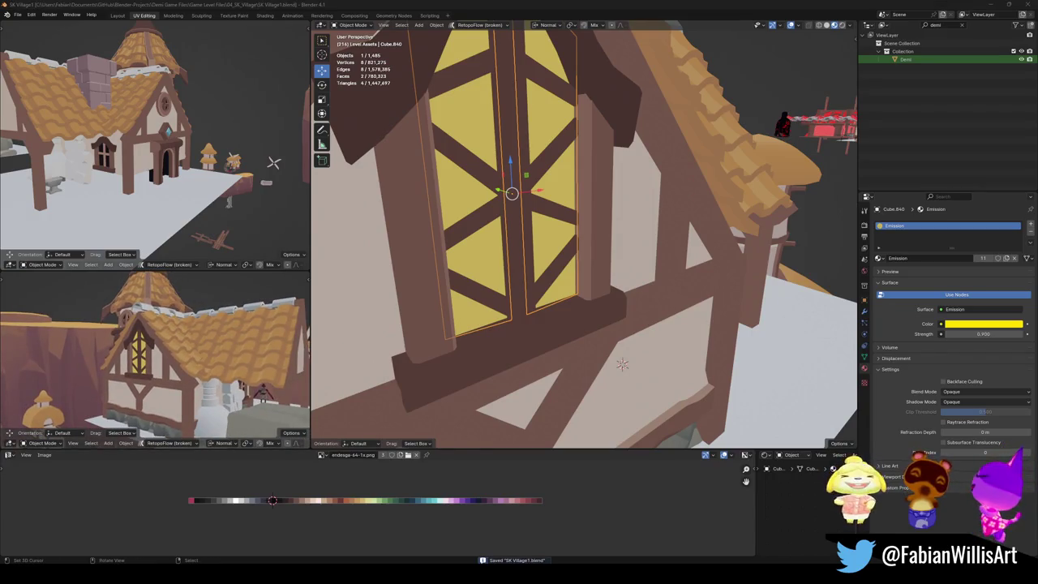
pyautogui.moveTo(208, 335)
pyautogui.mouseDown(button='middle')
pyautogui.moveTo(160, 334)
pyautogui.moveTo(214, 339)
pyautogui.moveTo(150, 352)
pyautogui.moveTo(234, 331)
pyautogui.moveTo(259, 340)
pyautogui.mouseUp(button='middle')
# Step: Move the round tower House.083 to the right (-15.289 m X, -33.729 m Y) and save
pyautogui.scroll(-5, 622, 364)
pyautogui.moveTo(622, 364)
pyautogui.mouseDown(button='middle')
pyautogui.moveTo(591, 297)
pyautogui.moveTo(600, 324)
pyautogui.moveTo(616, 324)
pyautogui.mouseUp(button='middle')
pyautogui.click(593, 304)
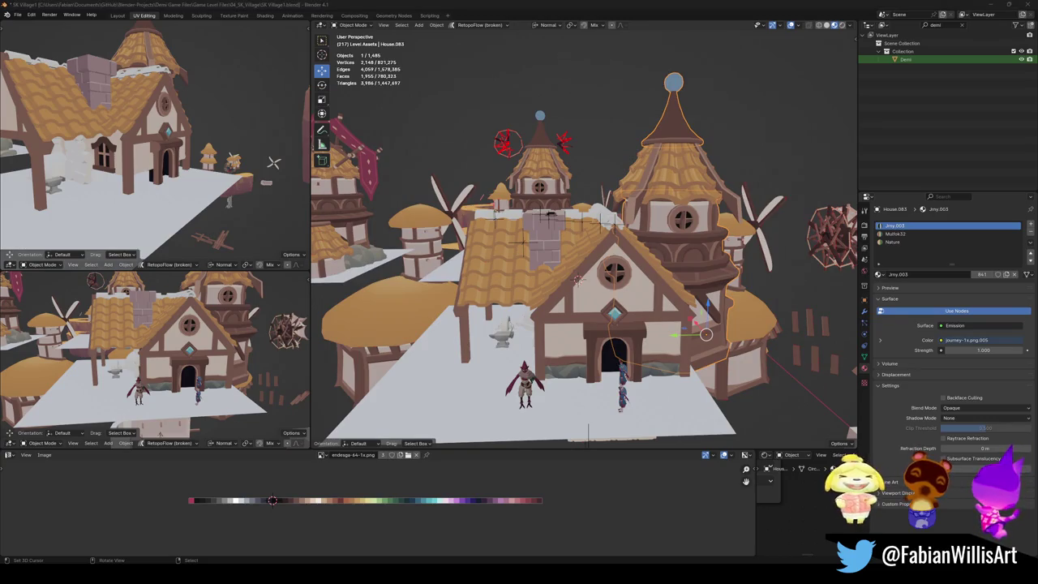
pyautogui.scroll(-3, 617, 324)
pyautogui.moveTo(616, 325); pyautogui.dragTo(582, 290, button='middle')
pyautogui.press('g')
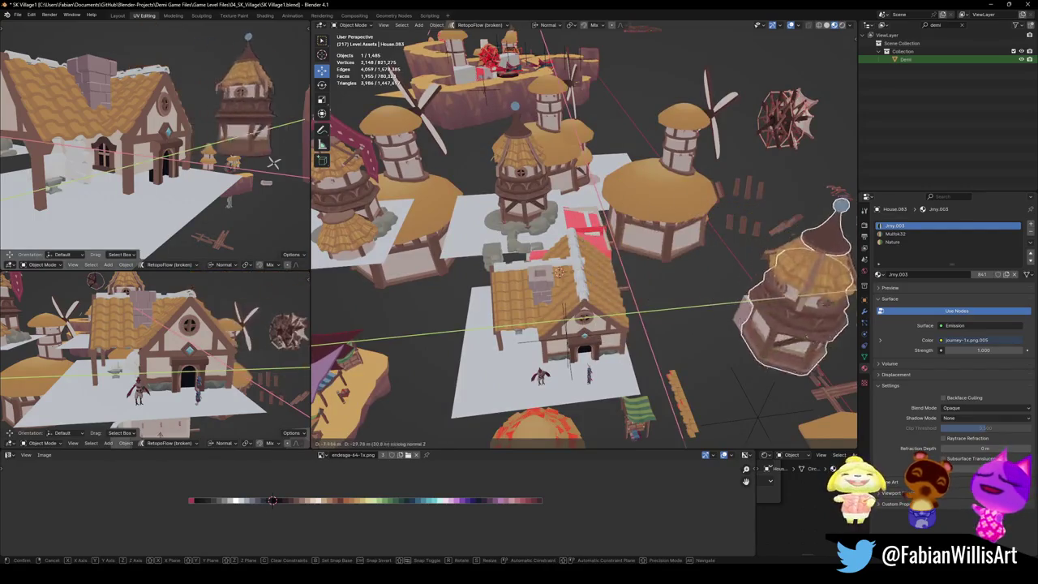
pyautogui.click(849, 356)
pyautogui.scroll(5, 254, 318)
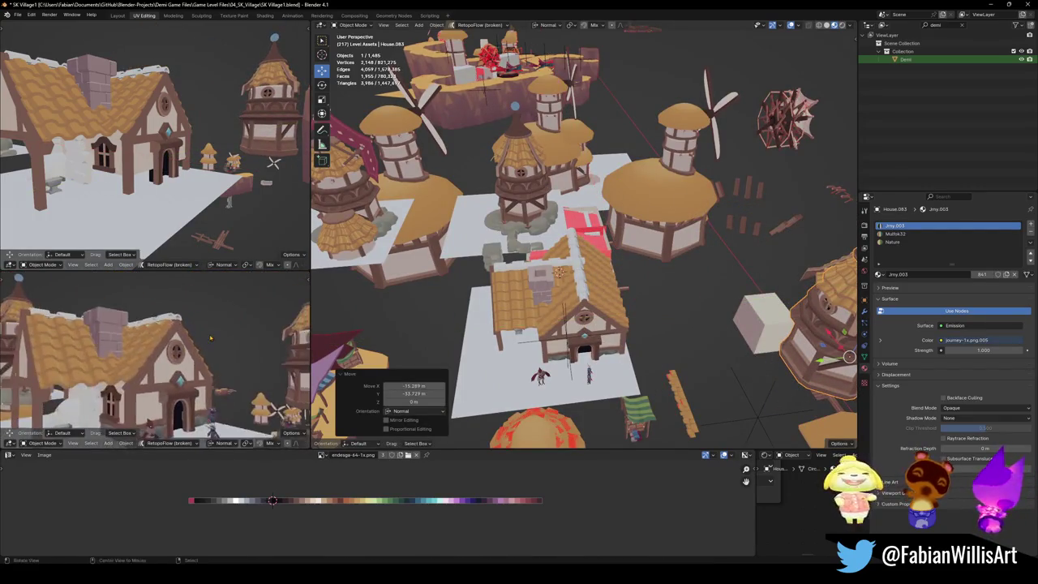
pyautogui.moveTo(254, 317)
pyautogui.mouseDown(button='middle')
pyautogui.moveTo(146, 350)
pyautogui.moveTo(220, 330)
pyautogui.moveTo(184, 342)
pyautogui.mouseUp(button='middle')
pyautogui.hotkey('ctrl', 's')
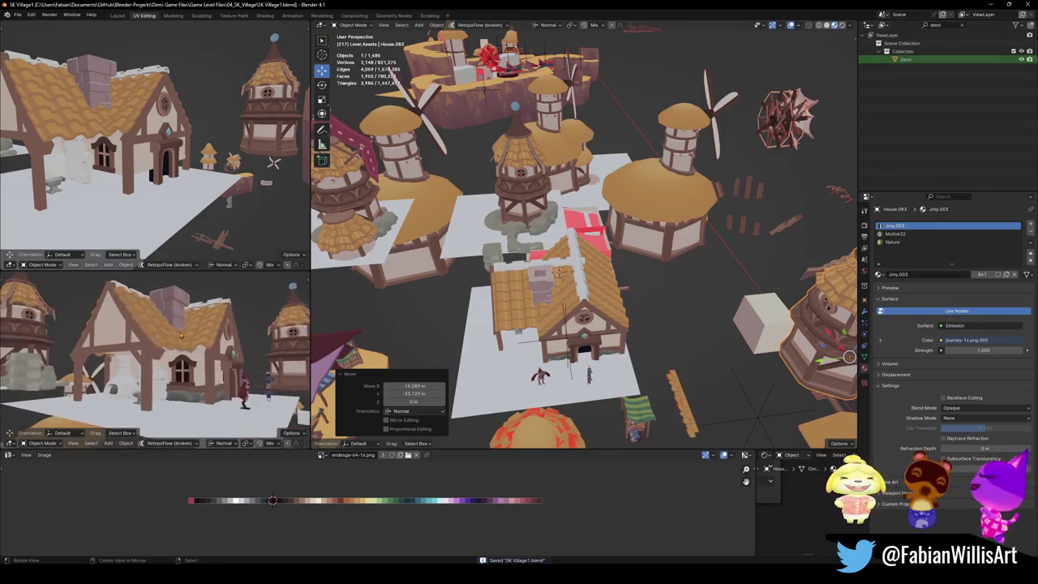
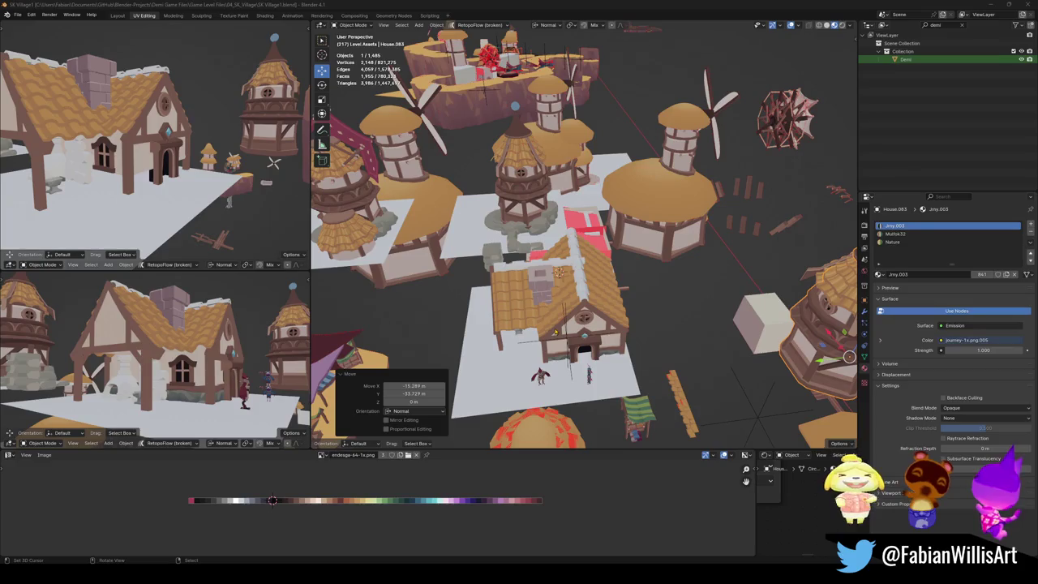
# Step: Link the roof's Nature material onto the ridge beam with Quick Favorites' Link Materials
pyautogui.scroll(3, 589, 296)
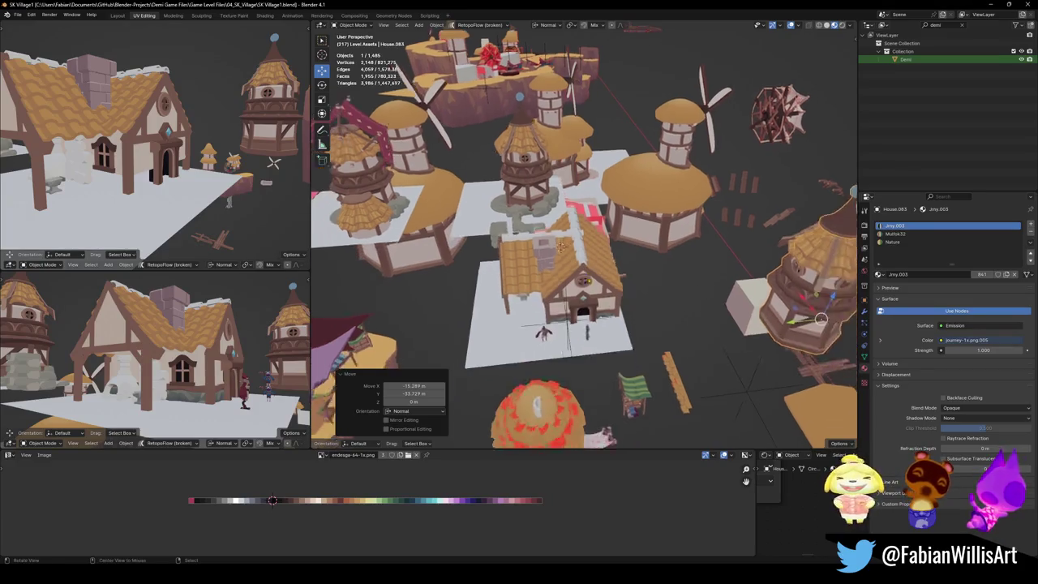
pyautogui.scroll(4, 590, 296)
pyautogui.scroll(2, 589, 296)
pyautogui.keyDown('shift'); pyautogui.click(587, 294); pyautogui.keyUp('shift')
pyautogui.press('q')
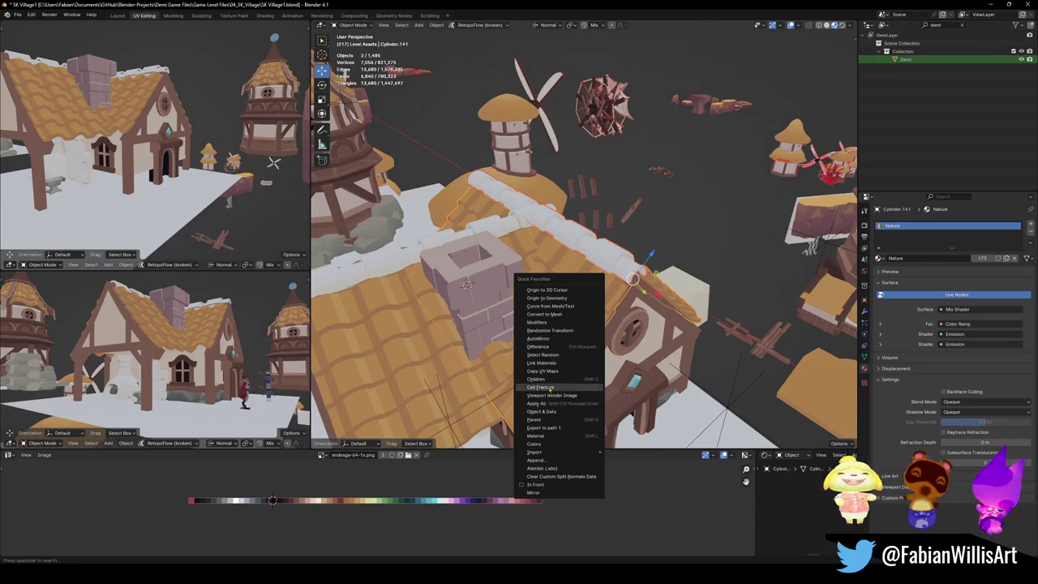
pyautogui.click(554, 363)
# Step: Save the file and open the ridge beam's mesh in Edit Mode
pyautogui.hotkey('ctrl', 's')
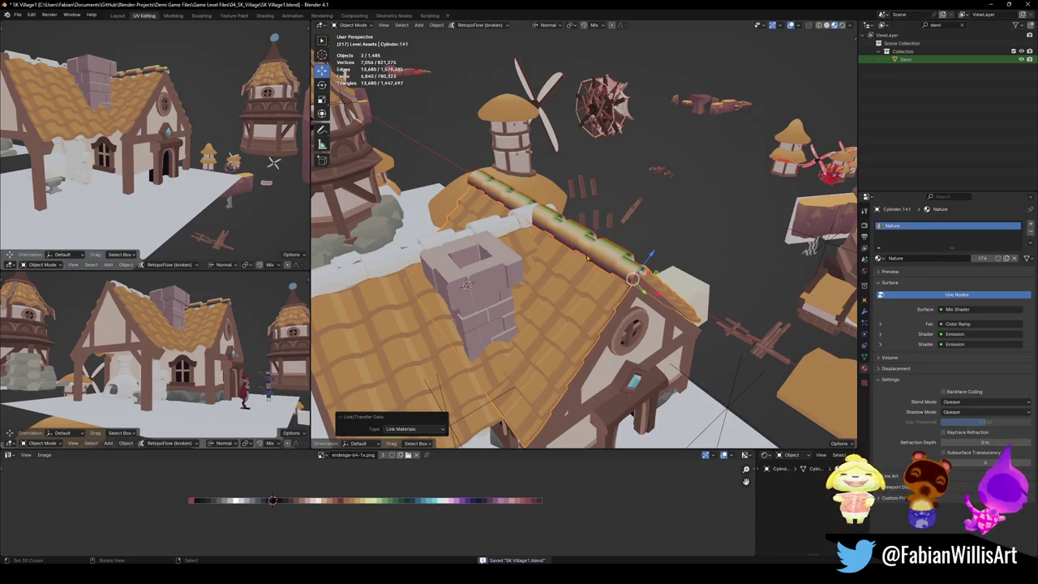
pyautogui.moveTo(580, 261); pyautogui.dragTo(609, 243, button='middle')
pyautogui.press('Tab')
# Step: Slide the ridge beam's UVs horizontally along the palette to a roof brown
pyautogui.press('l')
pyautogui.press('g')
pyautogui.press('x')
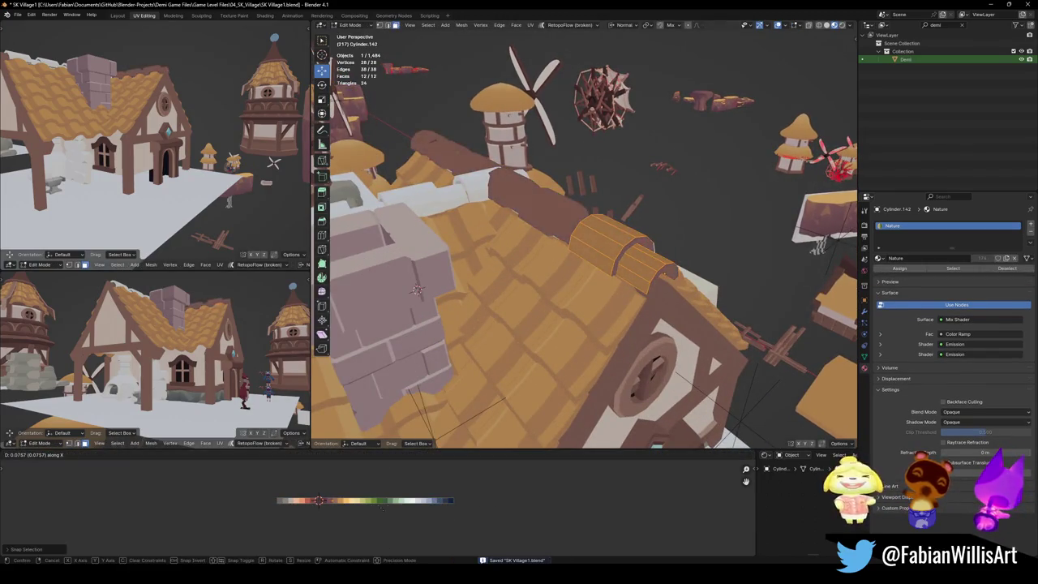
pyautogui.click(400, 508)
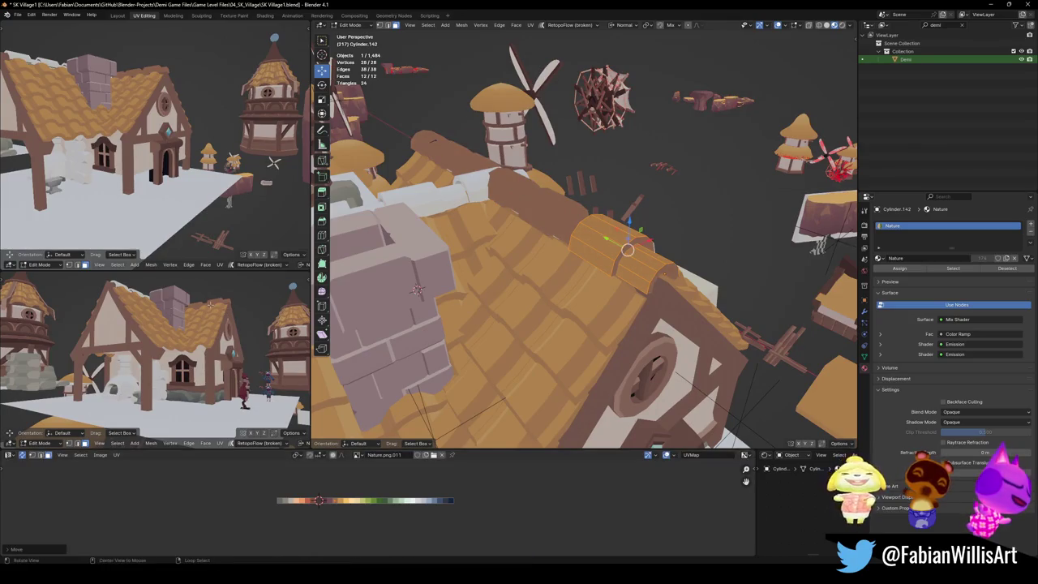
# Step: In Object Mode, lower the ridge beam along Y so it sits on the roof peak
pyautogui.moveTo(154, 356); pyautogui.dragTo(186, 364, button='middle')
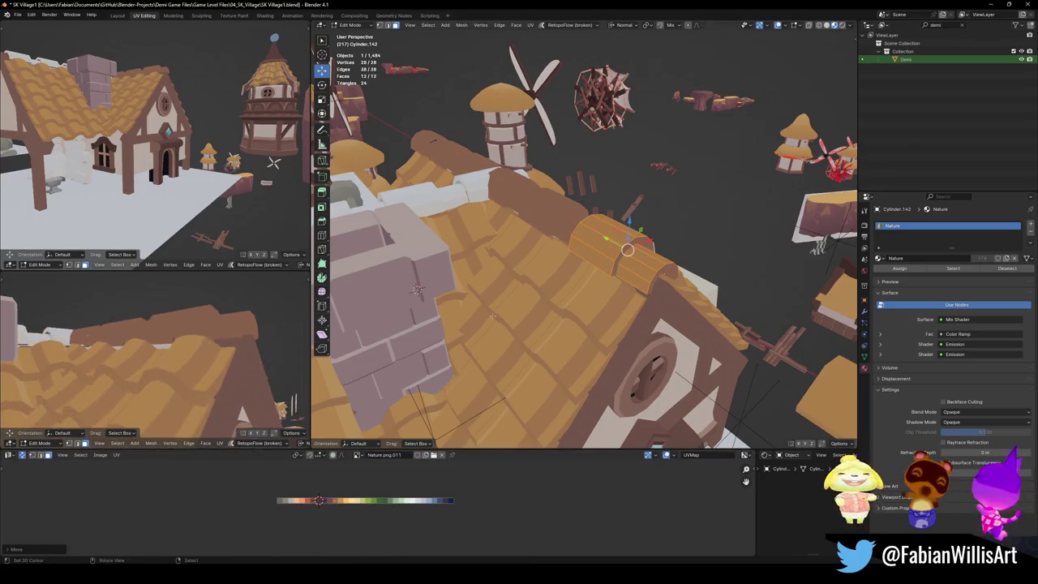
pyautogui.moveTo(641, 277); pyautogui.dragTo(630, 279, button='middle')
pyautogui.press('Tab')
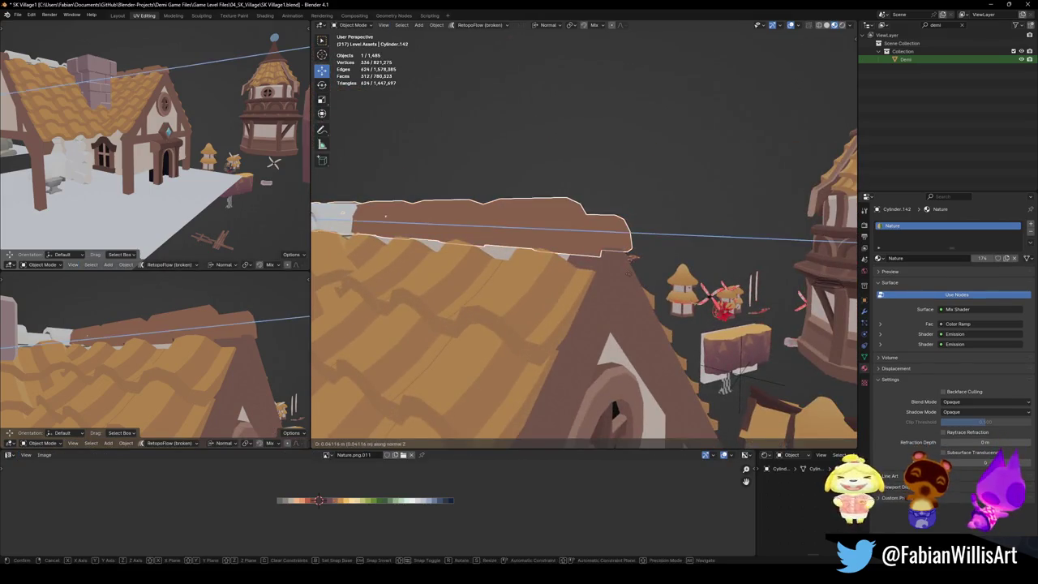
pyautogui.press('g')
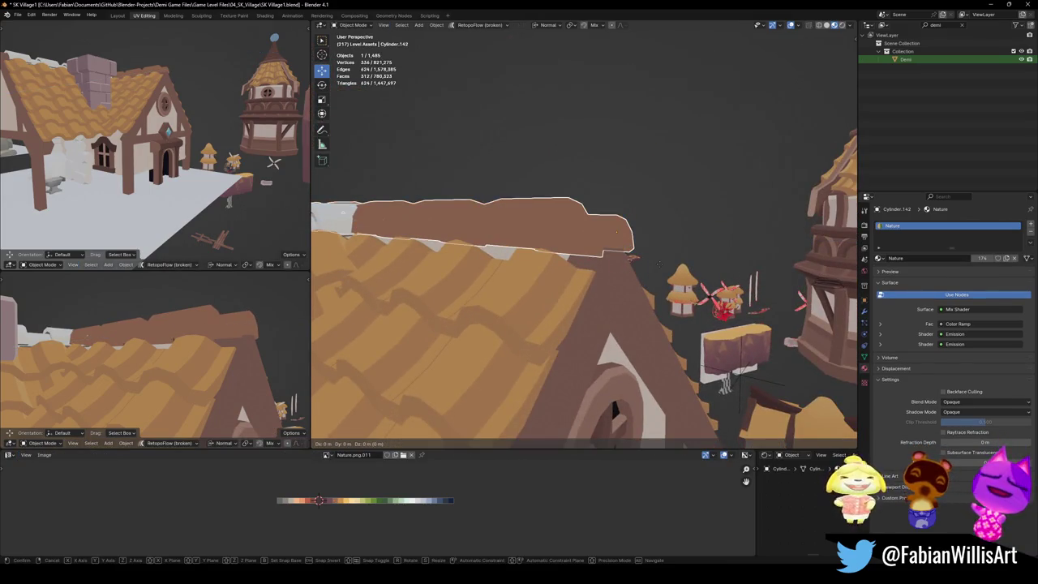
pyautogui.press('y')
pyautogui.click(621, 275)
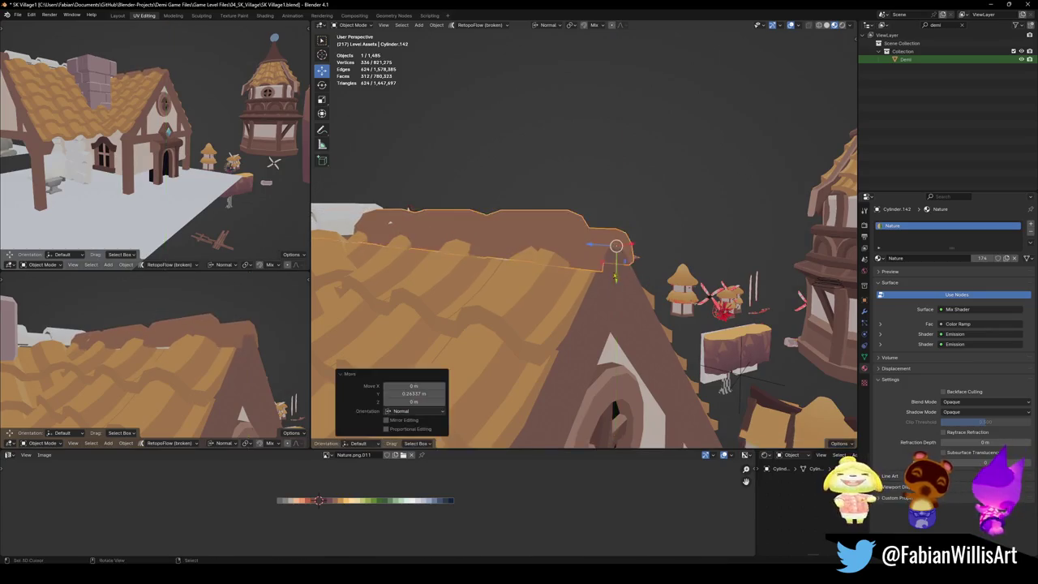
# Step: Select the white ridge cap tiles
pyautogui.moveTo(622, 274); pyautogui.dragTo(551, 309, button='middle')
pyautogui.moveTo(476, 174)
pyautogui.mouseDown(button='middle')
pyautogui.moveTo(559, 235)
pyautogui.moveTo(614, 264)
pyautogui.moveTo(626, 254)
pyautogui.moveTo(668, 287)
pyautogui.mouseUp(button='middle')
pyautogui.click(567, 231)
# Step: Move the ridge cap tiles along Z and flatten them to 0.938 height
pyautogui.press('g')
pyautogui.press('z')
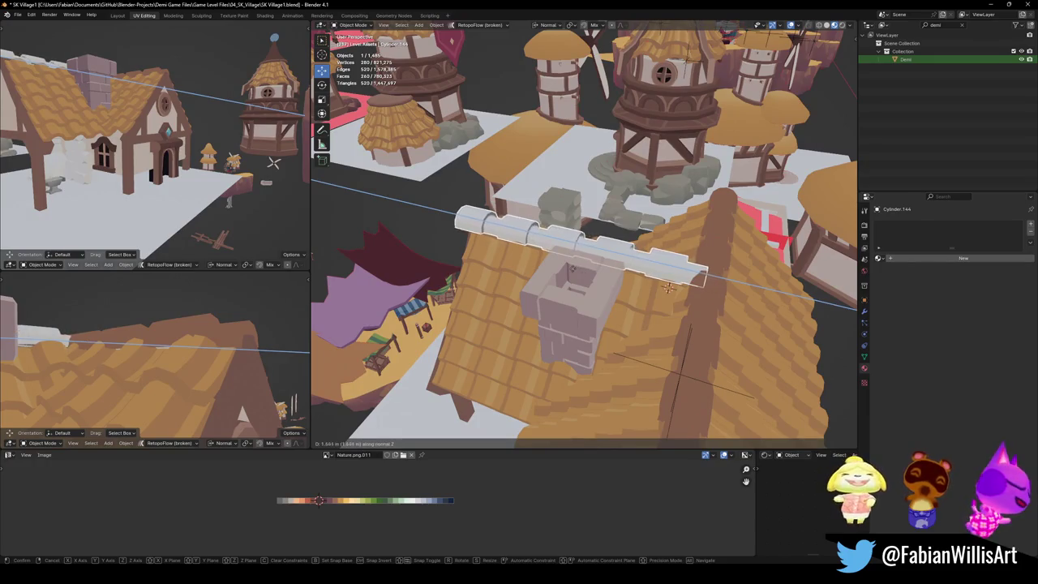
pyautogui.click(668, 288)
pyautogui.press('s')
pyautogui.press('z')
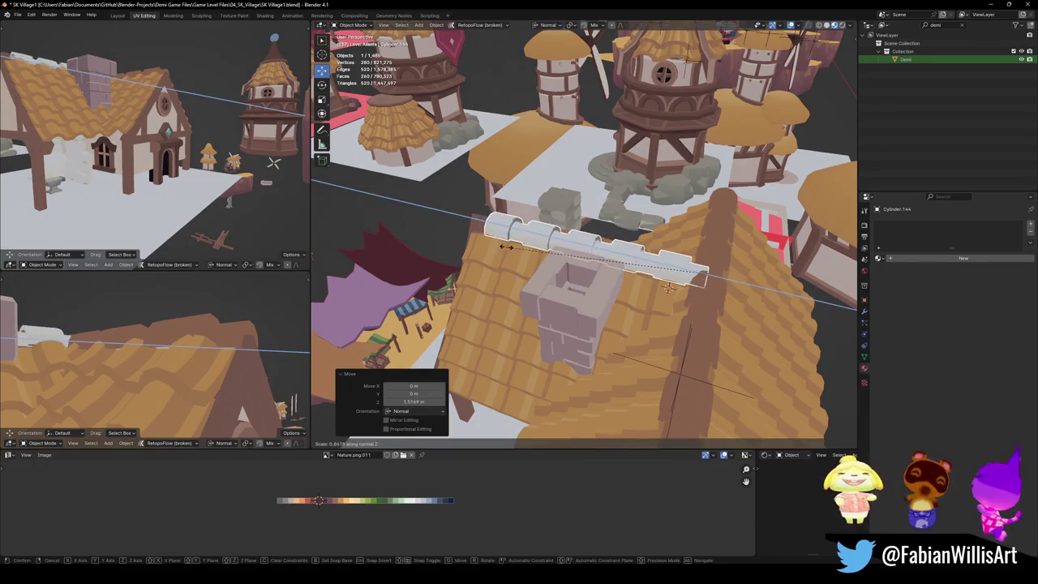
pyautogui.click(668, 287)
# Step: Shift the ridge cap 0.115 m along Y and fine-tune its height
pyautogui.moveTo(668, 287)
pyautogui.mouseDown(button='middle')
pyautogui.moveTo(586, 243)
pyautogui.moveTo(589, 259)
pyautogui.moveTo(480, 350)
pyautogui.mouseUp(button='middle')
pyautogui.press('g')
pyautogui.press('y')
pyautogui.click(590, 259)
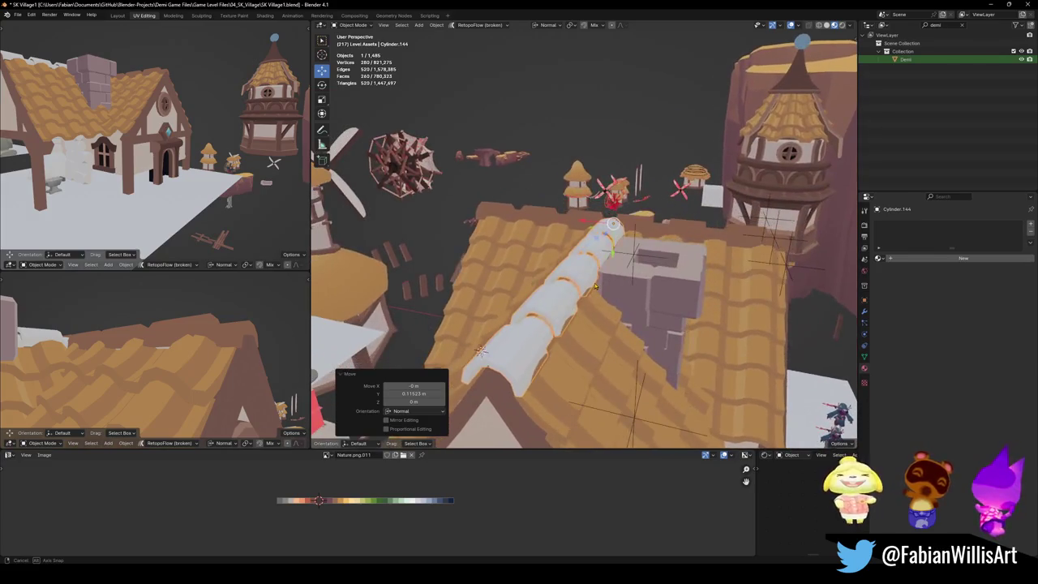
pyautogui.press('g')
pyautogui.press('z')
pyautogui.click(480, 350)
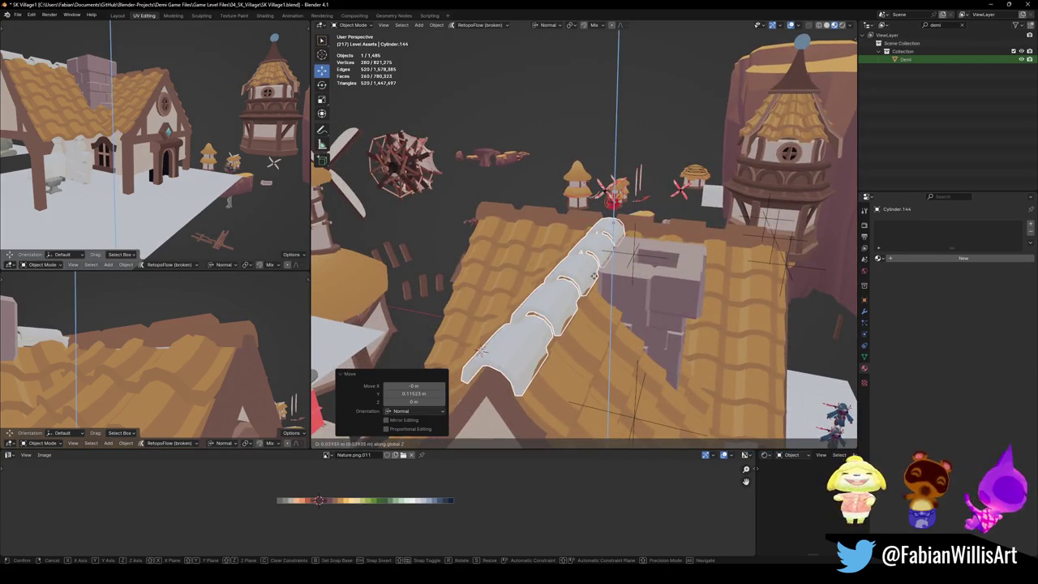
# Step: Save the file, then select the ridge beam and open its mesh for editing
pyautogui.hotkey('alt', 'a')
pyautogui.moveTo(480, 350)
pyautogui.mouseDown(button='middle')
pyautogui.moveTo(586, 273)
pyautogui.moveTo(524, 257)
pyautogui.mouseUp(button='middle')
pyautogui.hotkey('ctrl', 's')
pyautogui.click(567, 267)
pyautogui.press('Tab')
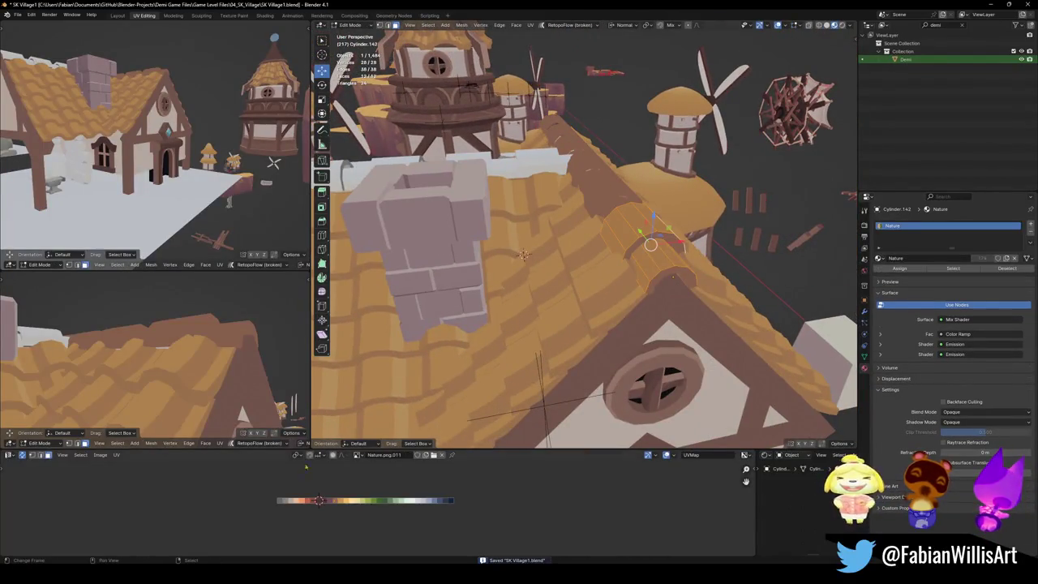
# Step: Shift the ridge beam's UVs slightly along X to match the roof tiles' colour
pyautogui.press('g')
pyautogui.press('x')
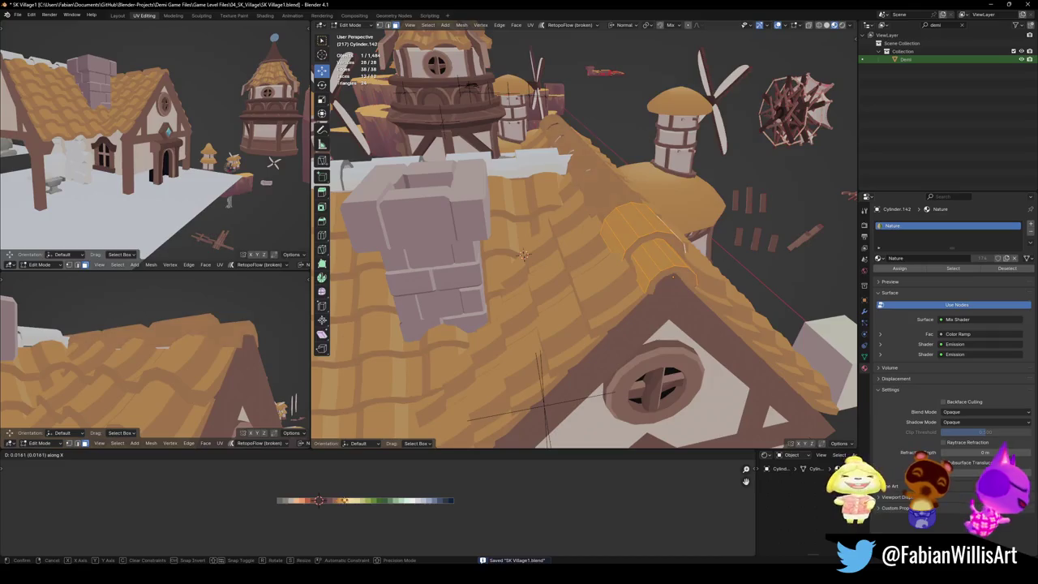
pyautogui.press('Return')
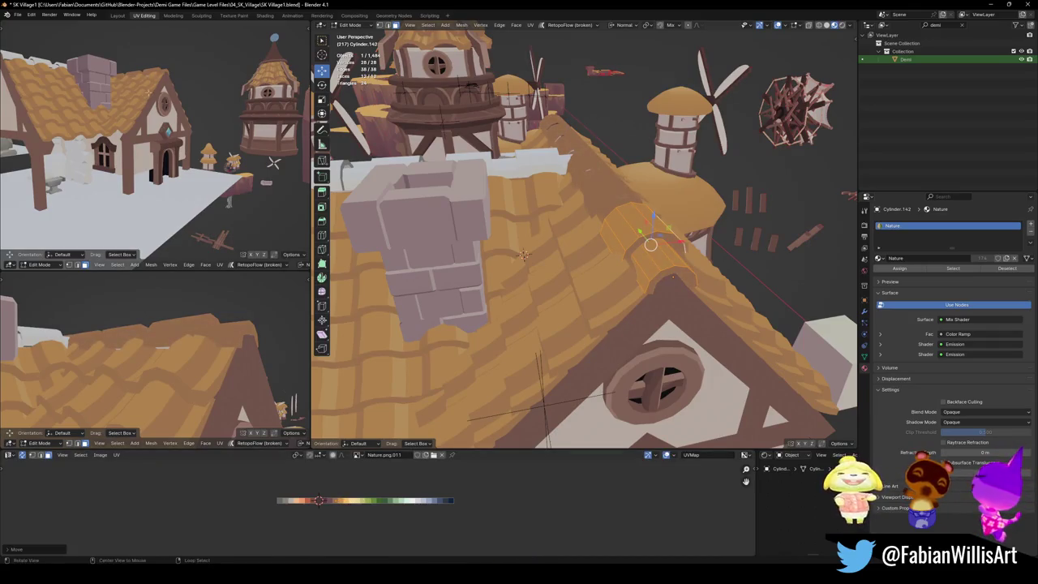
pyautogui.moveTo(146, 93); pyautogui.dragTo(163, 146, button='middle')
pyautogui.scroll(5, 170, 182)
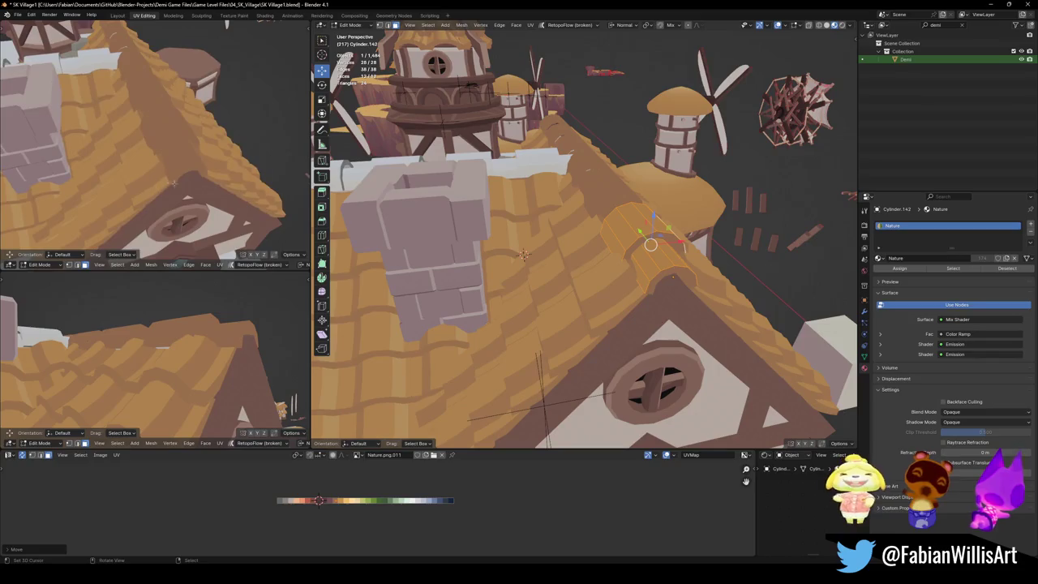
pyautogui.moveTo(170, 183); pyautogui.dragTo(152, 187, button='middle')
pyautogui.moveTo(685, 252); pyautogui.dragTo(643, 270, button='middle')
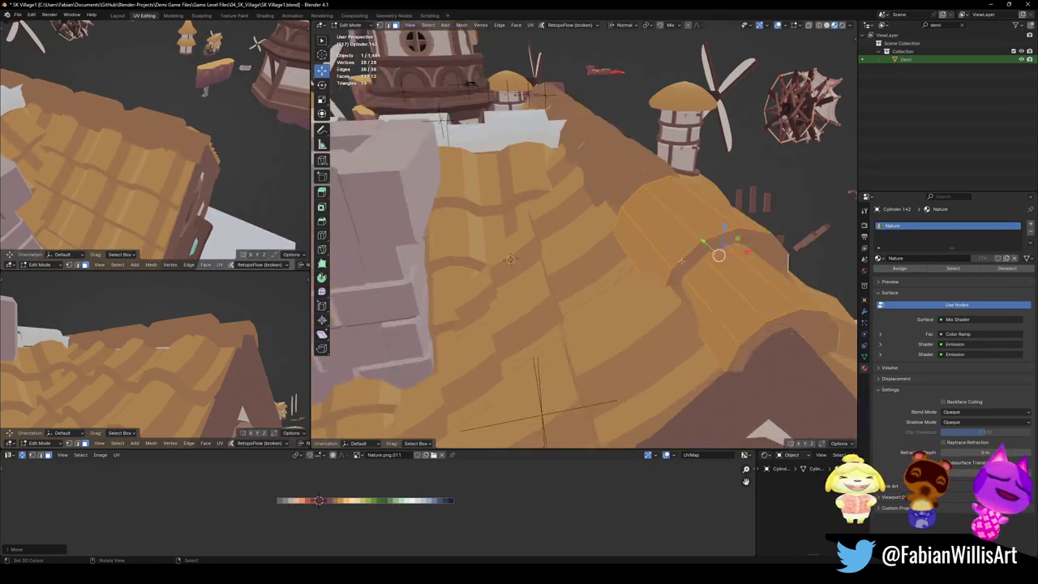
# Step: Save the file and deselect the ridge beam's faces
pyautogui.hotkey('ctrl', 's')
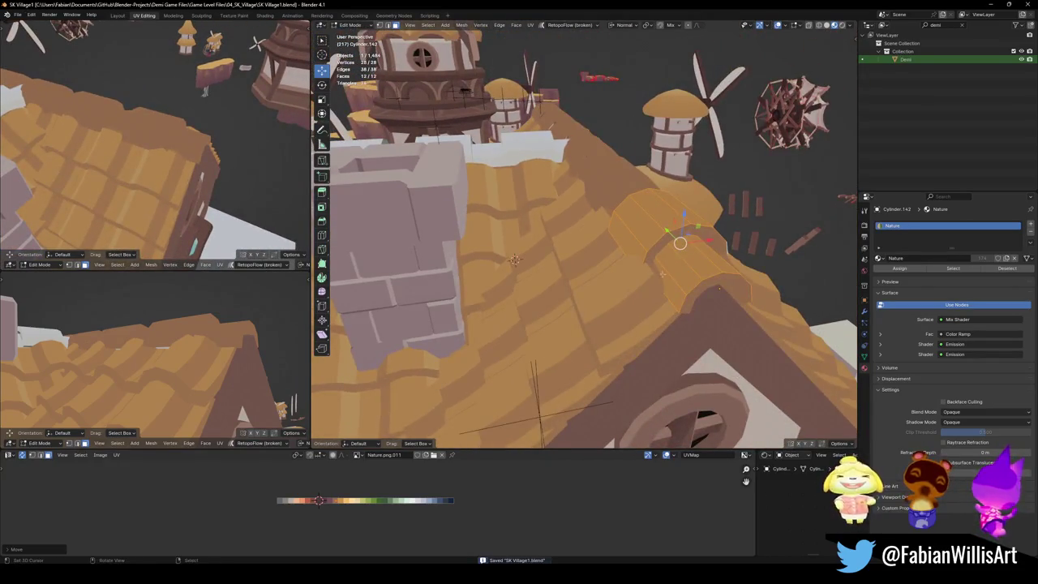
pyautogui.click(671, 302)
pyautogui.moveTo(726, 287)
pyautogui.mouseDown(button='middle')
pyautogui.moveTo(616, 328)
pyautogui.moveTo(575, 311)
pyautogui.moveTo(575, 299)
pyautogui.moveTo(691, 286)
pyautogui.mouseUp(button='middle')
# Step: Extrude the ridge piece's end and stretch it 1.298 along global Y
pyautogui.press('e')
pyautogui.press('Escape')
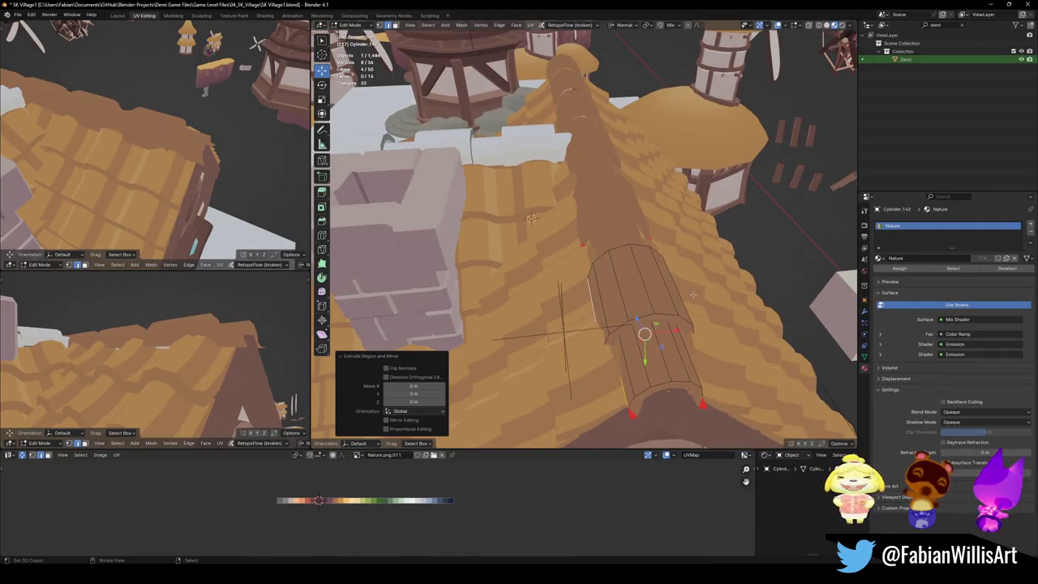
pyautogui.press(',')
pyautogui.click(651, 326)
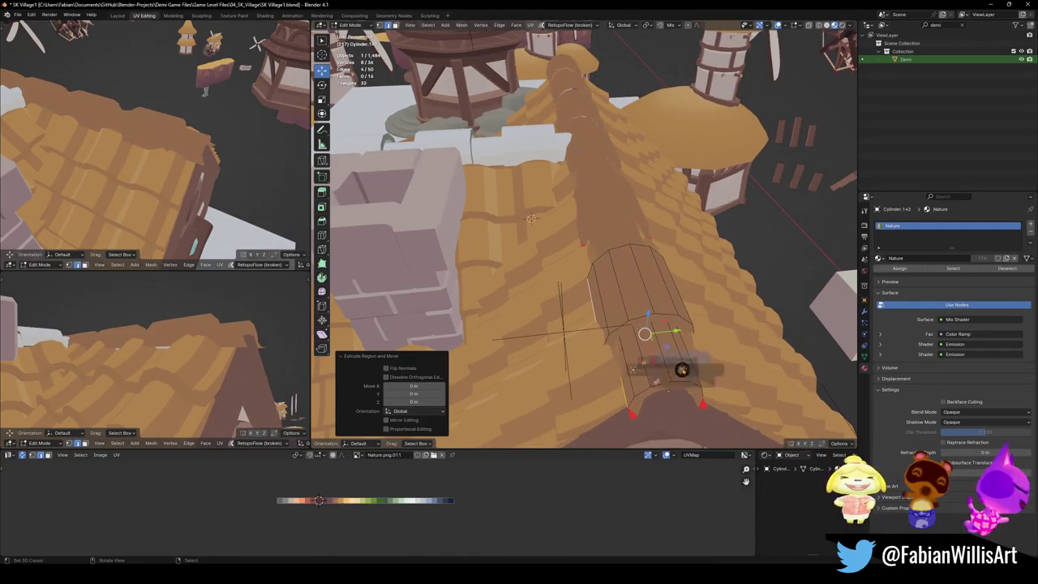
pyautogui.press('s')
pyautogui.press('y')
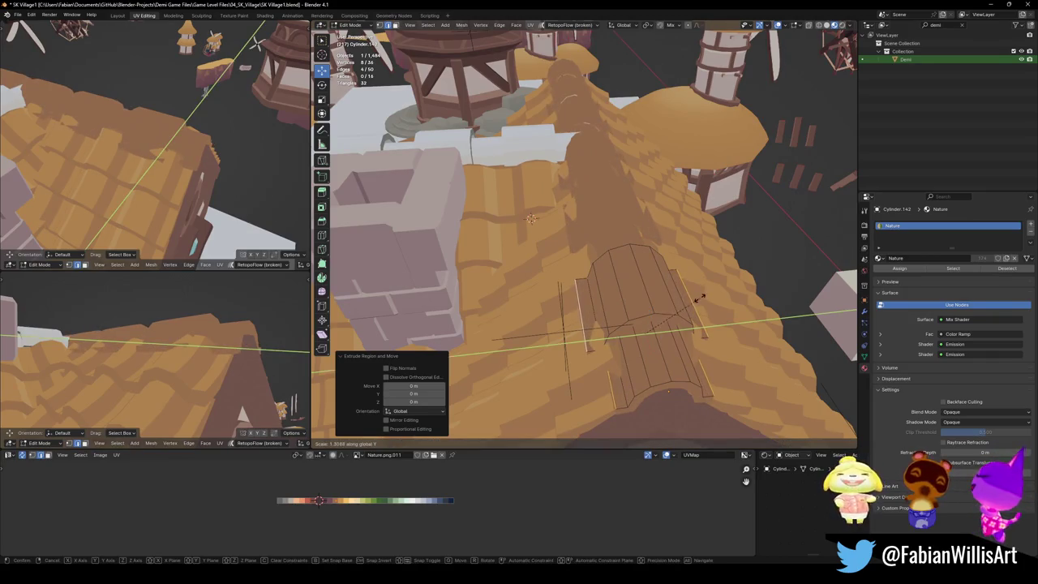
pyautogui.click(695, 299)
# Step: Add two edge loops across the plank, one centred and one near its end
pyautogui.moveTo(695, 299); pyautogui.dragTo(777, 216, button='middle')
pyautogui.hotkey('alt', 'a')
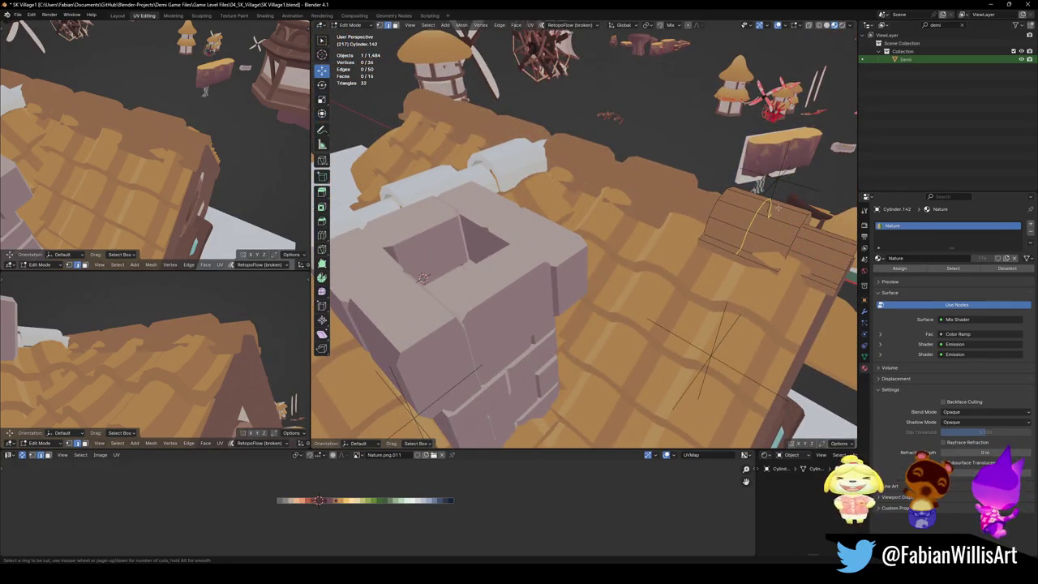
pyautogui.click(776, 209)
pyautogui.rightClick(777, 208)
pyautogui.hotkey('ctrl', 'r')
pyautogui.click(819, 245)
pyautogui.rightClick(819, 245)
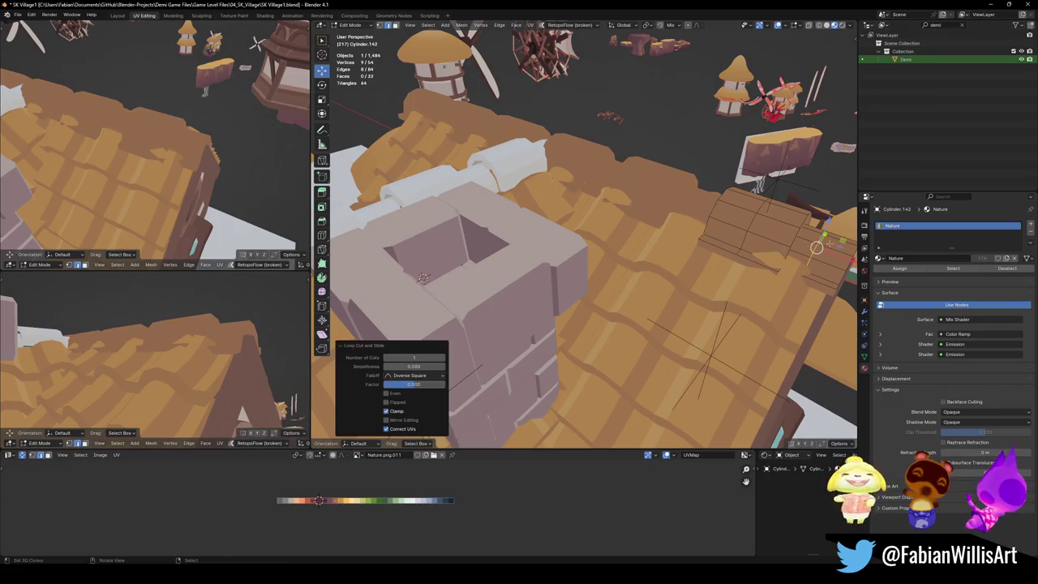
# Step: Drop the plank's end vertices 0.17 m vertically
pyautogui.moveTo(817, 247); pyautogui.dragTo(741, 219, button='middle')
pyautogui.keyDown('alt'); pyautogui.keyDown('shift'); pyautogui.click(741, 219); pyautogui.keyUp('shift'); pyautogui.keyUp('alt')
pyautogui.press('g')
pyautogui.press('z')
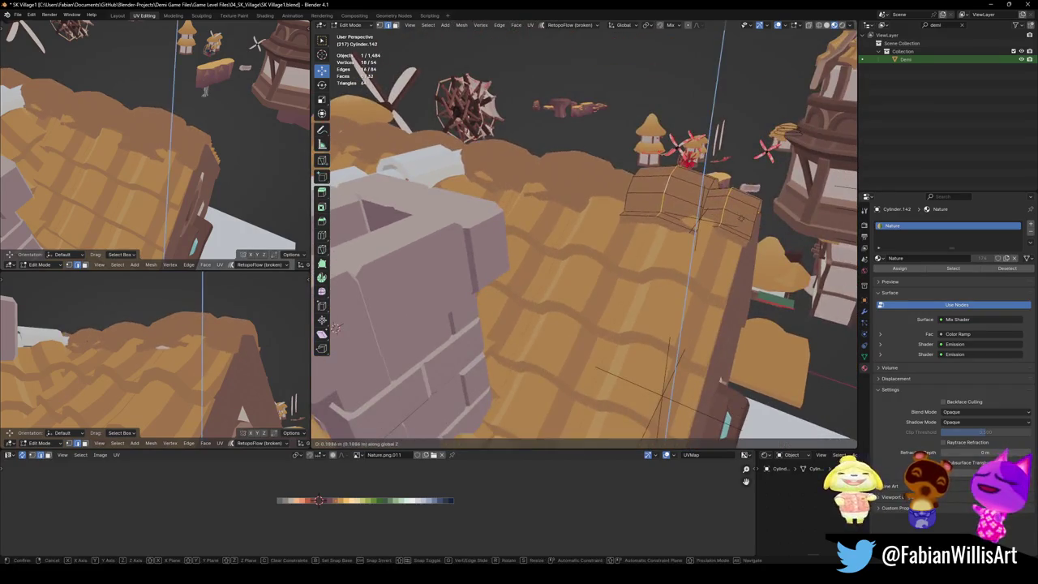
pyautogui.click(336, 327)
# Step: Lift the entire ridge cap mesh straight up along Z
pyautogui.moveTo(146, 162)
pyautogui.mouseDown(button='middle')
pyautogui.moveTo(173, 128)
pyautogui.moveTo(177, 136)
pyautogui.mouseUp(button='middle')
pyautogui.press('a')
pyautogui.press('g')
pyautogui.press('z')
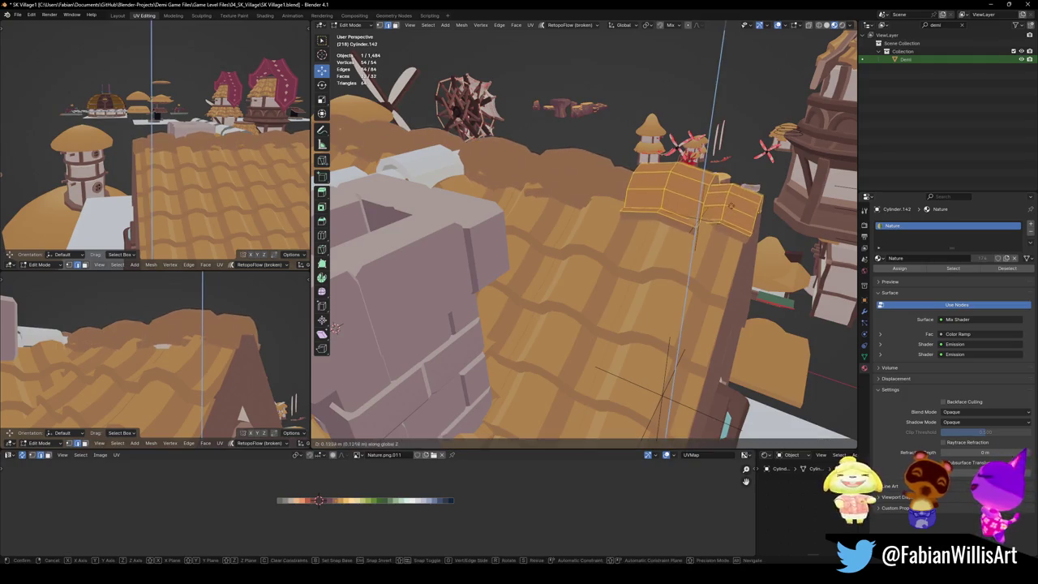
pyautogui.click(738, 191)
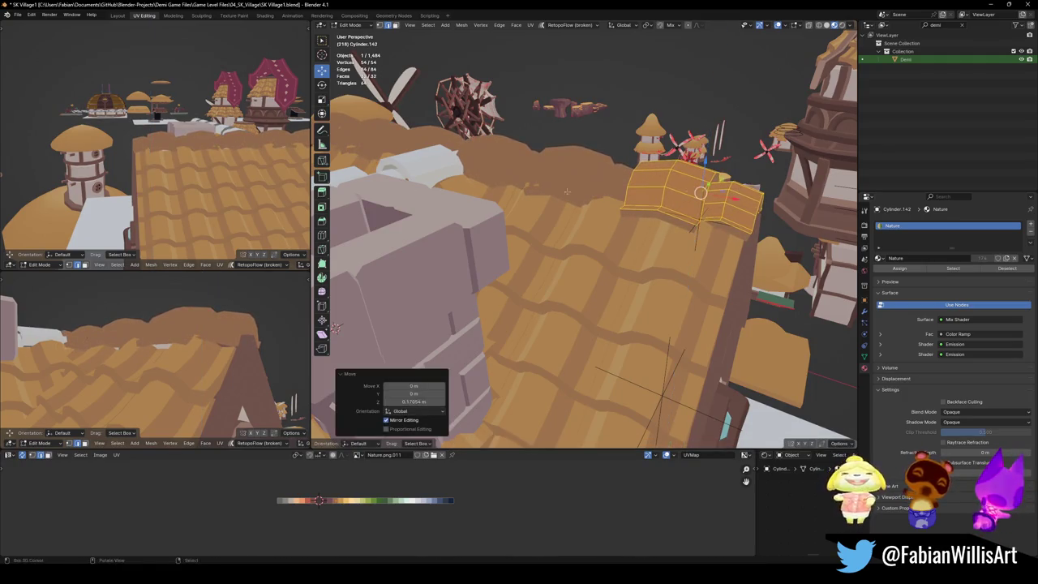
pyautogui.moveTo(162, 162); pyautogui.dragTo(186, 146, button='middle')
pyautogui.click(679, 219)
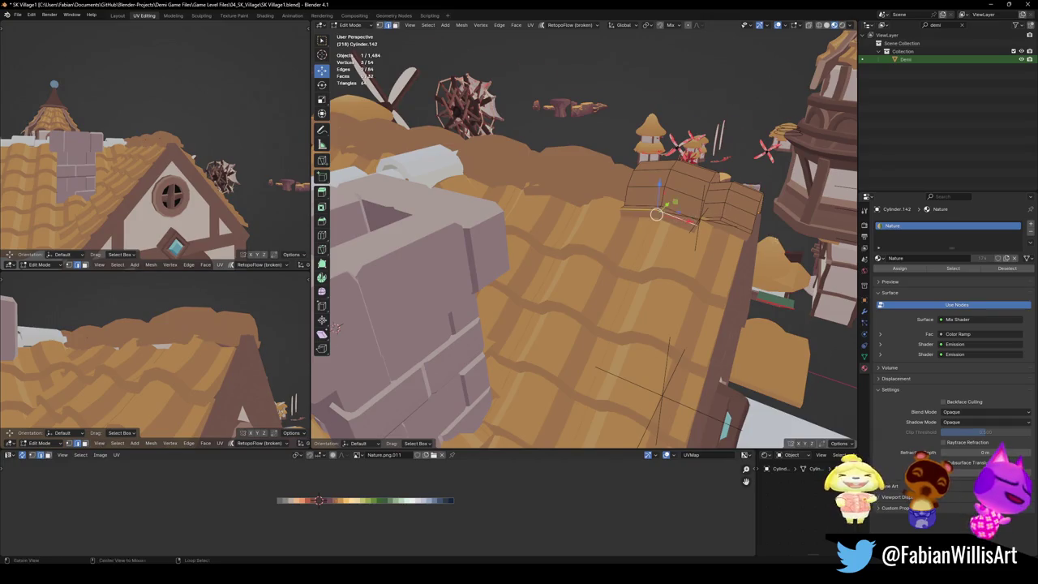
pyautogui.moveTo(335, 327); pyautogui.dragTo(437, 258, button='middle')
pyautogui.moveTo(616, 265); pyautogui.dragTo(498, 301, button='middle')
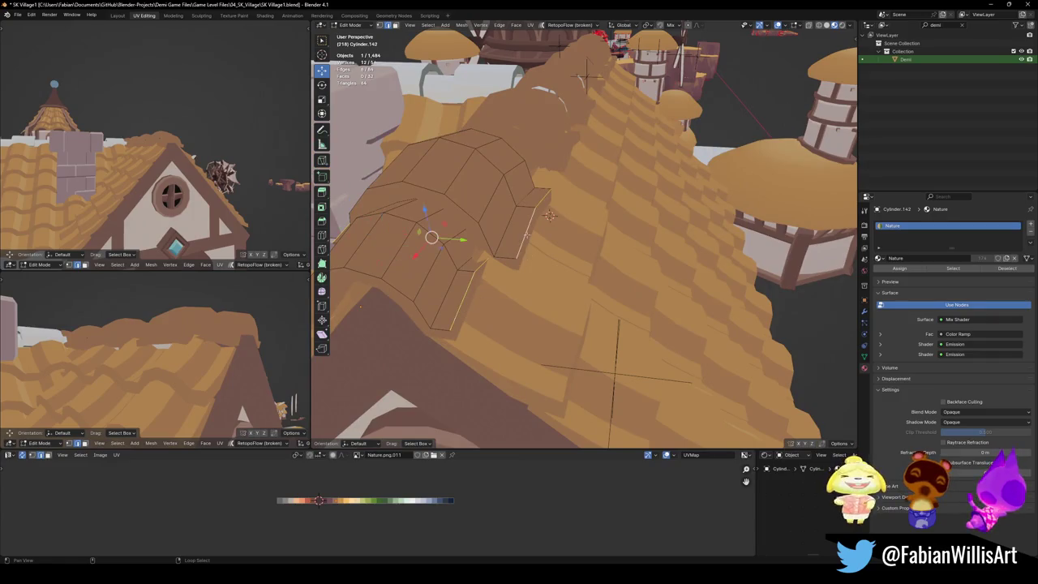
# Step: Lower the selected vertices along Z, then raise the whole cap mesh slightly
pyautogui.moveTo(550, 215); pyautogui.dragTo(567, 223, button='middle')
pyautogui.press('g')
pyautogui.press('z')
pyautogui.click(584, 227)
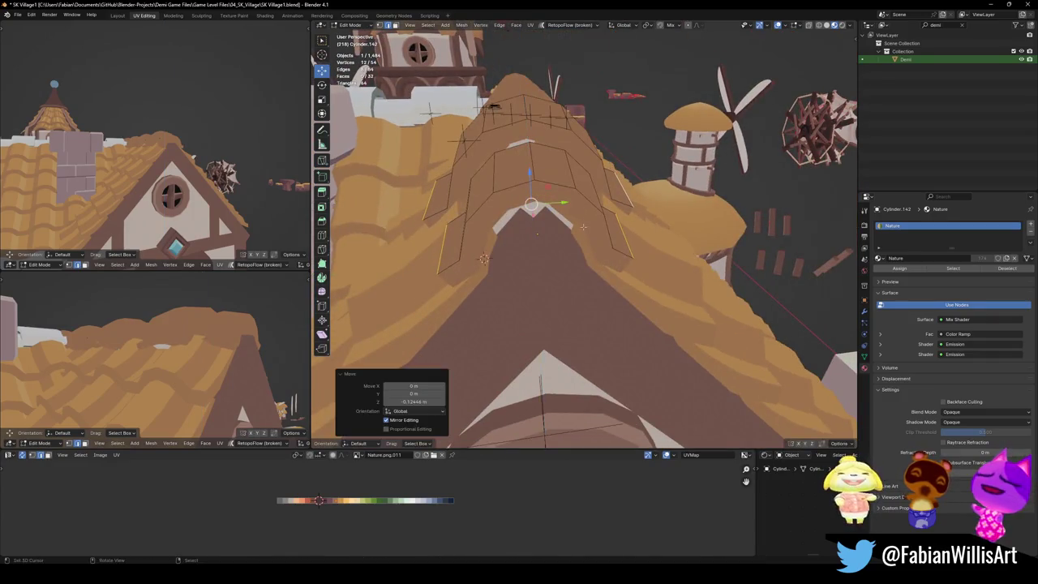
pyautogui.press('a')
pyautogui.press('g')
pyautogui.press('z')
pyautogui.click(483, 258)
# Step: Raise the selected tile edges vertically so the cap hugs the peak
pyautogui.moveTo(483, 258); pyautogui.dragTo(684, 187, button='middle')
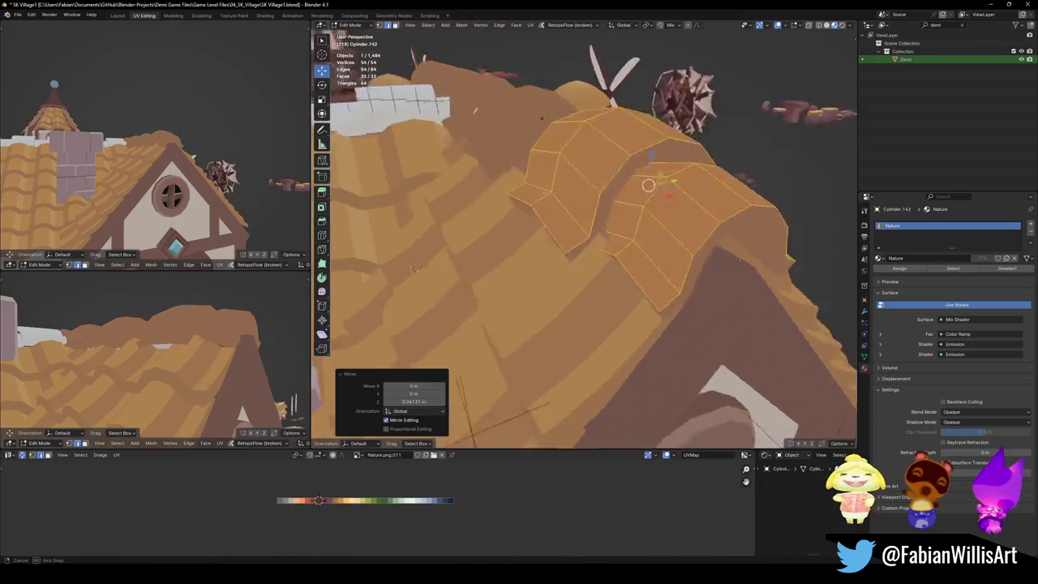
pyautogui.press('r')
pyautogui.press('y')
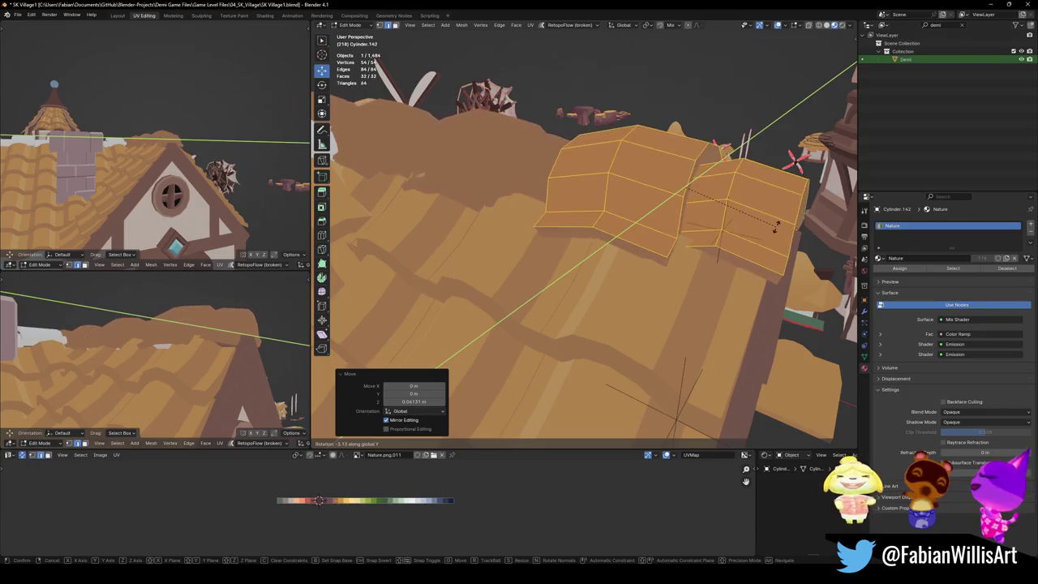
pyautogui.press('Escape')
pyautogui.click(745, 234)
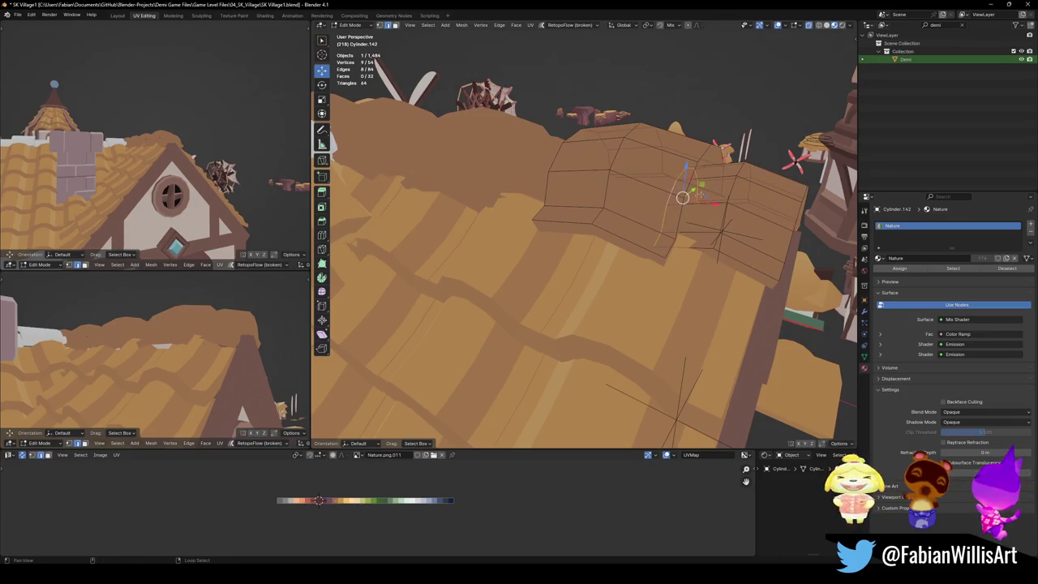
pyautogui.press('g')
pyautogui.press('z')
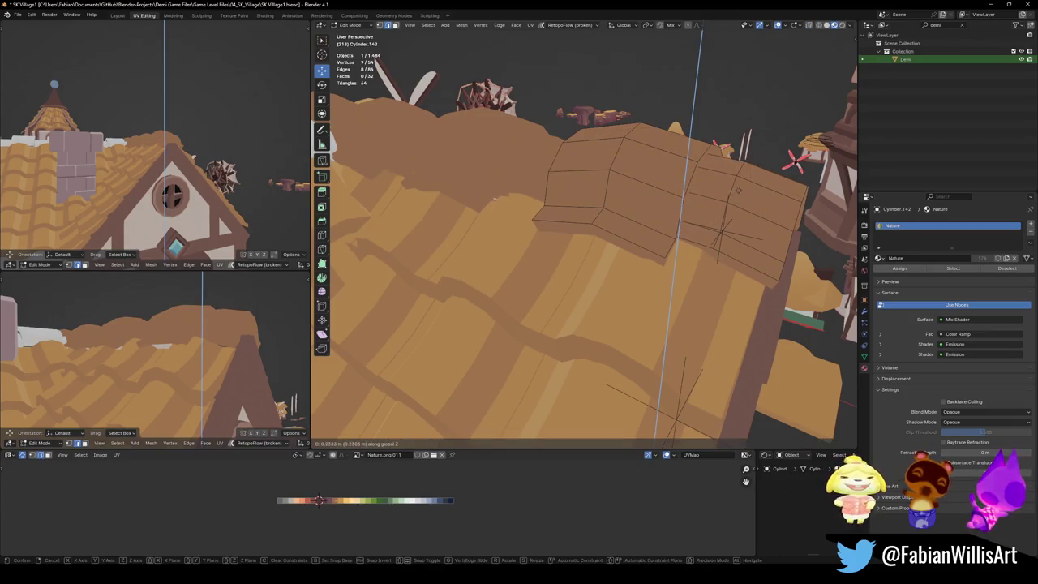
pyautogui.click(719, 205)
# Step: Edge-slide one of the tile's edge loops along the tile
pyautogui.moveTo(646, 212)
pyautogui.mouseDown(button='middle')
pyautogui.moveTo(730, 217)
pyautogui.moveTo(726, 229)
pyautogui.moveTo(902, 327)
pyautogui.mouseUp(button='middle')
pyautogui.click(708, 220)
pyautogui.press('g')
pyautogui.press('g')
pyautogui.click(726, 228)
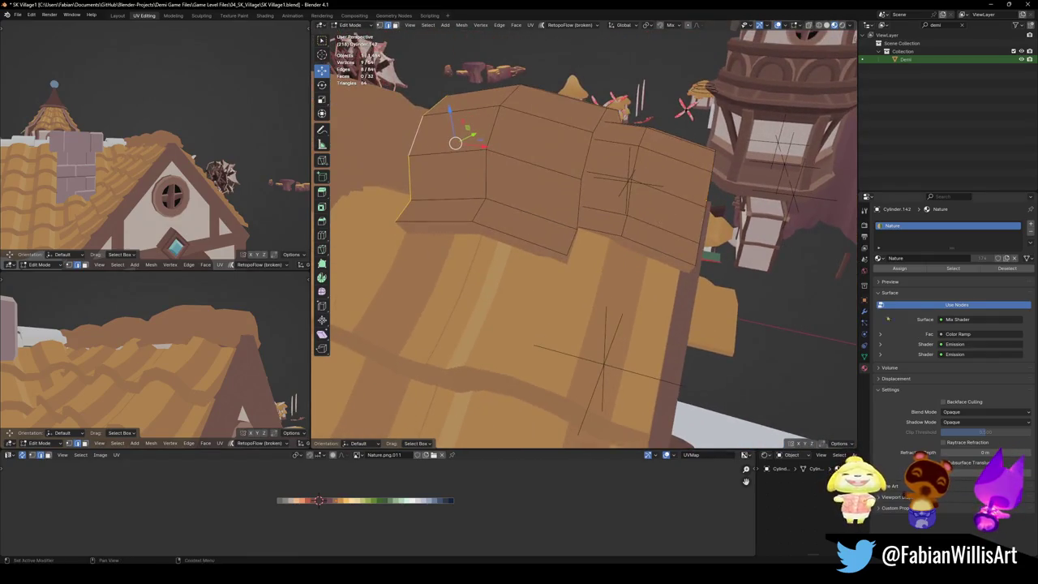
# Step: Set the Array modifier's relative Z offset to 0.690 to tighten tile spacing
pyautogui.click(864, 312)
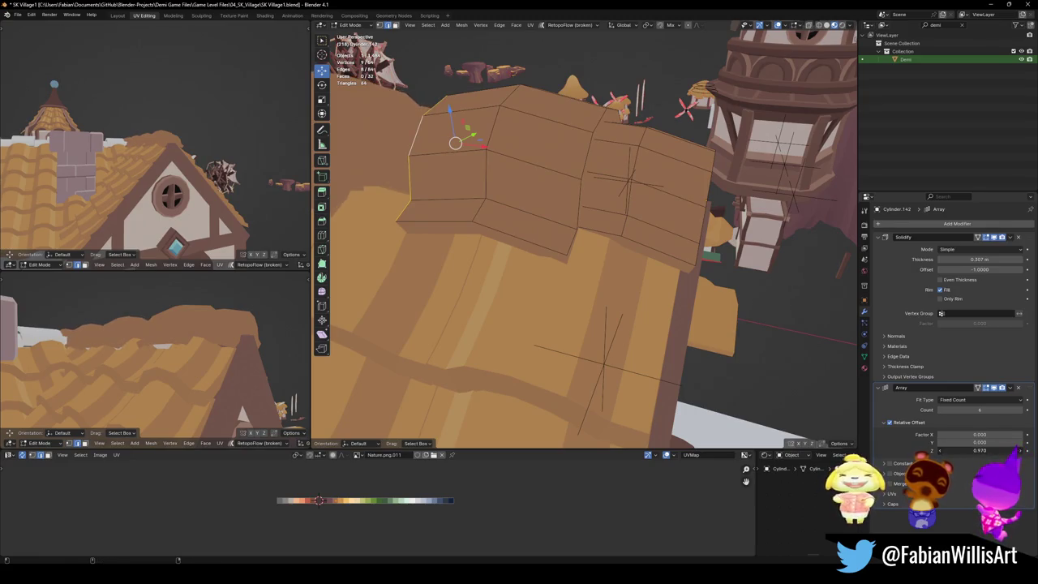
pyautogui.moveTo(568, 268)
pyautogui.mouseDown(button='middle')
pyautogui.moveTo(693, 263)
pyautogui.moveTo(670, 273)
pyautogui.mouseUp(button='middle')
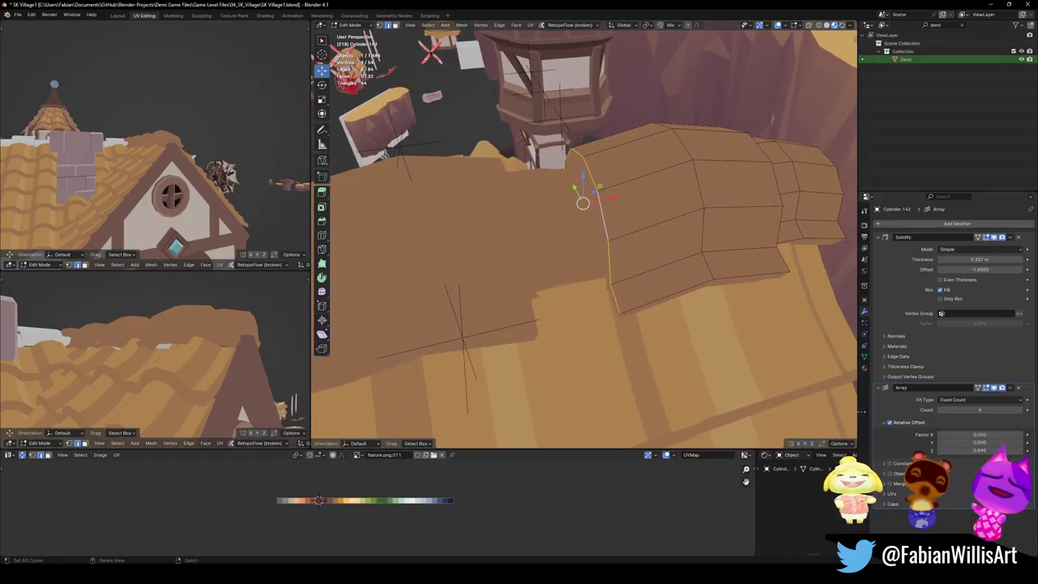
pyautogui.moveTo(801, 185); pyautogui.dragTo(695, 252, button='middle')
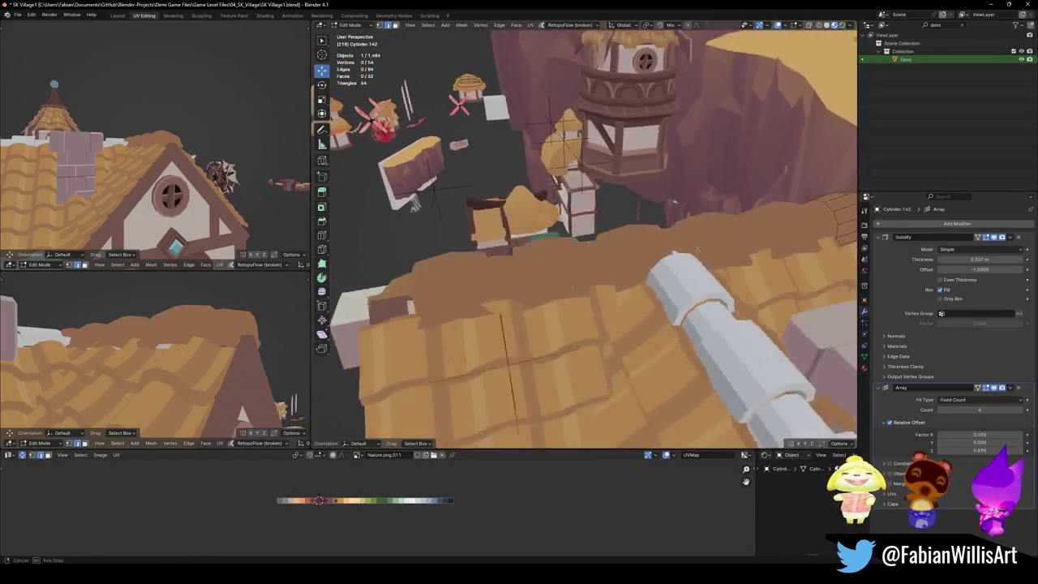
pyautogui.moveTo(696, 252); pyautogui.dragTo(580, 239, button='middle')
# Step: Back in Object Mode, select the ridge cap row and start scaling it along X
pyautogui.press('Tab')
pyautogui.click(580, 239)
pyautogui.press('s')
pyautogui.press('x')
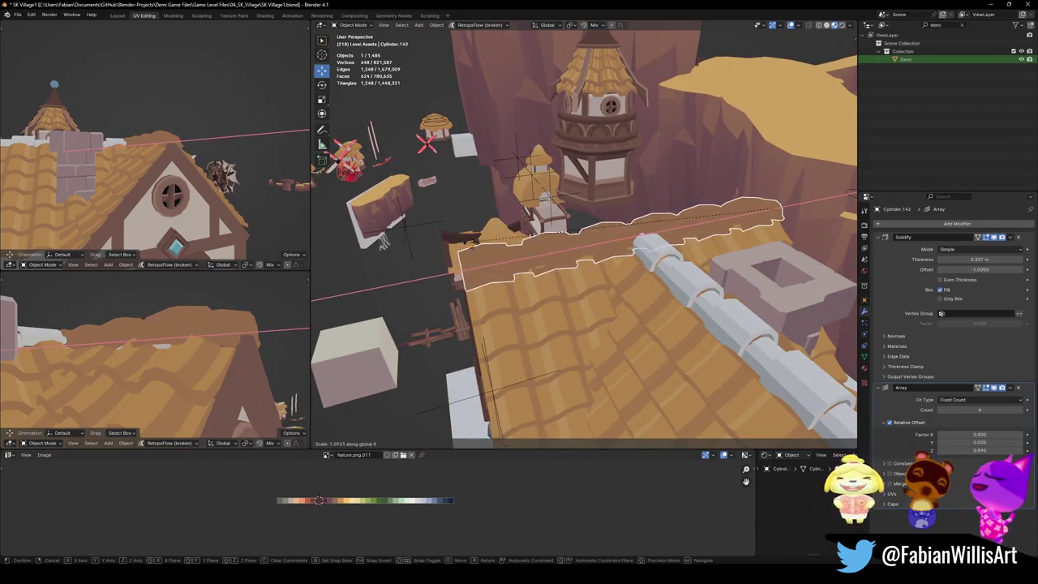
# Step: Stretch the ridge cap row 1.092 times along X and save
pyautogui.click(579, 237)
pyautogui.moveTo(579, 237)
pyautogui.mouseDown(button='middle')
pyautogui.moveTo(612, 269)
pyautogui.moveTo(639, 233)
pyautogui.mouseUp(button='middle')
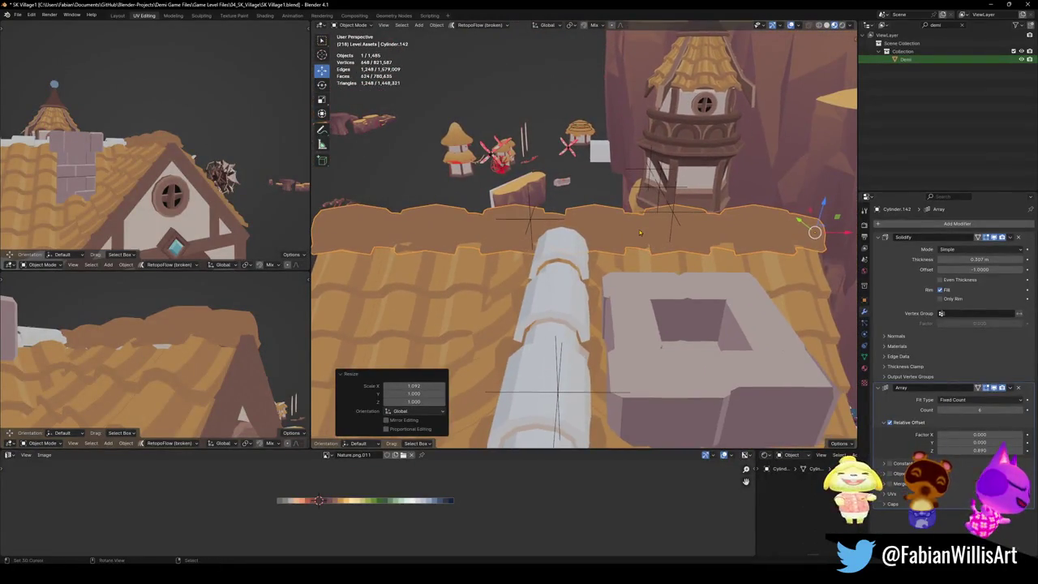
pyautogui.hotkey('ctrl', 's')
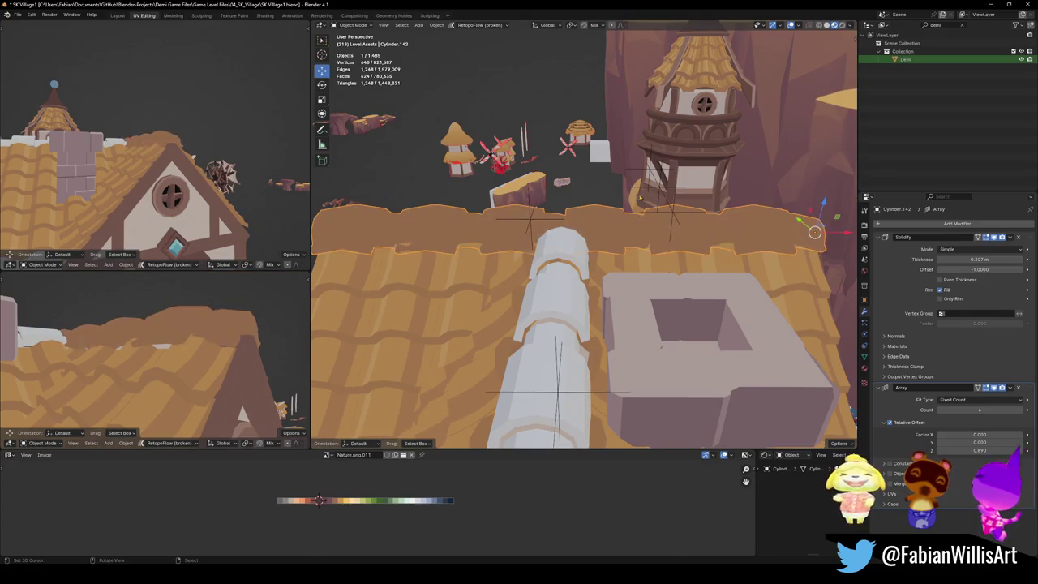
# Step: Tilt the ridge cap row slightly around the Y axis
pyautogui.press('r')
pyautogui.press('y')
pyautogui.click(649, 170)
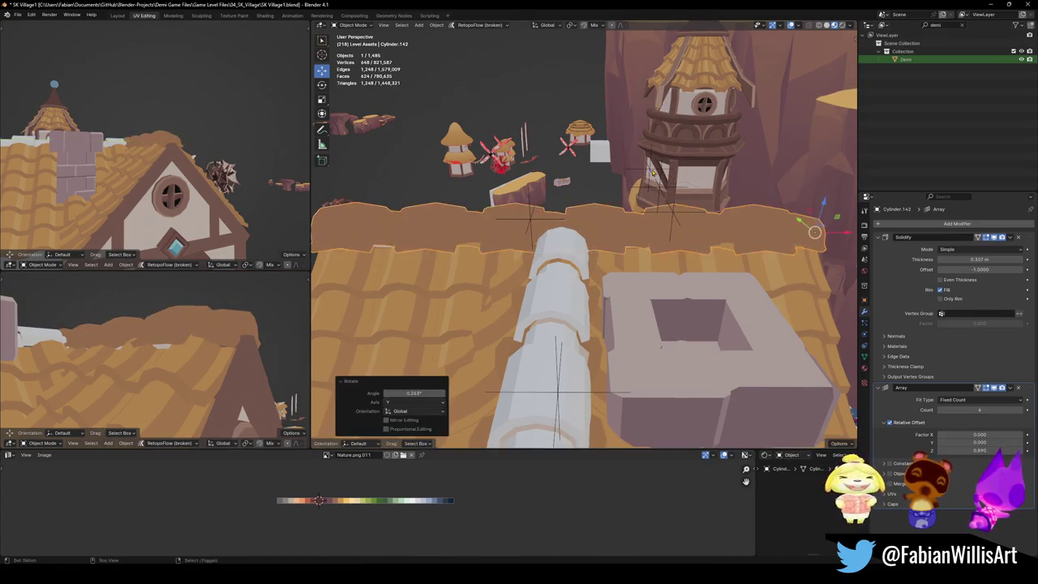
pyautogui.moveTo(649, 170); pyautogui.dragTo(628, 198, button='middle')
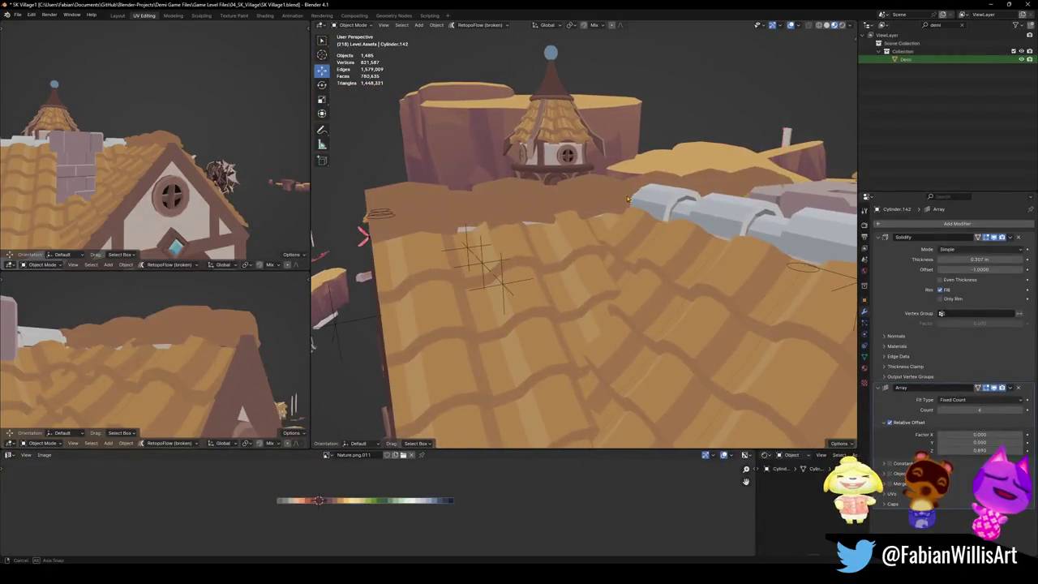
# Step: Lower the ridge cap row along Z onto the roof peak and save the file
pyautogui.click(542, 213)
pyautogui.press('g')
pyautogui.press('z')
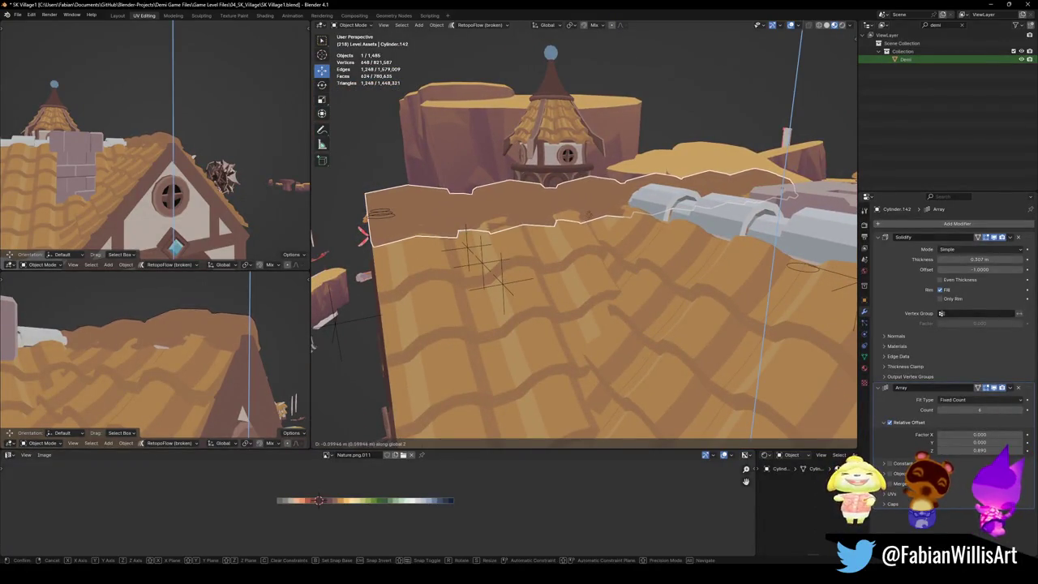
pyautogui.click(603, 196)
pyautogui.moveTo(602, 195)
pyautogui.mouseDown(button='middle')
pyautogui.moveTo(704, 228)
pyautogui.moveTo(602, 222)
pyautogui.moveTo(600, 285)
pyautogui.moveTo(648, 261)
pyautogui.mouseUp(button='middle')
pyautogui.hotkey('ctrl', 's')
# Step: Raise the two selected tile edge loops of the ridge cap along Z
pyautogui.press('Tab')
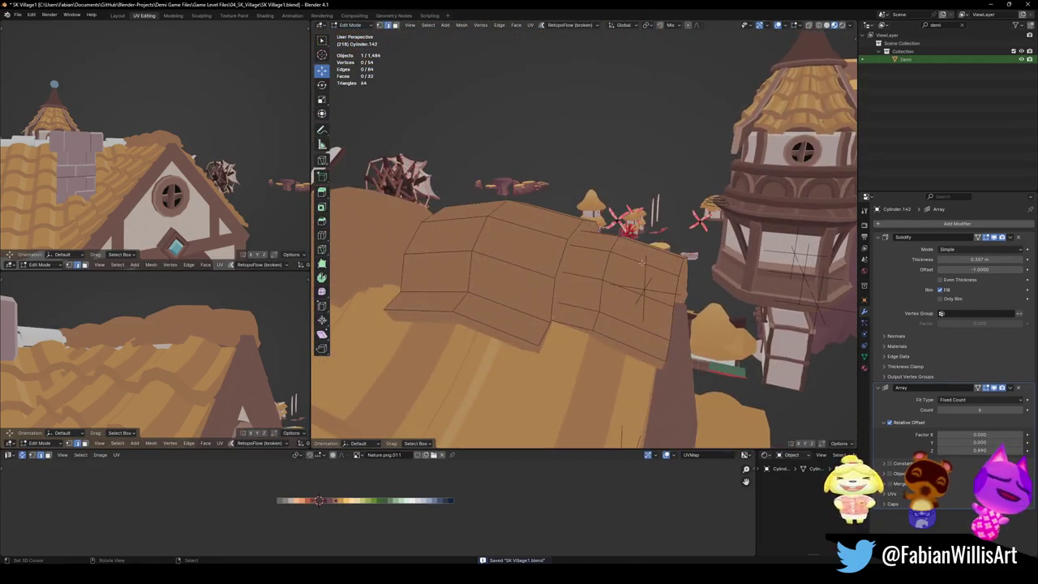
pyautogui.keyDown('alt'); pyautogui.keyDown('shift'); pyautogui.click(475, 240); pyautogui.keyUp('shift'); pyautogui.keyUp('alt')
pyautogui.press('g')
pyautogui.press('z')
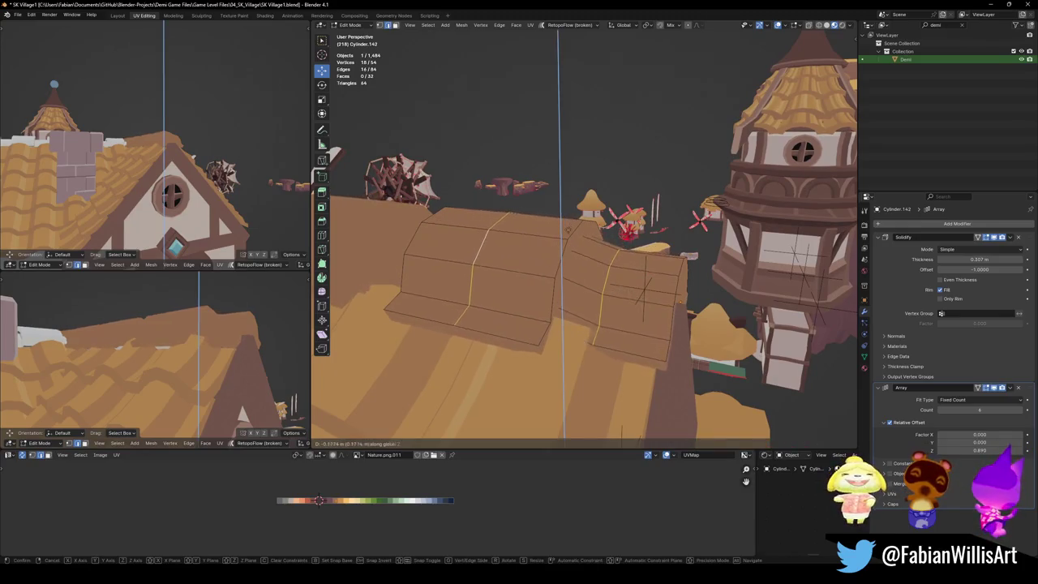
pyautogui.click(569, 240)
pyautogui.moveTo(569, 240)
pyautogui.mouseDown(button='middle')
pyautogui.moveTo(673, 323)
pyautogui.moveTo(526, 243)
pyautogui.moveTo(596, 245)
pyautogui.moveTo(573, 243)
pyautogui.moveTo(584, 245)
pyautogui.mouseUp(button='middle')
# Step: Bevel the ridge cap's tile edges, checking them in plain solid shading
pyautogui.press('Tab')
pyautogui.press('z')
pyautogui.click(560, 245)
pyautogui.press('Tab')
pyautogui.hotkey('ctrl', 'b')
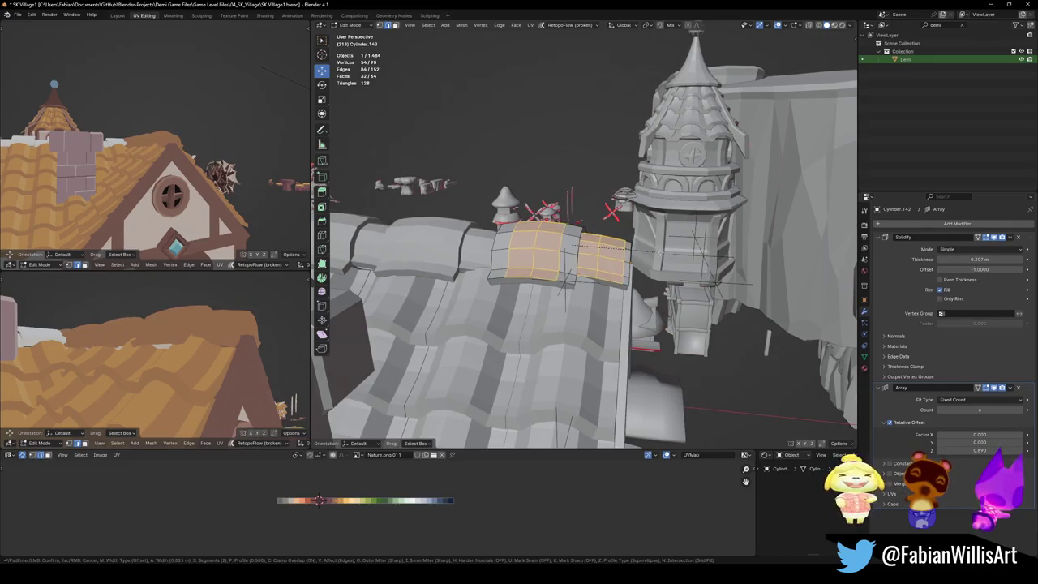
pyautogui.click(661, 251)
pyautogui.moveTo(661, 251); pyautogui.dragTo(608, 283, button='middle')
pyautogui.hotkey('alt', 'a')
pyautogui.press('z')
# Step: Raise the whole ridge cap about 0.023 m along Z, save, and return to Object Mode
pyautogui.press('a')
pyautogui.press('g')
pyautogui.press('z')
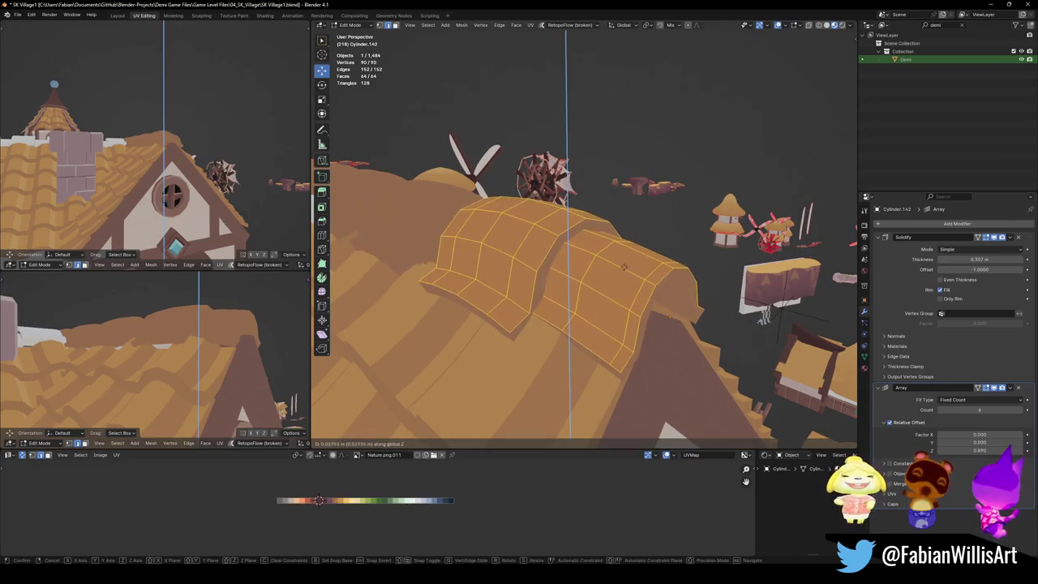
pyautogui.click(624, 265)
pyautogui.hotkey('alt', 'a')
pyautogui.hotkey('ctrl', 's')
pyautogui.moveTo(624, 265); pyautogui.dragTo(614, 318, button='middle')
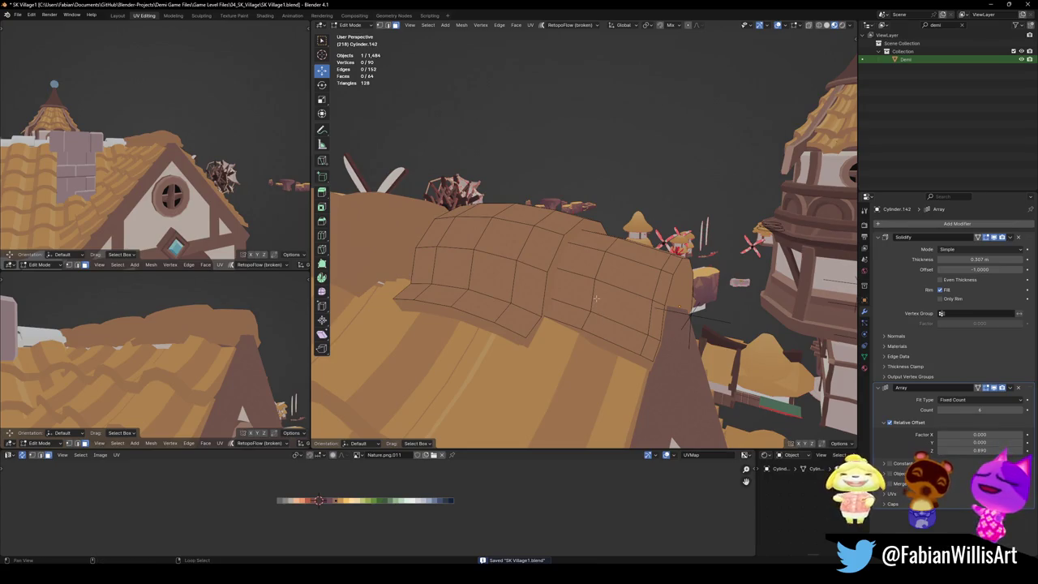
pyautogui.press('Tab')
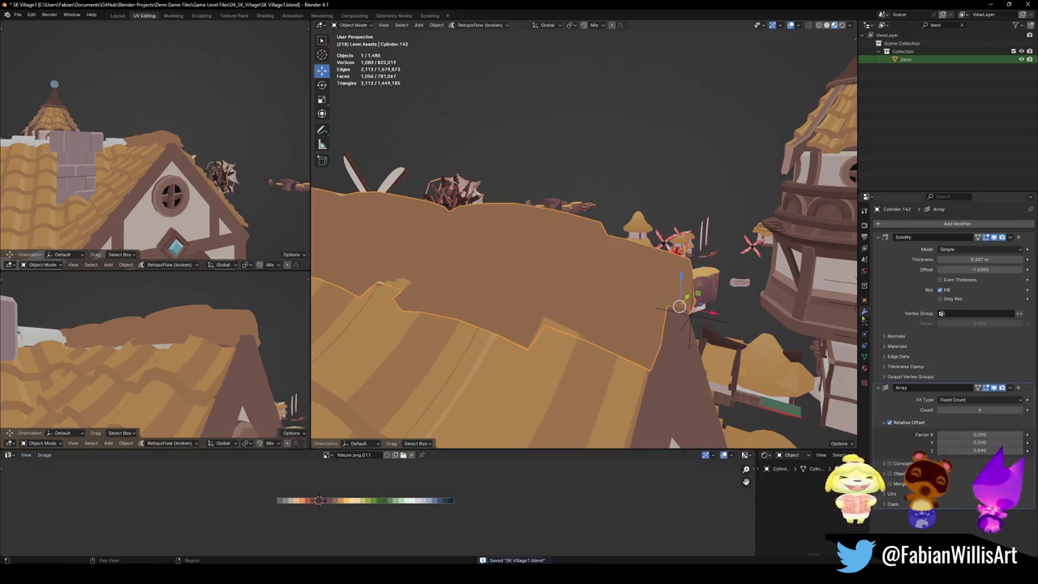
pyautogui.hotkey('ctrl', 'a')
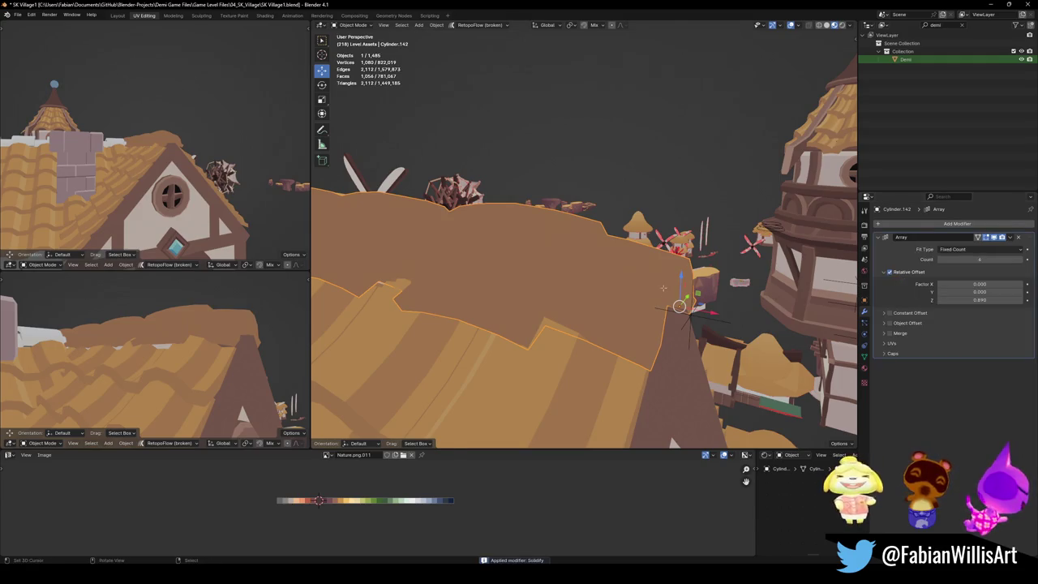
pyautogui.press('Tab')
pyautogui.hotkey('alt', 'a')
pyautogui.hotkey('ctrl', 's')
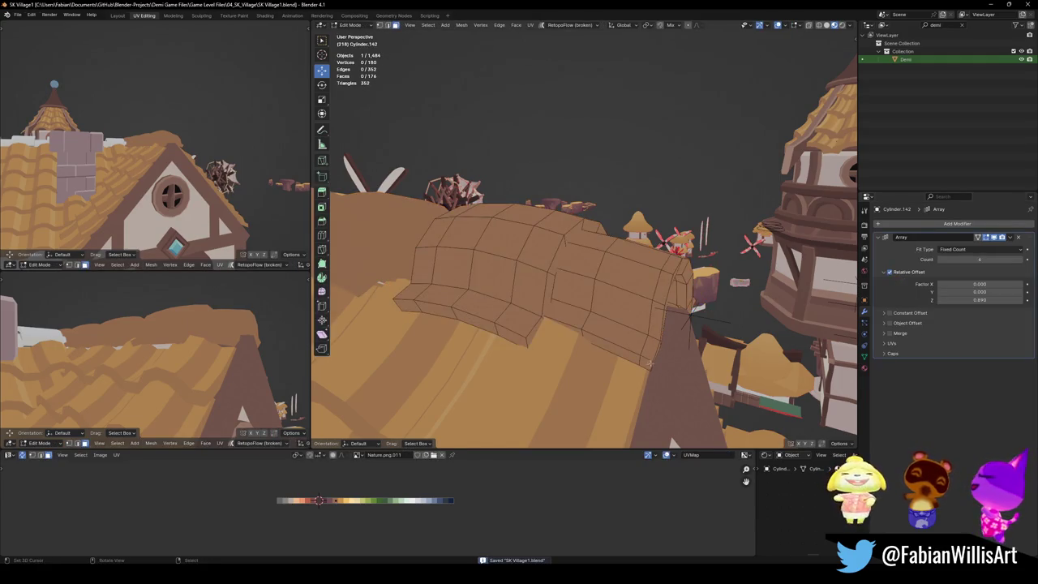
pyautogui.moveTo(669, 290); pyautogui.dragTo(511, 328, button='middle')
pyautogui.keyDown('alt'); pyautogui.click(511, 327); pyautogui.keyUp('alt')
pyautogui.keyDown('alt'); pyautogui.keyDown('shift'); pyautogui.click(496, 323); pyautogui.keyUp('shift'); pyautogui.keyUp('alt')
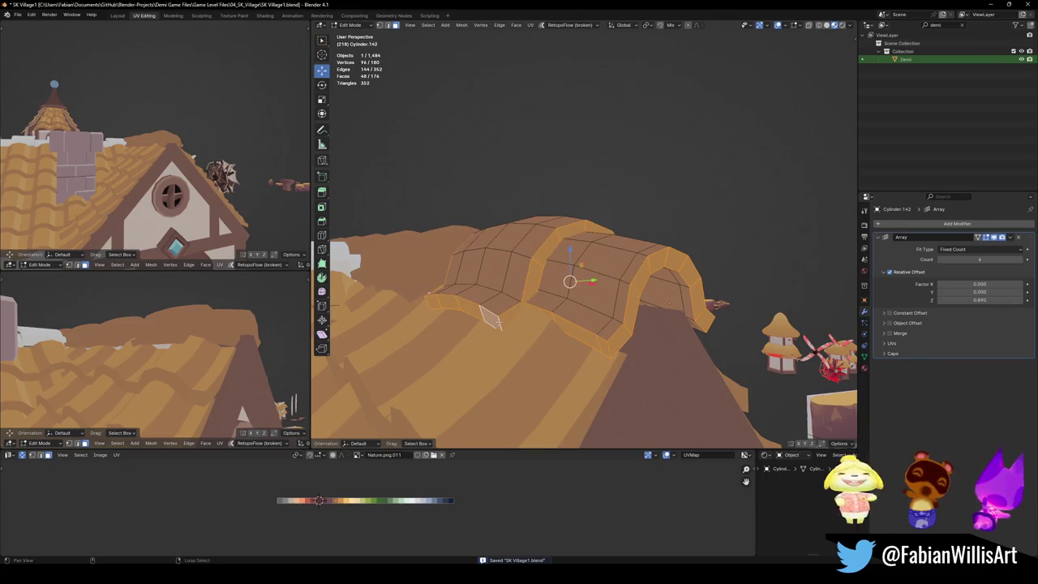
pyautogui.press('h')
pyautogui.press('l')
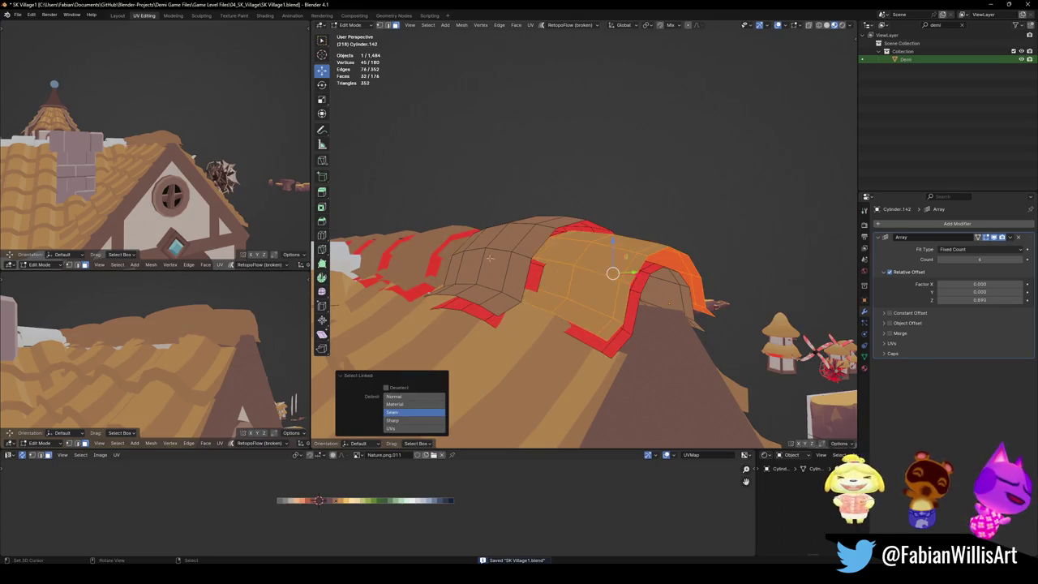
pyautogui.click(413, 396)
pyautogui.click(414, 412)
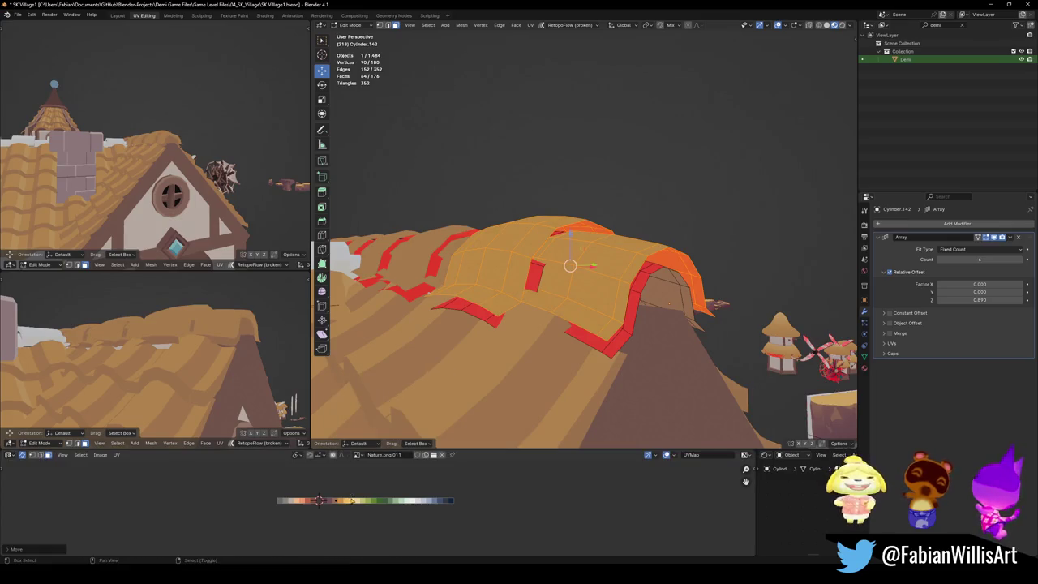
pyautogui.hotkey('alt', 'a')
pyautogui.hotkey('alt', 'h')
pyautogui.keyDown('alt'); pyautogui.moveTo(273, 372); pyautogui.dragTo(301, 313); pyautogui.keyUp('alt')
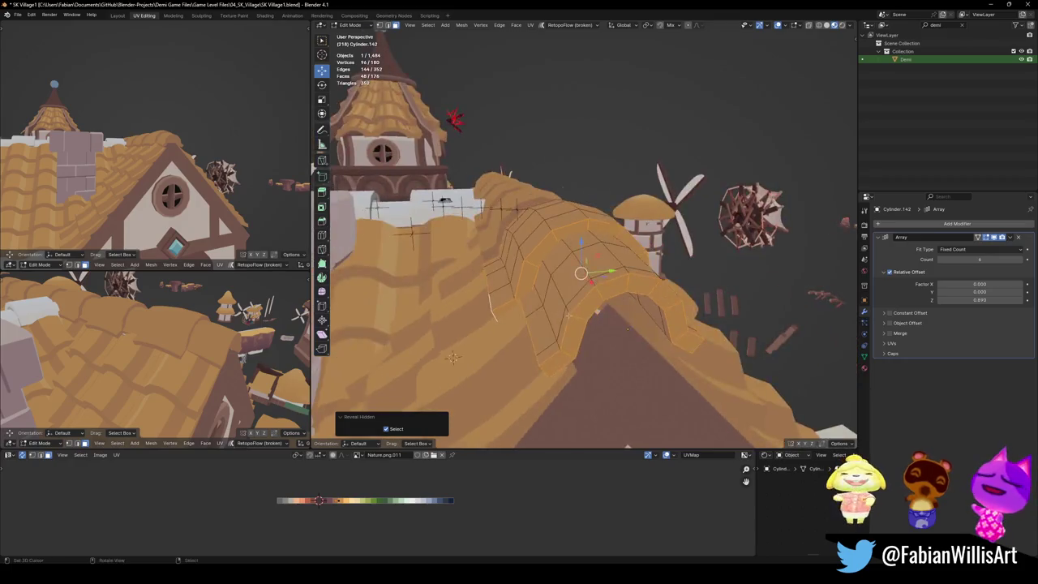
pyautogui.moveTo(480, 306); pyautogui.dragTo(616, 406, button='middle')
pyautogui.click(626, 419)
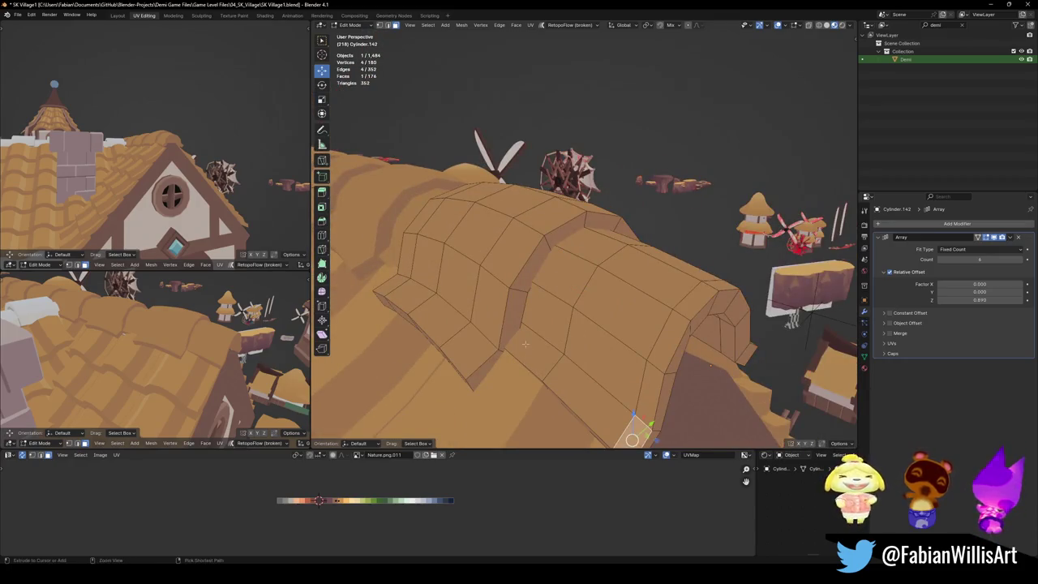
pyautogui.moveTo(556, 381); pyautogui.dragTo(631, 423, button='middle')
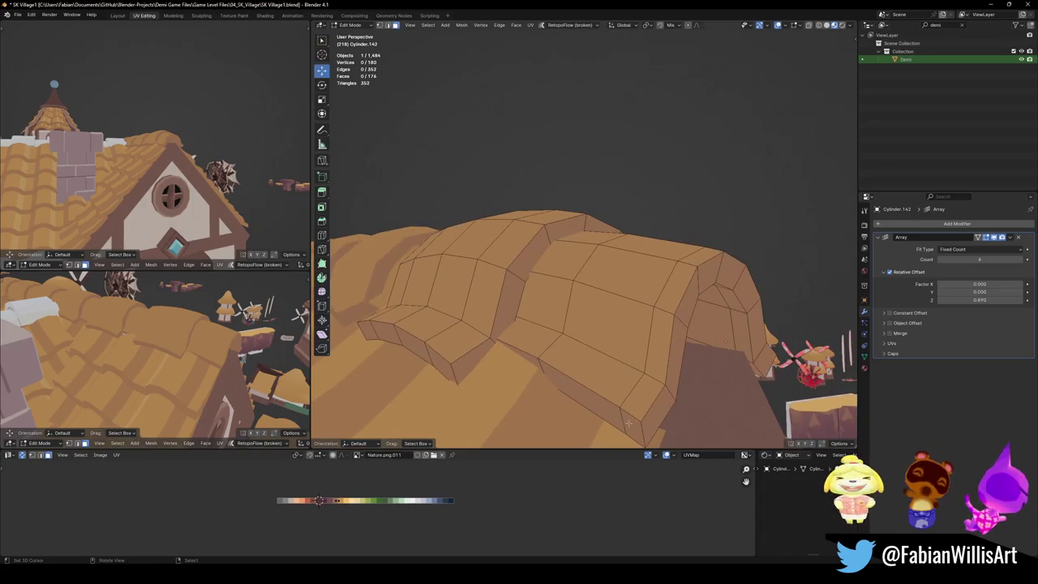
pyautogui.keyDown('alt'); pyautogui.click(631, 423); pyautogui.keyUp('alt')
pyautogui.keyDown('alt'); pyautogui.keyDown('shift'); pyautogui.click(451, 374); pyautogui.keyUp('shift'); pyautogui.keyUp('alt')
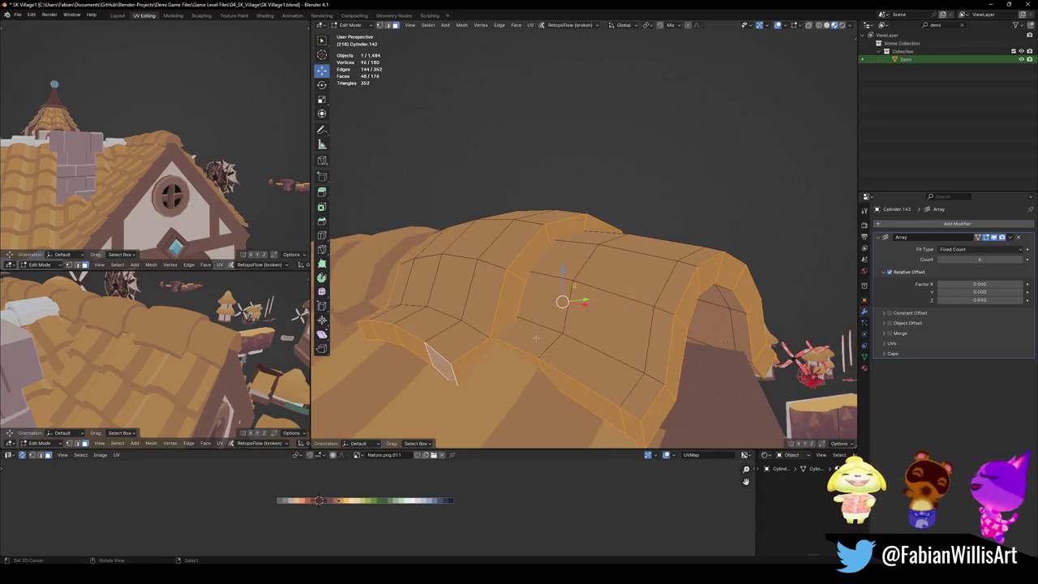
pyautogui.hotkey('alt', 'a')
pyautogui.keyDown('alt'); pyautogui.click(567, 356); pyautogui.keyUp('alt')
pyautogui.keyDown('alt'); pyautogui.click(454, 333); pyautogui.keyUp('alt')
# Step: Shift two selected face strips' UVs along X to pick up a different palette shade
pyautogui.moveTo(487, 332)
pyautogui.mouseDown(button='middle')
pyautogui.moveTo(552, 288)
pyautogui.moveTo(569, 293)
pyautogui.mouseUp(button='middle')
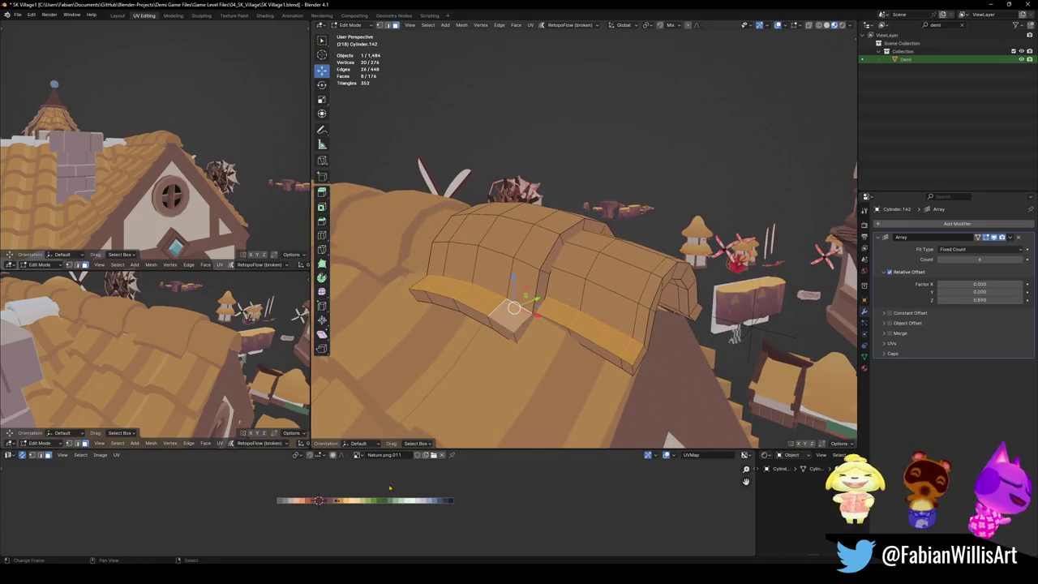
pyautogui.moveTo(546, 344)
pyautogui.mouseDown(button='middle')
pyautogui.moveTo(561, 305)
pyautogui.moveTo(633, 324)
pyautogui.mouseUp(button='middle')
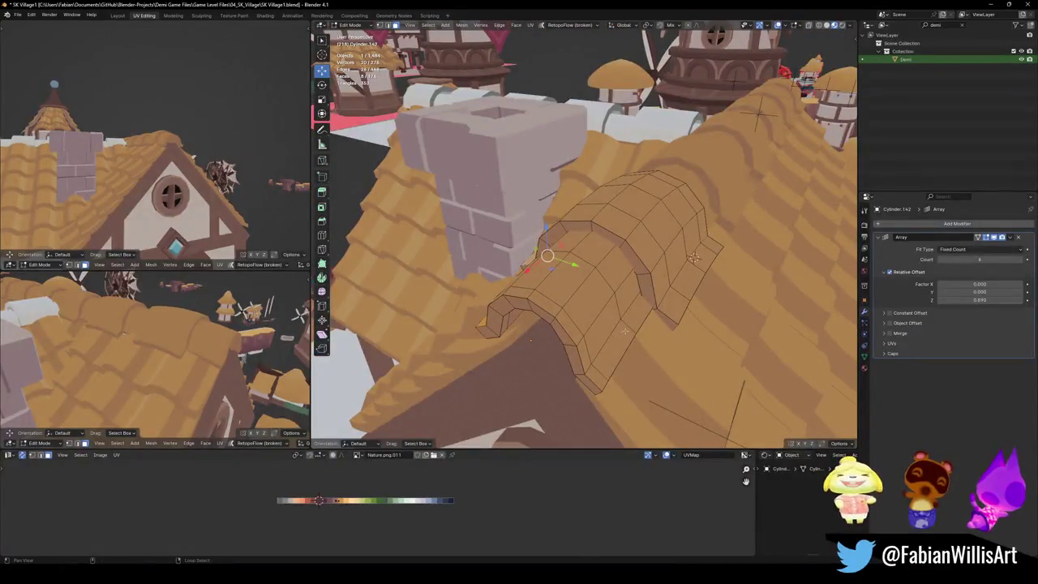
pyautogui.keyDown('alt'); pyautogui.keyDown('shift'); pyautogui.click(649, 325); pyautogui.keyUp('shift'); pyautogui.keyUp('alt')
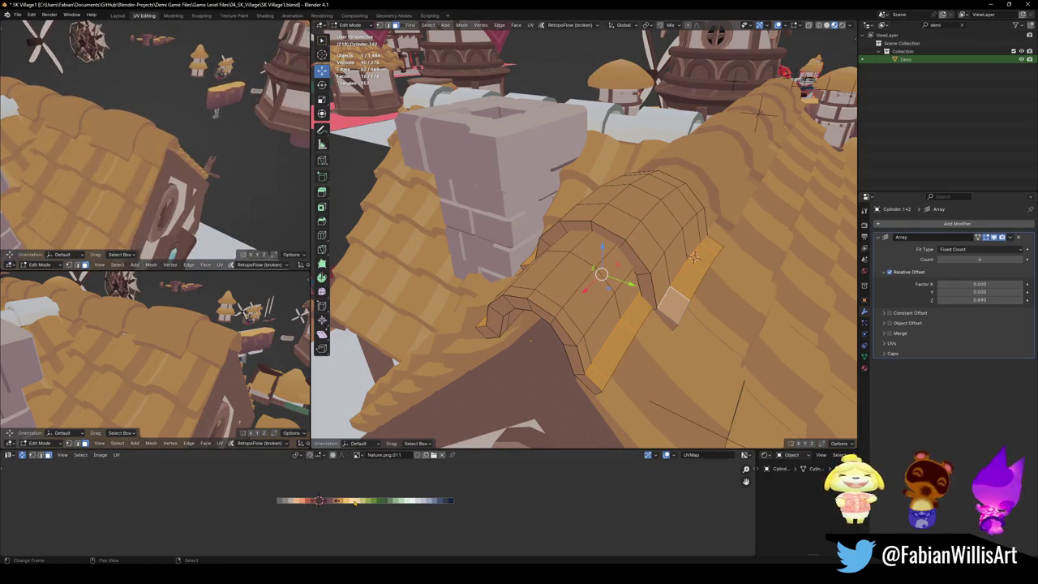
pyautogui.press('g')
pyautogui.press('x')
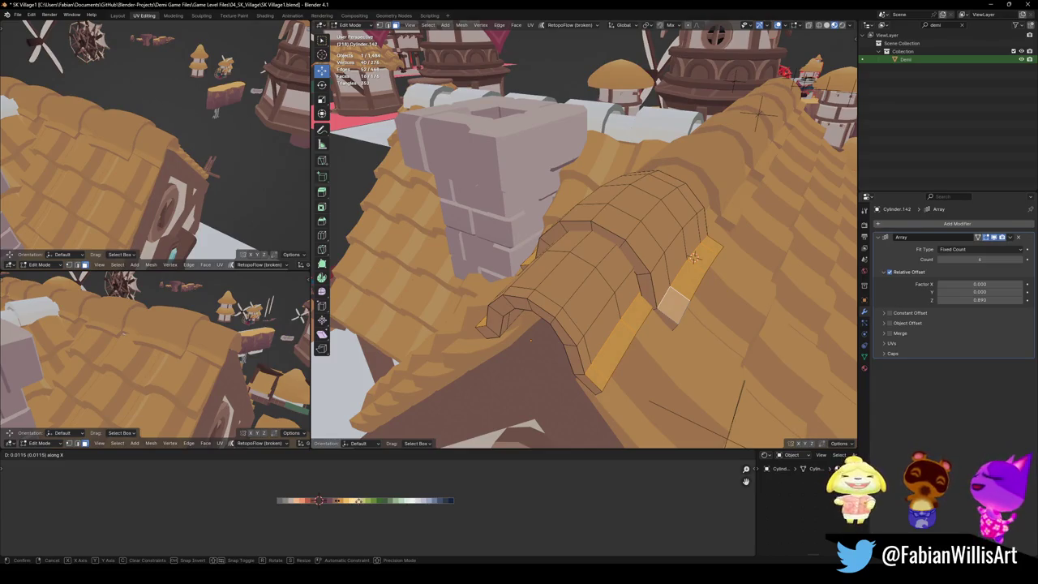
pyautogui.click(359, 504)
# Step: Nudge the UVs of two face loops on the roof piece horizontally
pyautogui.moveTo(527, 324)
pyautogui.mouseDown(button='middle')
pyautogui.moveTo(427, 240)
pyautogui.moveTo(633, 305)
pyautogui.mouseUp(button='middle')
pyautogui.hotkey('alt', 'a')
pyautogui.keyDown('alt'); pyautogui.click(634, 305); pyautogui.keyUp('alt')
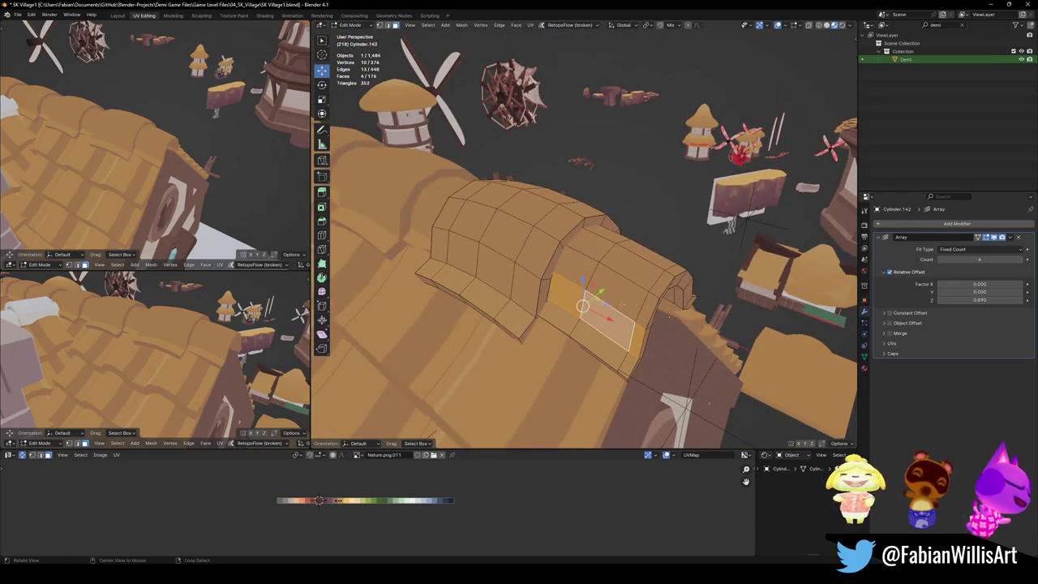
pyautogui.keyDown('alt'); pyautogui.keyDown('shift'); pyautogui.click(513, 282); pyautogui.keyUp('shift'); pyautogui.keyUp('alt')
pyautogui.press('g')
pyautogui.press('x')
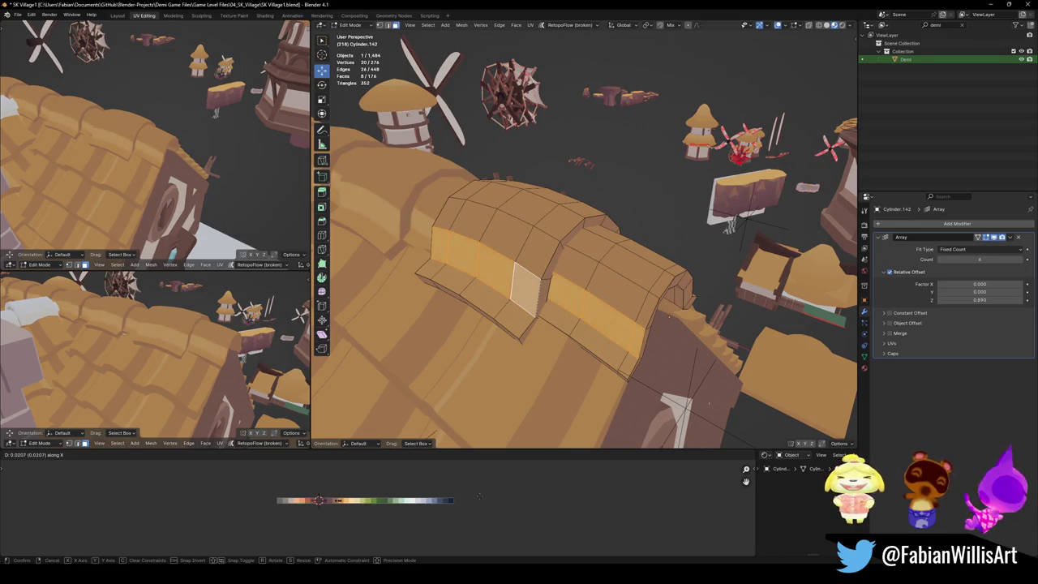
pyautogui.click(477, 496)
# Step: Offset two face loops on the curved roof piece along X in the UVs
pyautogui.moveTo(528, 341); pyautogui.dragTo(601, 313, button='middle')
pyautogui.keyDown('alt'); pyautogui.click(601, 313); pyautogui.keyUp('alt')
pyautogui.keyDown('alt'); pyautogui.click(685, 268); pyautogui.keyUp('alt')
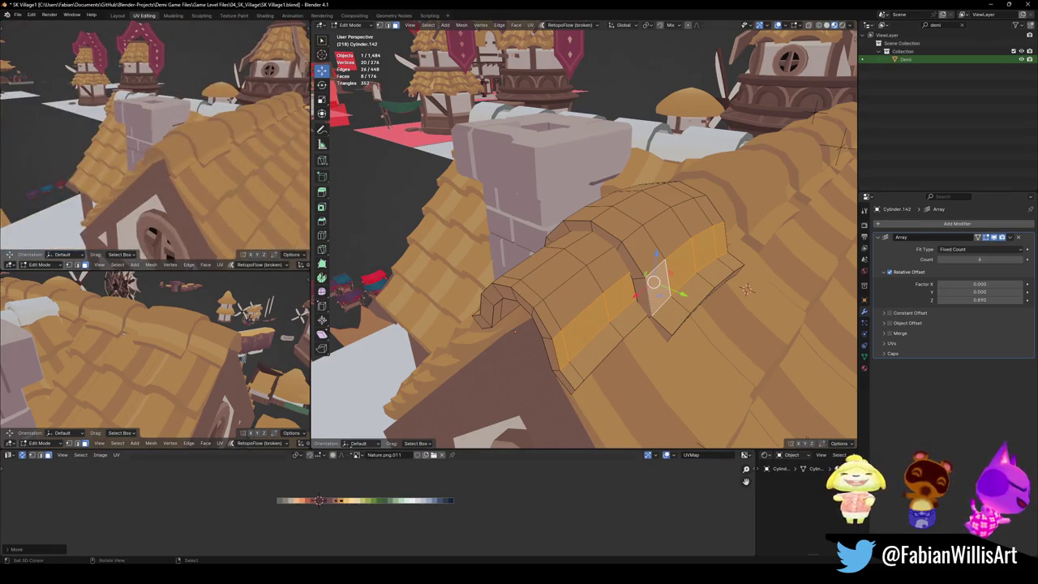
pyautogui.press('g')
pyautogui.press('x')
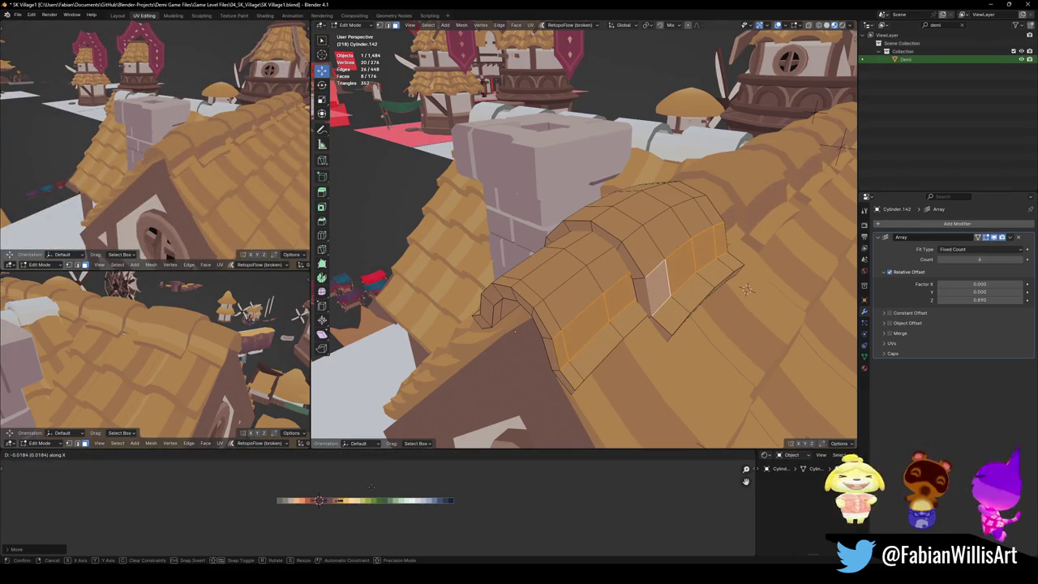
pyautogui.click(371, 486)
# Step: Shift an eight-face loop on the arch along the palette in X
pyautogui.moveTo(163, 146); pyautogui.dragTo(226, 84, button='middle')
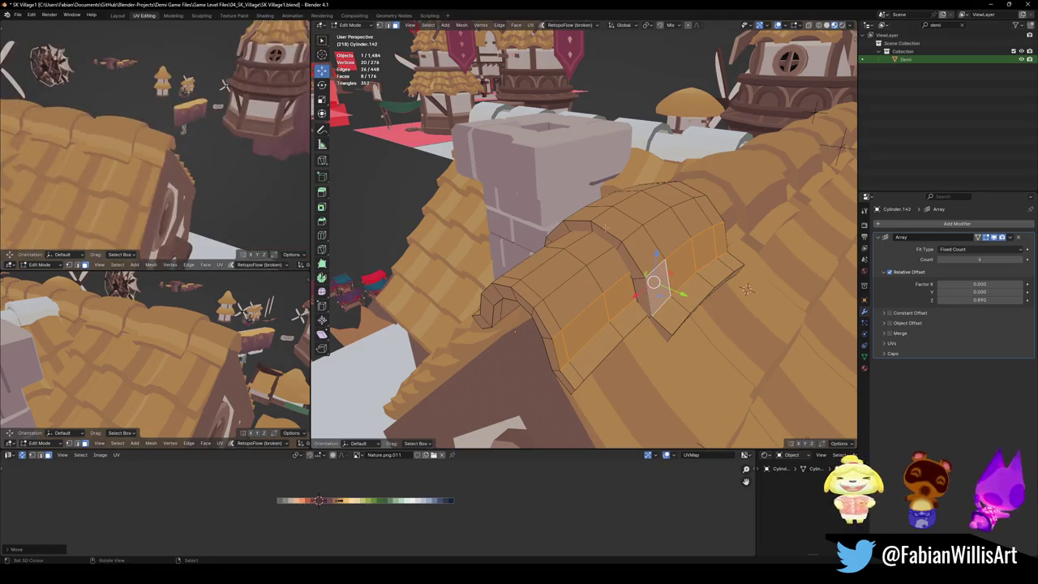
pyautogui.click(747, 290)
pyautogui.moveTo(747, 289)
pyautogui.mouseDown(button='middle')
pyautogui.moveTo(643, 281)
pyautogui.moveTo(588, 320)
pyautogui.mouseUp(button='middle')
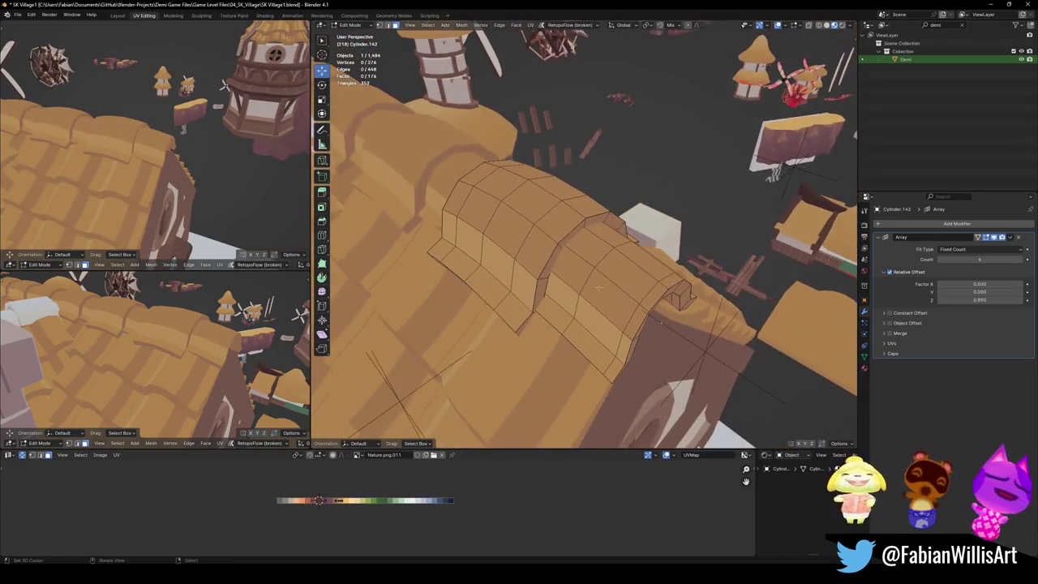
pyautogui.keyDown('alt'); pyautogui.click(588, 320); pyautogui.keyUp('alt')
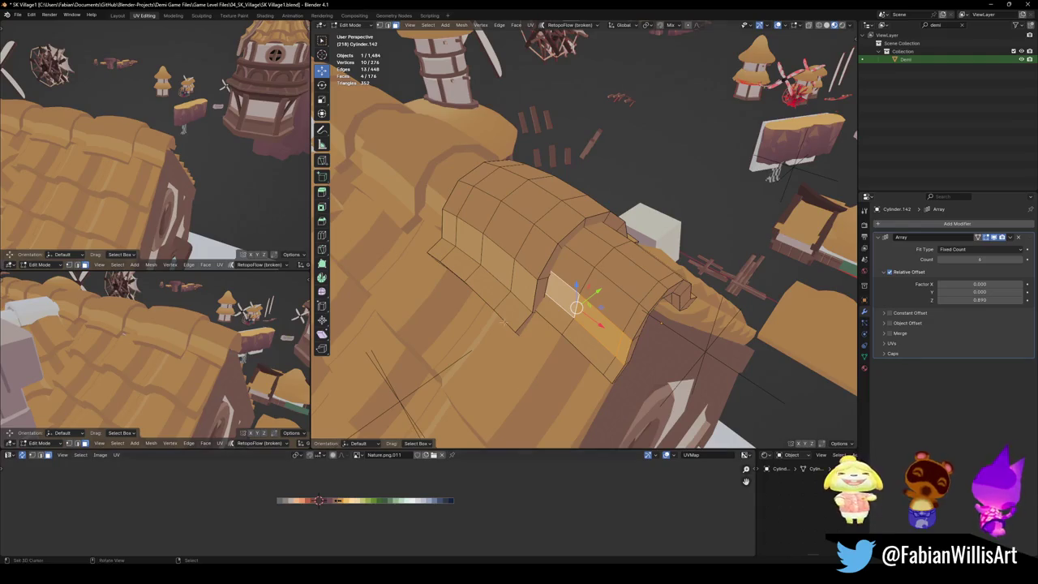
pyautogui.keyDown('alt'); pyautogui.click(523, 284); pyautogui.keyUp('alt')
pyautogui.press('g')
pyautogui.press('x')
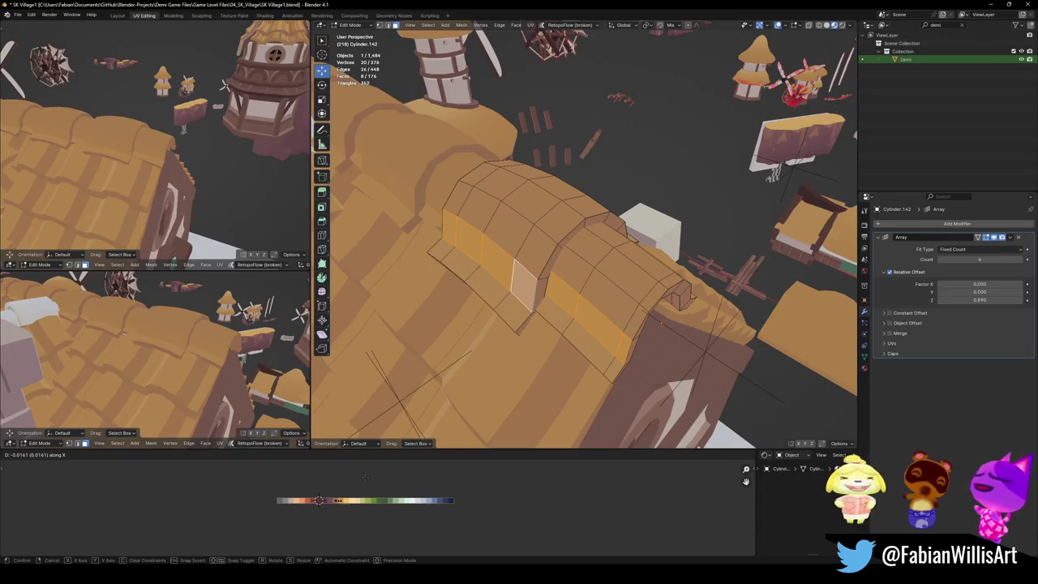
pyautogui.click(360, 477)
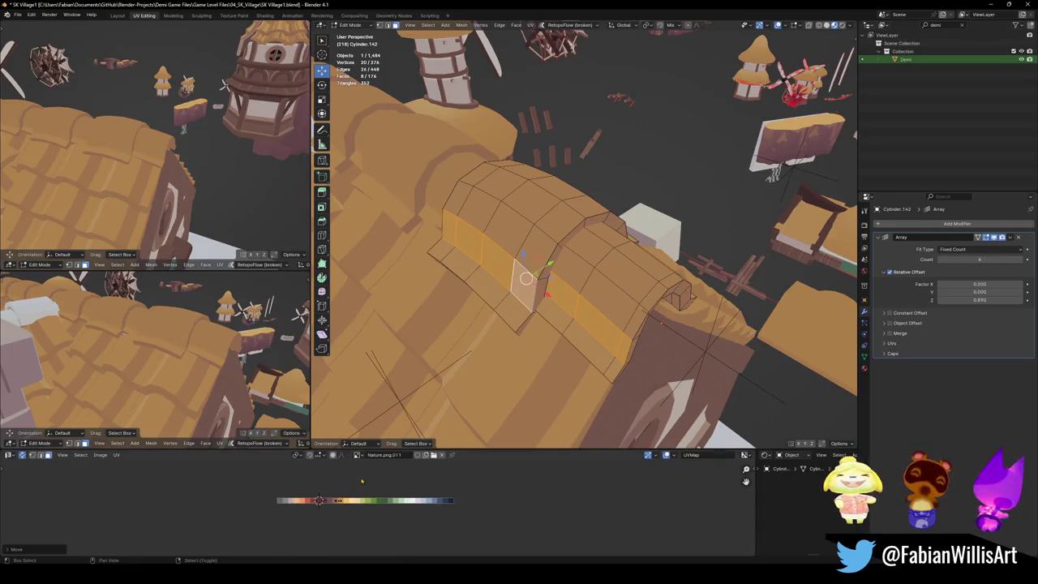
# Step: Nudge a face strip along the arch top horizontally in the UV Editor
pyautogui.keyDown('alt'); pyautogui.click(604, 258); pyautogui.keyUp('alt')
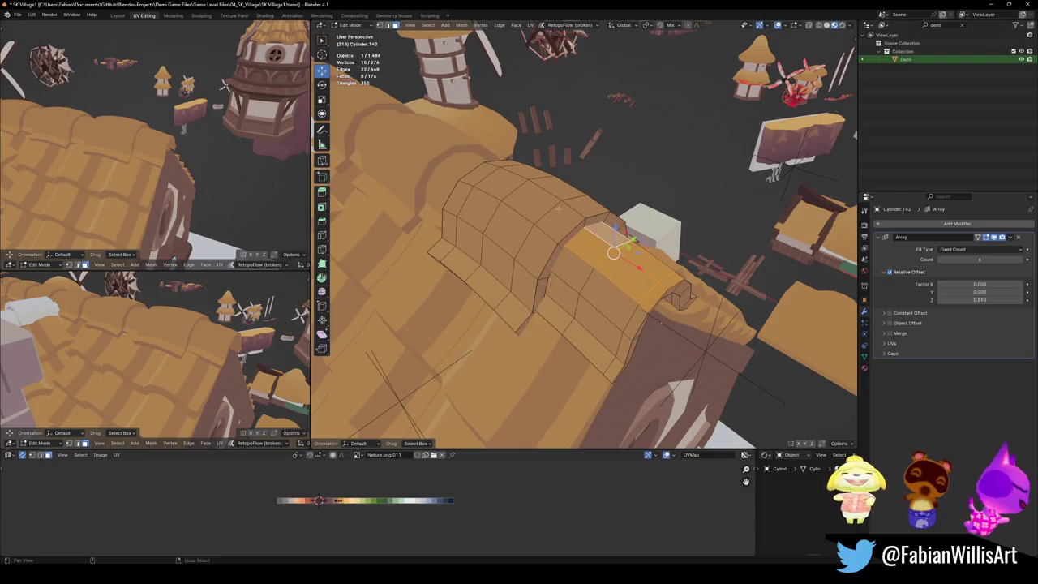
pyautogui.keyDown('alt'); pyautogui.keyDown('shift'); pyautogui.click(568, 218); pyautogui.keyUp('shift'); pyautogui.keyUp('alt')
pyautogui.press('g')
pyautogui.press('x')
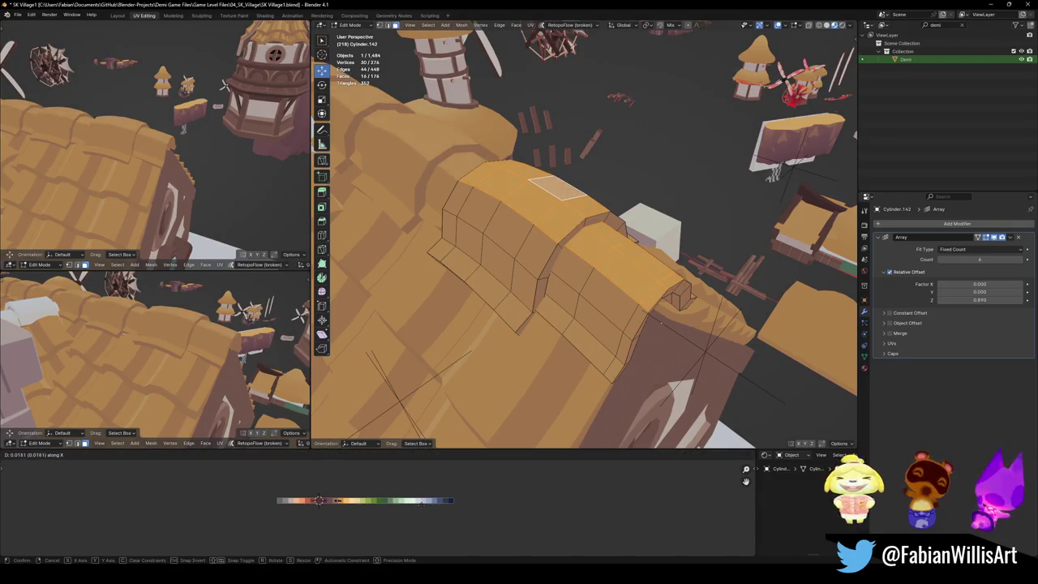
pyautogui.press('Return')
# Step: Shift the UVs of an arch-side loop and an upper arch loop along X
pyautogui.moveTo(154, 138); pyautogui.dragTo(202, 162, button='middle')
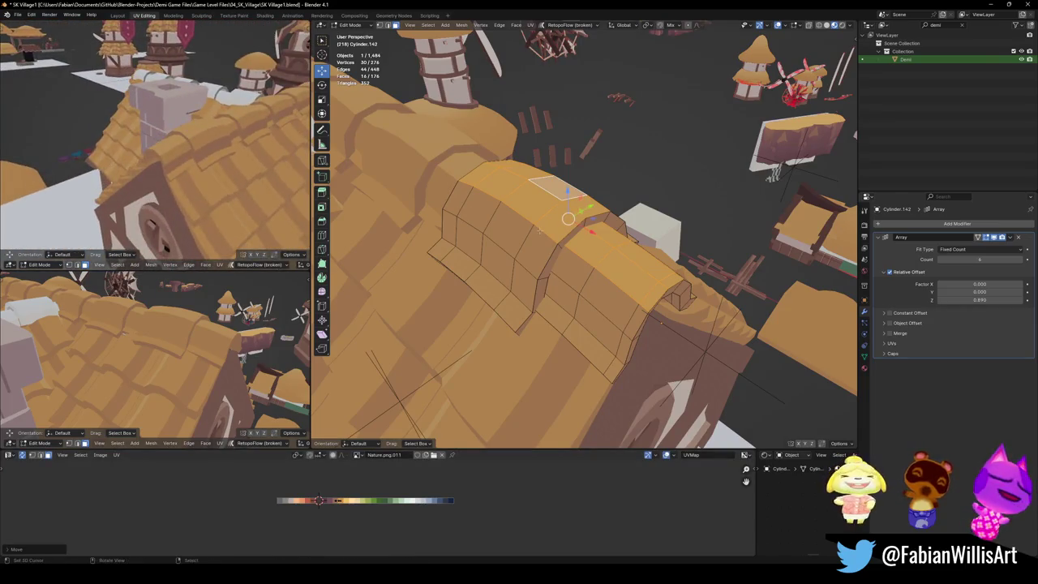
pyautogui.hotkey('alt', 'a')
pyautogui.moveTo(568, 218); pyautogui.dragTo(606, 315, button='middle')
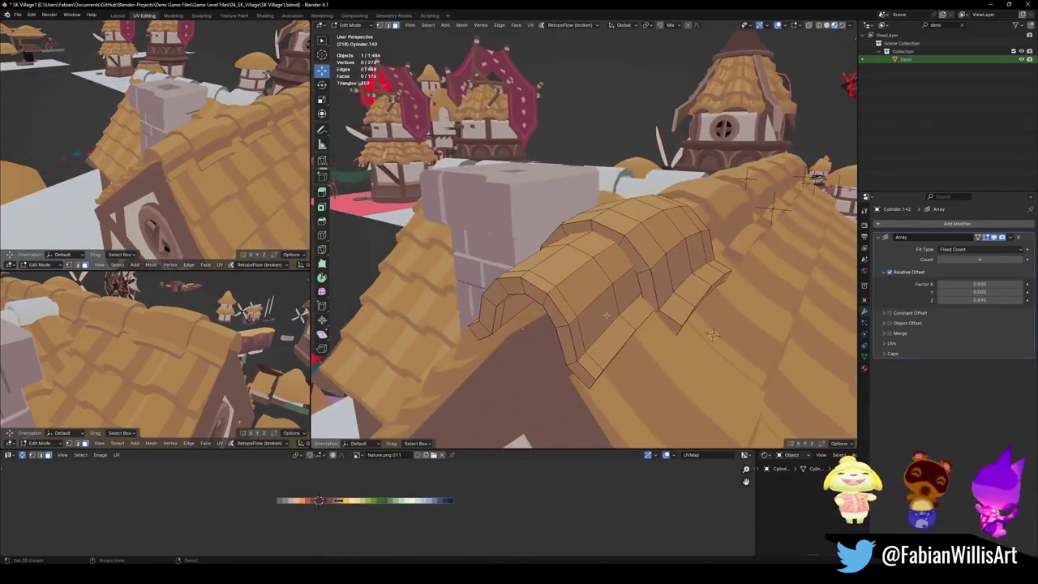
pyautogui.moveTo(607, 315)
pyautogui.mouseDown(button='middle')
pyautogui.moveTo(607, 246)
pyautogui.moveTo(588, 231)
pyautogui.mouseUp(button='middle')
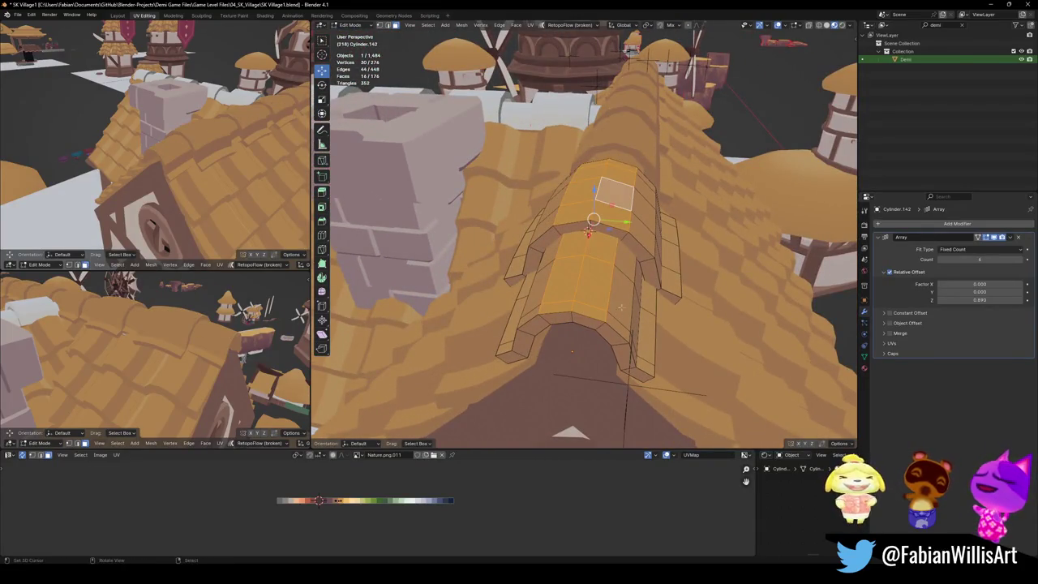
pyautogui.keyDown('alt'); pyautogui.click(610, 269); pyautogui.keyUp('alt')
pyautogui.press('g')
pyautogui.press('x')
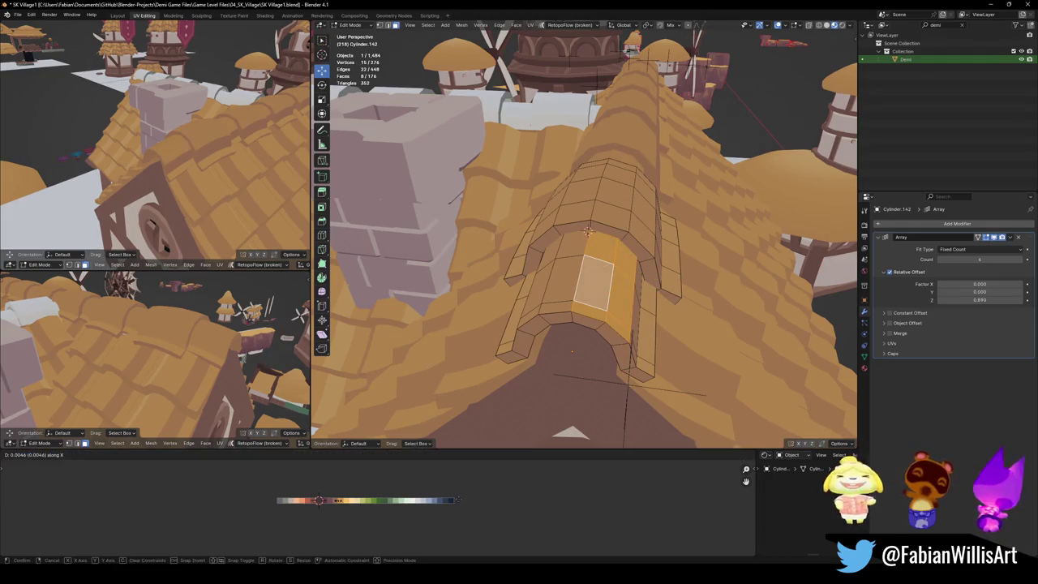
pyautogui.press('Escape')
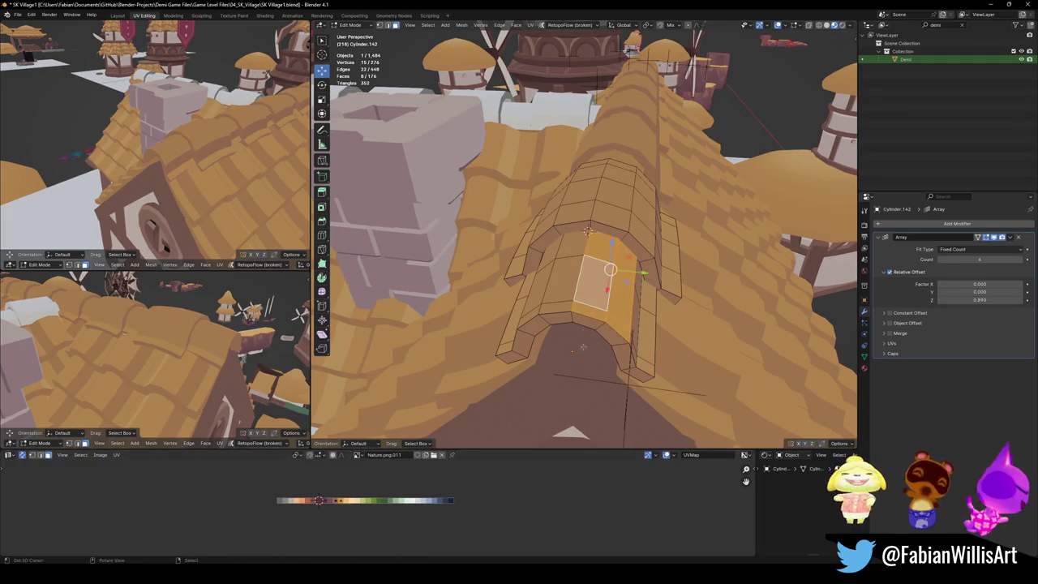
pyautogui.keyDown('alt'); pyautogui.keyDown('shift'); pyautogui.click(640, 215); pyautogui.keyUp('shift'); pyautogui.keyUp('alt')
pyautogui.press('g')
pyautogui.press('x')
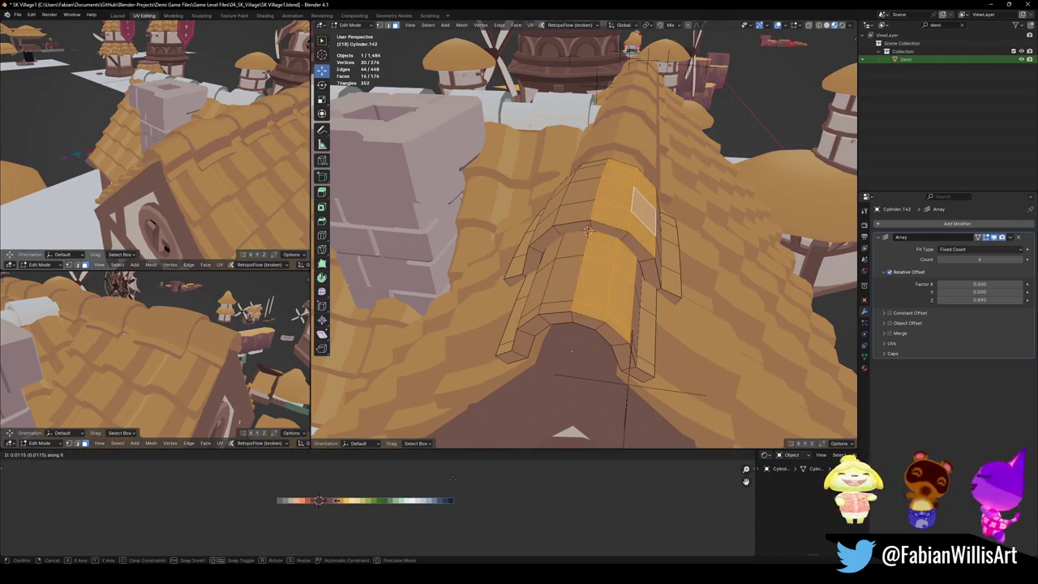
pyautogui.click(457, 482)
# Step: Nudge the cap's lower-side and left-end face loops separately along X
pyautogui.moveTo(227, 162)
pyautogui.mouseDown(button='middle')
pyautogui.moveTo(254, 186)
pyautogui.moveTo(180, 148)
pyautogui.mouseUp(button='middle')
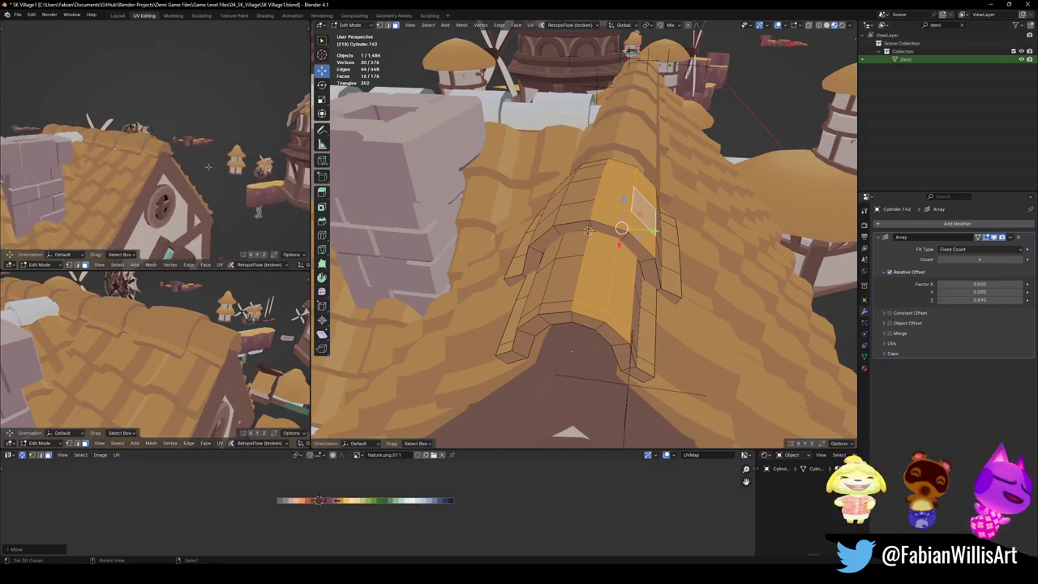
pyautogui.moveTo(586, 231); pyautogui.dragTo(607, 349, button='middle')
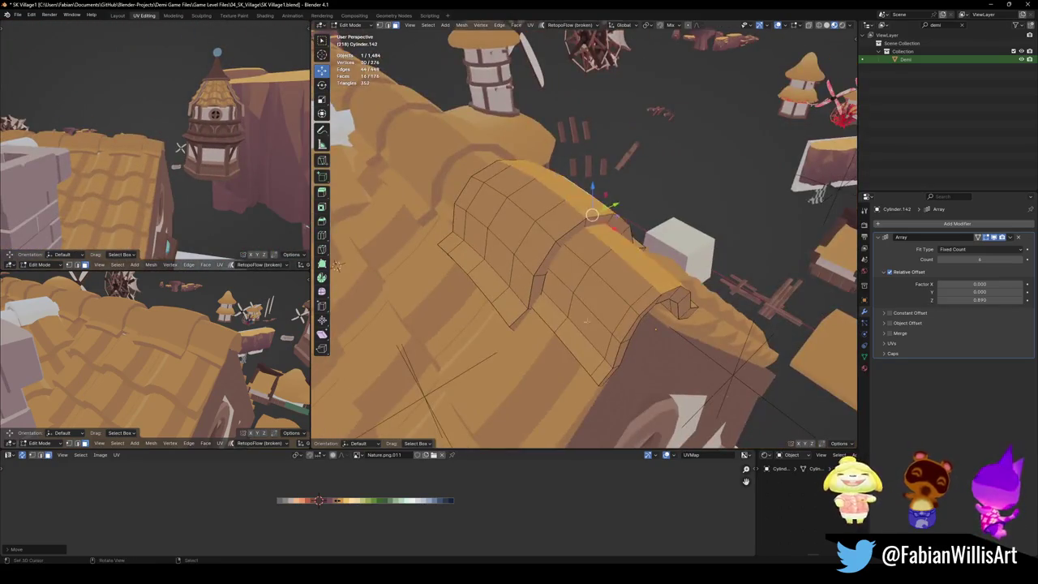
pyautogui.hotkey('alt', 'a')
pyautogui.keyDown('alt'); pyautogui.click(607, 345); pyautogui.keyUp('alt')
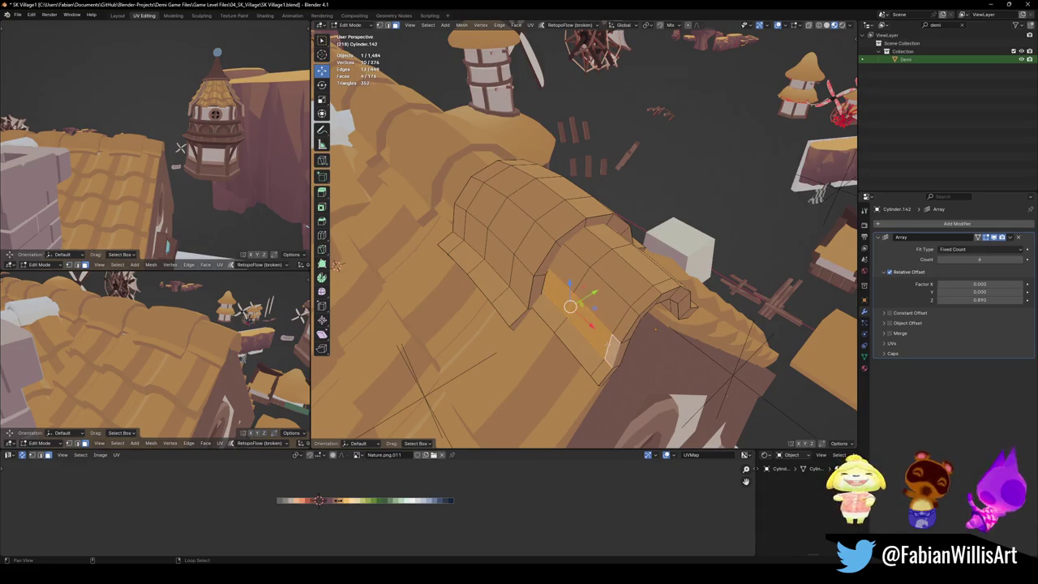
pyautogui.press('g')
pyautogui.press('x')
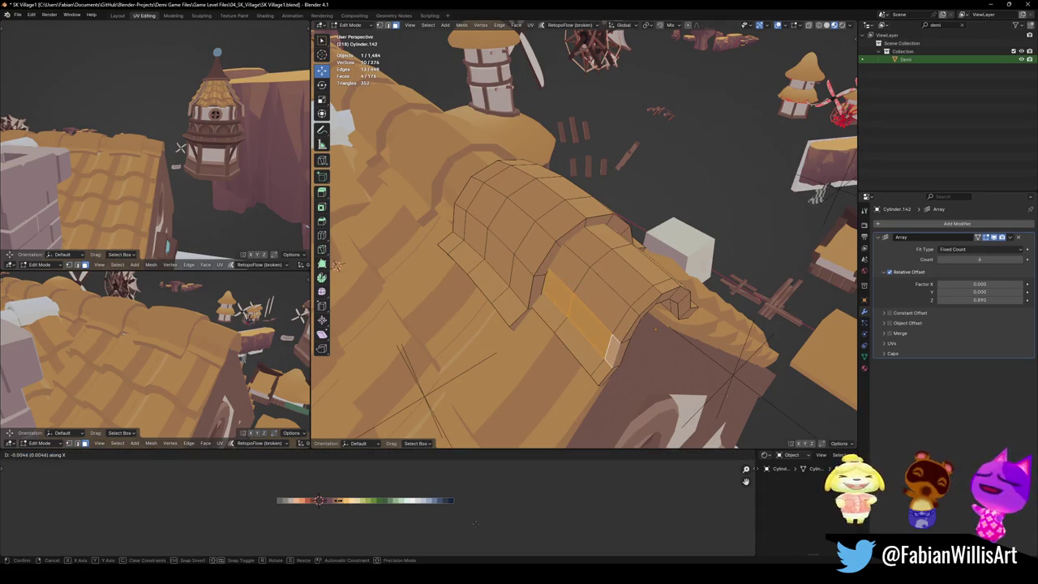
pyautogui.click(457, 519)
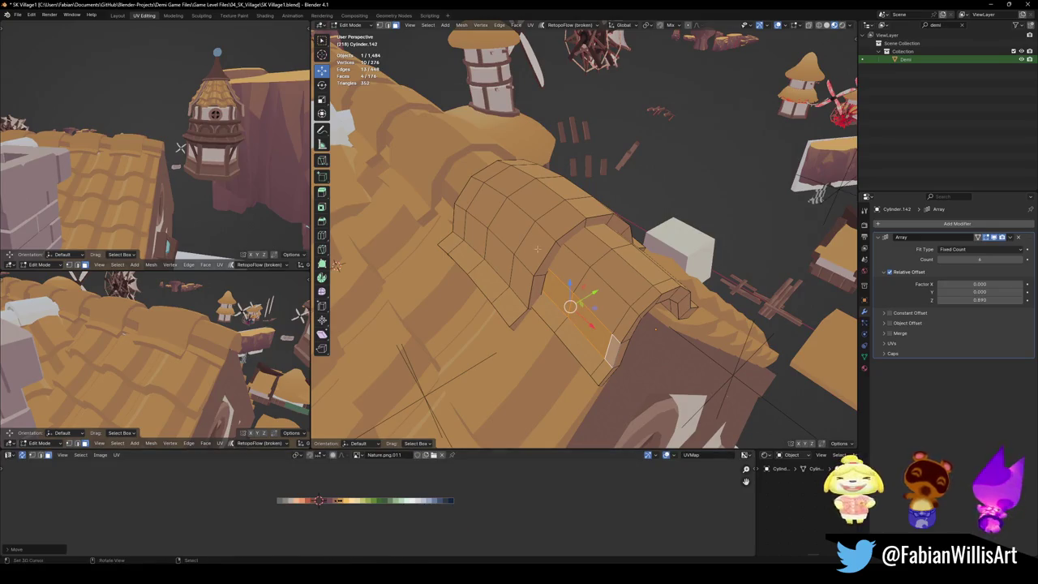
pyautogui.click(441, 484)
pyautogui.press('g')
pyautogui.press('x')
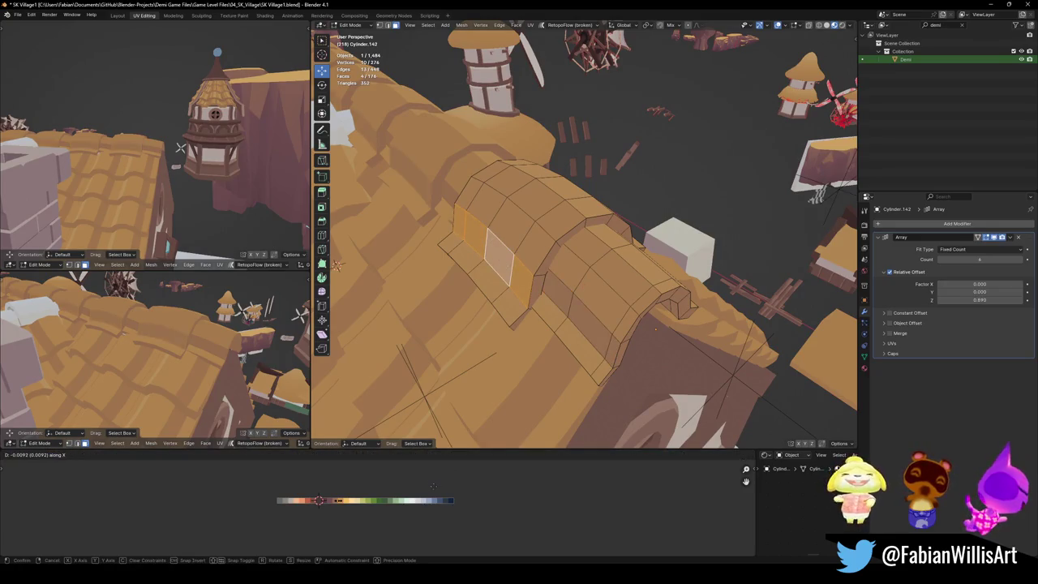
pyautogui.click(432, 485)
pyautogui.moveTo(162, 146)
pyautogui.mouseDown(button='middle')
pyautogui.moveTo(95, 177)
pyautogui.moveTo(105, 133)
pyautogui.moveTo(138, 162)
pyautogui.mouseUp(button='middle')
# Step: Mirror the whole ridge cap along Y and flip its normals
pyautogui.press('a')
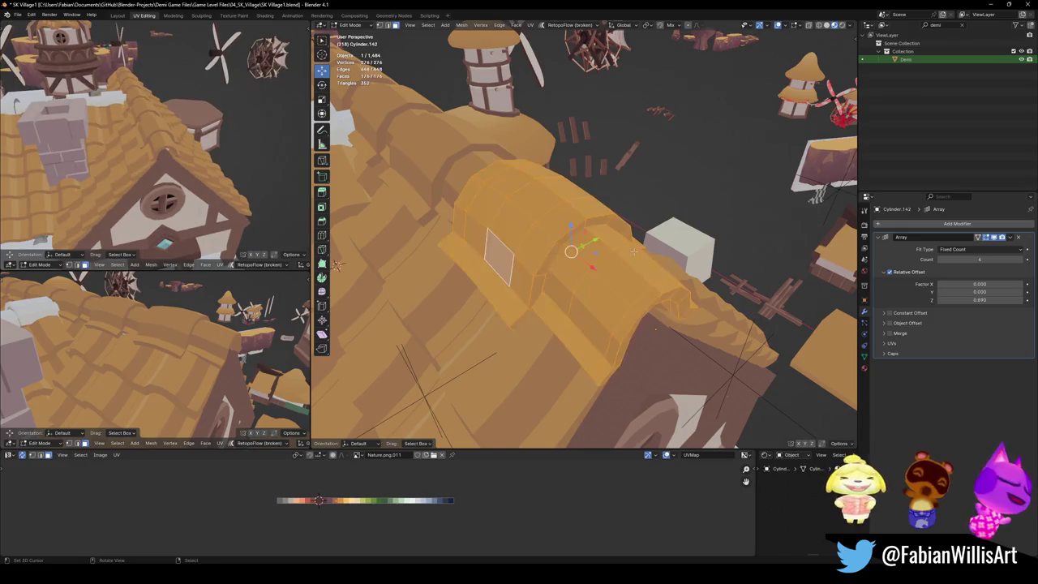
pyautogui.hotkey('ctrl', 'm')
pyautogui.press('y')
pyautogui.press('Return')
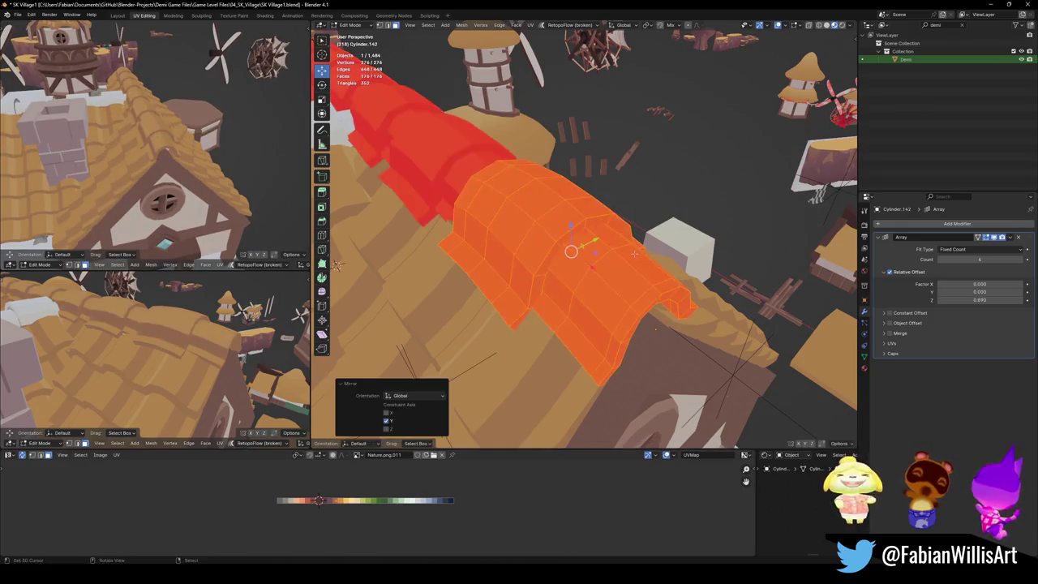
pyautogui.moveTo(655, 328); pyautogui.dragTo(688, 254, button='middle')
pyautogui.hotkey('alt', 'n')
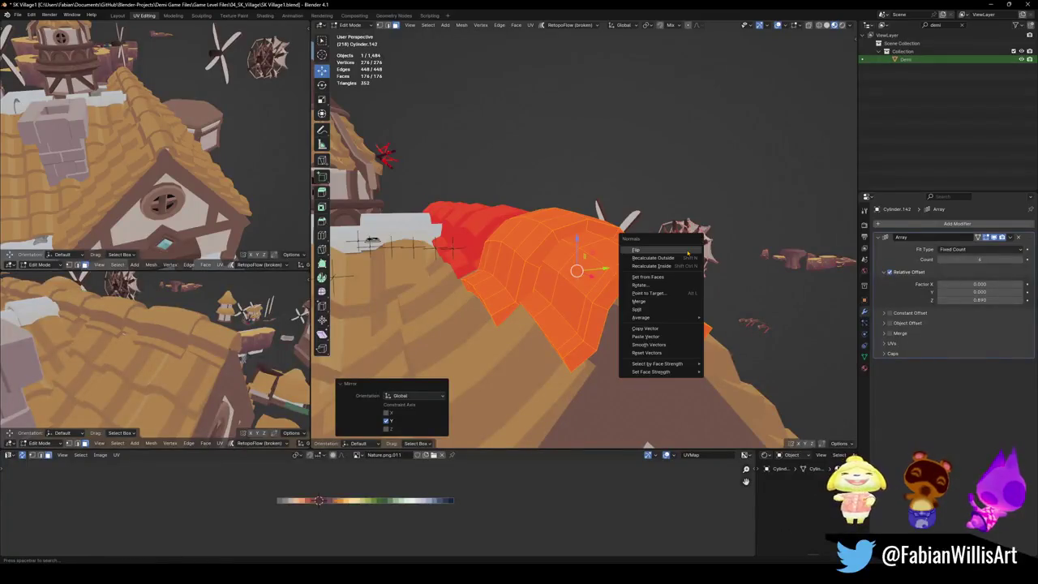
pyautogui.click(688, 251)
# Step: Nudge a face loop on the arch side along X in the UVs, then save
pyautogui.moveTo(183, 180)
pyautogui.mouseDown(button='middle')
pyautogui.moveTo(130, 171)
pyautogui.moveTo(195, 188)
pyautogui.mouseUp(button='middle')
pyautogui.hotkey('alt', 'a')
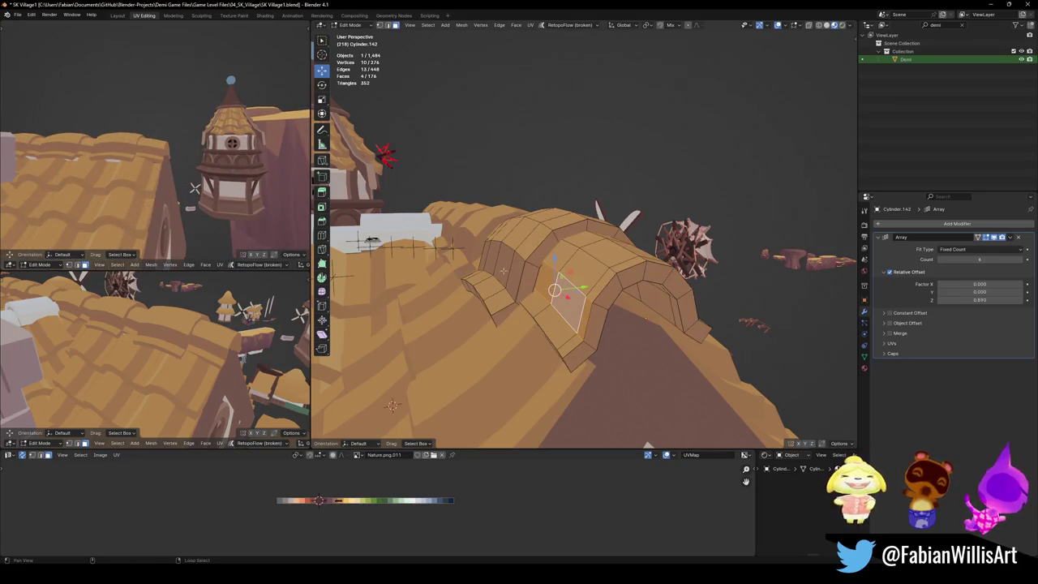
pyautogui.keyDown('alt'); pyautogui.click(554, 292); pyautogui.keyUp('alt')
pyautogui.press('g')
pyautogui.press('x')
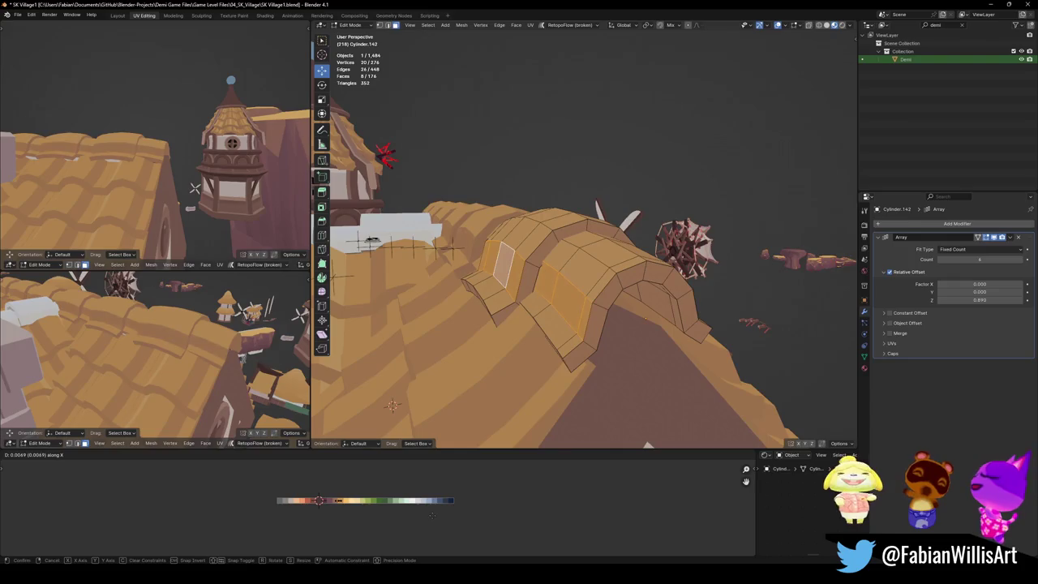
pyautogui.click(440, 514)
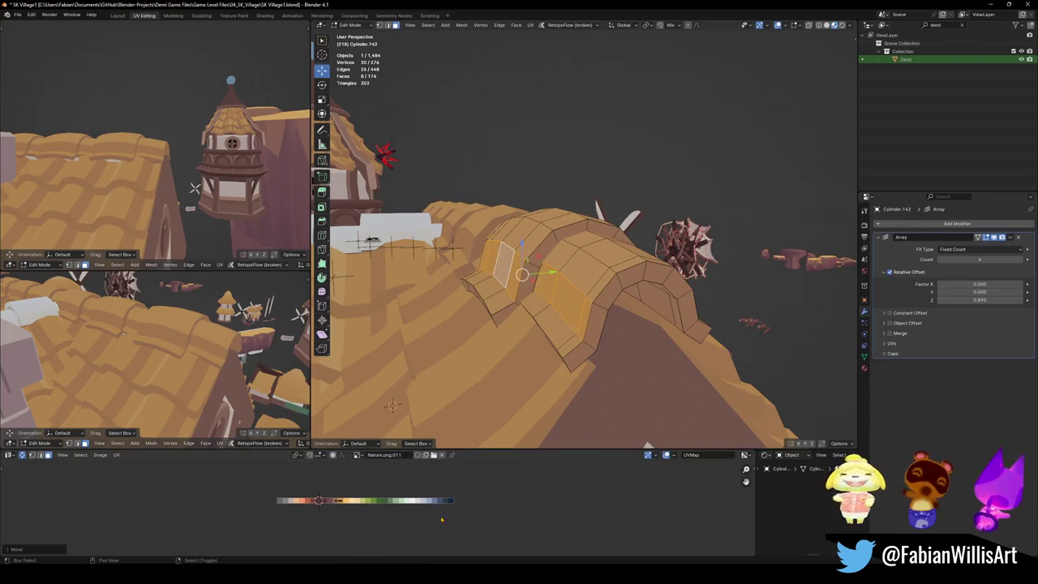
pyautogui.moveTo(162, 179)
pyautogui.mouseDown(button='middle')
pyautogui.moveTo(141, 213)
pyautogui.moveTo(162, 203)
pyautogui.moveTo(172, 158)
pyautogui.moveTo(167, 166)
pyautogui.mouseUp(button='middle')
pyautogui.hotkey('ctrl', 's')
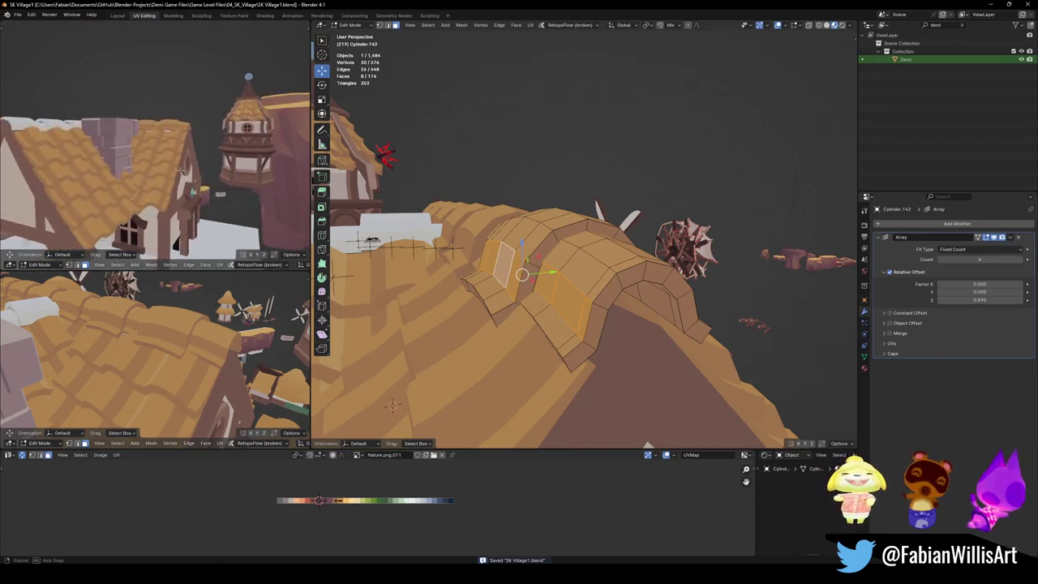
# Step: Shift the entire ridge cap's UVs horizontally along the palette
pyautogui.press('a')
pyautogui.moveTo(532, 285); pyautogui.dragTo(568, 260, button='middle')
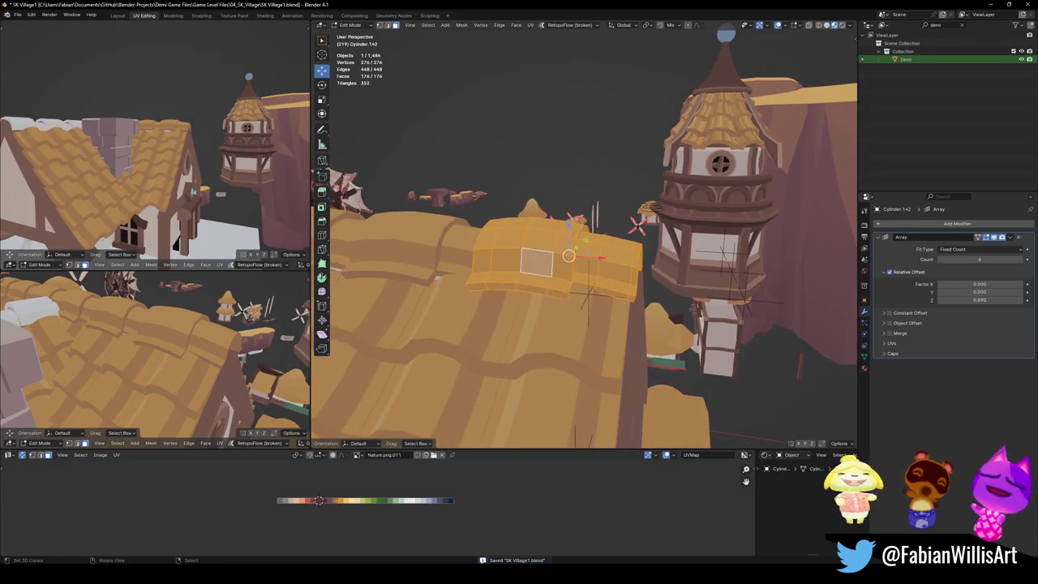
pyautogui.moveTo(162, 162); pyautogui.dragTo(179, 150, button='middle')
pyautogui.hotkey('alt', 'a')
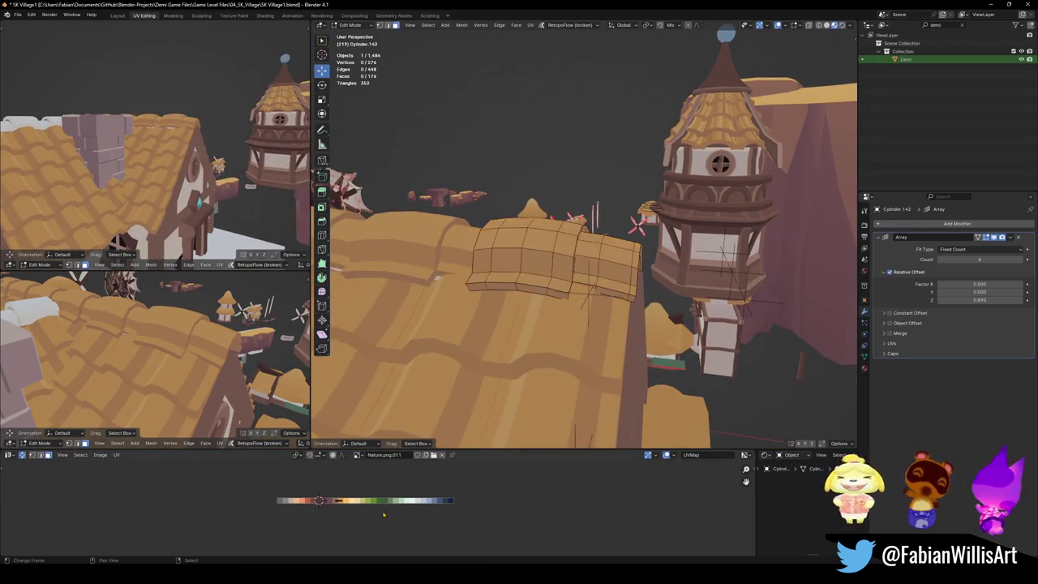
pyautogui.press('a')
pyautogui.press('g')
pyautogui.press('x')
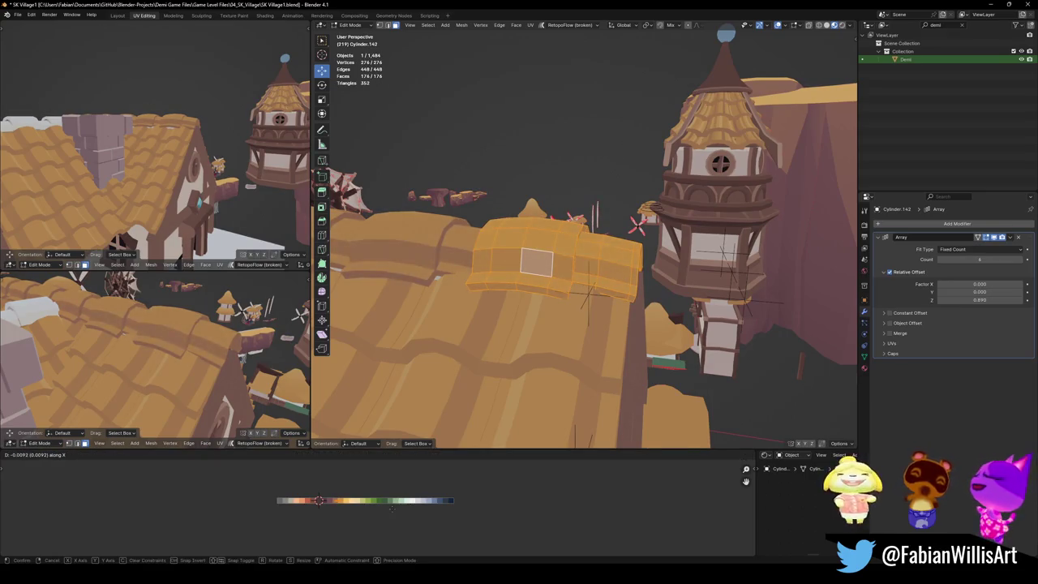
pyautogui.click(395, 508)
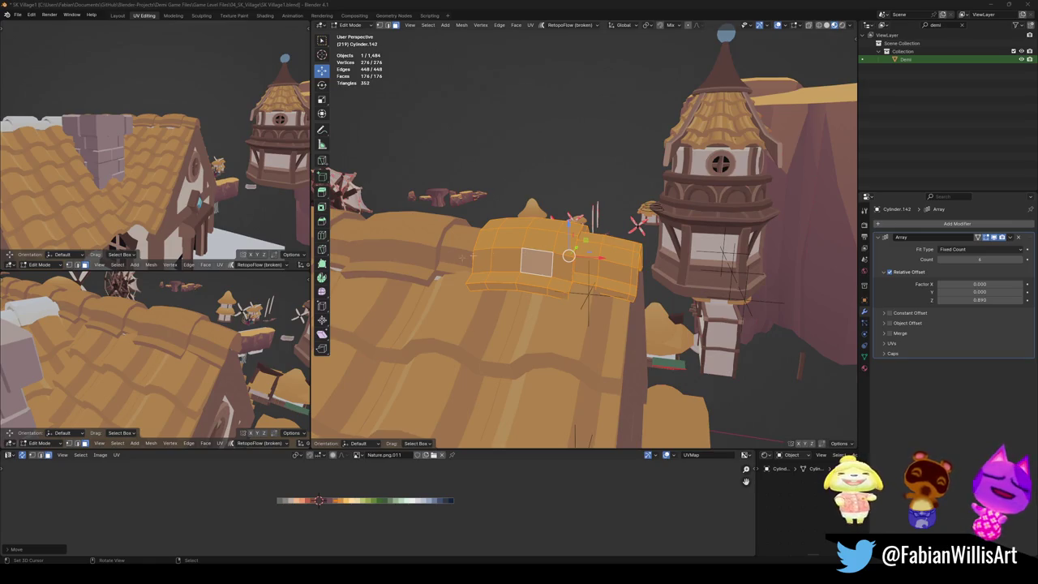
pyautogui.moveTo(110, 120); pyautogui.dragTo(570, 198, button='middle')
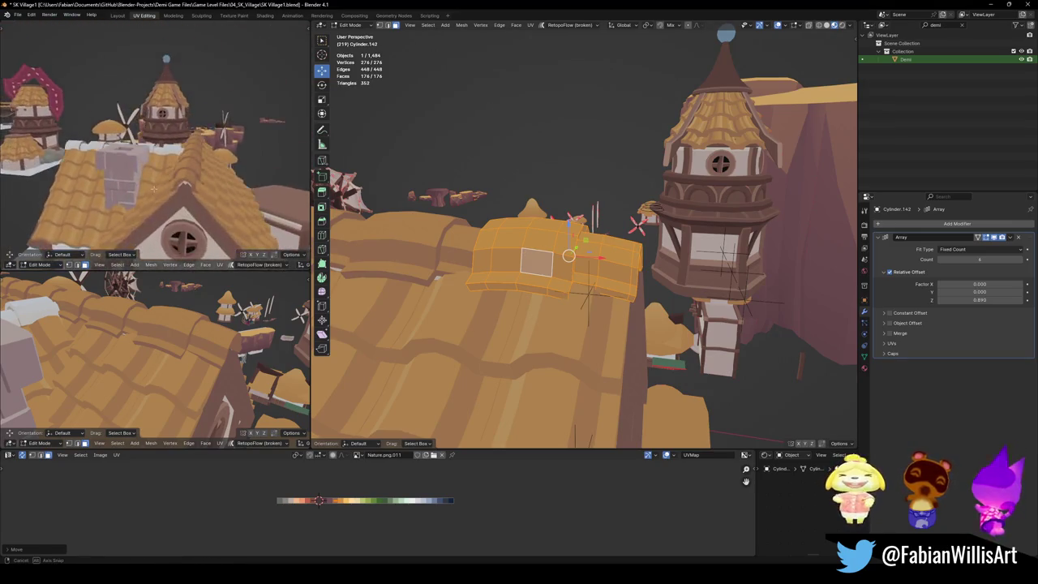
pyautogui.scroll(-3, 570, 198)
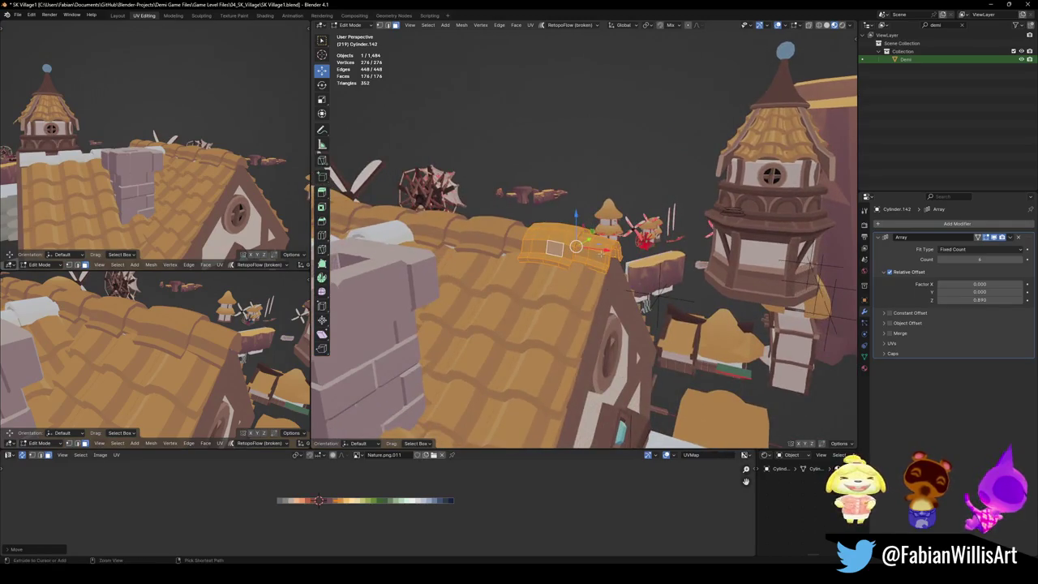
# Step: Save the village file, return to Object Mode, and frame the roof ridge
pyautogui.hotkey('ctrl', 's')
pyautogui.moveTo(570, 198)
pyautogui.mouseDown(button='middle')
pyautogui.moveTo(724, 444)
pyautogui.moveTo(618, 296)
pyautogui.mouseUp(button='middle')
pyautogui.press('Tab')
pyautogui.press('KP_Decimal')
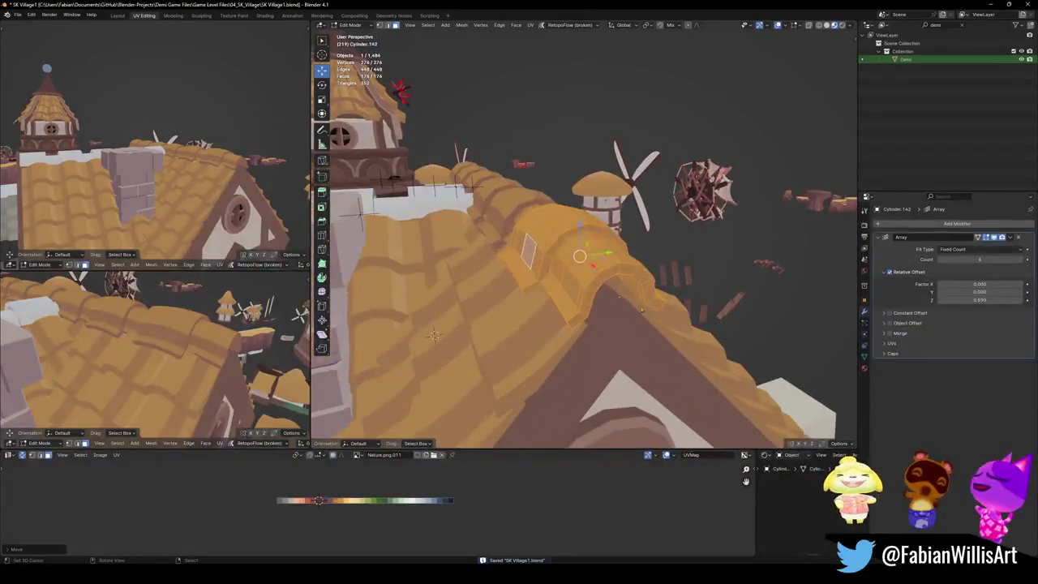
pyautogui.hotkey('shift', 'a')
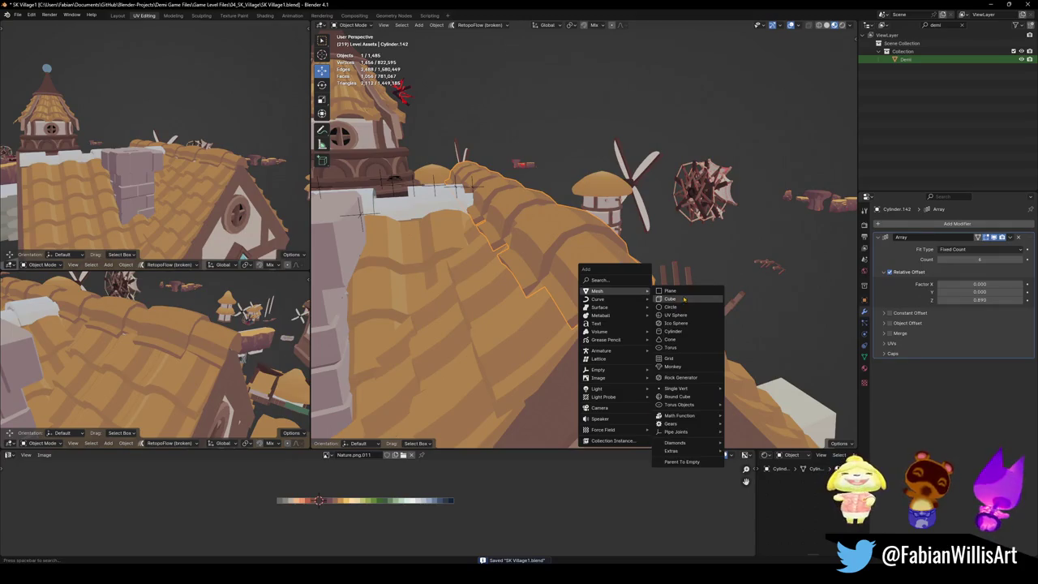
# Step: Add a cube beside the roof ridge, scale it to 0.5, and enter Edit Mode
pyautogui.click(678, 306)
pyautogui.press('s')
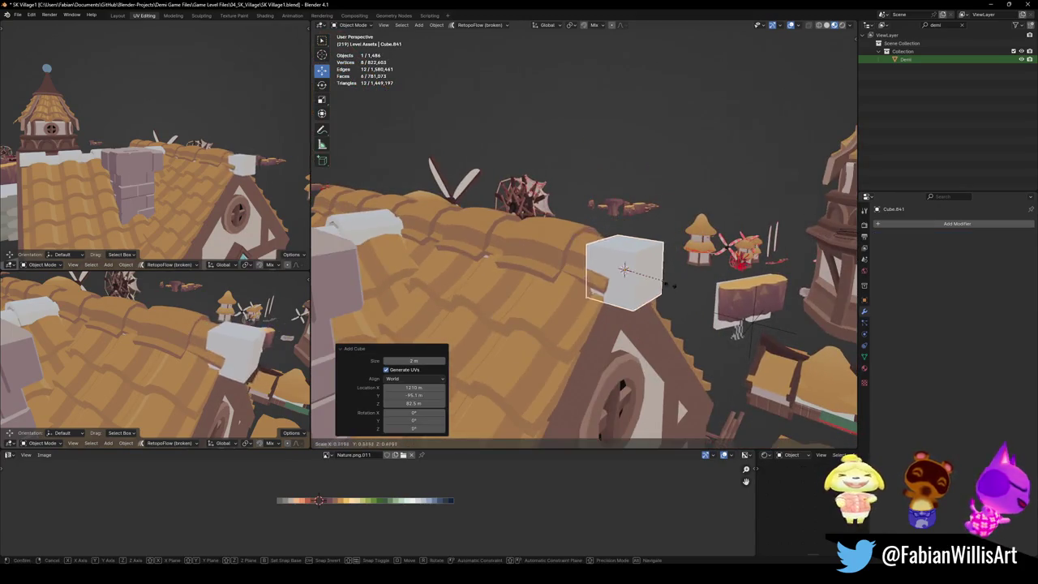
pyautogui.click(662, 287)
pyautogui.press('Tab')
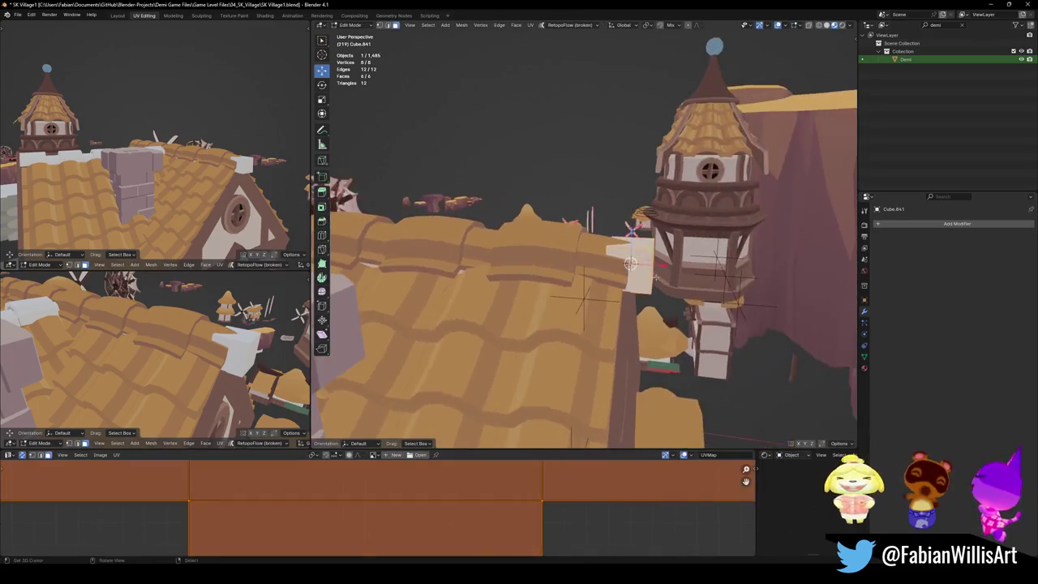